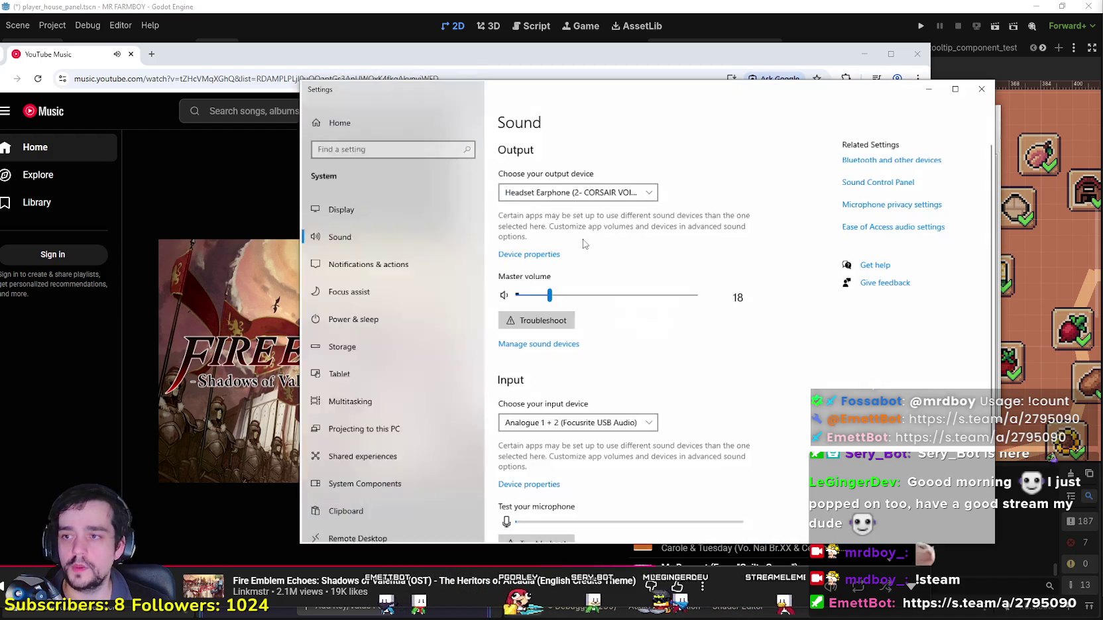
# Step: In per-app volume settings, switch VLC's output to the headset, then back to CABLE Input
pyautogui.scroll(-5, 575, 482)
pyautogui.click(574, 485)
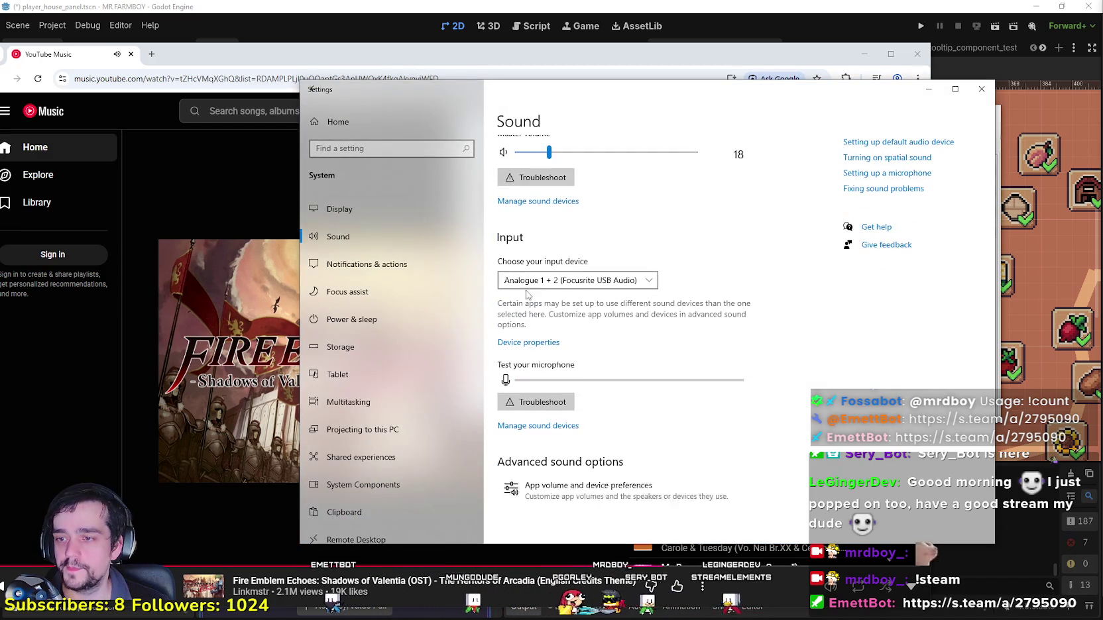
pyautogui.scroll(-5, 583, 361)
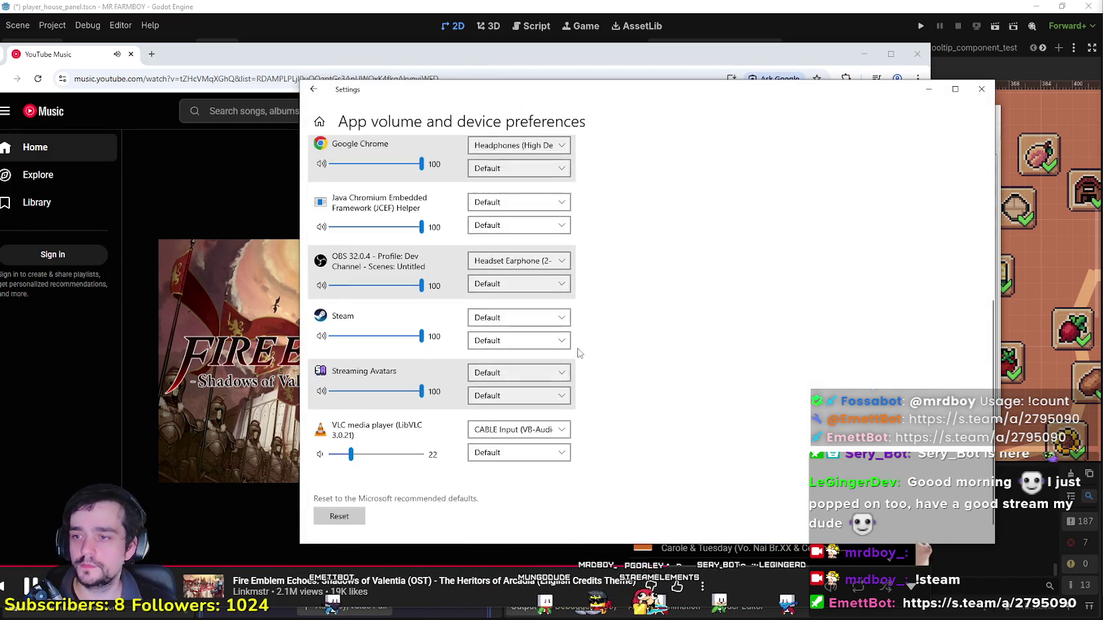
pyautogui.click(518, 357)
pyautogui.click(518, 358)
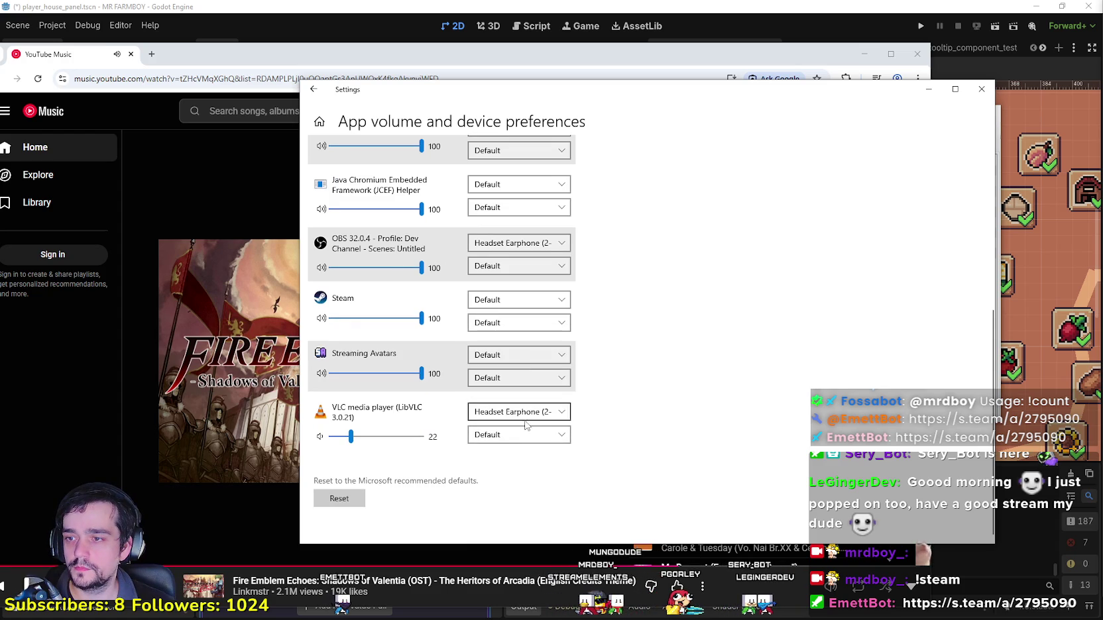
pyautogui.click(520, 412)
pyautogui.click(523, 468)
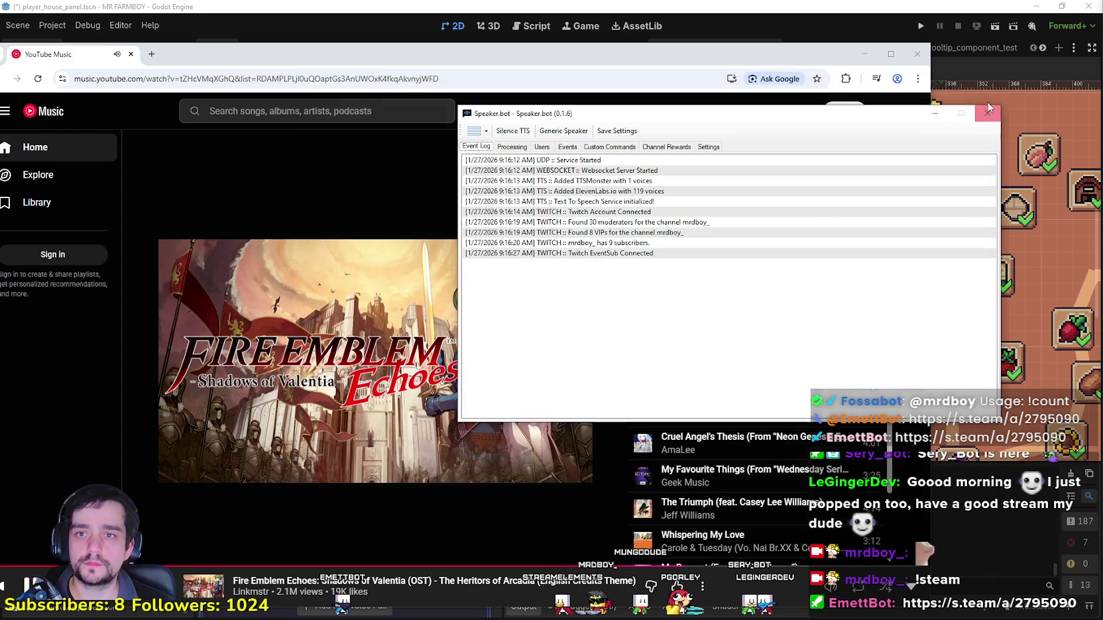
# Step: Close the settings and move the Speaker.bot window off to the right side of the screen
pyautogui.click(981, 89)
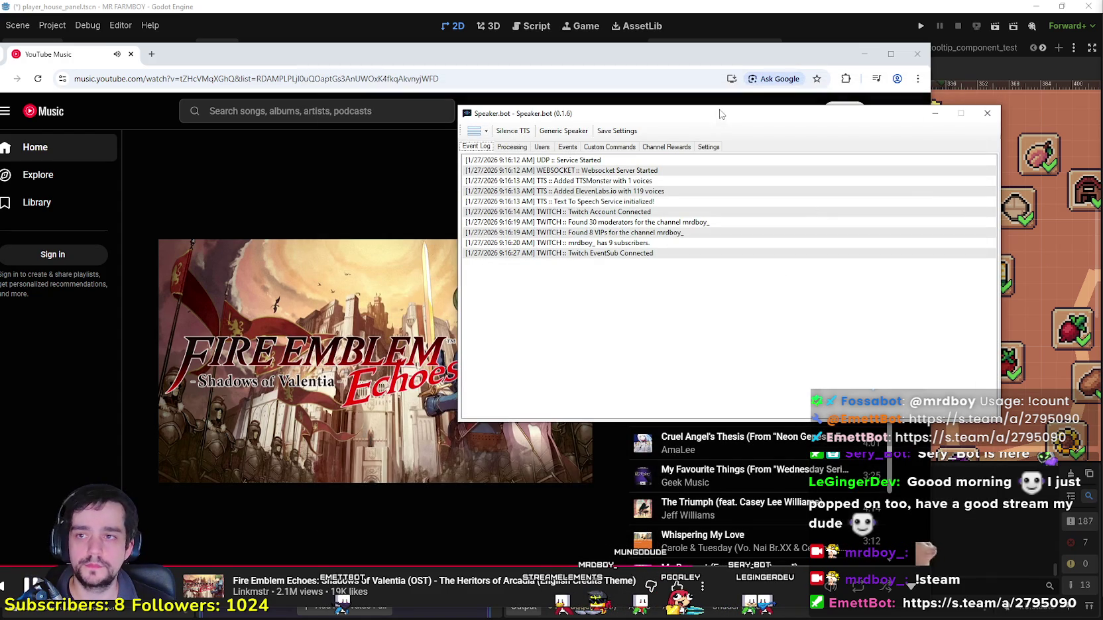
pyautogui.moveTo(721, 112); pyautogui.dragTo(728, 112)
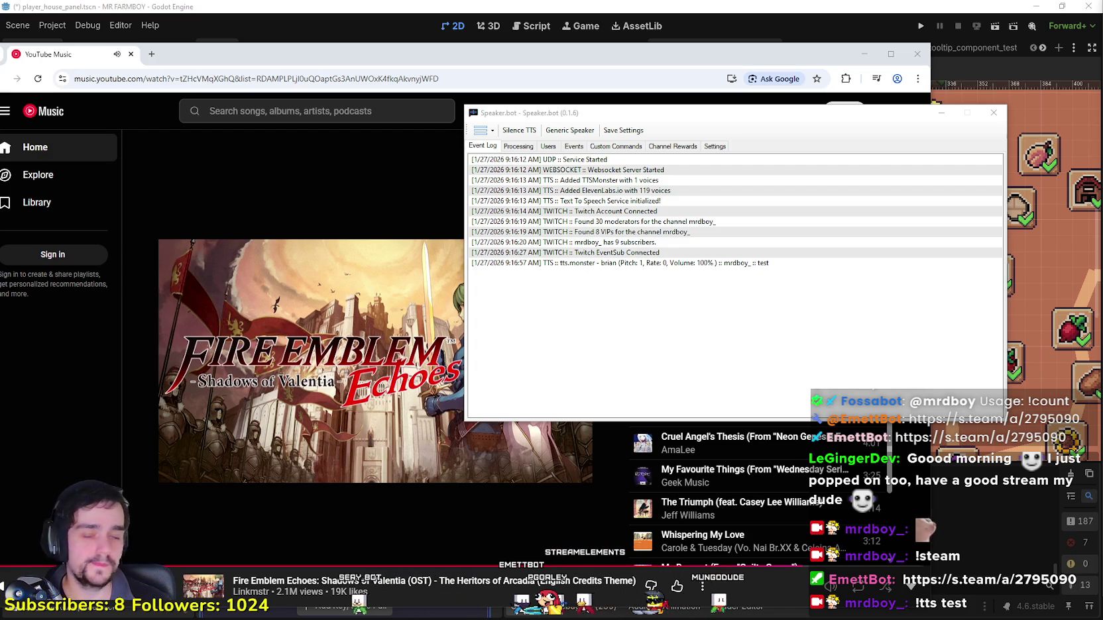
pyautogui.moveTo(739, 112)
pyautogui.mouseDown()
pyautogui.moveTo(674, 110)
pyautogui.moveTo(1102, 137)
pyautogui.mouseUp()
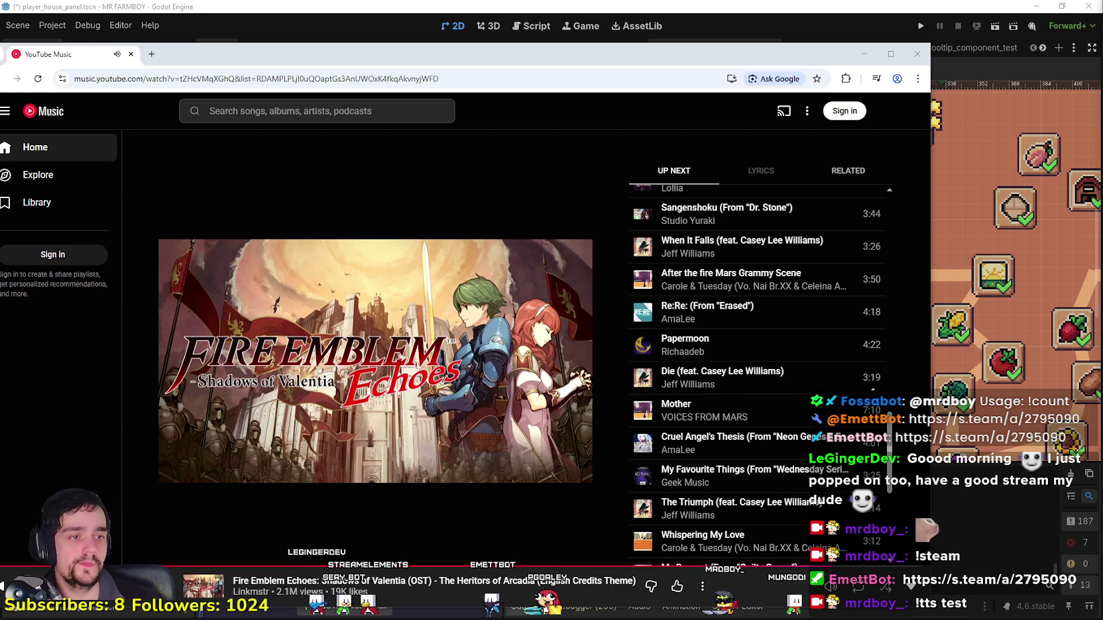
# Step: Save the player_house_panel scene in Godot and zoom the canvas out to about 121%
pyautogui.click(731, 43)
pyautogui.scroll(-4, 795, 259)
pyautogui.hotkey('ctrl', 's')
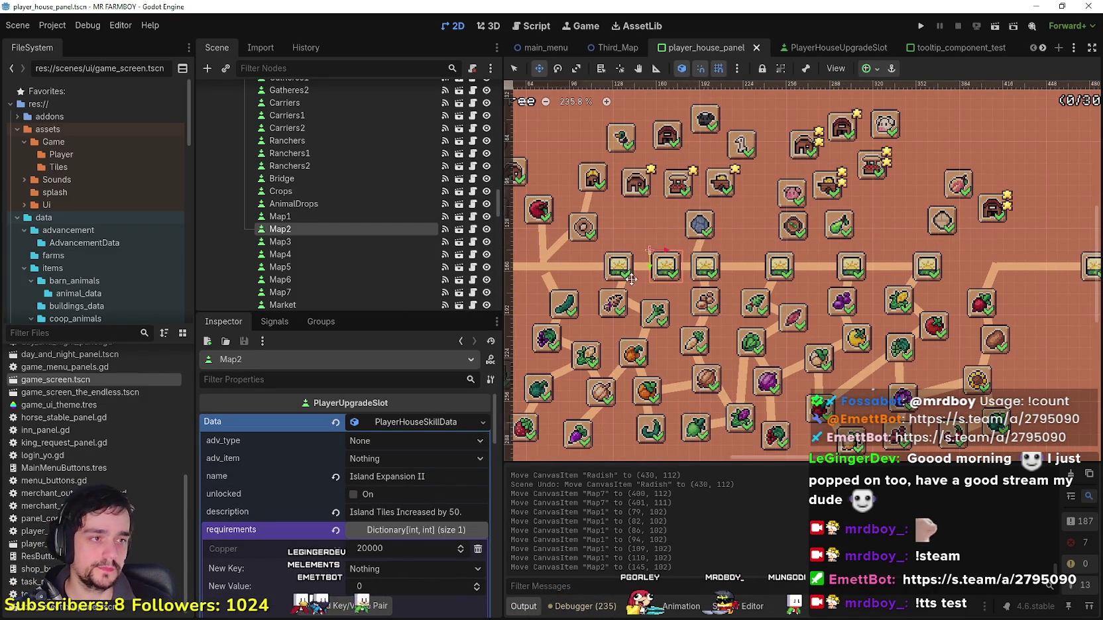
pyautogui.scroll(-8, 795, 258)
pyautogui.scroll(1, 694, 257)
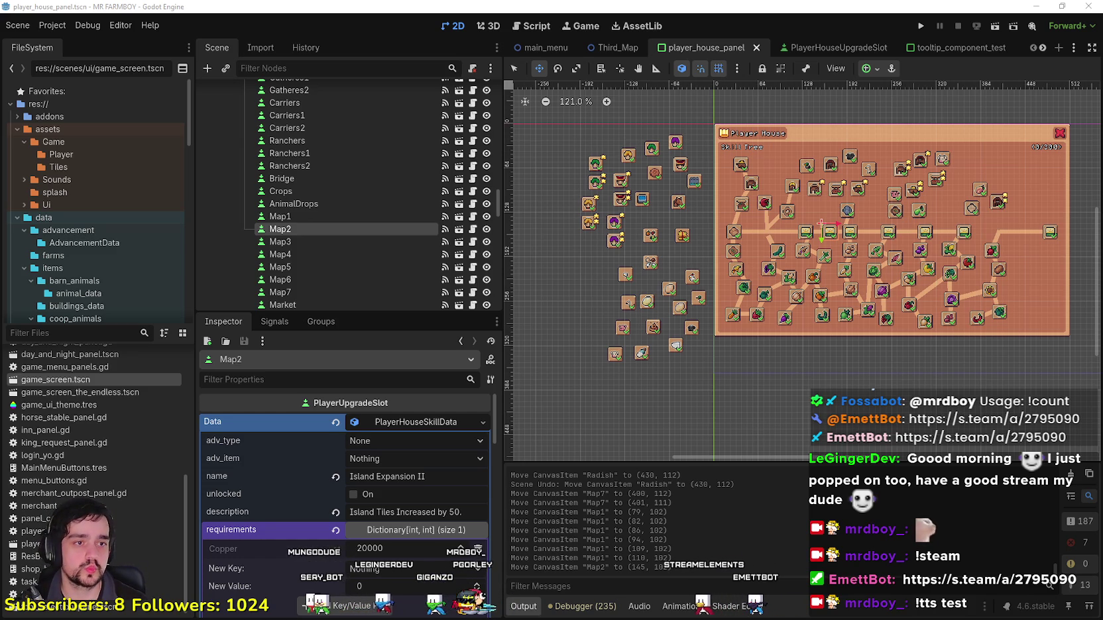
# Step: Run MR FARMBOY, close the debug window, create a new save, and dismiss the opening letter
pyautogui.click(921, 27)
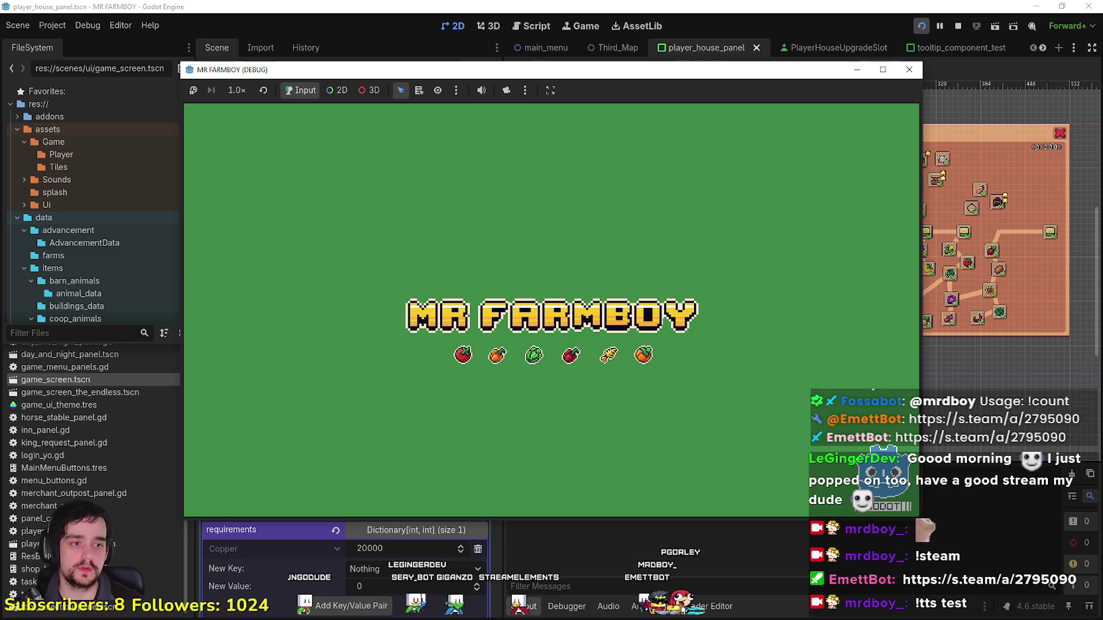
pyautogui.click(909, 69)
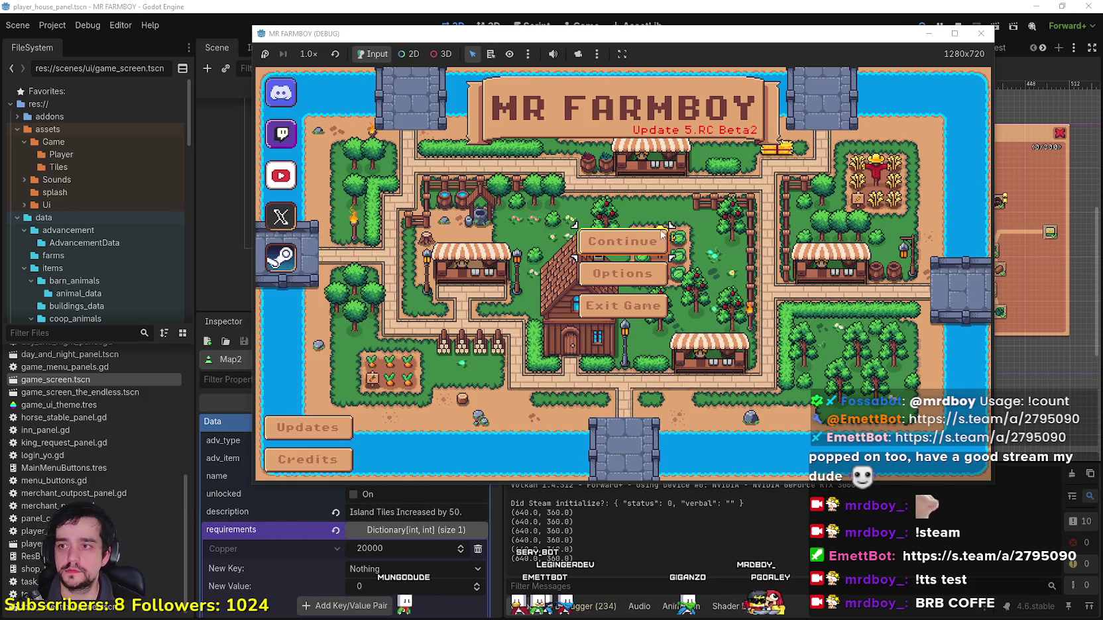
pyautogui.click(628, 249)
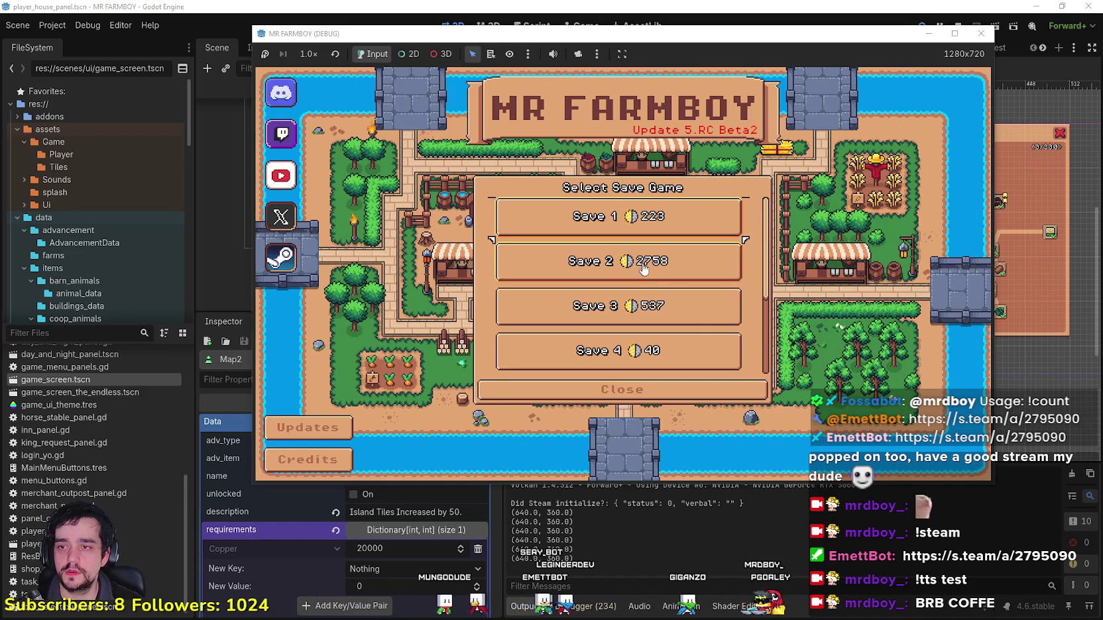
pyautogui.click(664, 317)
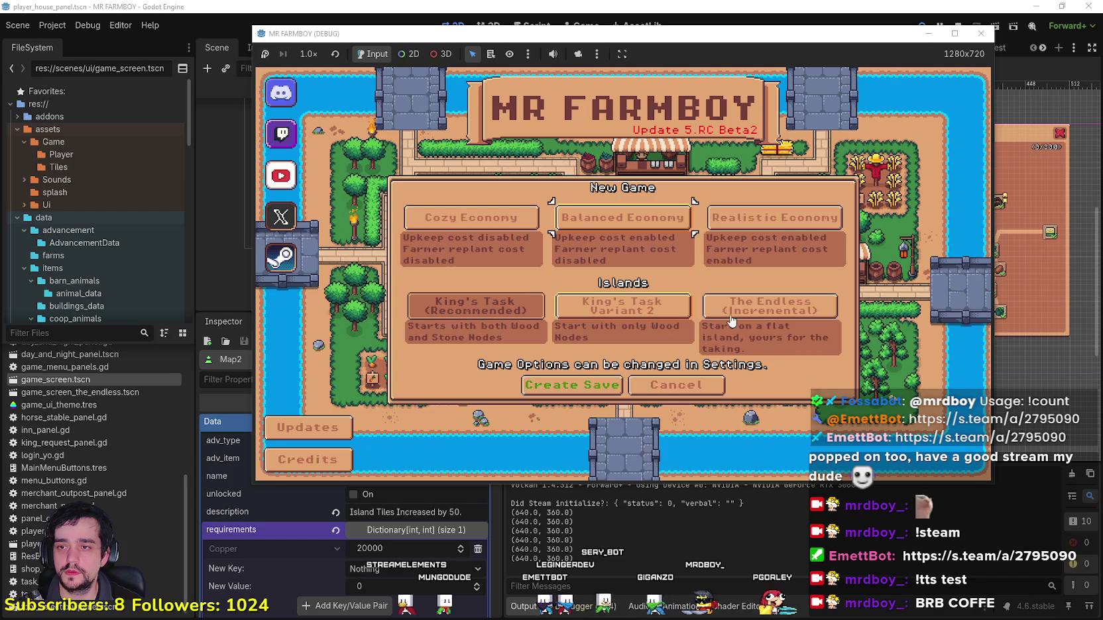
pyautogui.click(568, 452)
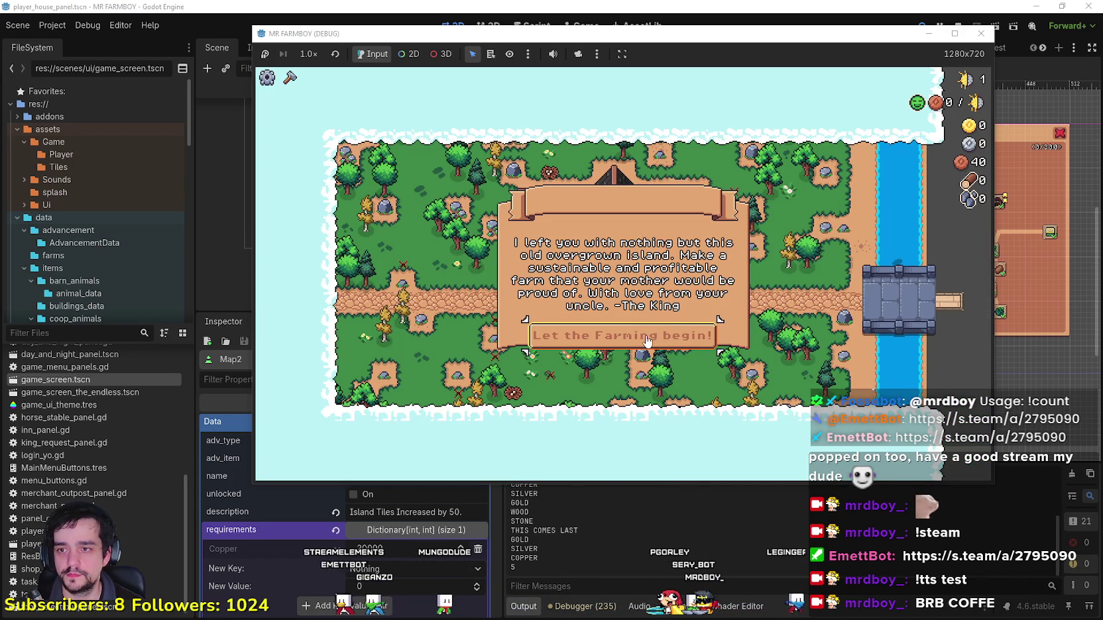
pyautogui.click(954, 33)
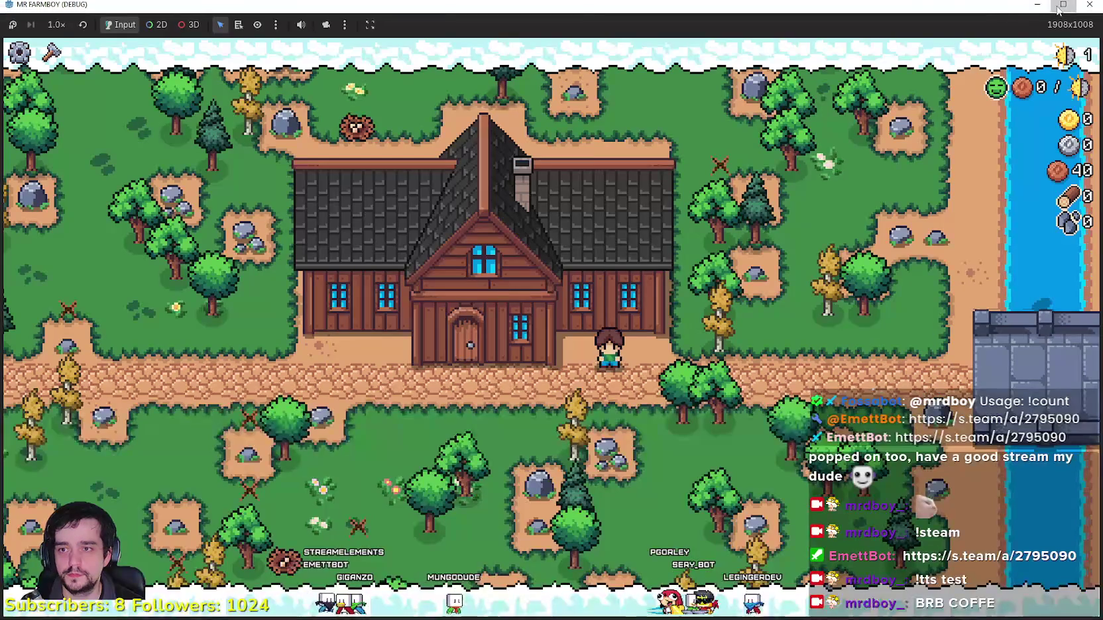
# Step: Maximize the running game window, then bring up the Speaker.bot event log with Alt+Tab
pyautogui.click(952, 35)
pyautogui.click(955, 33)
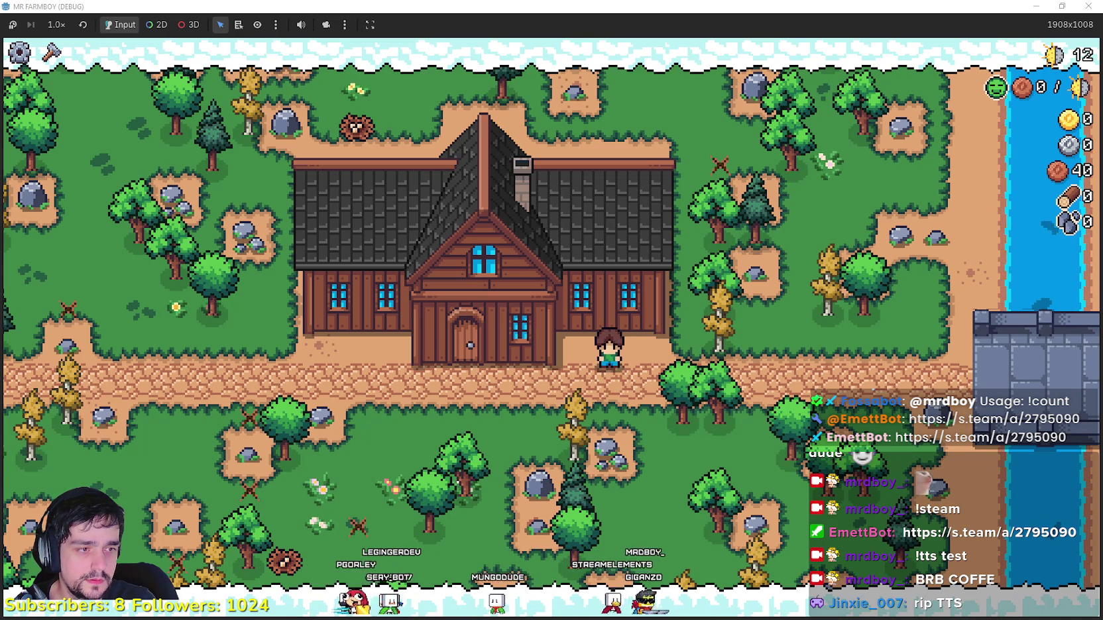
pyautogui.hotkey('alt', 'Tab')
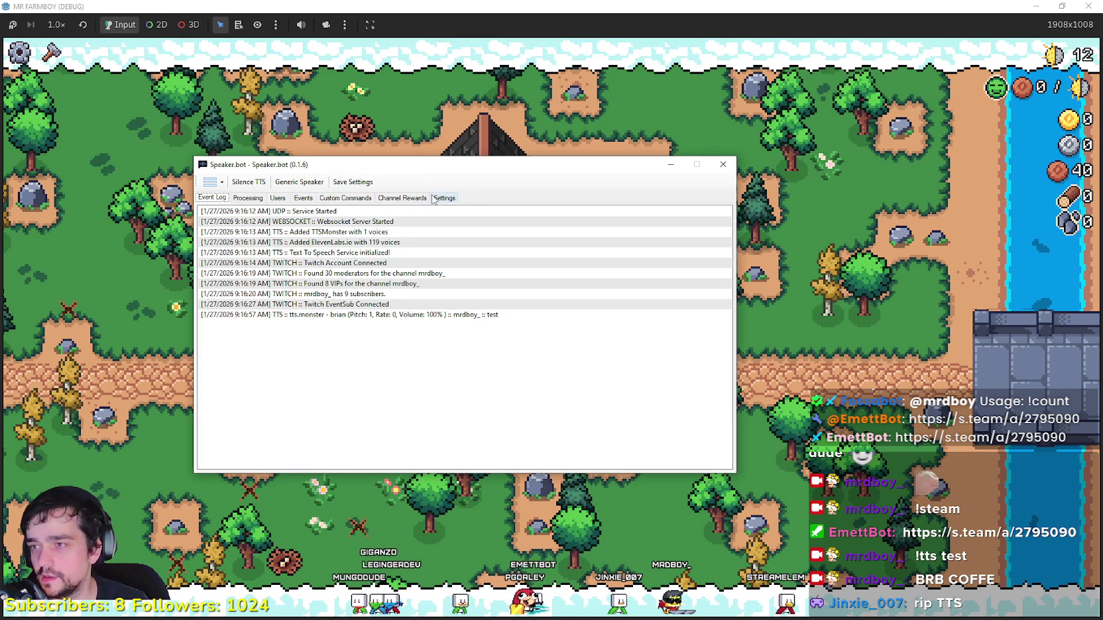
# Step: Review the chat and TTS log, close the Chat window, and minimize the Dashboard and Speaker.bot
pyautogui.moveTo(477, 168); pyautogui.dragTo(534, 176)
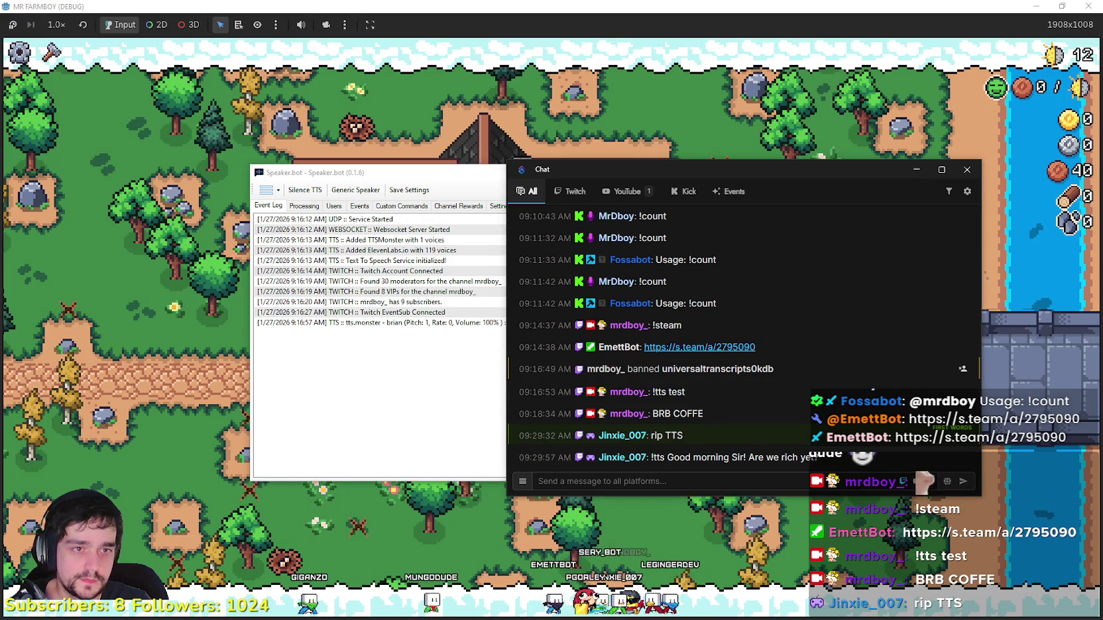
pyautogui.moveTo(378, 79); pyautogui.dragTo(329, 74)
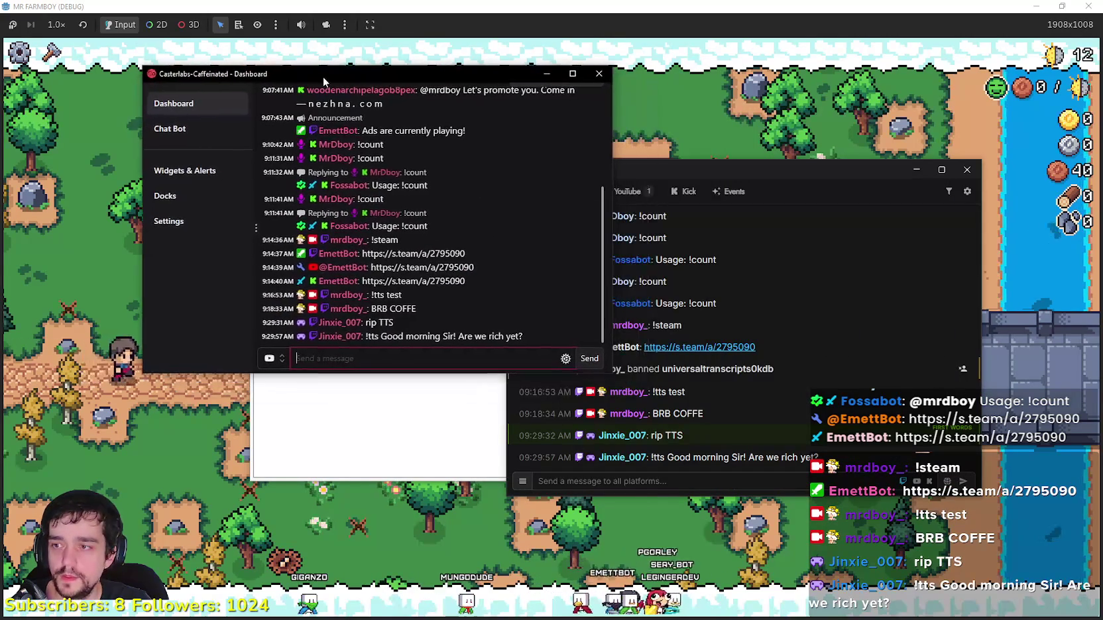
pyautogui.click(509, 358)
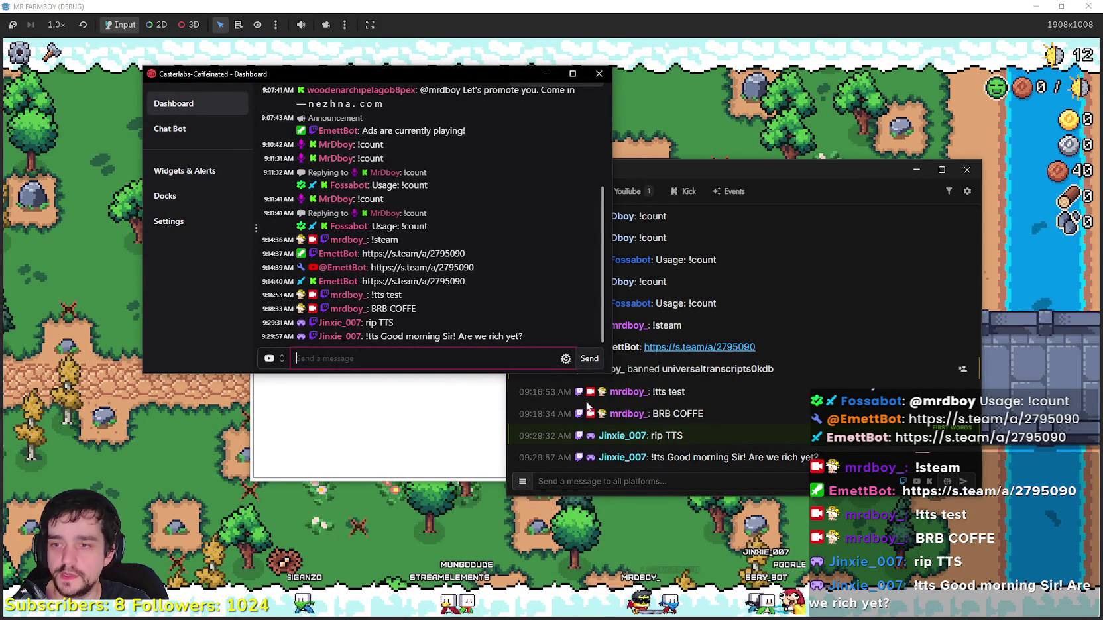
pyautogui.moveTo(709, 165)
pyautogui.mouseDown()
pyautogui.moveTo(732, 119)
pyautogui.moveTo(680, 108)
pyautogui.mouseUp()
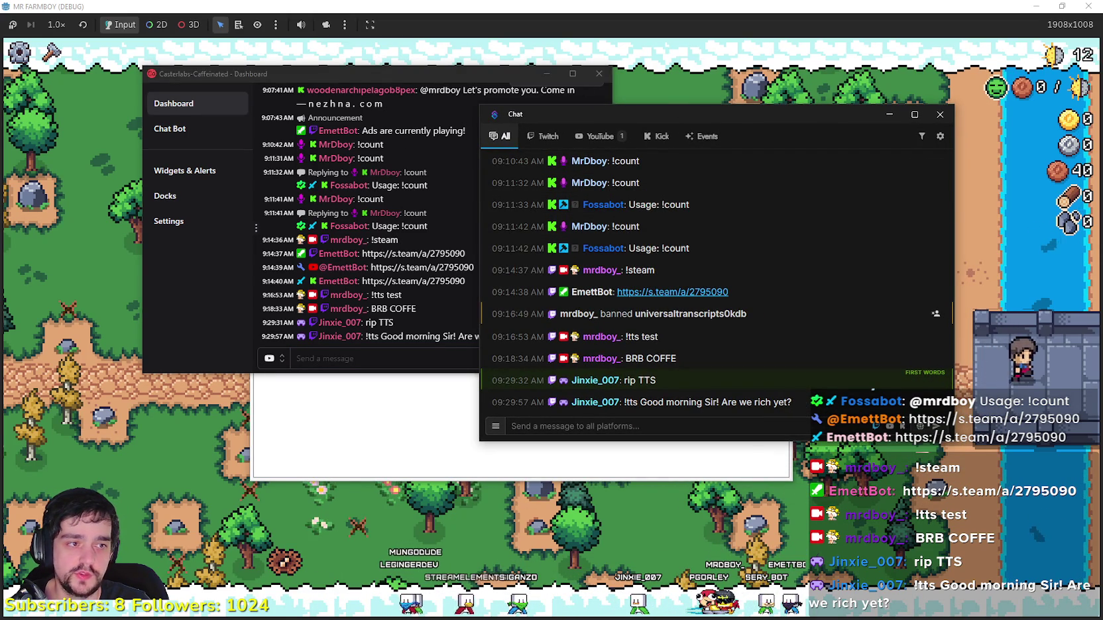
pyautogui.click(939, 114)
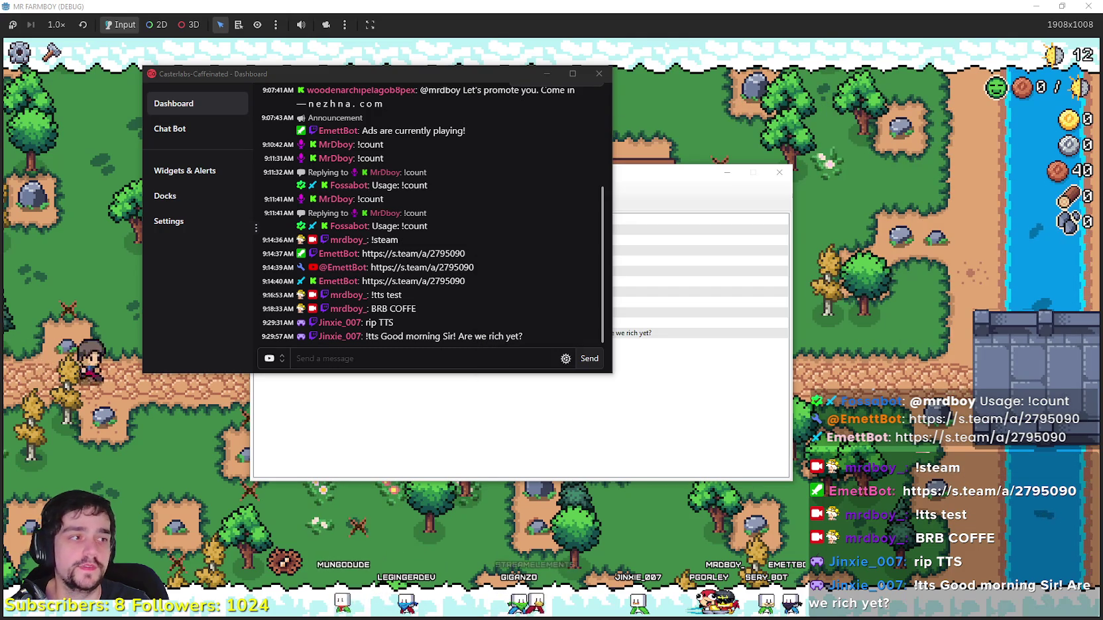
pyautogui.click(547, 73)
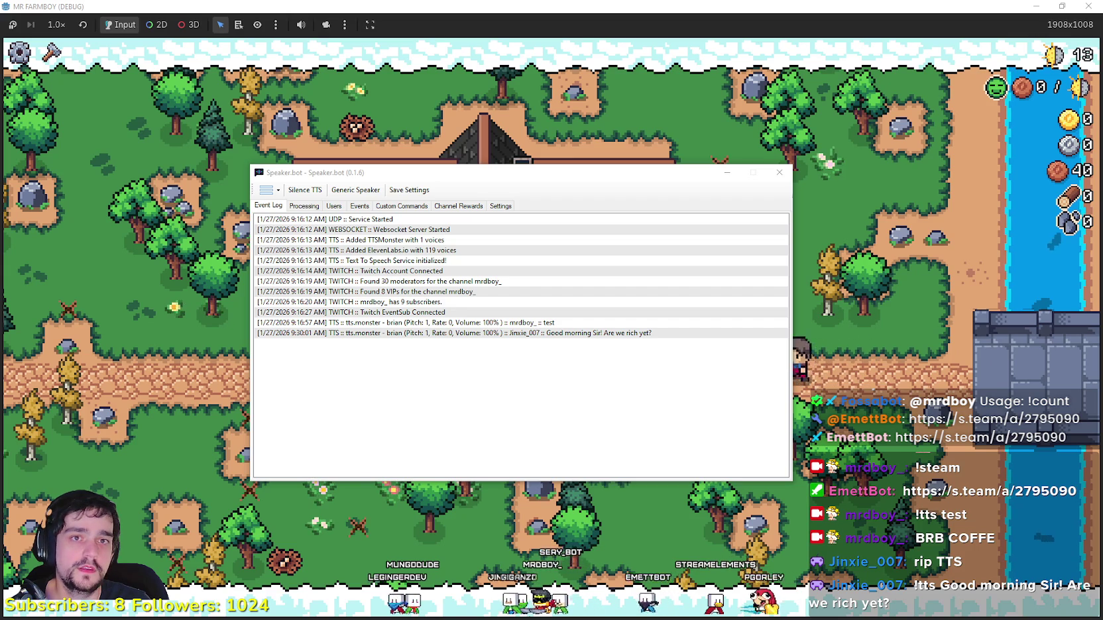
pyautogui.moveTo(695, 167); pyautogui.dragTo(780, 108)
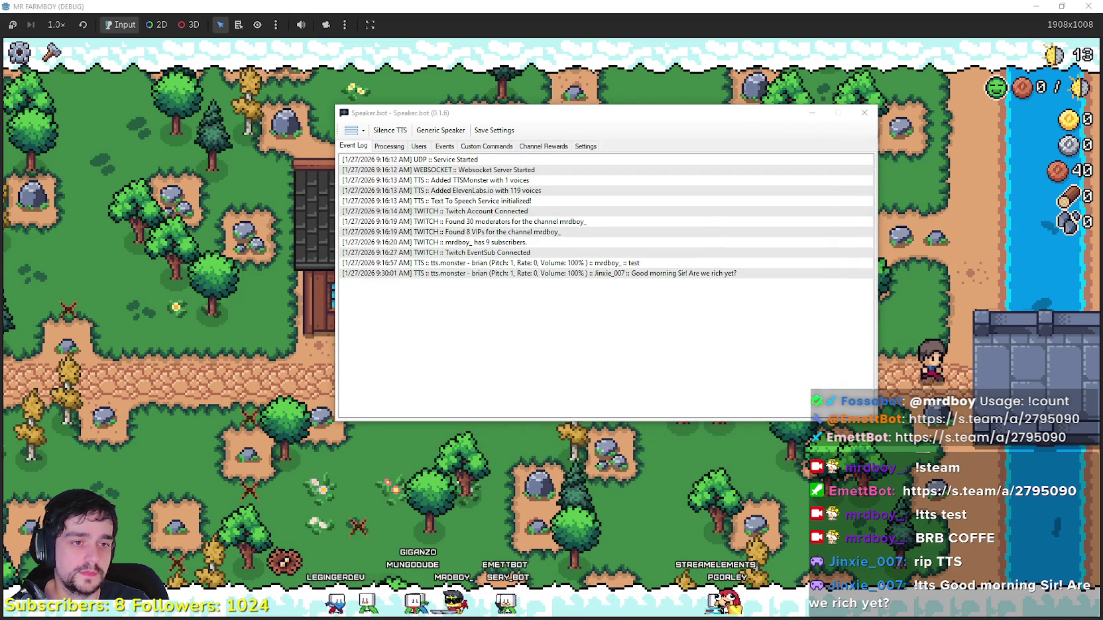
pyautogui.click(812, 113)
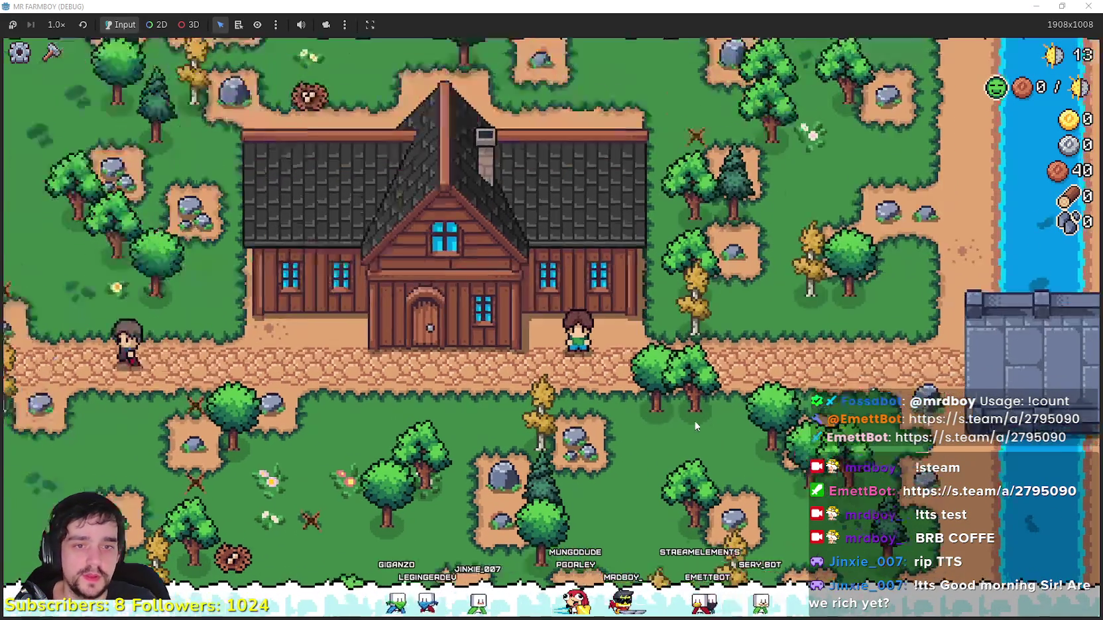
# Step: Zoom the game camera and restore the maximized game to a smaller window over the editor
pyautogui.scroll(3, 723, 453)
pyautogui.scroll(-3, 786, 402)
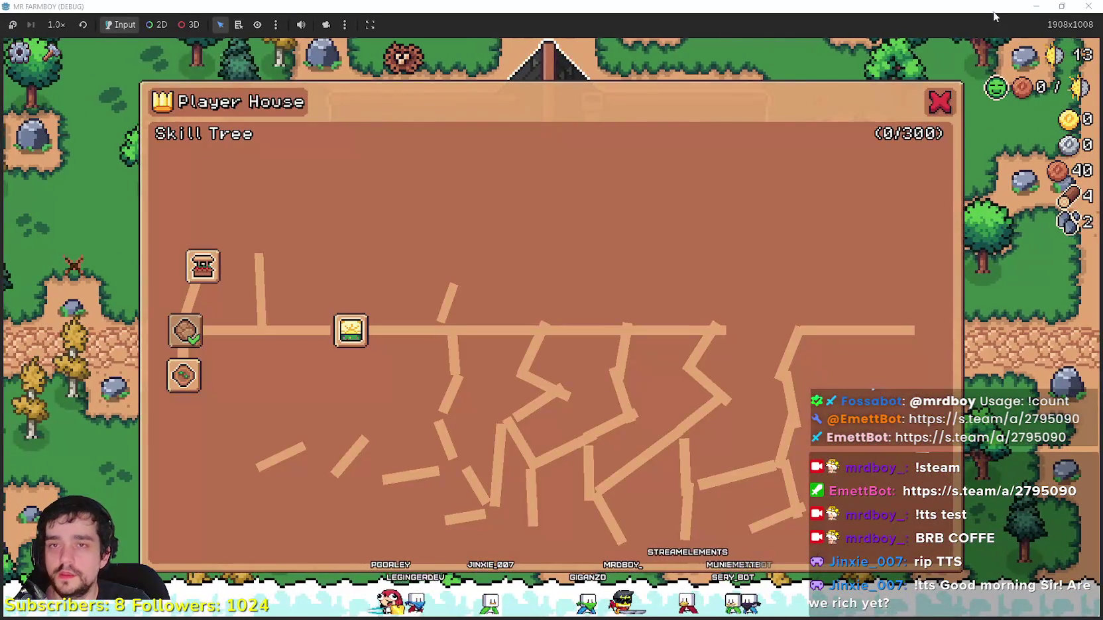
pyautogui.doubleClick(993, 12)
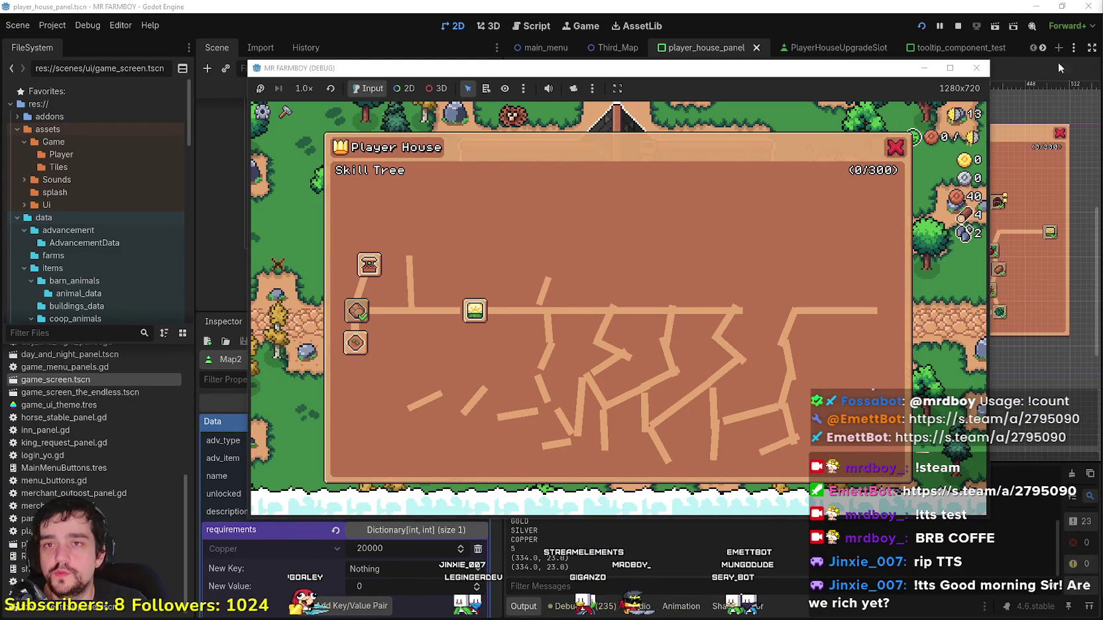
pyautogui.click(957, 25)
pyautogui.scroll(-3, 784, 289)
pyautogui.scroll(3, 784, 289)
pyautogui.scroll(1, 785, 289)
pyautogui.moveTo(784, 289); pyautogui.dragTo(722, 326)
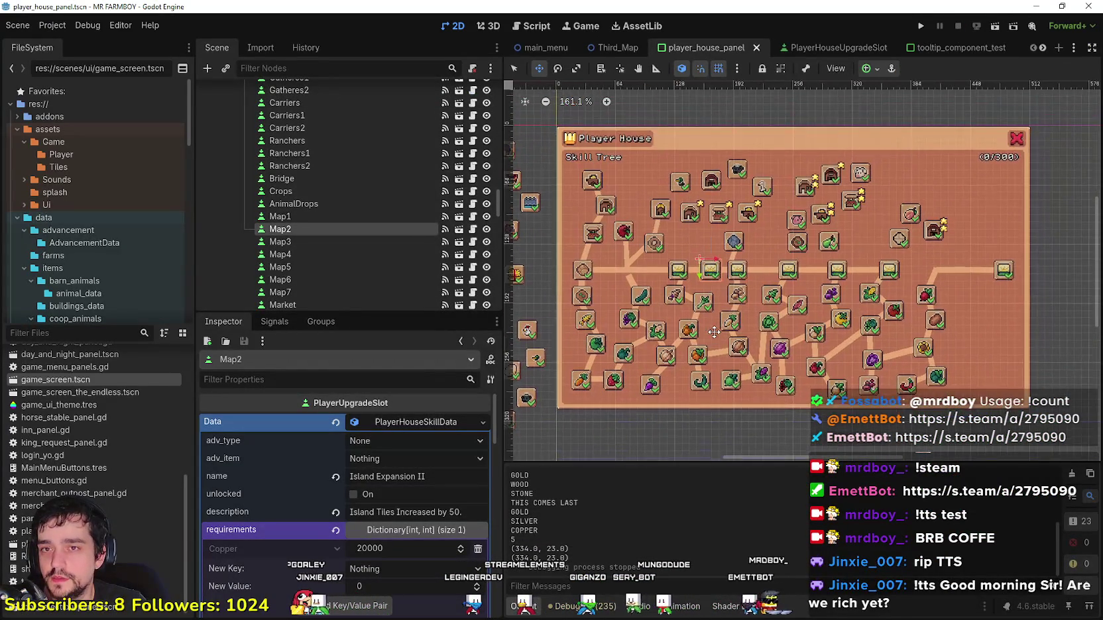
pyautogui.scroll(4, 726, 322)
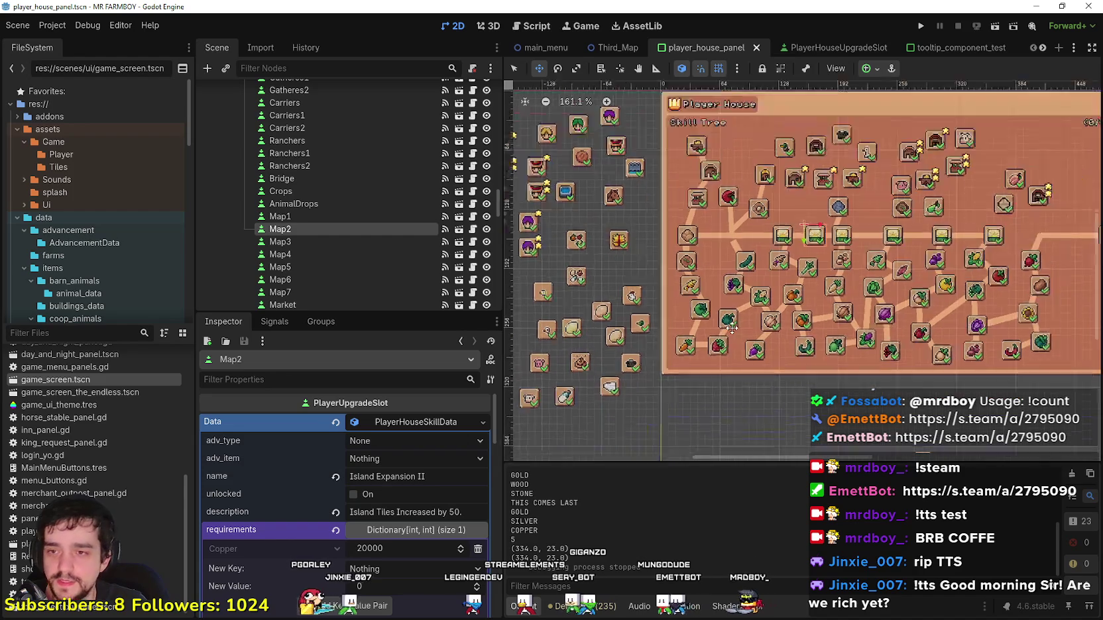
pyautogui.scroll(-4, 733, 321)
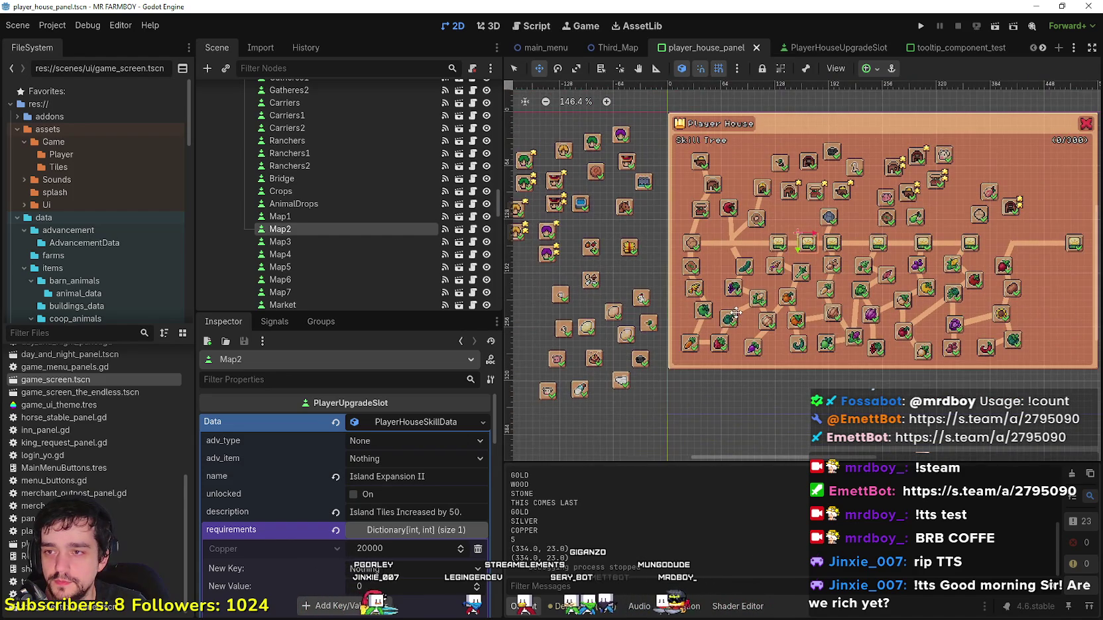
pyautogui.scroll(-1, 736, 312)
pyautogui.scroll(2, 736, 312)
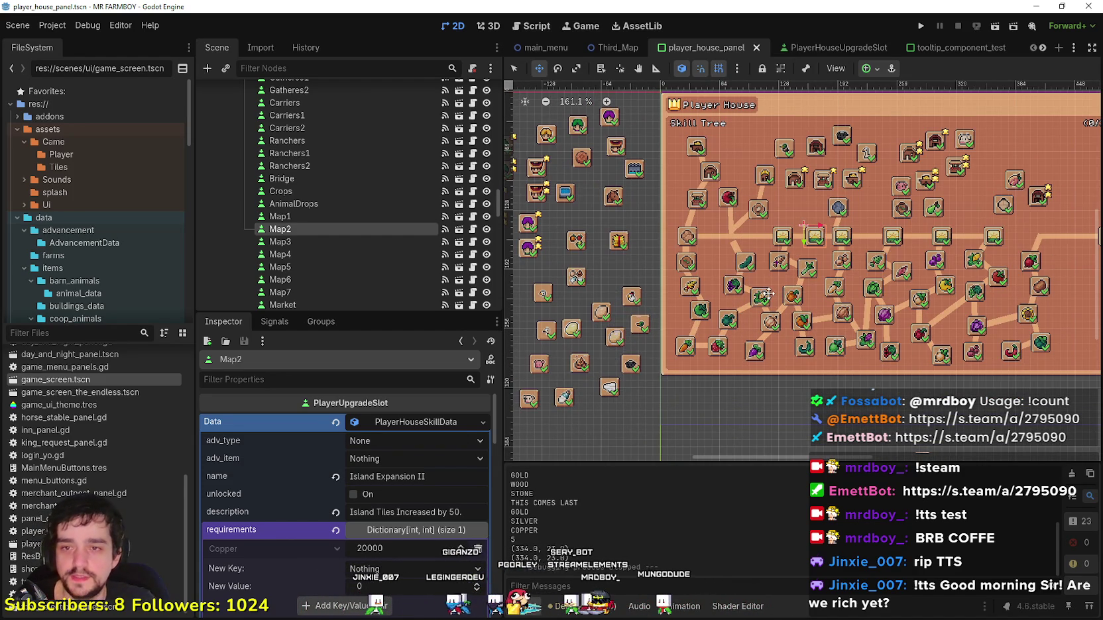
pyautogui.scroll(-5, 797, 259)
pyautogui.scroll(3, 795, 266)
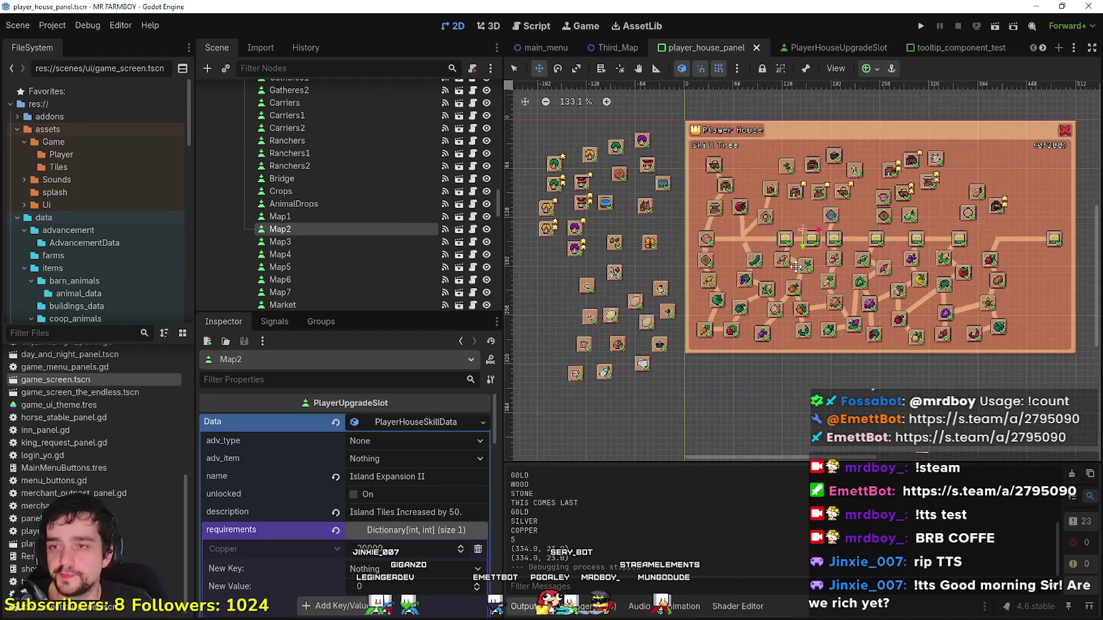
pyautogui.scroll(-3, 577, 404)
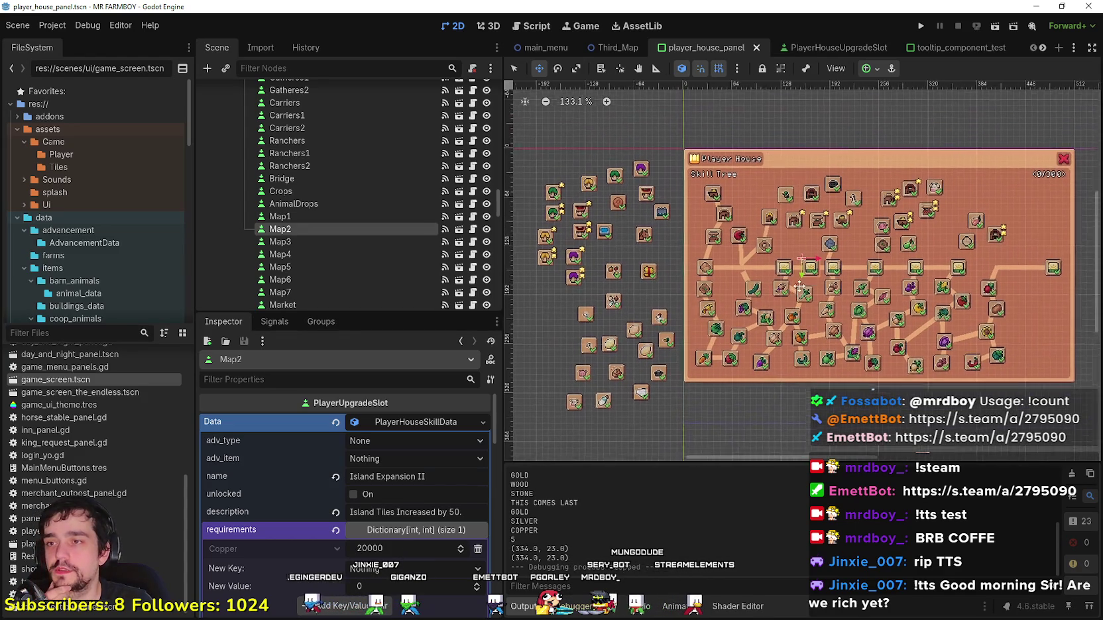
pyautogui.scroll(3, 557, 371)
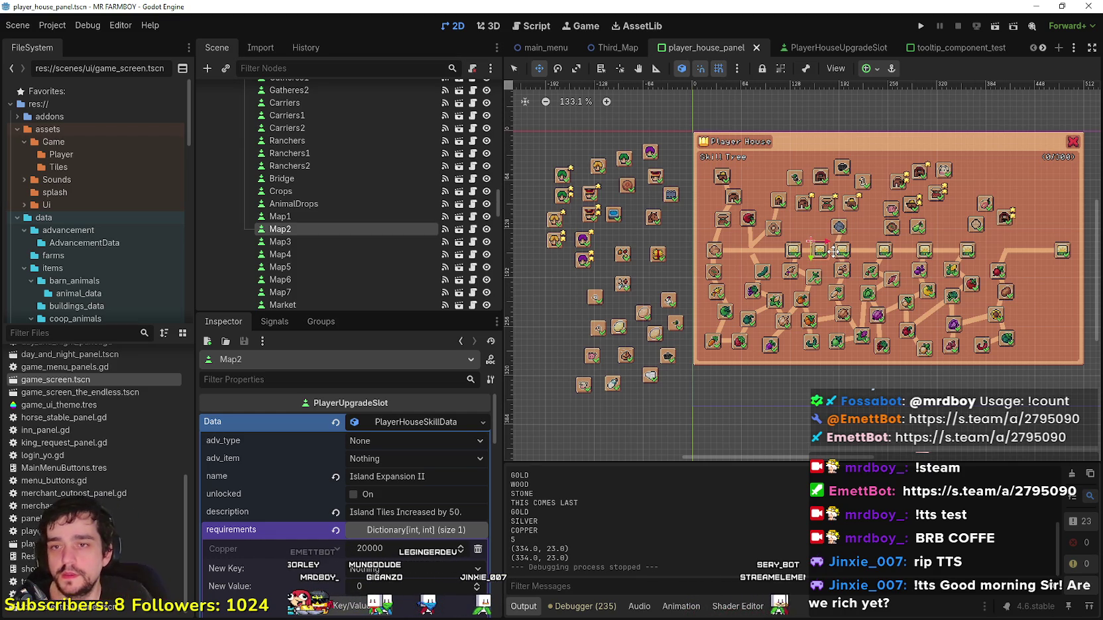
pyautogui.scroll(3, 846, 264)
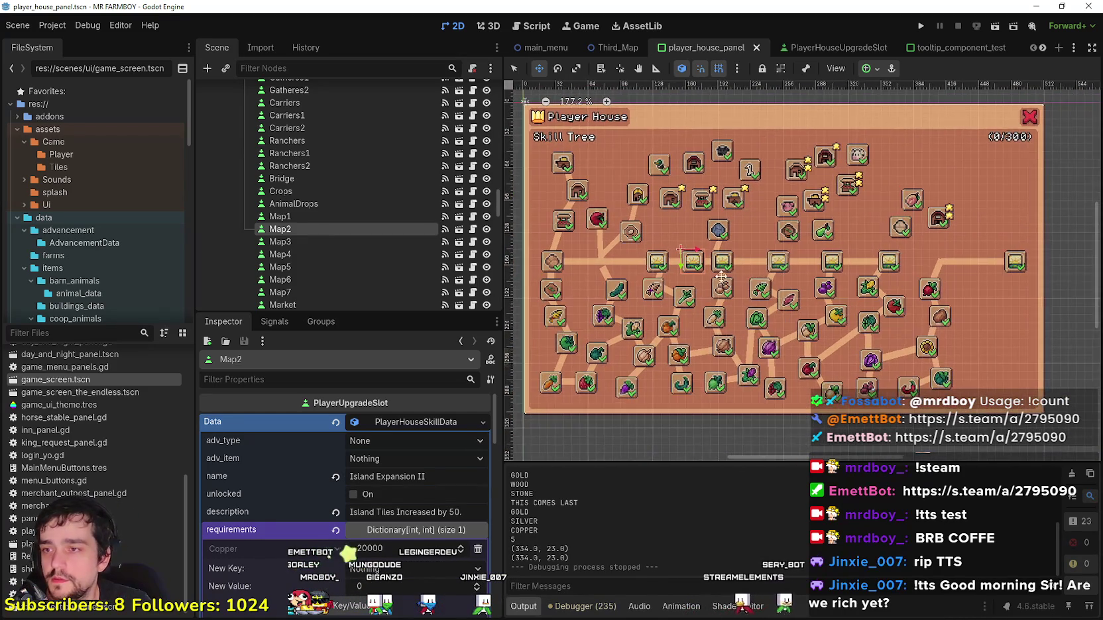
pyautogui.scroll(2, 691, 277)
pyautogui.click(513, 69)
pyautogui.scroll(2, 609, 278)
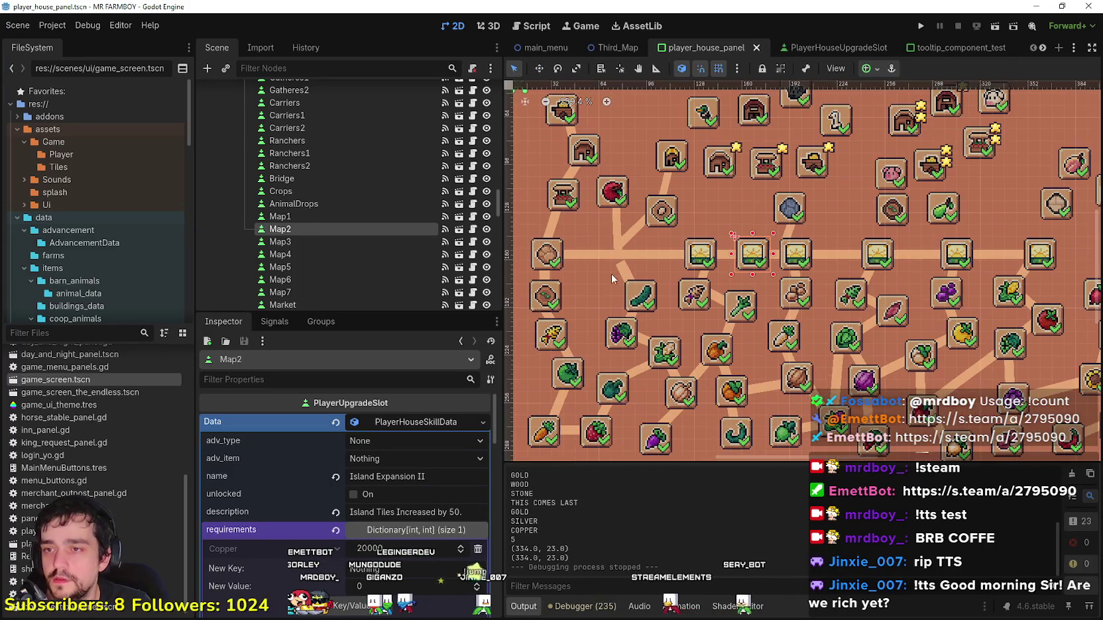
pyautogui.click(621, 256)
pyautogui.click(641, 256)
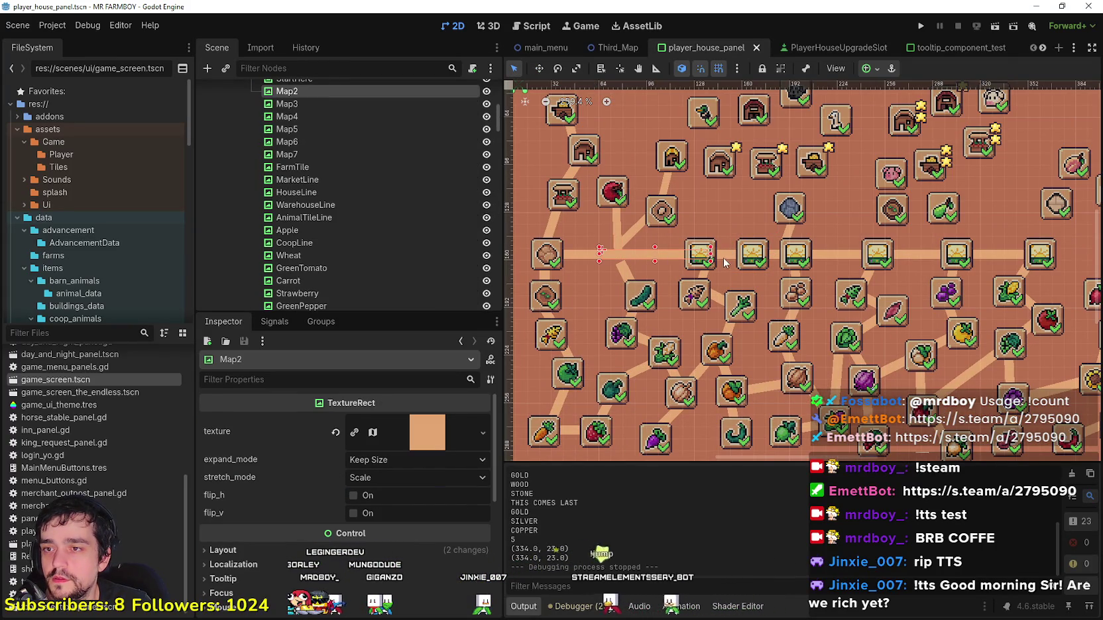
pyautogui.hscroll(-2, 582, 238)
pyautogui.scroll(-4, 610, 256)
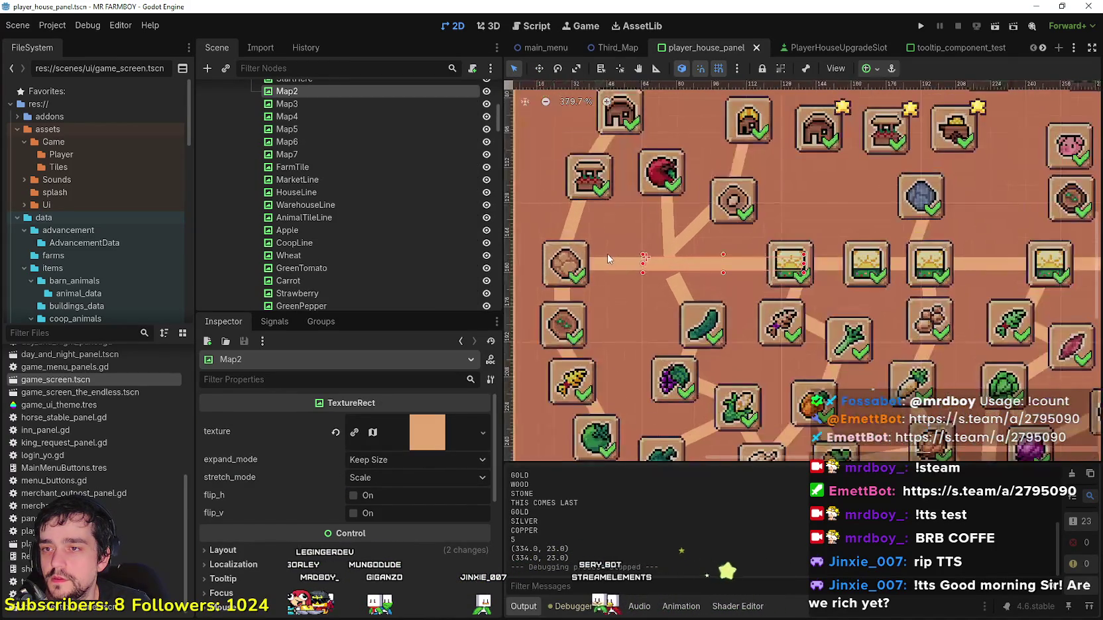
pyautogui.scroll(5, 755, 283)
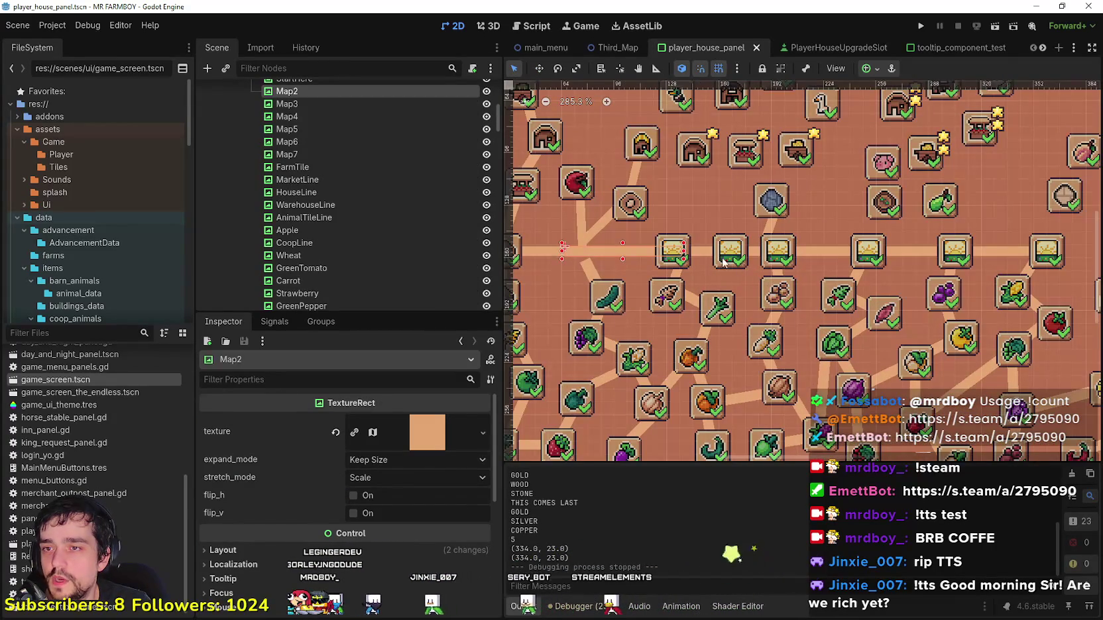
pyautogui.click(732, 262)
pyautogui.scroll(3, 689, 256)
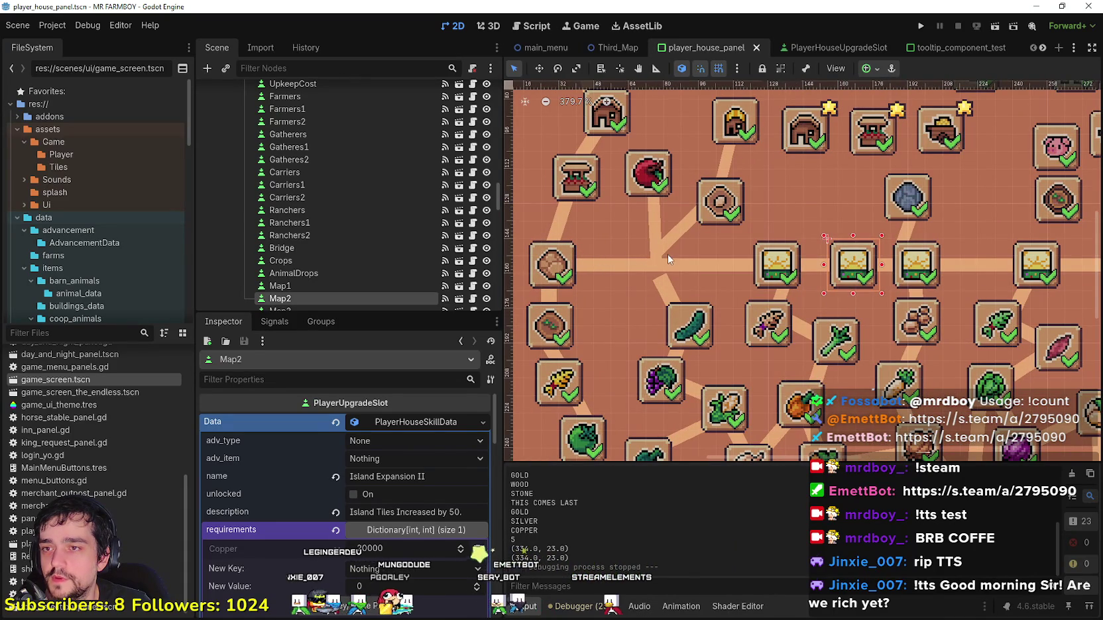
# Step: Drag the Map3 slot to the right along the horizontal road
pyautogui.scroll(-4, 713, 252)
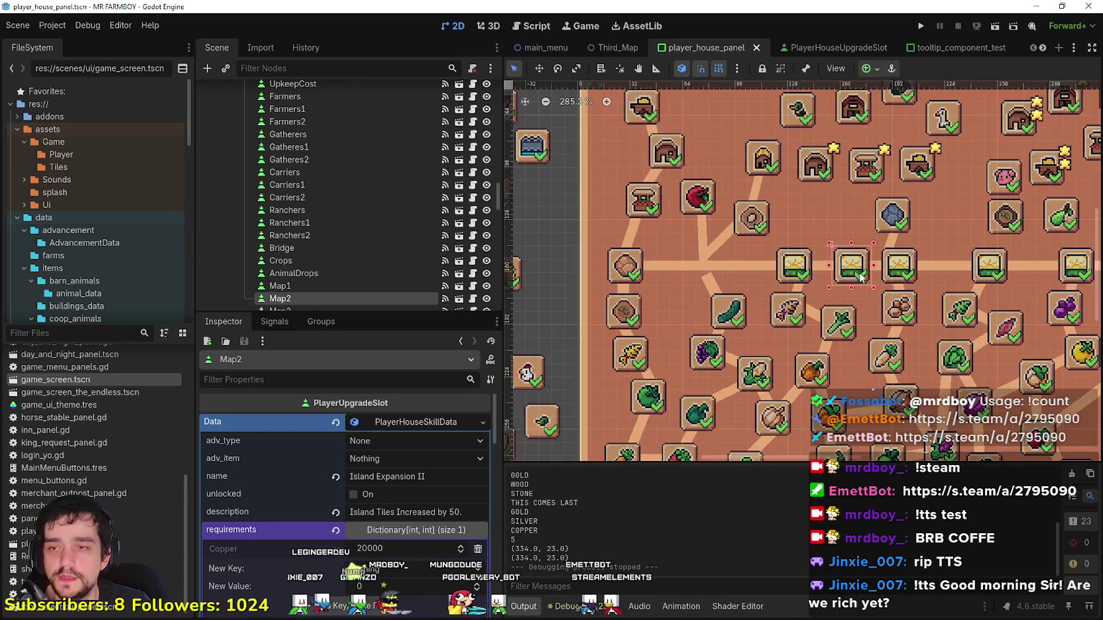
pyautogui.scroll(-2, 623, 267)
pyautogui.scroll(1, 669, 258)
pyautogui.moveTo(669, 259); pyautogui.dragTo(1008, 263)
# Step: Move the Map6 slot toward the road's end, then pull it about 50 px back left
pyautogui.scroll(3, 871, 261)
pyautogui.scroll(1, 871, 260)
pyautogui.moveTo(855, 259)
pyautogui.mouseDown()
pyautogui.moveTo(884, 258)
pyautogui.moveTo(634, 250)
pyautogui.mouseUp()
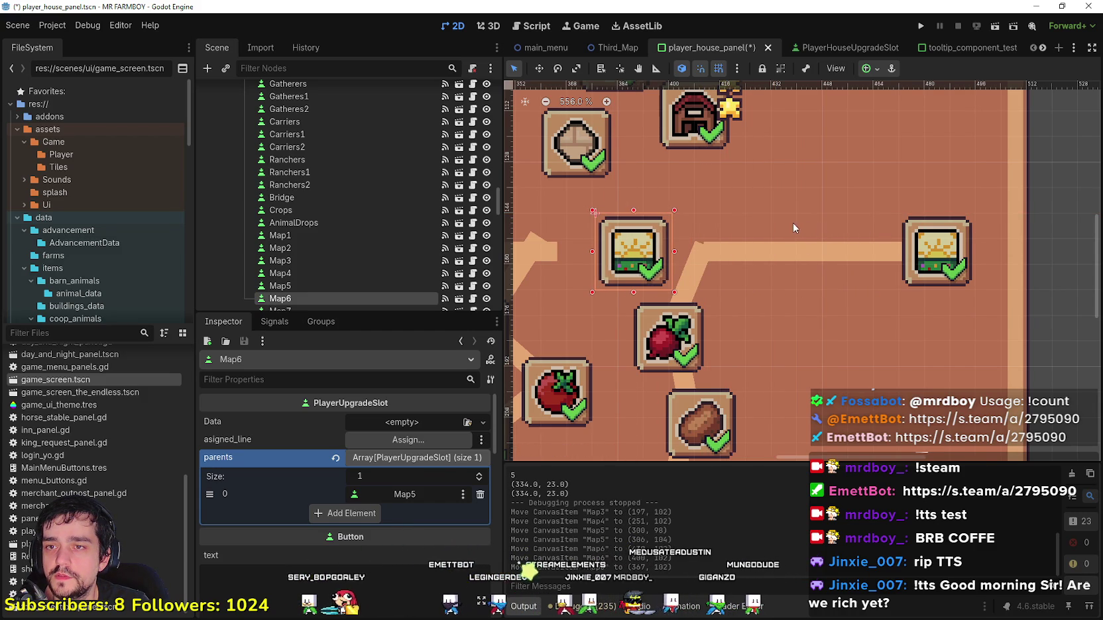
pyautogui.moveTo(672, 233); pyautogui.dragTo(638, 234)
# Step: Fine-tune Map6's x position with a slight rightward nudge, then select the Map1 slot
pyautogui.scroll(-2, 676, 273)
pyautogui.scroll(-3, 676, 273)
pyautogui.scroll(1, 899, 324)
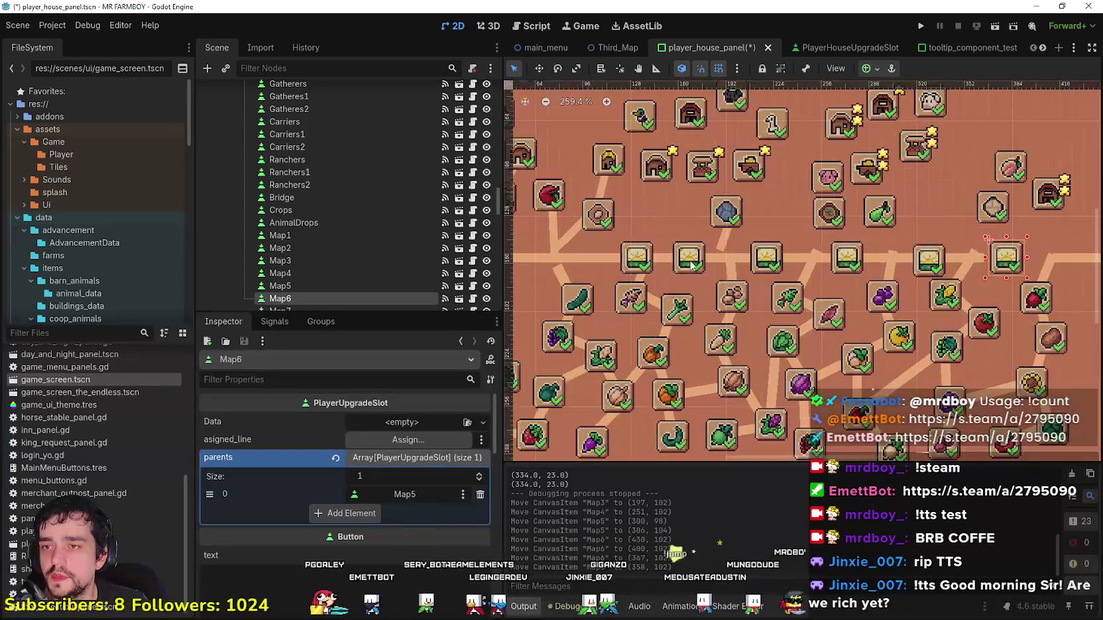
pyautogui.scroll(-2, 690, 265)
pyautogui.scroll(1, 687, 264)
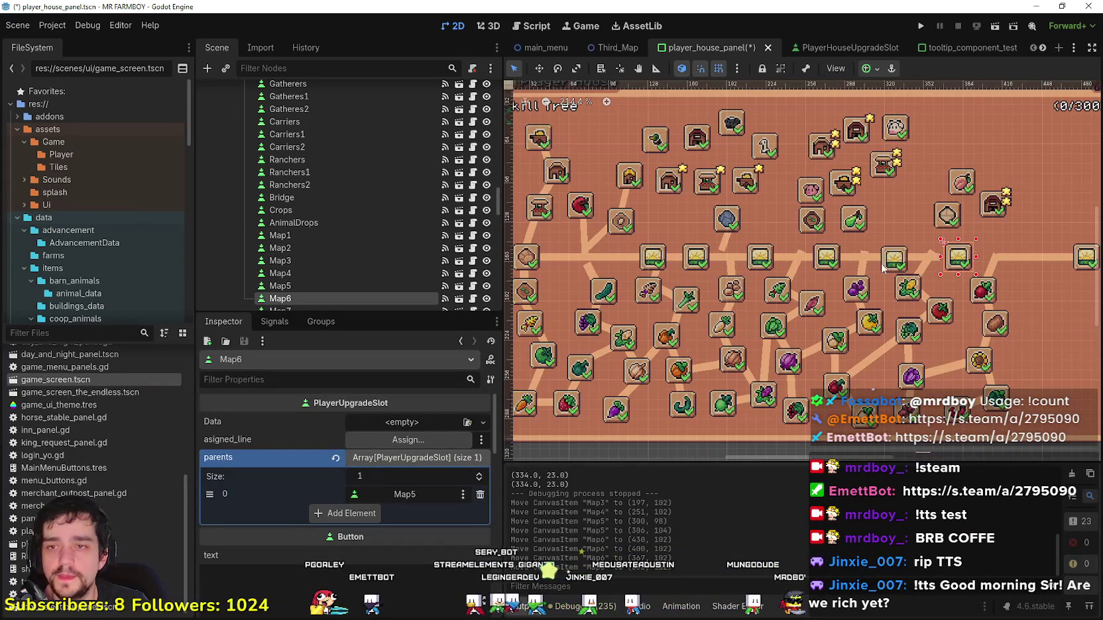
pyautogui.scroll(4, 896, 262)
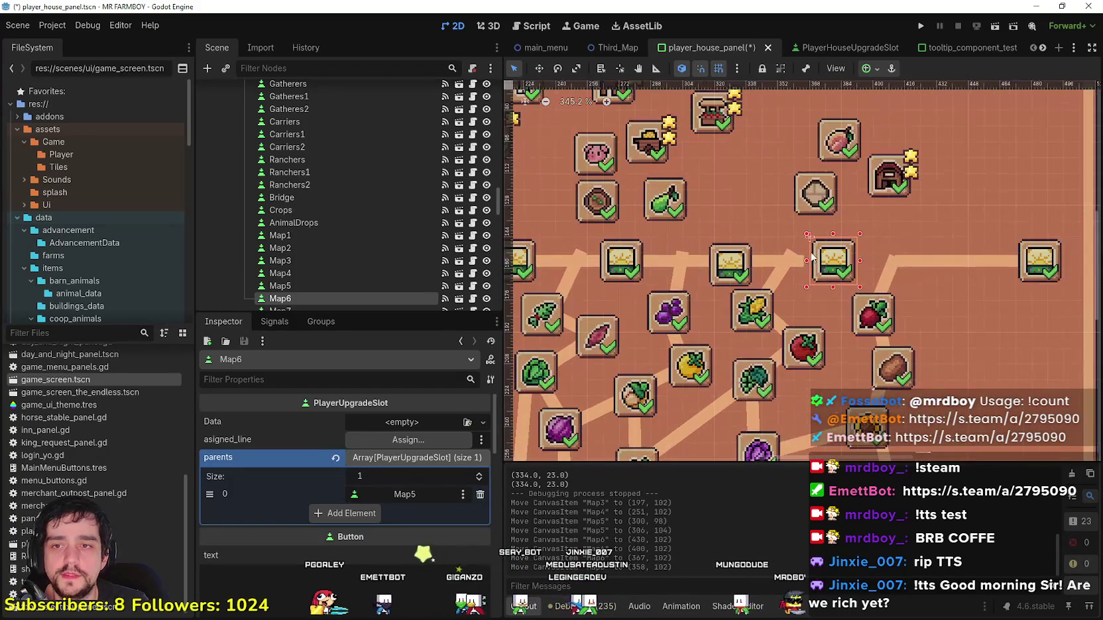
pyautogui.scroll(1, 842, 257)
pyautogui.hscroll(3, 809, 252)
pyautogui.moveTo(764, 244); pyautogui.dragTo(803, 247)
pyautogui.scroll(6, 804, 245)
pyautogui.scroll(-10, 696, 292)
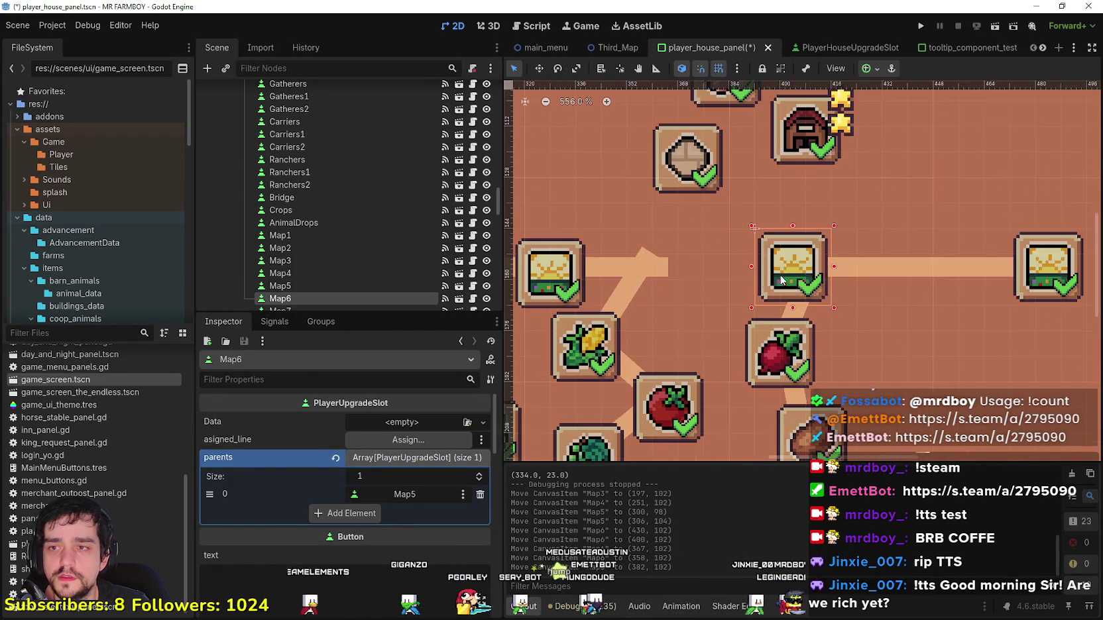
pyautogui.scroll(-4, 639, 339)
pyautogui.scroll(8, 788, 263)
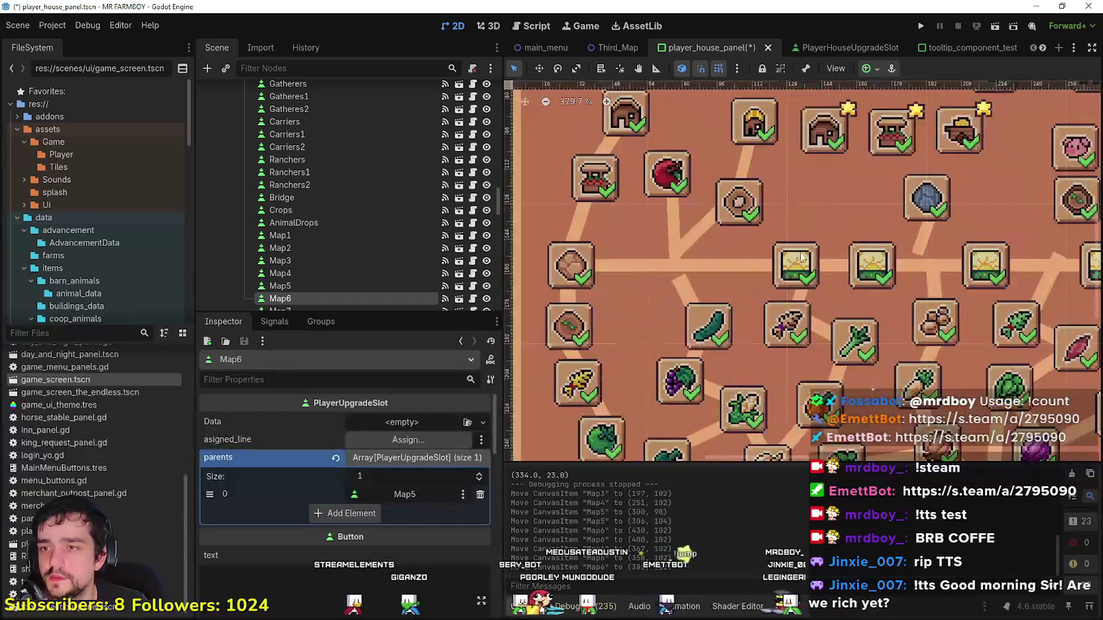
pyautogui.click(786, 261)
pyautogui.scroll(1, 781, 260)
# Step: Drag the Map1 slot left along the road
pyautogui.moveTo(779, 260); pyautogui.dragTo(703, 252)
pyautogui.scroll(-6, 709, 255)
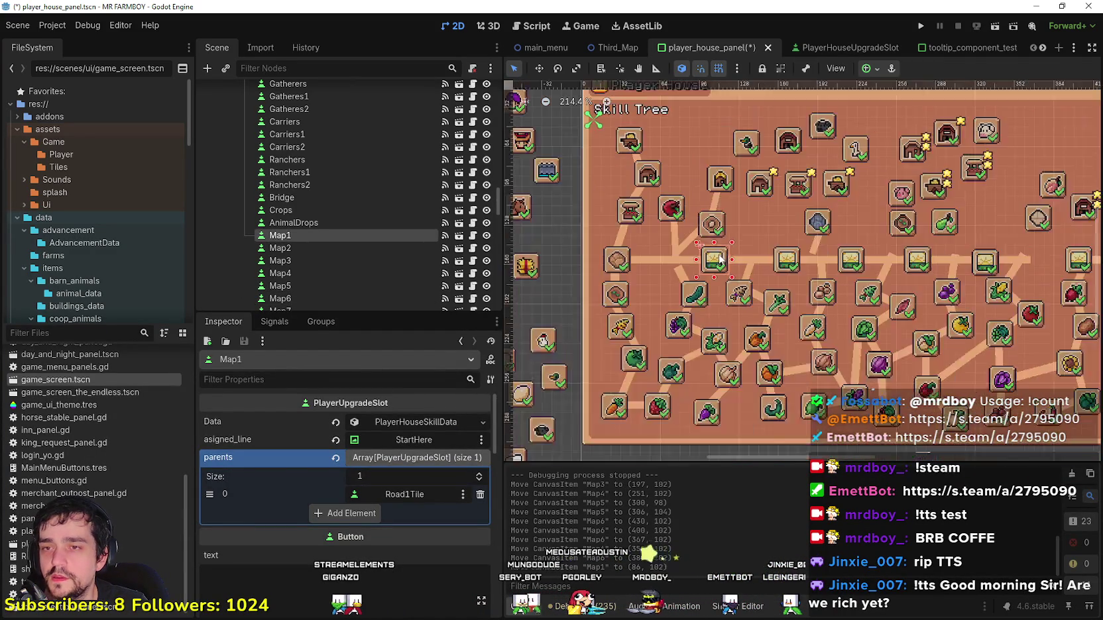
pyautogui.scroll(3, 719, 260)
pyautogui.hscroll(3, 721, 260)
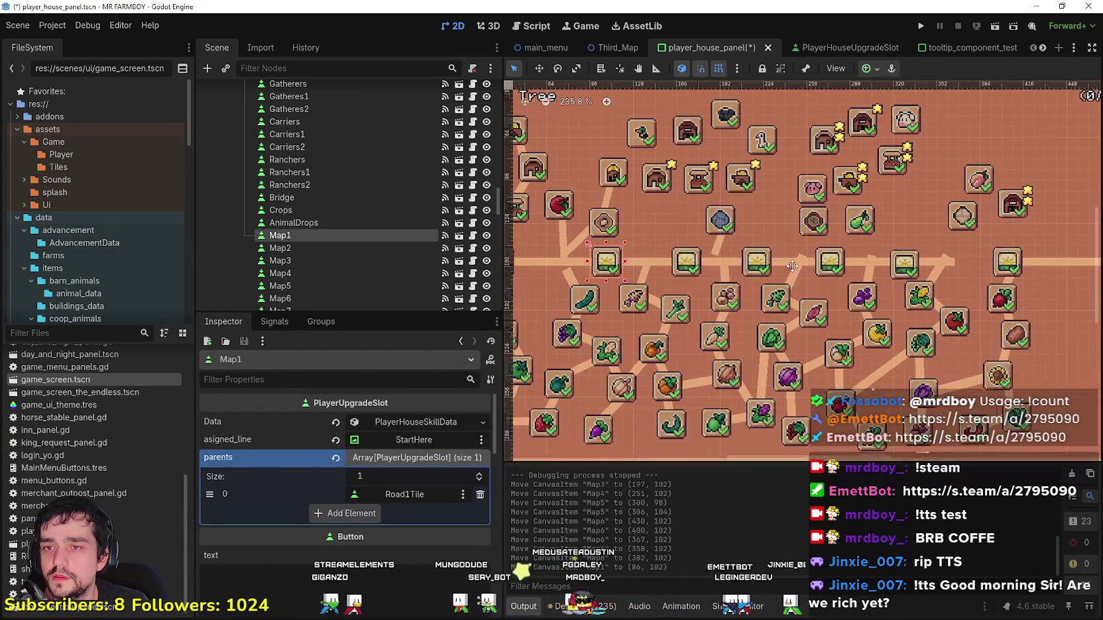
# Step: Shift the Map6 slot slightly right along the road to (390,102)
pyautogui.click(853, 263)
pyautogui.scroll(4, 768, 255)
pyautogui.scroll(6, 753, 261)
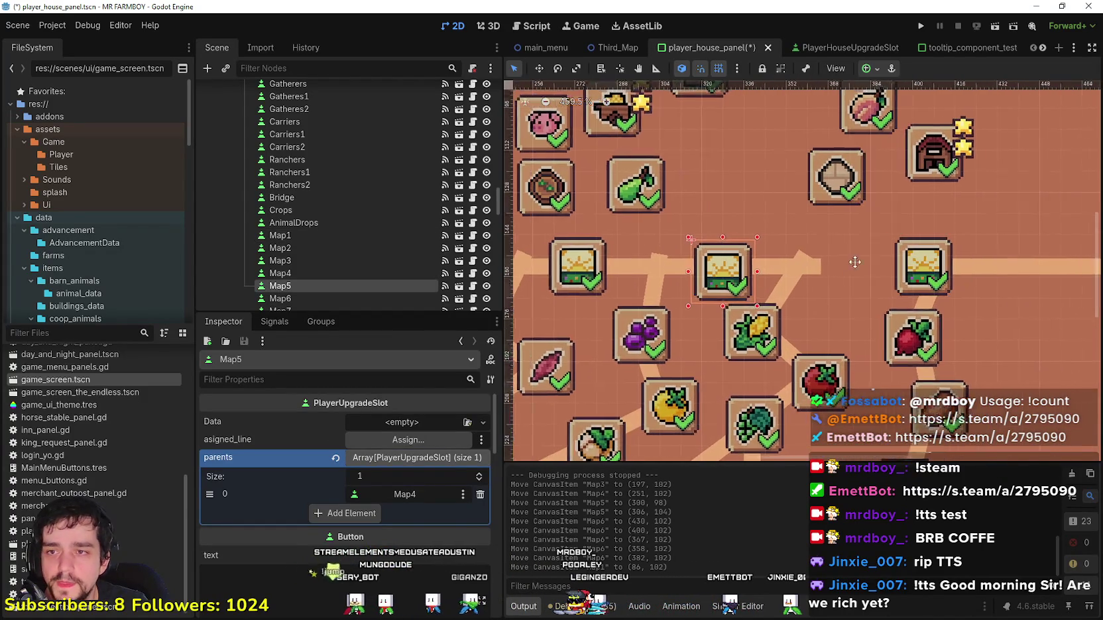
pyautogui.hscroll(3, 795, 262)
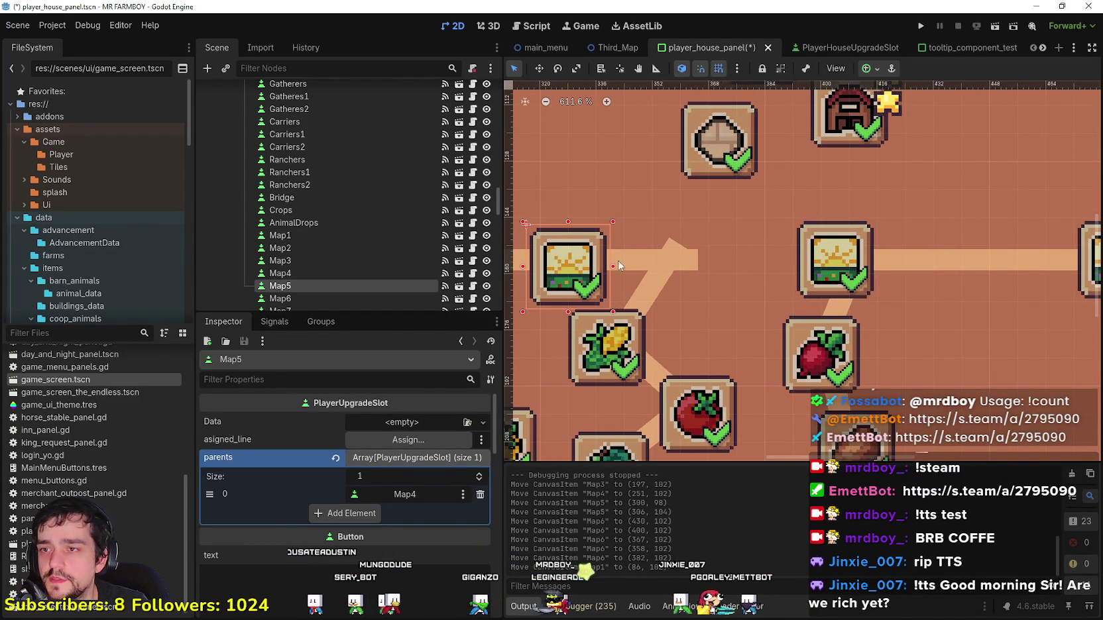
pyautogui.scroll(-12, 666, 278)
pyautogui.scroll(8, 661, 330)
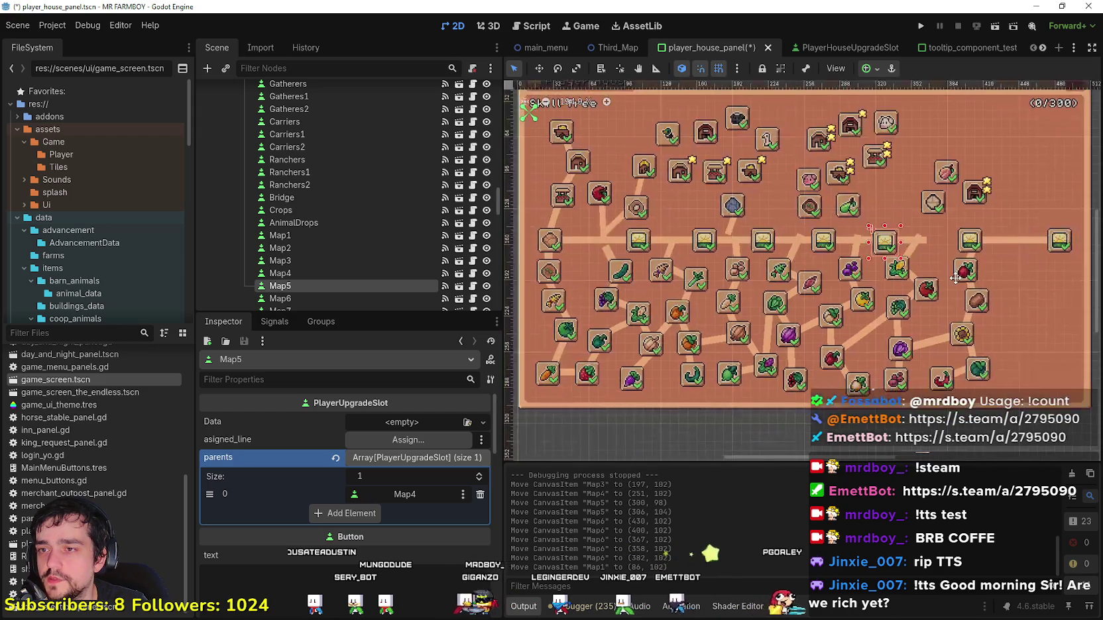
pyautogui.click(765, 238)
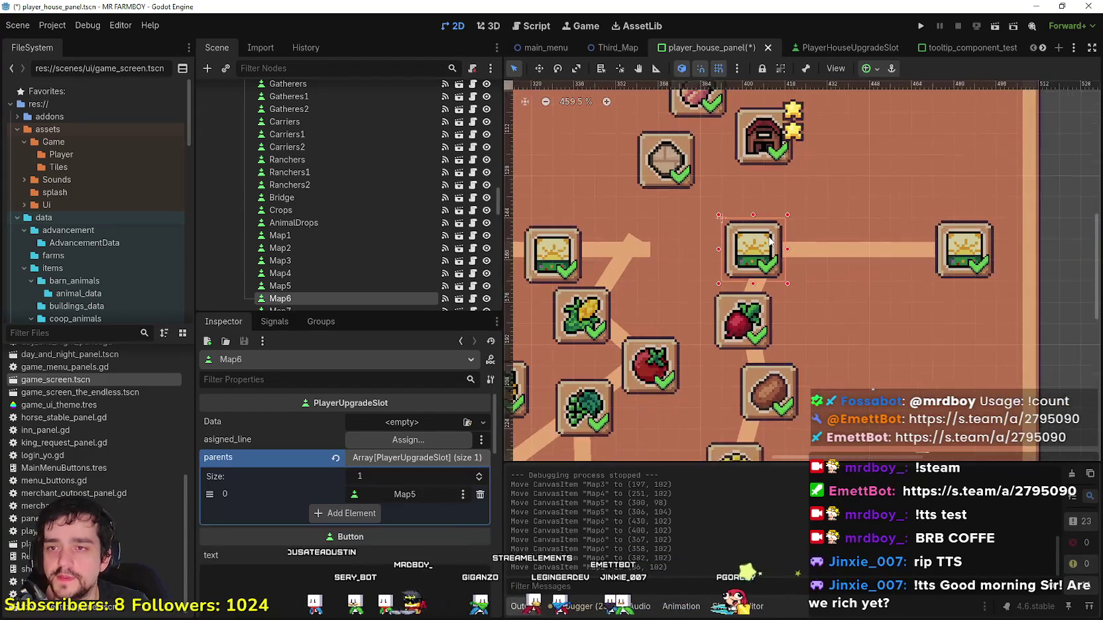
pyautogui.scroll(4, 766, 238)
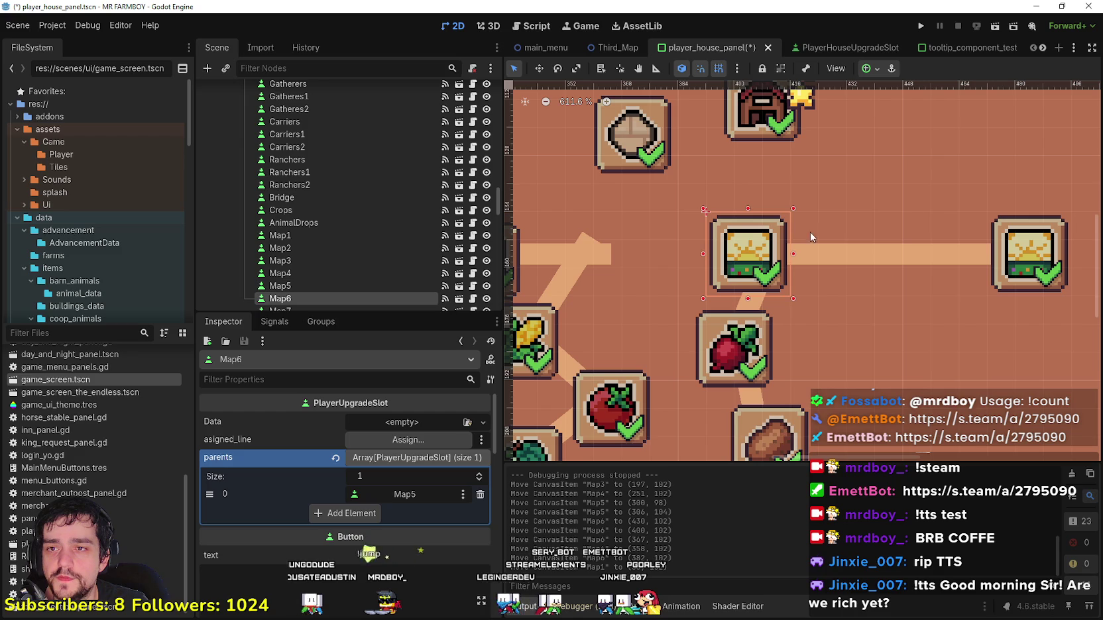
pyautogui.moveTo(771, 237); pyautogui.dragTo(793, 230)
pyautogui.scroll(-6, 782, 264)
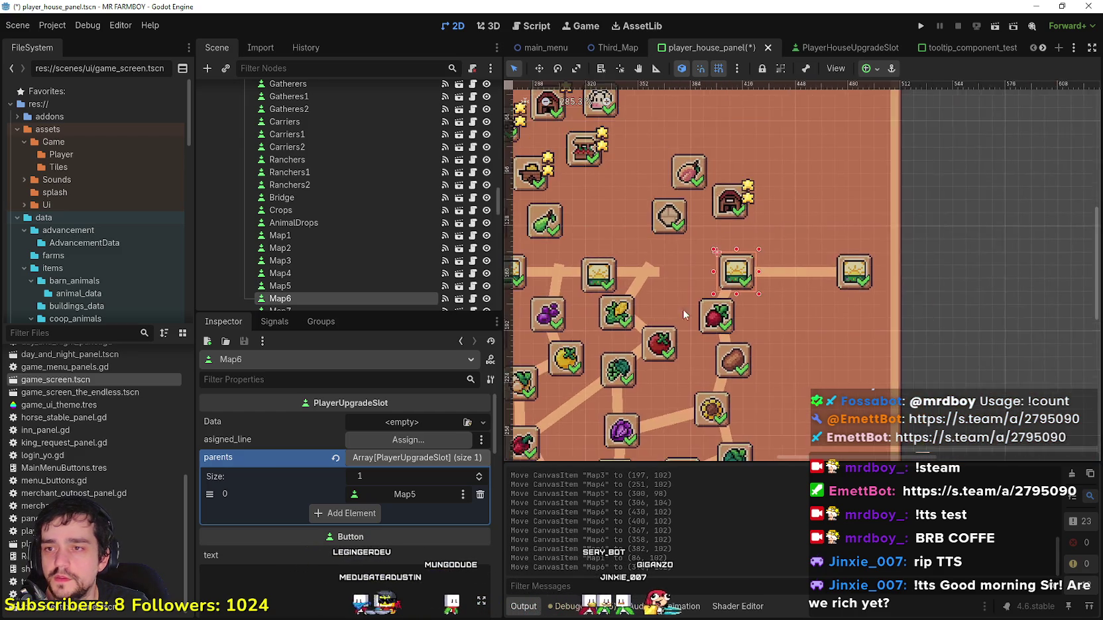
pyautogui.scroll(5, 782, 262)
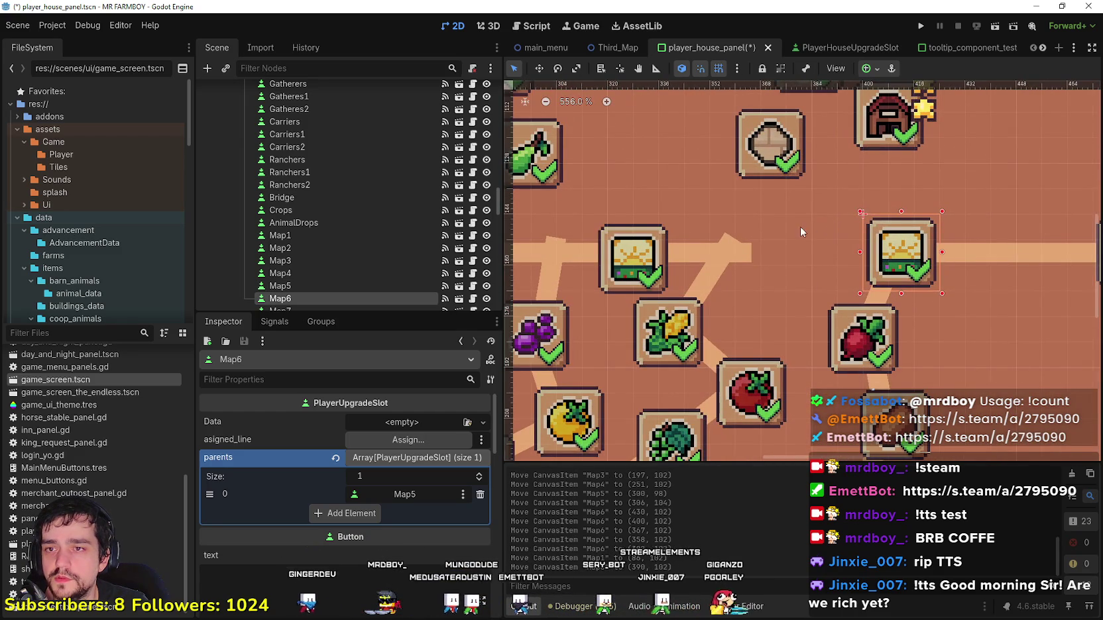
# Step: Move the Map5 slot right, then 8 px back left to (318,102)
pyautogui.click(647, 247)
pyautogui.moveTo(647, 246); pyautogui.dragTo(711, 242)
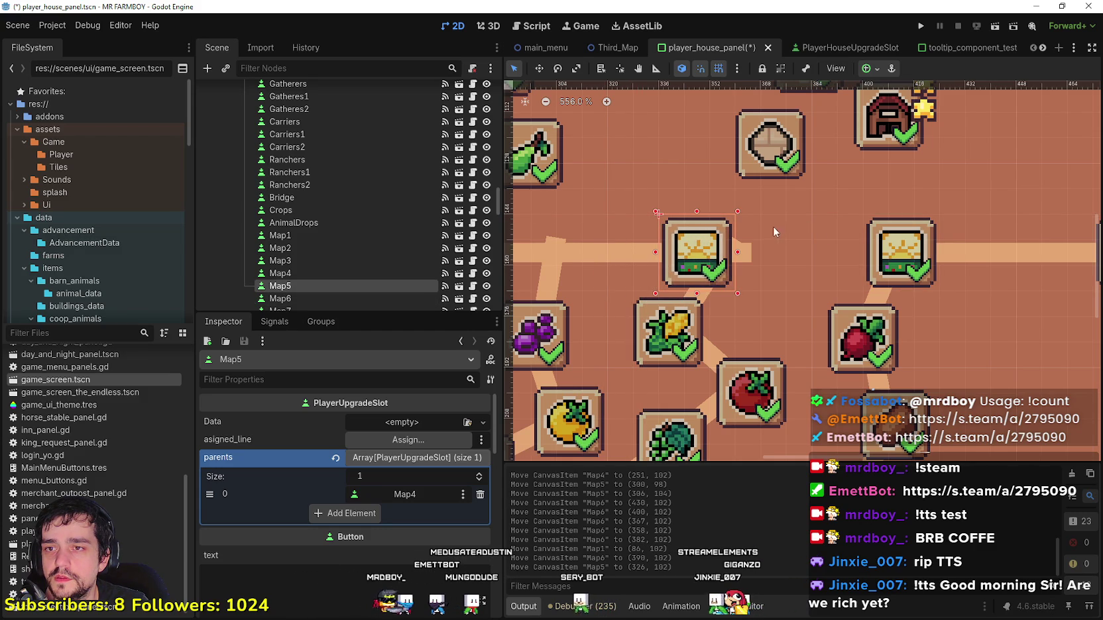
pyautogui.moveTo(707, 243); pyautogui.dragTo(684, 238)
pyautogui.scroll(-6, 726, 265)
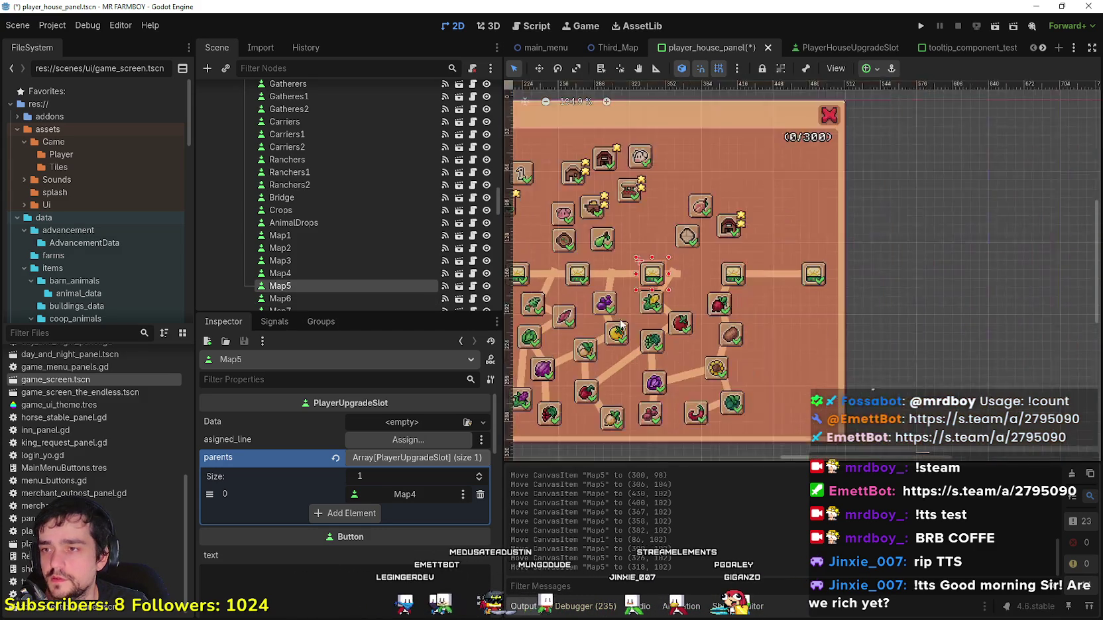
pyautogui.scroll(5, 726, 265)
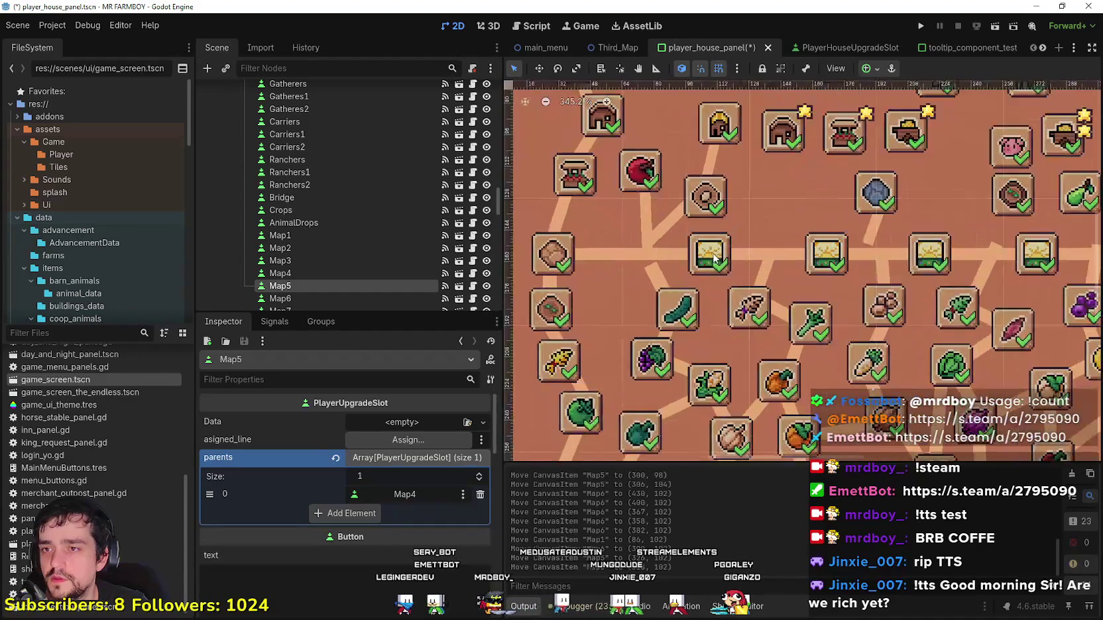
pyautogui.click(702, 252)
# Step: Drag the Map1 slot a little further left along the road
pyautogui.moveTo(703, 252); pyautogui.dragTo(691, 251)
pyautogui.scroll(-1, 691, 251)
pyautogui.scroll(-4, 691, 250)
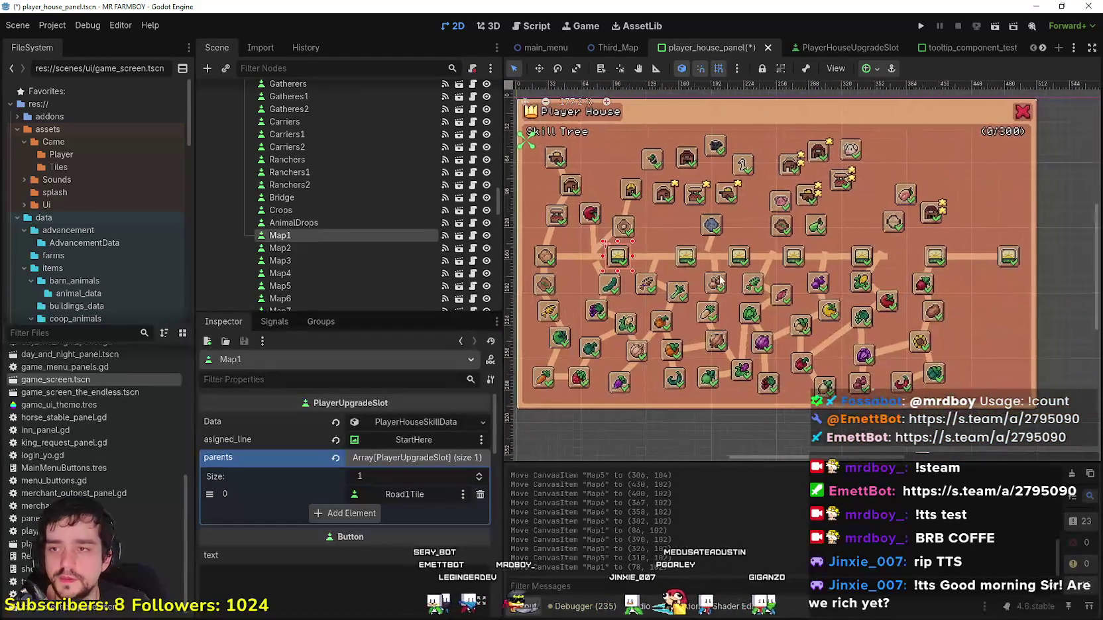
pyautogui.scroll(3, 810, 263)
pyautogui.scroll(4, 809, 262)
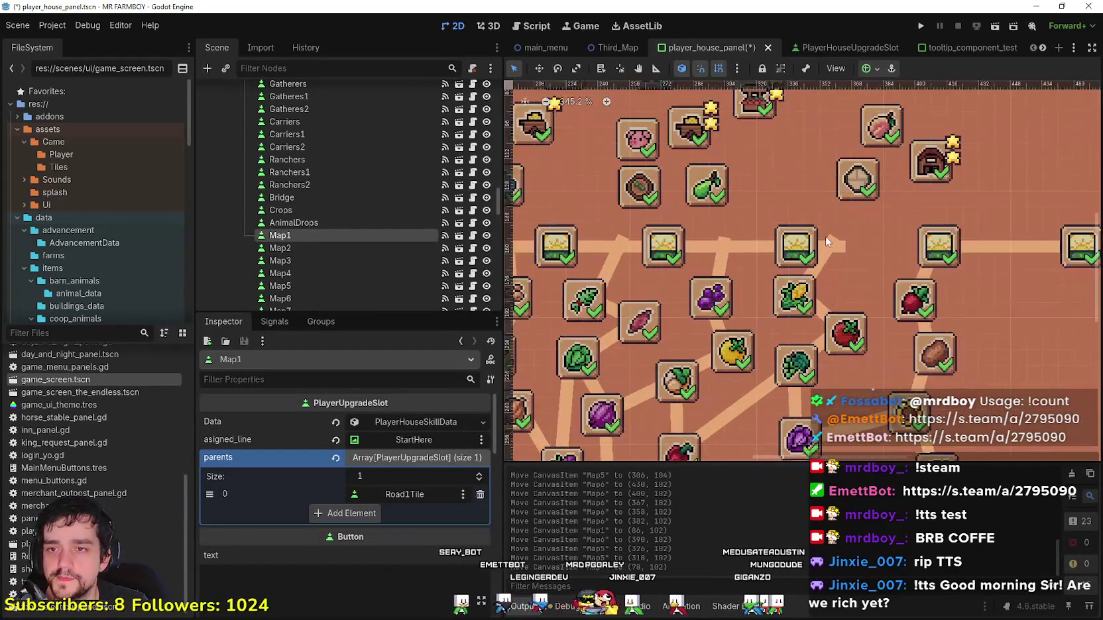
pyautogui.scroll(-2, 904, 239)
pyautogui.hscroll(-5, 822, 250)
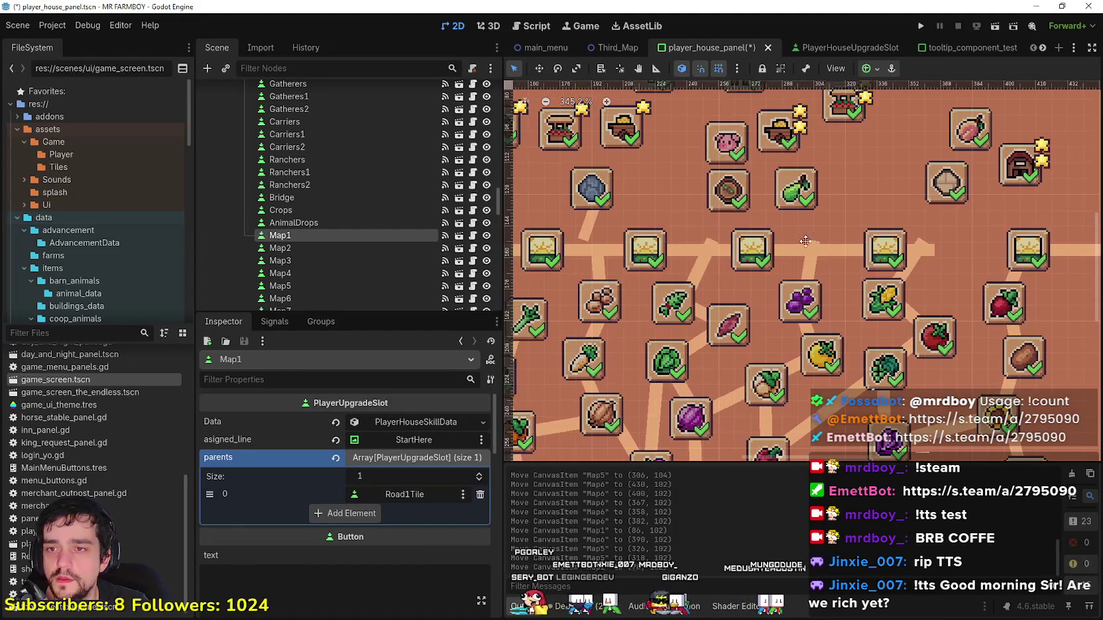
pyautogui.scroll(-3, 928, 234)
pyautogui.scroll(3, 862, 238)
pyautogui.scroll(-2, 782, 246)
pyautogui.scroll(-3, 789, 242)
pyautogui.scroll(12, 808, 235)
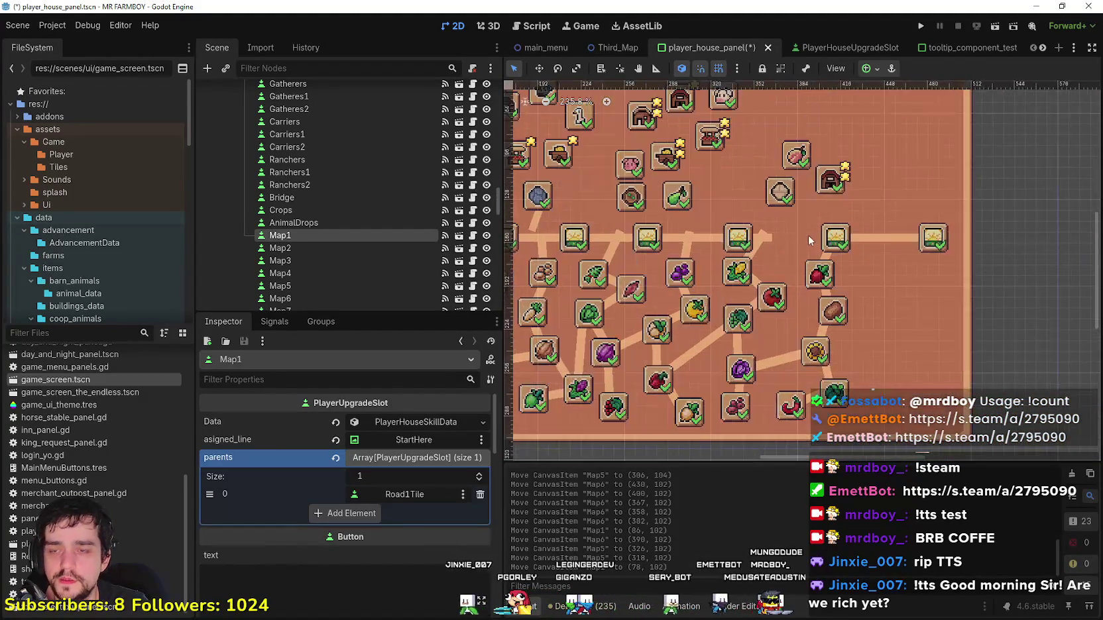
pyautogui.hscroll(3, 835, 232)
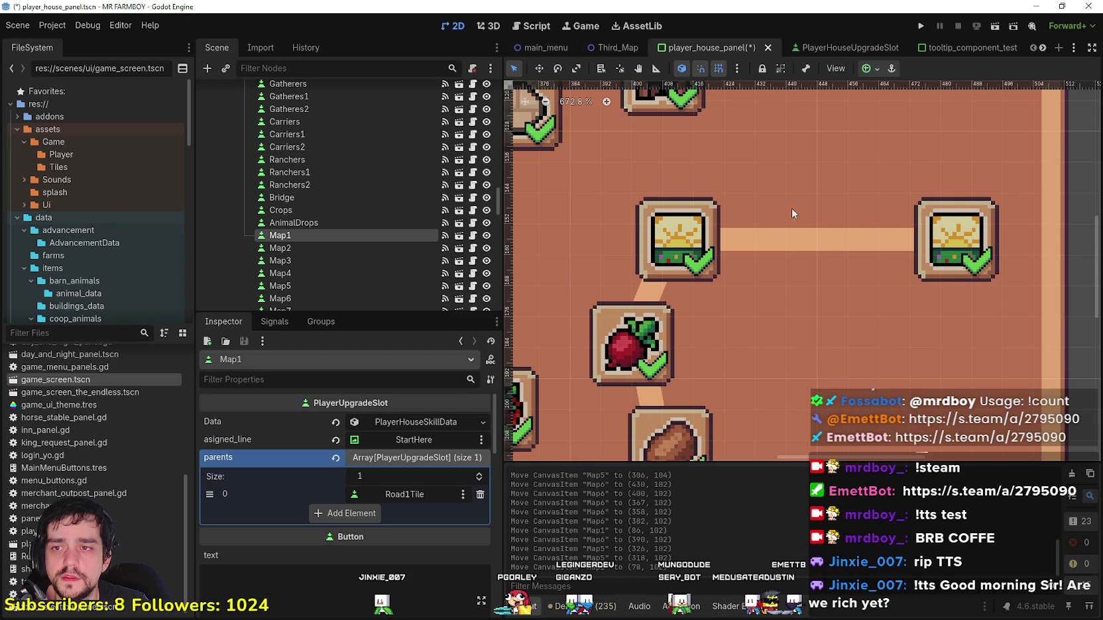
# Step: Nudge the Map6 and Map1 slots a few pixels so they line up on the top road
pyautogui.click(682, 230)
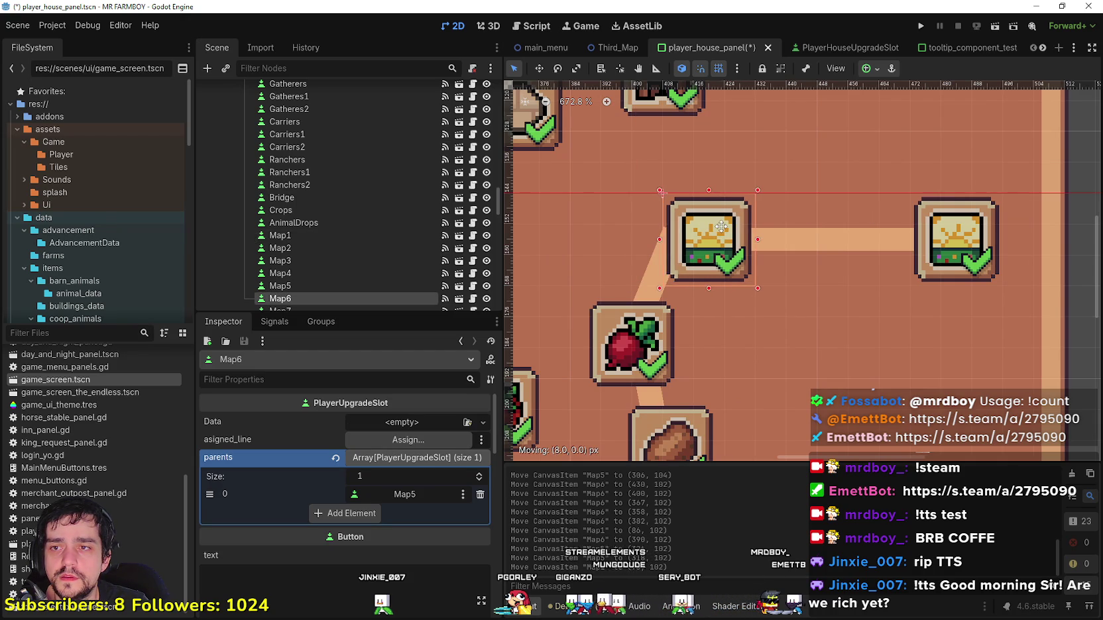
pyautogui.scroll(5, 723, 214)
pyautogui.scroll(-10, 708, 223)
pyautogui.scroll(8, 715, 269)
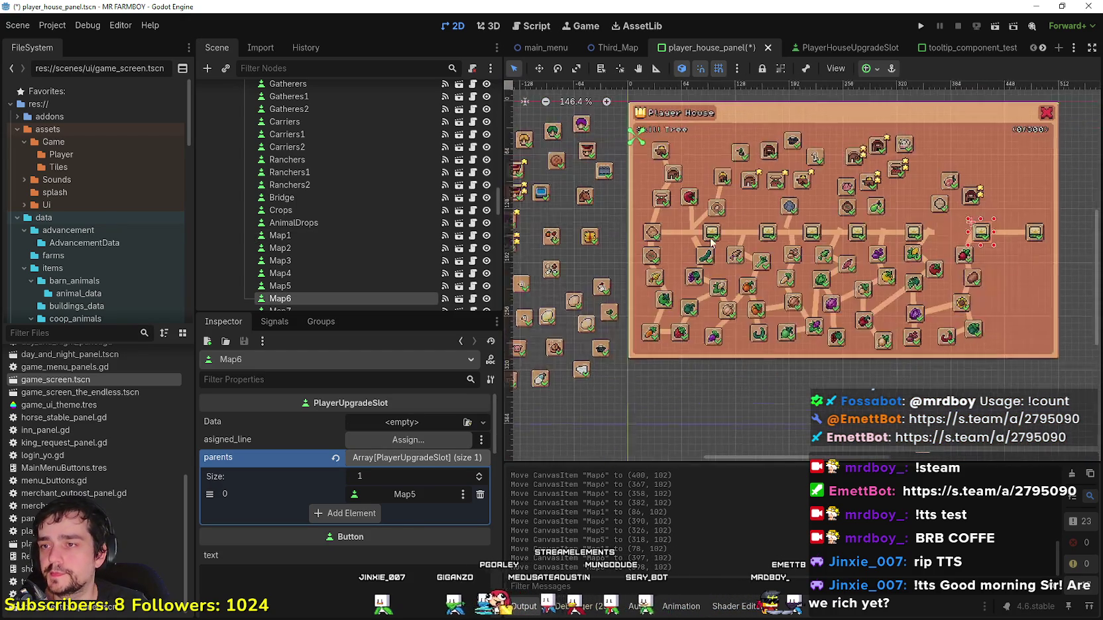
pyautogui.click(715, 268)
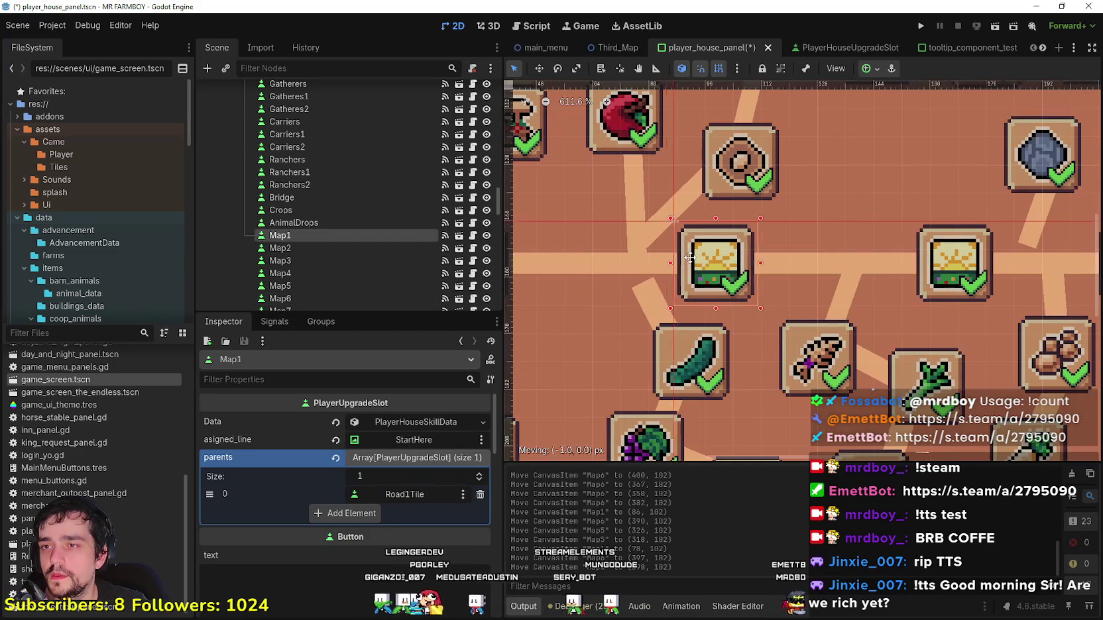
pyautogui.scroll(-3, 679, 262)
pyautogui.scroll(-4, 679, 263)
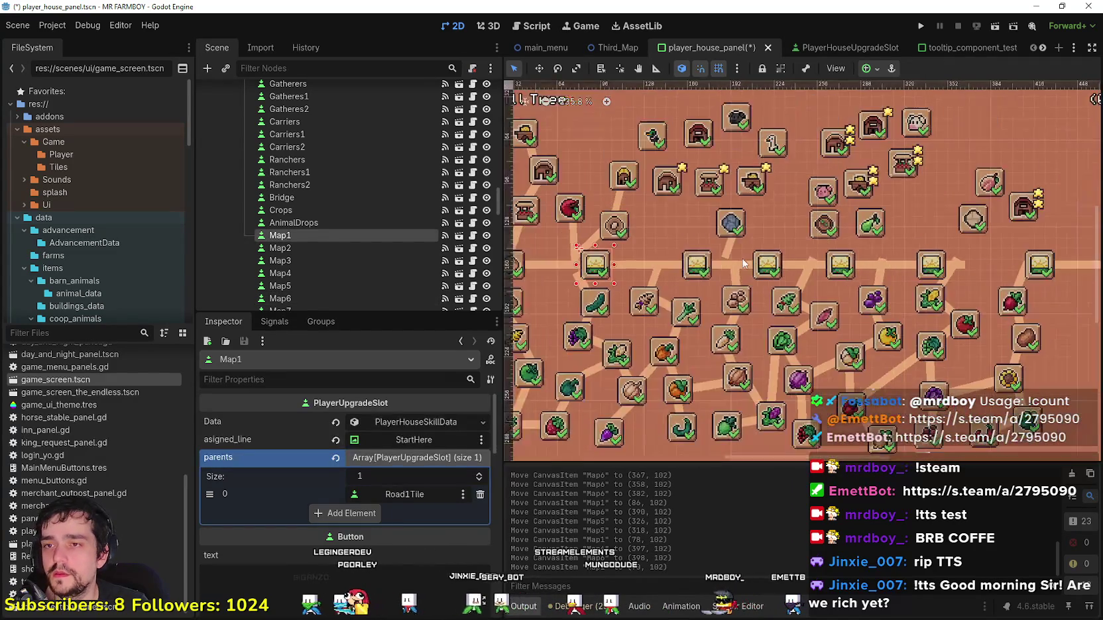
pyautogui.scroll(5, 557, 252)
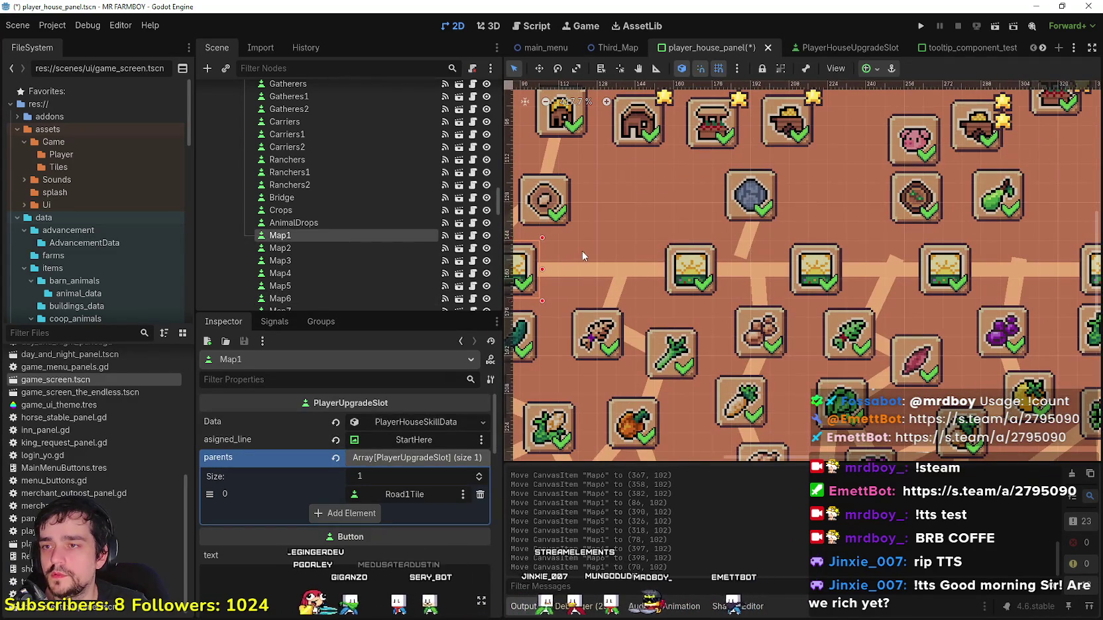
pyautogui.click(693, 268)
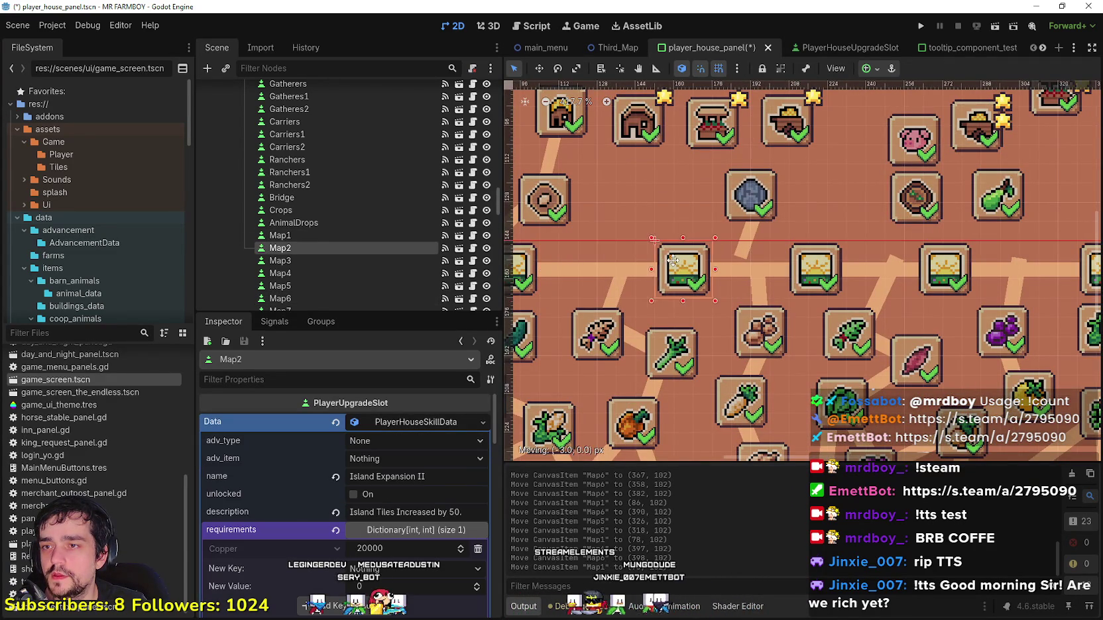
# Step: Slide the Map5 slot right in two small moves toward x 334
pyautogui.scroll(5, 663, 263)
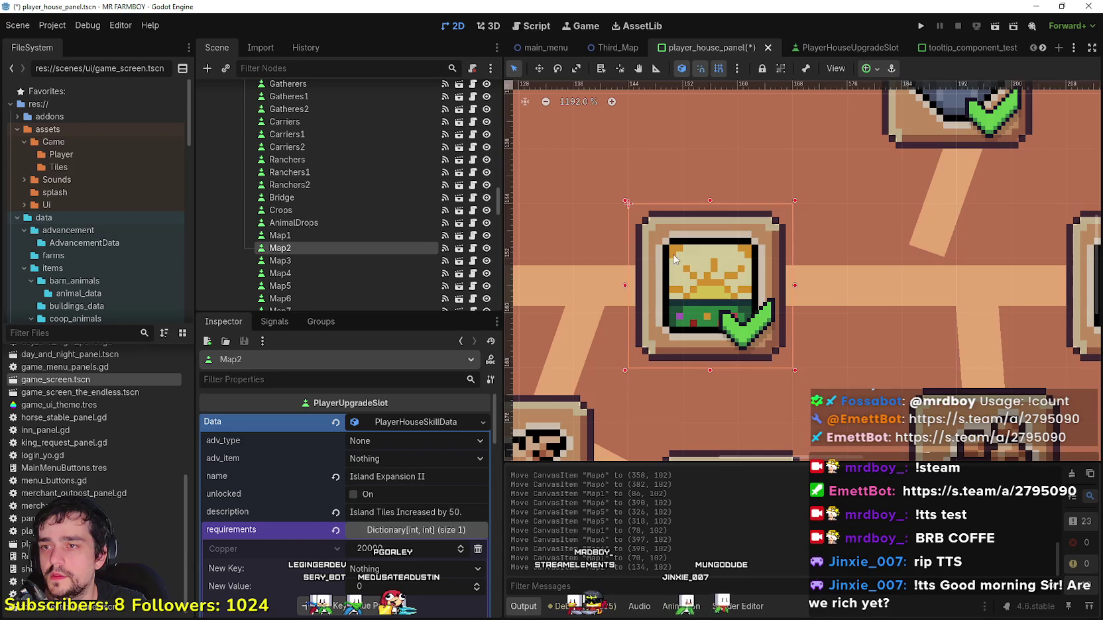
pyautogui.scroll(-8, 671, 260)
pyautogui.scroll(2, 828, 245)
pyautogui.moveTo(751, 265); pyautogui.dragTo(774, 265)
pyautogui.scroll(3, 882, 263)
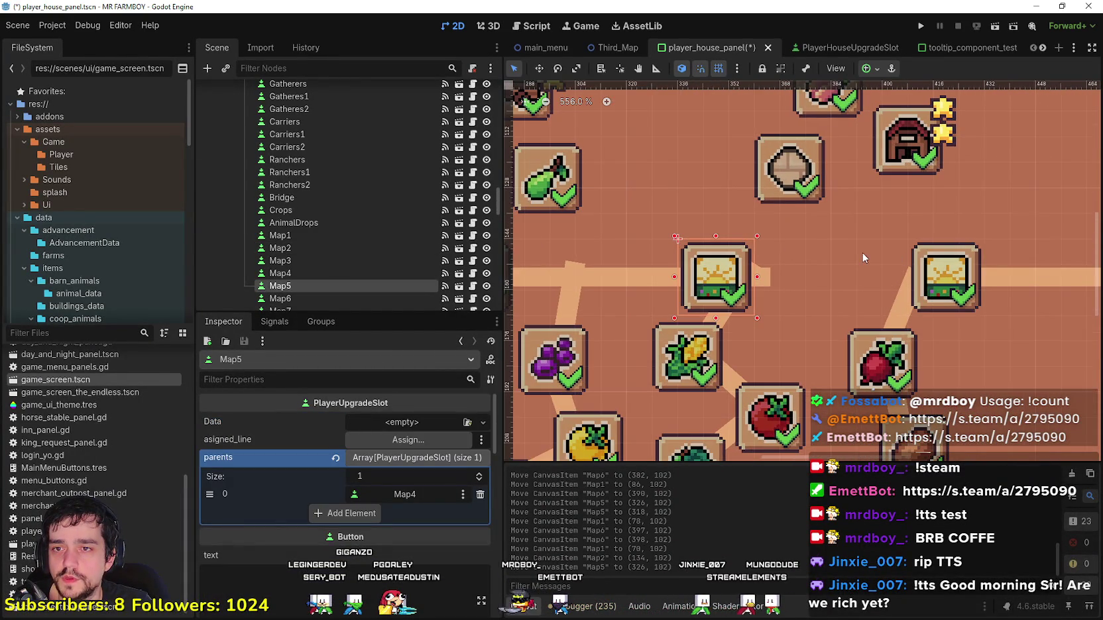
pyautogui.moveTo(722, 266); pyautogui.dragTo(745, 263)
pyautogui.scroll(-5, 745, 264)
# Step: Slide the Map4 slot right along the road to about x 270
pyautogui.hscroll(-10, 629, 312)
pyautogui.scroll(1, 677, 285)
pyautogui.scroll(6, 784, 265)
pyautogui.scroll(1, 679, 250)
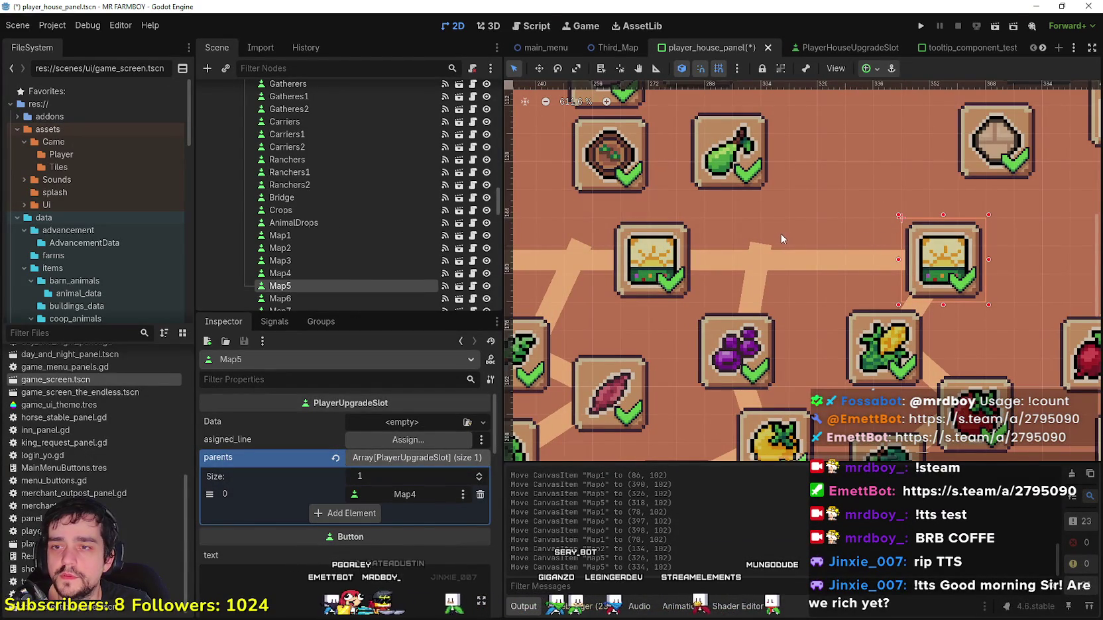
pyautogui.moveTo(676, 251); pyautogui.dragTo(724, 248)
pyautogui.scroll(-12, 662, 259)
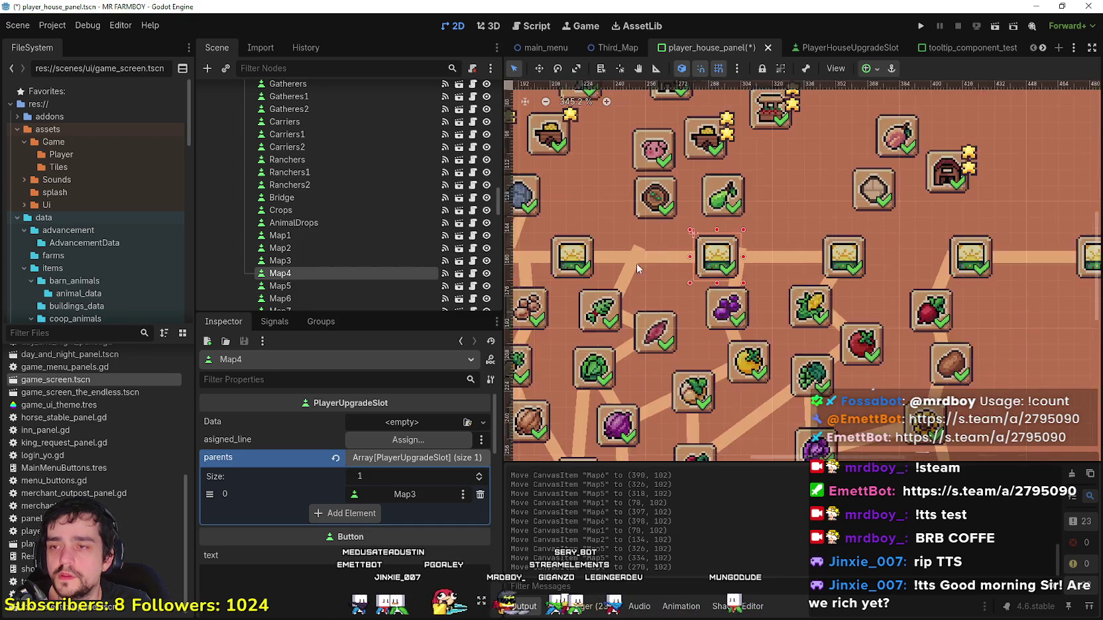
pyautogui.scroll(10, 722, 257)
pyautogui.scroll(3, 758, 255)
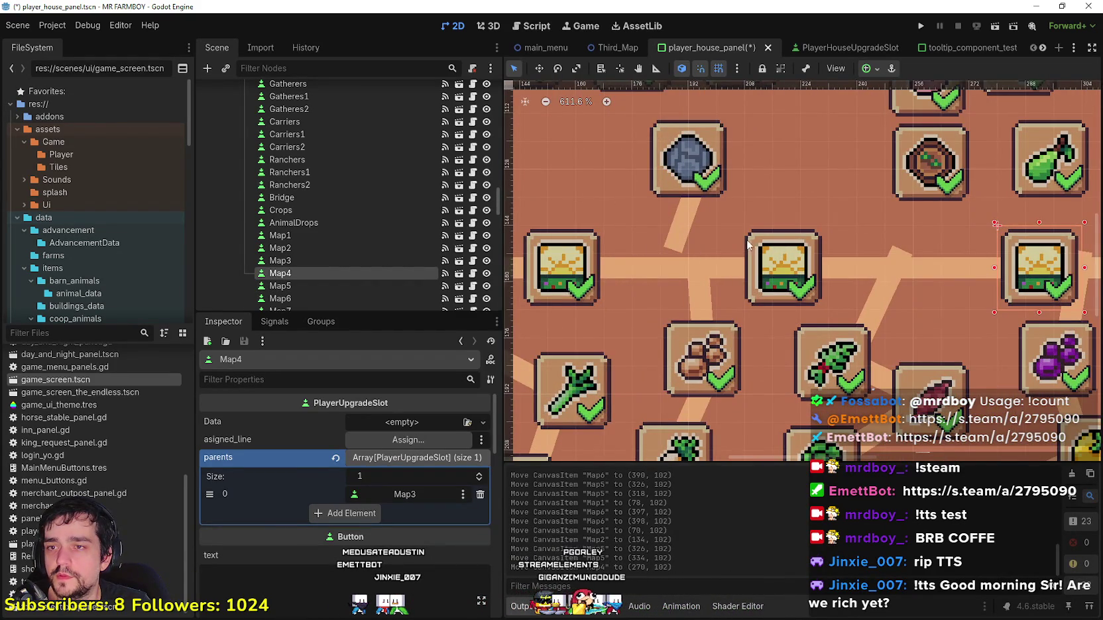
pyautogui.scroll(-8, 749, 245)
pyautogui.scroll(3, 729, 255)
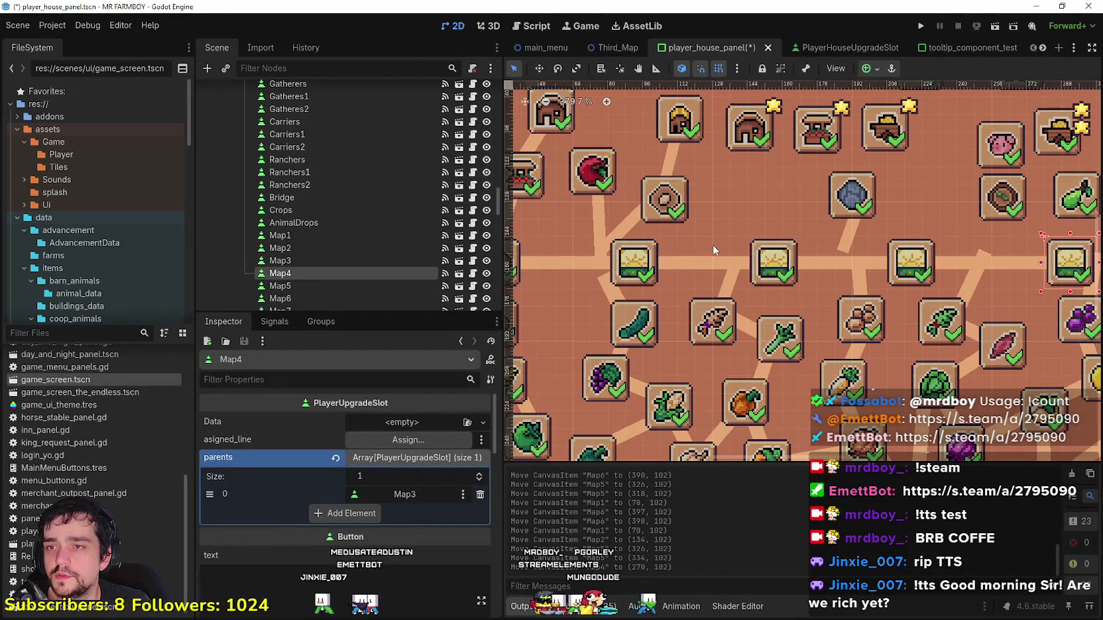
pyautogui.hscroll(5, 746, 251)
pyautogui.scroll(3, 602, 255)
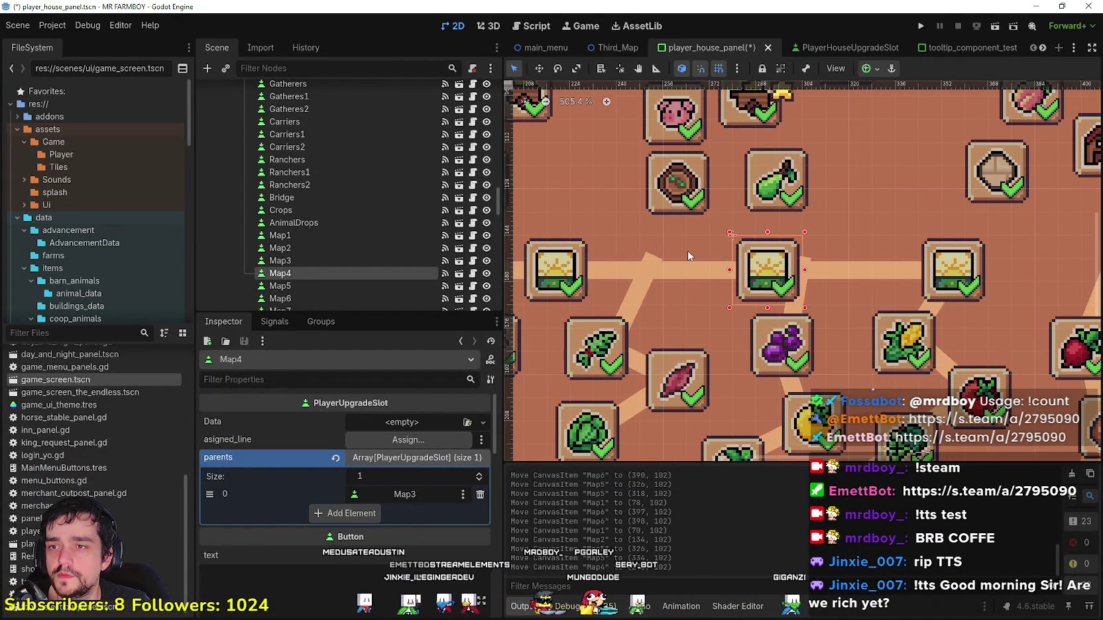
pyautogui.scroll(-5, 725, 255)
pyautogui.scroll(3, 675, 261)
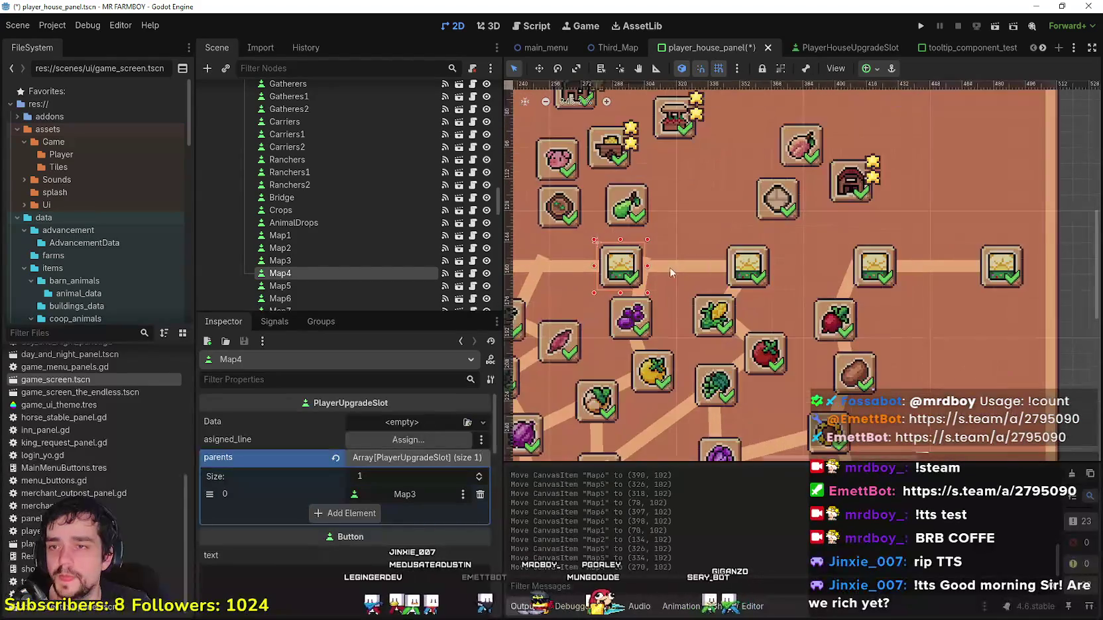
pyautogui.scroll(5, 651, 264)
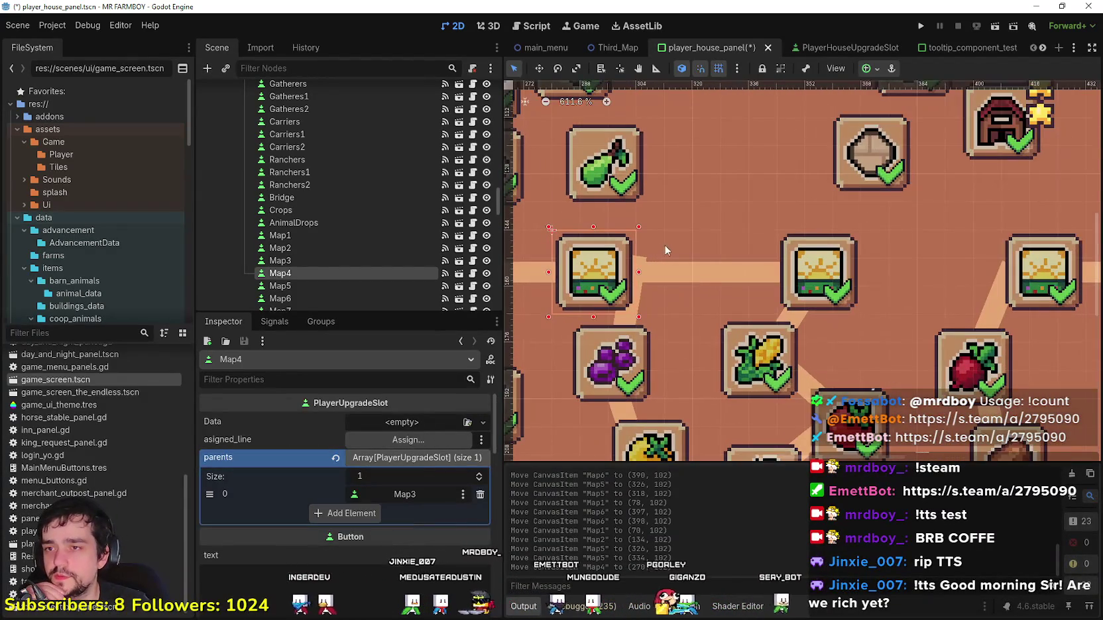
# Step: Clear the selection and select the Map6 road line segment
pyautogui.scroll(-10, 837, 253)
pyautogui.scroll(6, 846, 255)
pyautogui.scroll(3, 846, 255)
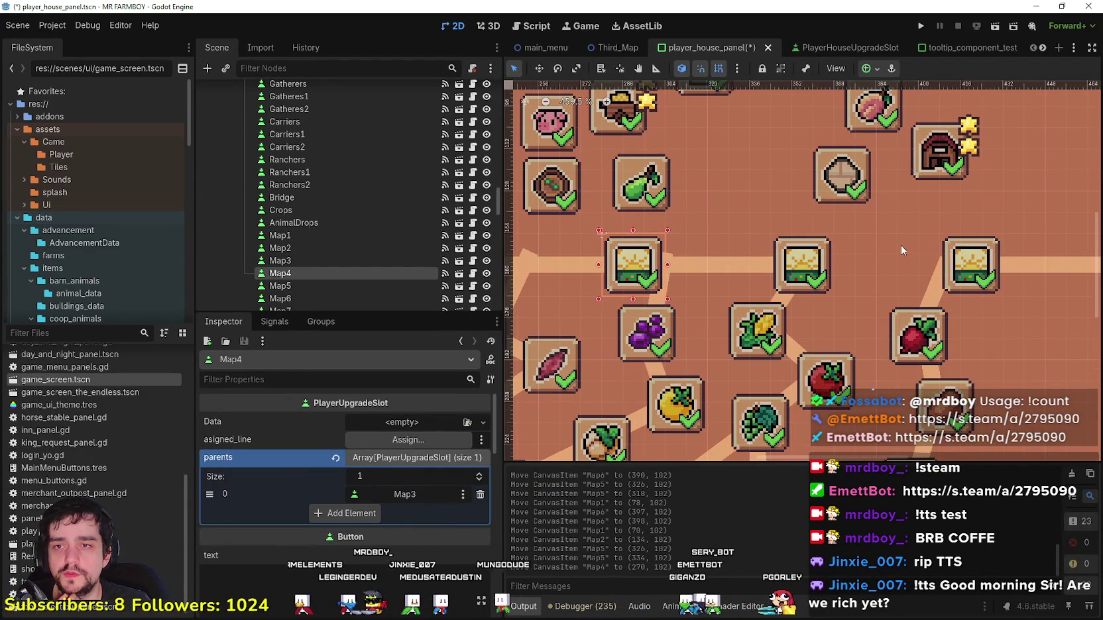
pyautogui.scroll(-14, 932, 248)
pyautogui.scroll(10, 884, 248)
pyautogui.scroll(-8, 884, 249)
pyautogui.scroll(4, 626, 233)
pyautogui.scroll(4, 627, 233)
pyautogui.scroll(-10, 799, 233)
pyautogui.scroll(4, 741, 311)
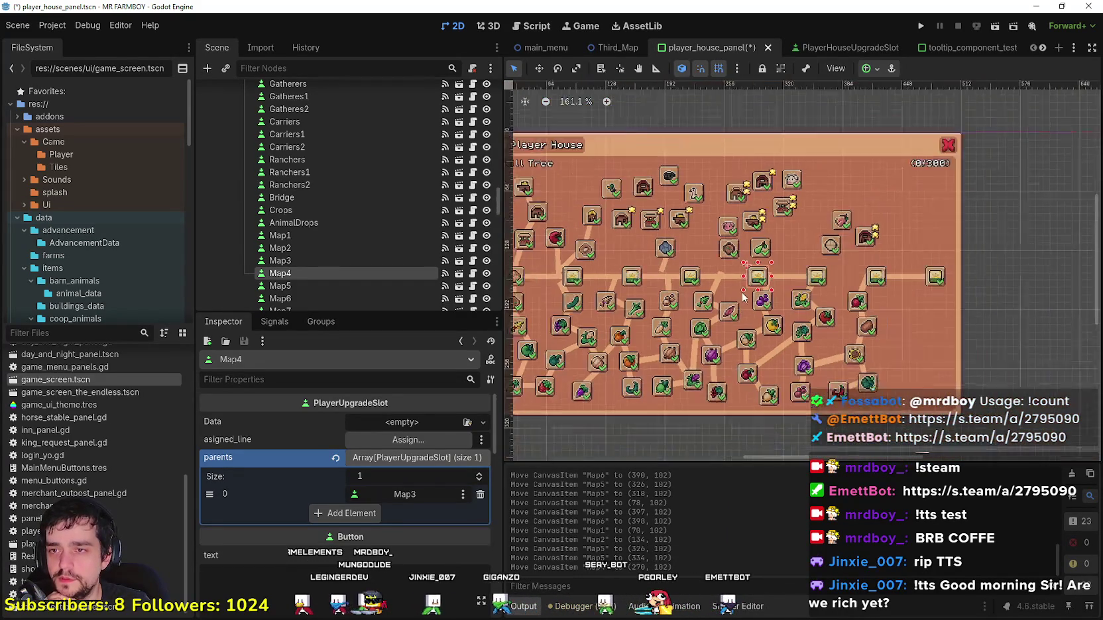
pyautogui.click(988, 332)
pyautogui.scroll(2, 779, 278)
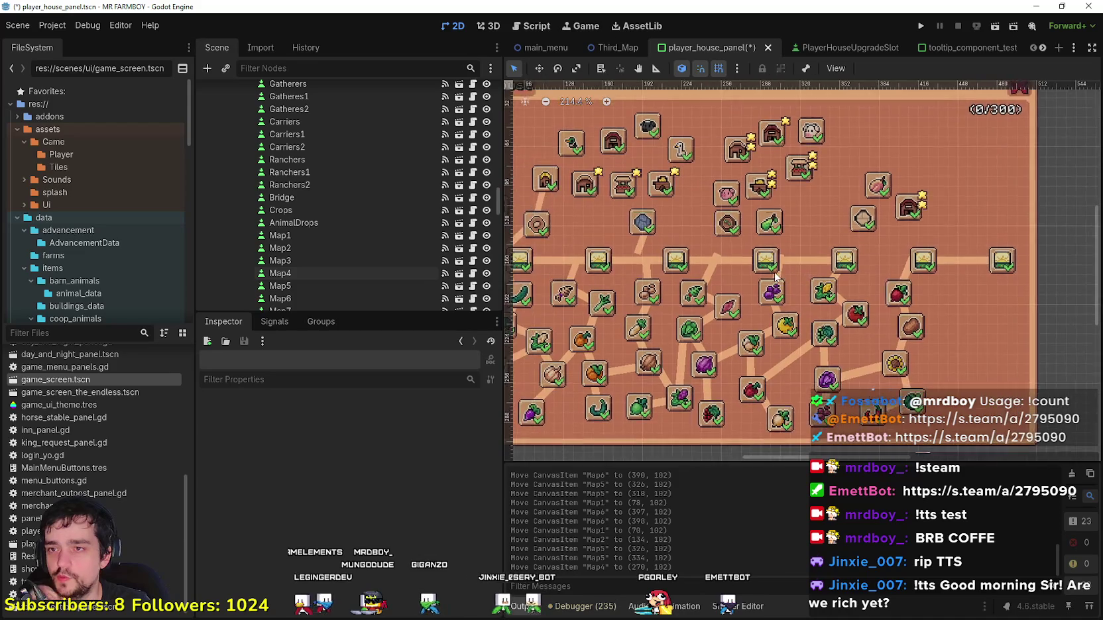
pyautogui.scroll(-3, 777, 279)
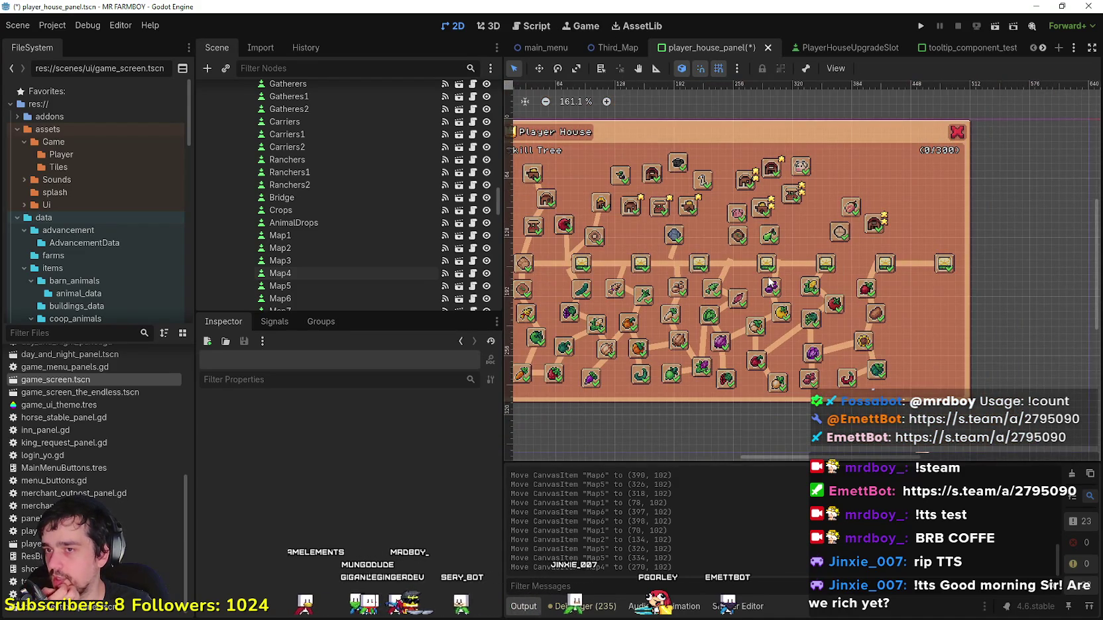
pyautogui.scroll(7, 769, 284)
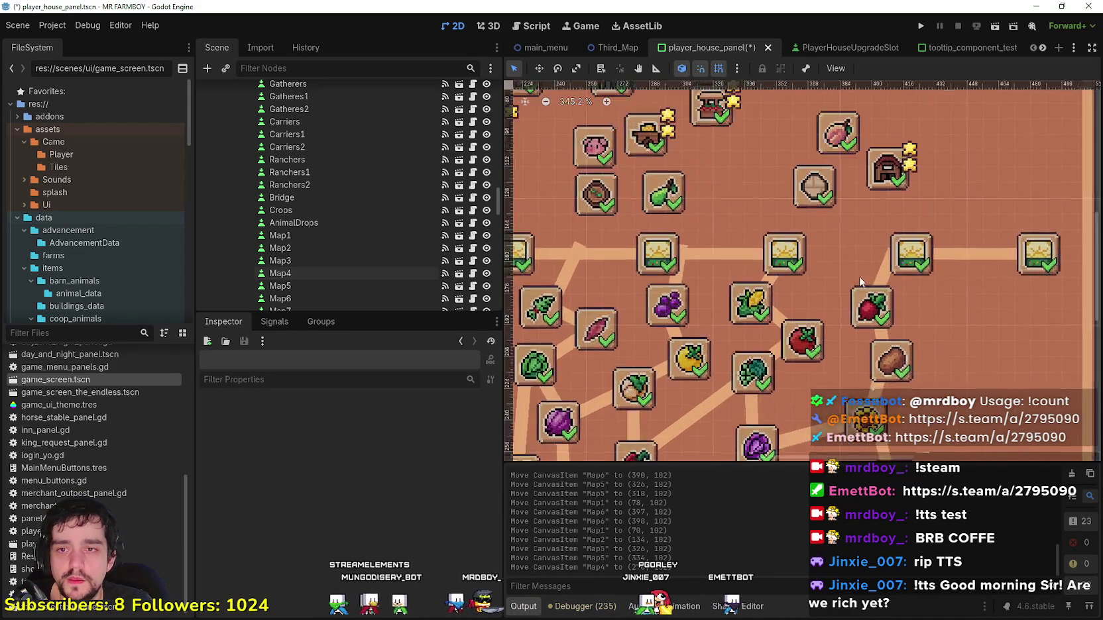
pyautogui.scroll(5, 857, 284)
pyautogui.click(666, 252)
pyautogui.scroll(-4, 670, 246)
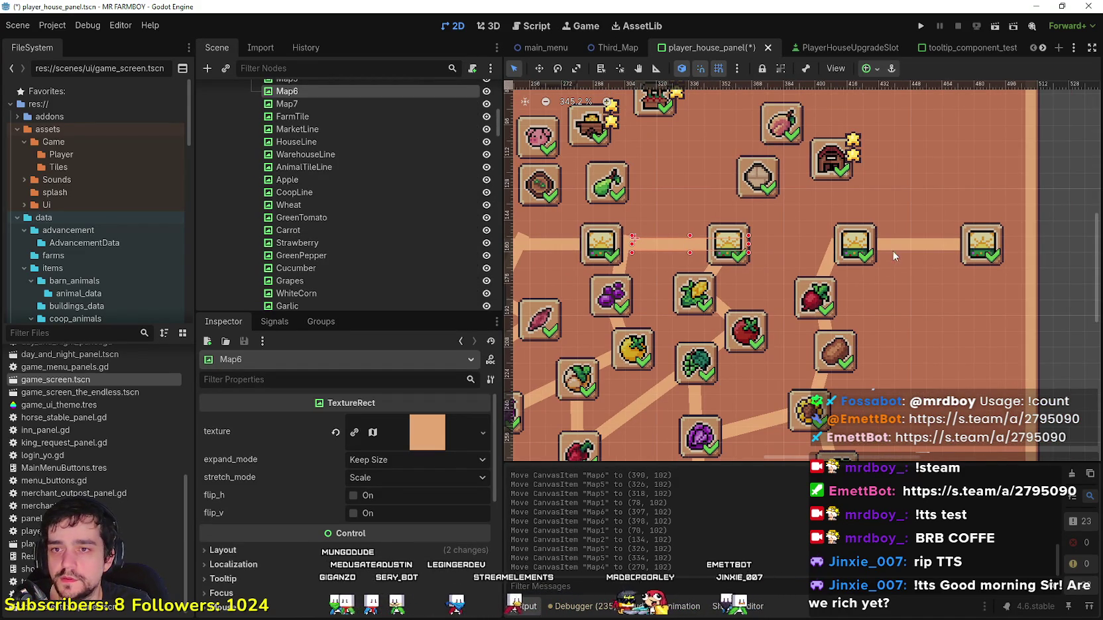
# Step: Stretch the Map7 road line so it starts at its crop slot
pyautogui.click(896, 247)
pyautogui.scroll(3, 887, 245)
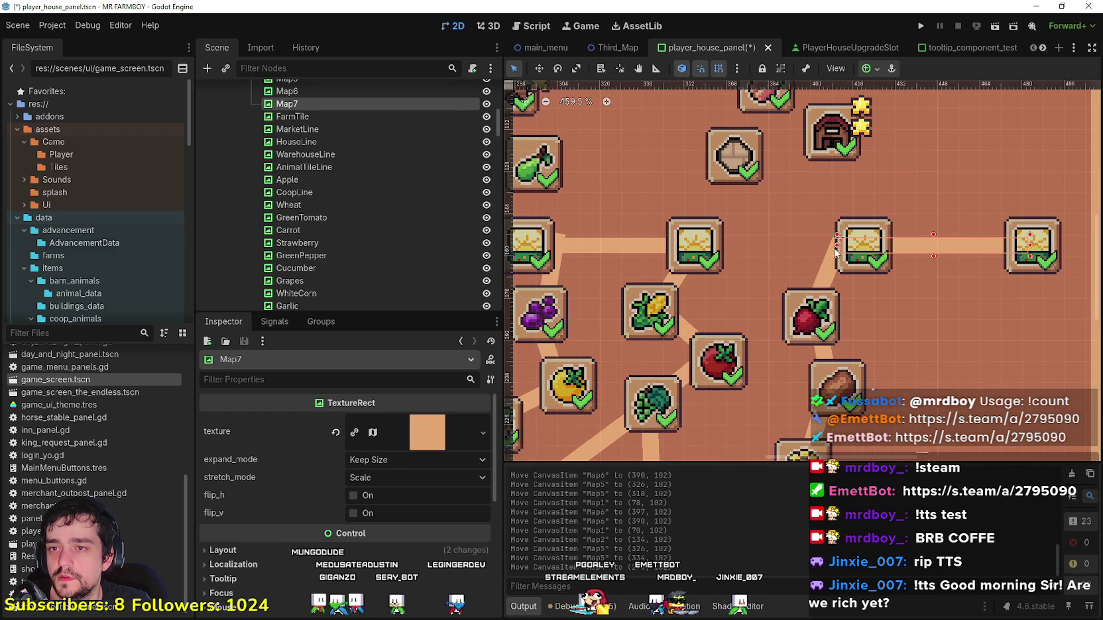
pyautogui.moveTo(837, 245); pyautogui.dragTo(863, 244)
pyautogui.scroll(-2, 863, 244)
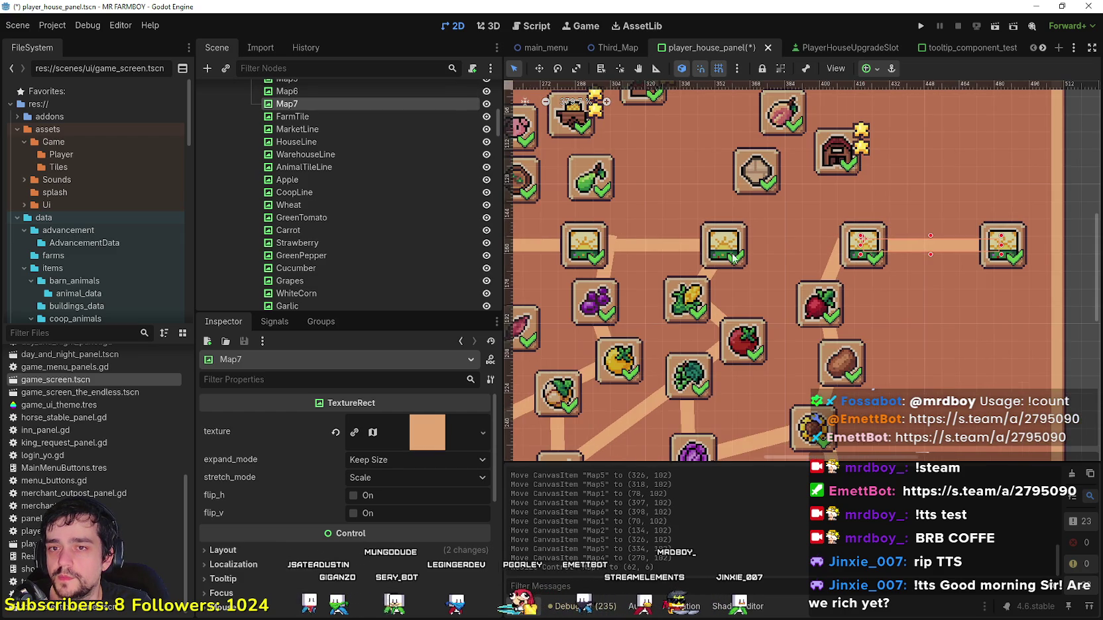
# Step: Move the Map6 road line into alignment with the crop slots
pyautogui.click(674, 247)
pyautogui.scroll(-2, 666, 244)
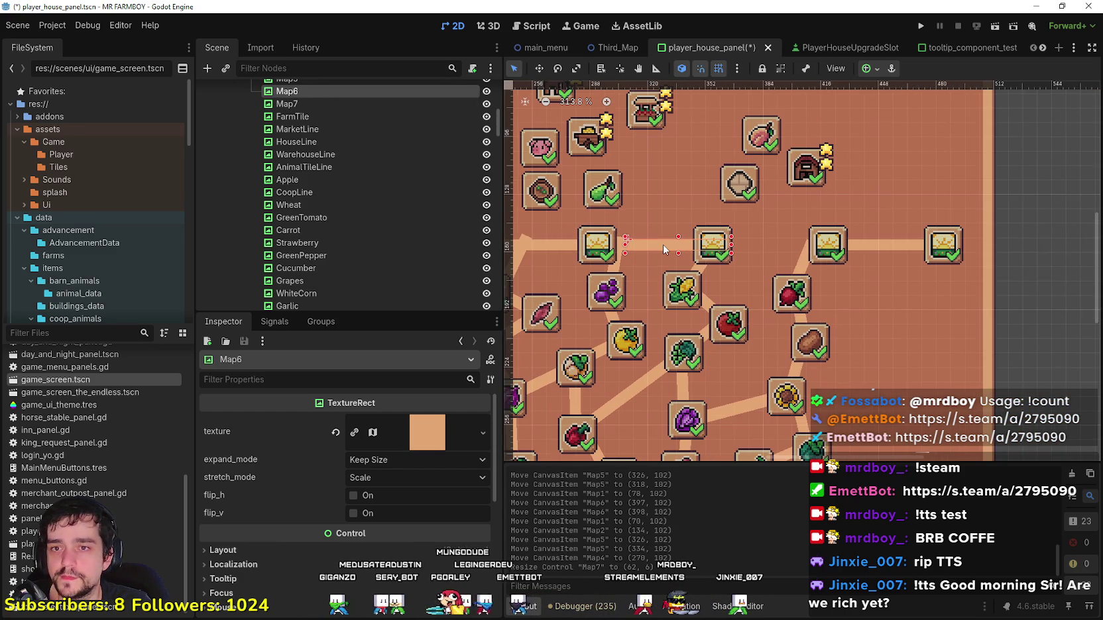
pyautogui.scroll(3, 663, 245)
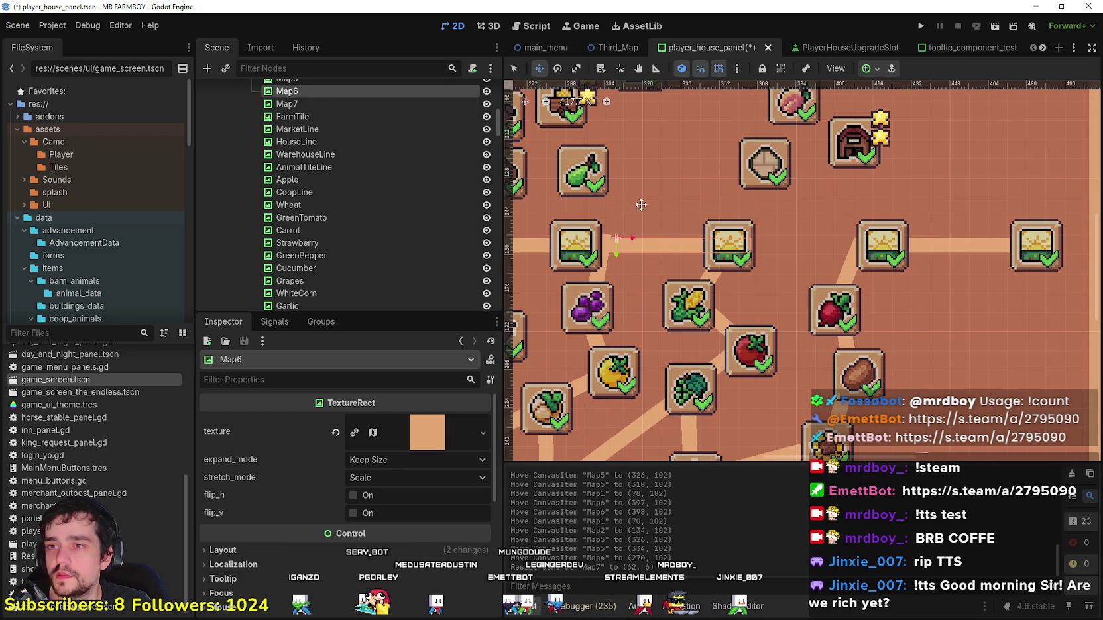
pyautogui.moveTo(658, 245); pyautogui.dragTo(773, 245)
pyautogui.scroll(10, 773, 245)
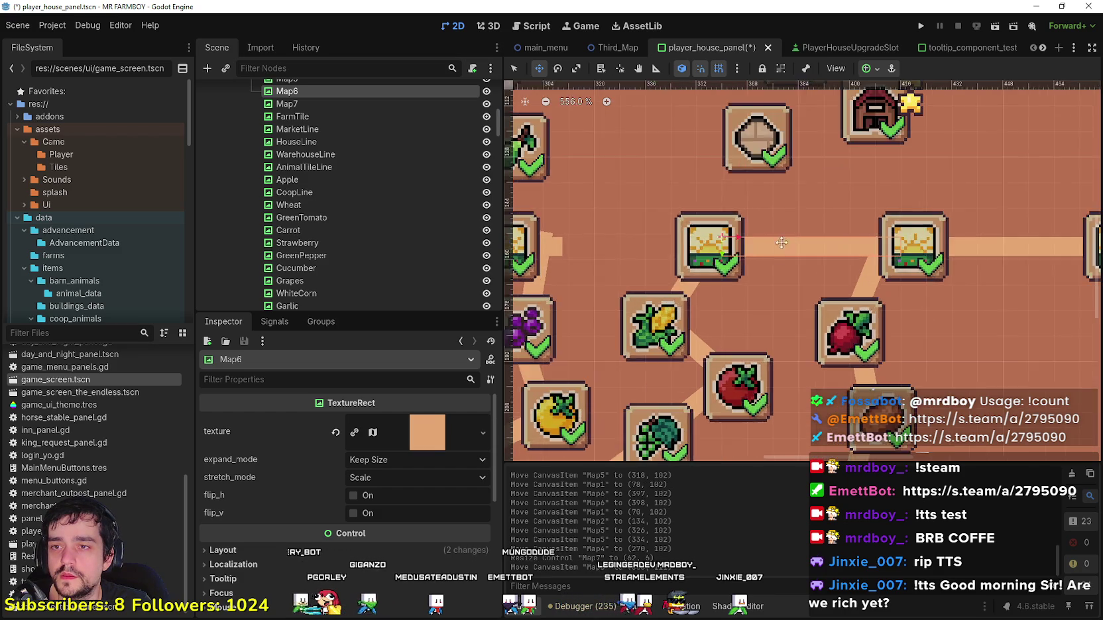
pyautogui.scroll(-11, 774, 245)
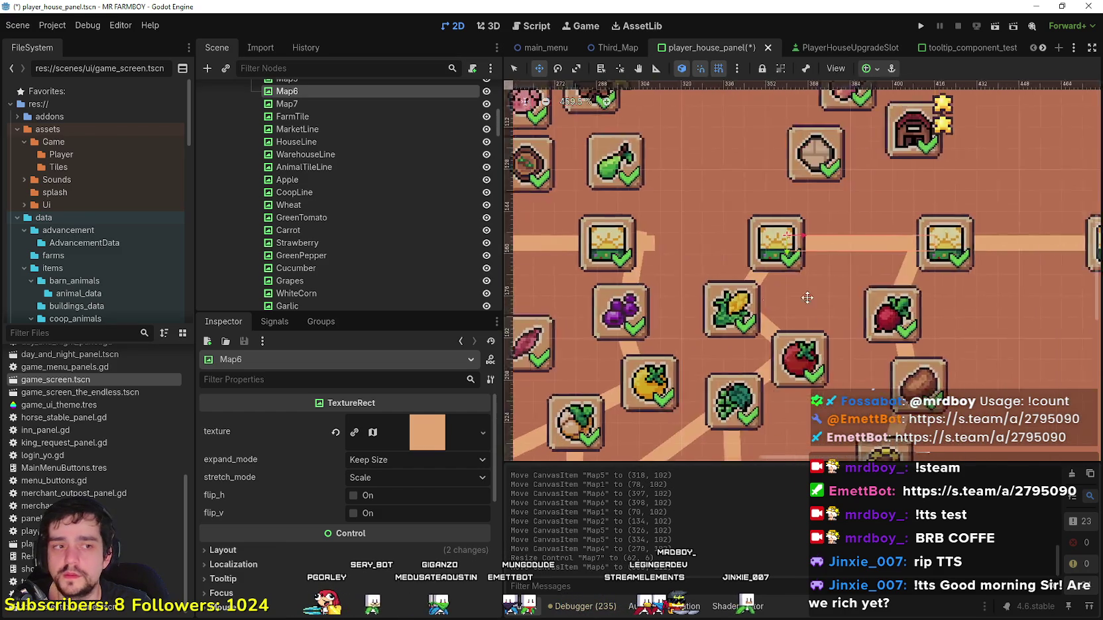
pyautogui.hscroll(-2, 663, 265)
pyautogui.scroll(1, 614, 228)
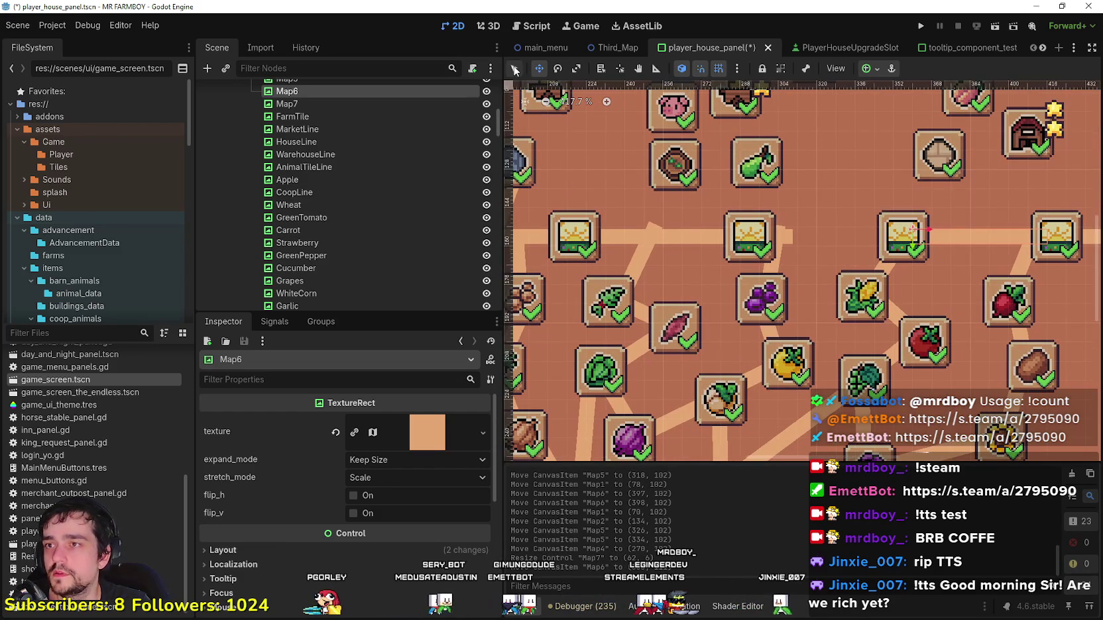
# Step: Shift the Map5 road line about 55 px right
pyautogui.click(678, 243)
pyautogui.click(539, 68)
pyautogui.moveTo(693, 237)
pyautogui.mouseDown()
pyautogui.moveTo(845, 235)
pyautogui.moveTo(814, 236)
pyautogui.mouseUp()
pyautogui.scroll(3, 815, 236)
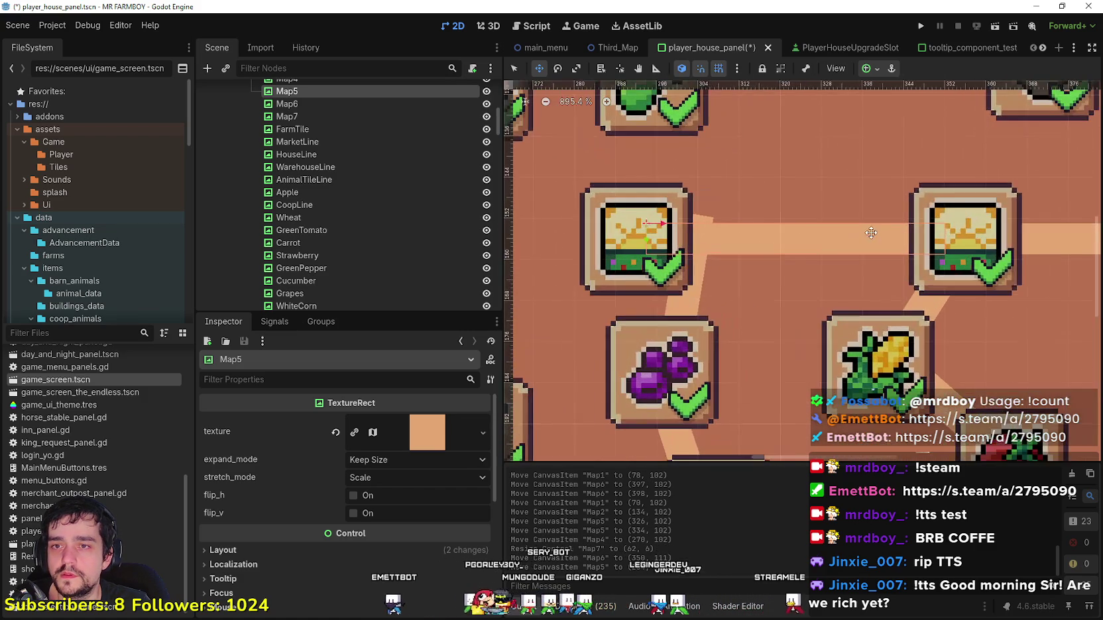
pyautogui.scroll(-3, 789, 244)
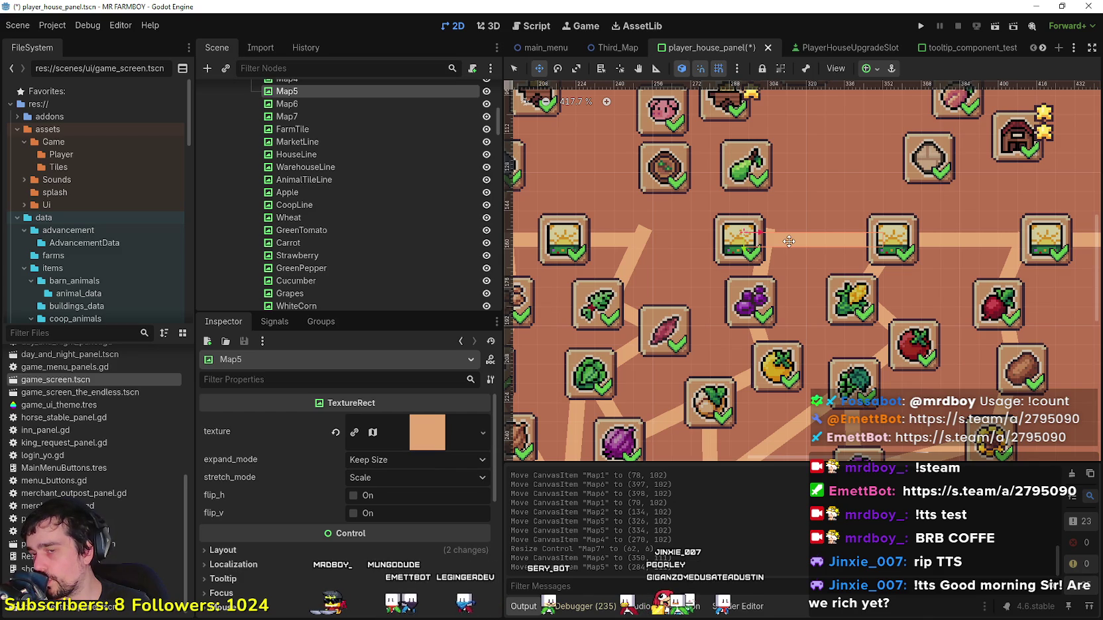
pyautogui.scroll(1, 773, 235)
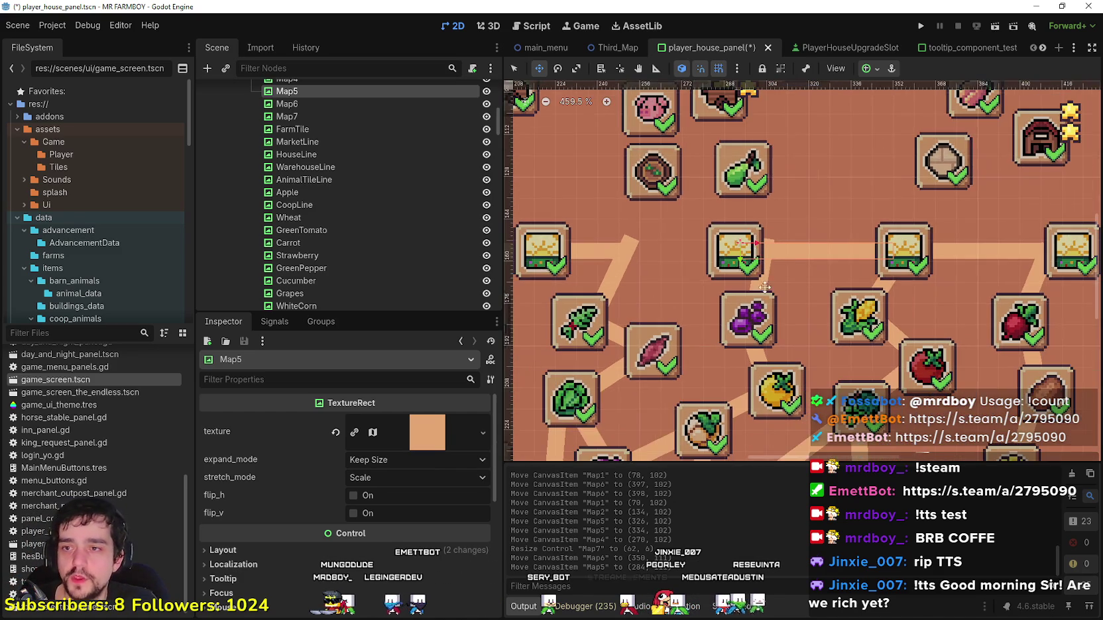
pyautogui.scroll(-1, 700, 319)
pyautogui.hscroll(-5, 701, 291)
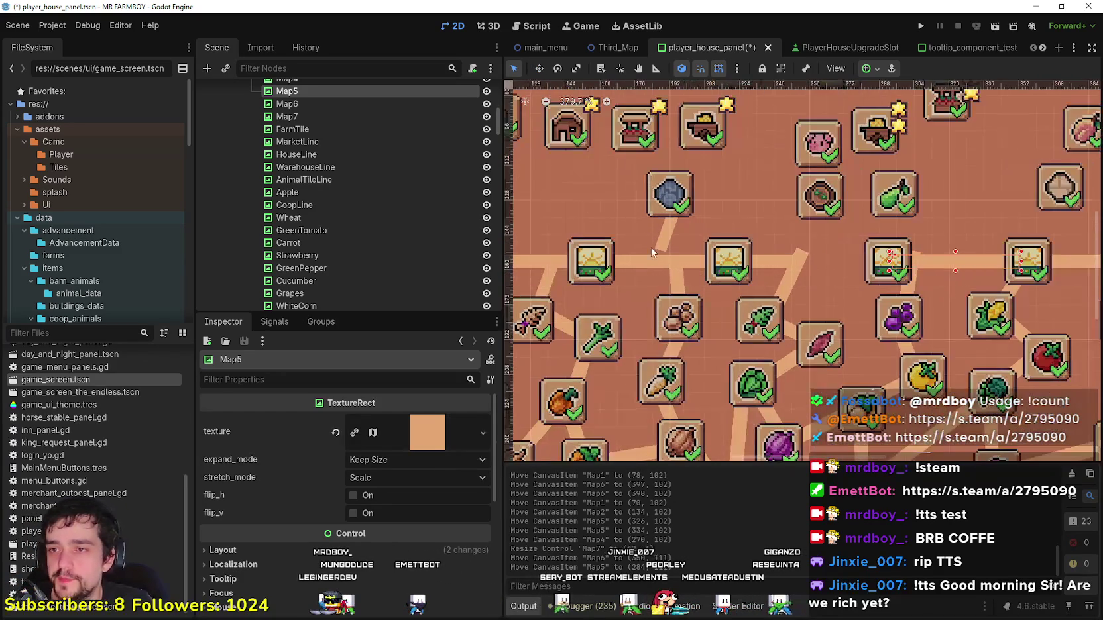
# Step: Nudge the Map4 road line down 1 px into line
pyautogui.click(727, 259)
pyautogui.hscroll(5, 628, 253)
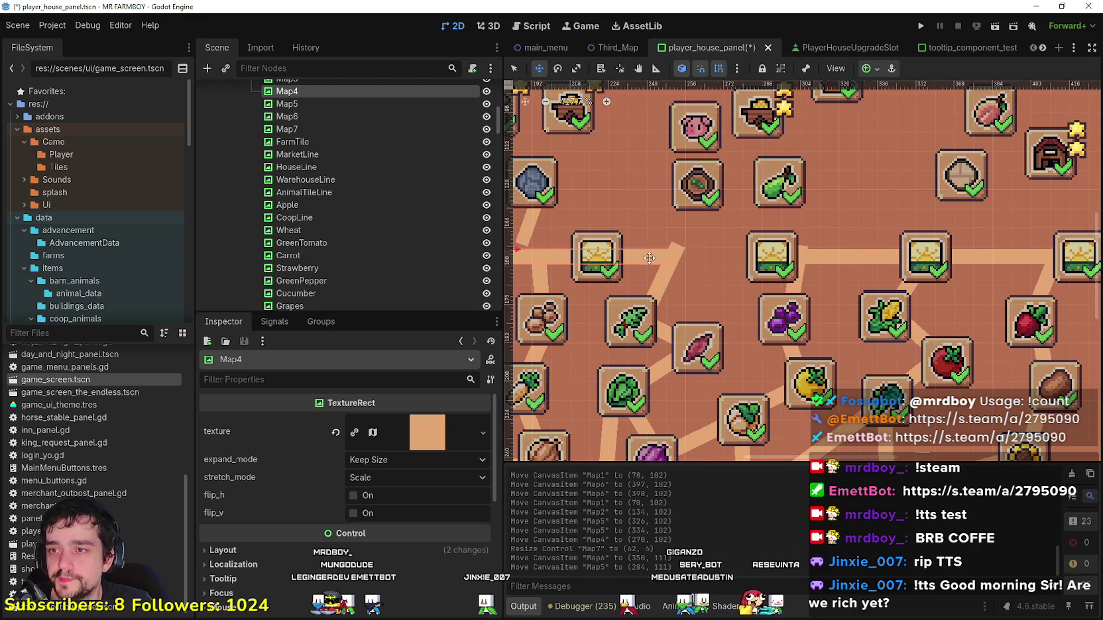
pyautogui.scroll(9, 692, 249)
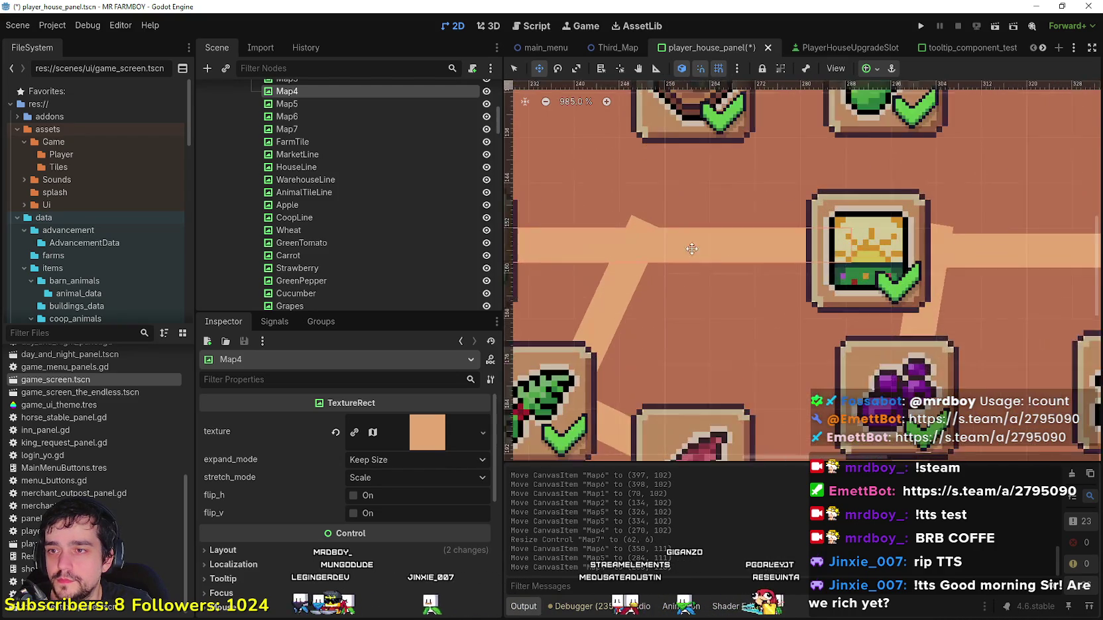
pyautogui.scroll(1, 692, 248)
pyautogui.moveTo(692, 249); pyautogui.dragTo(700, 259)
pyautogui.scroll(-10, 699, 259)
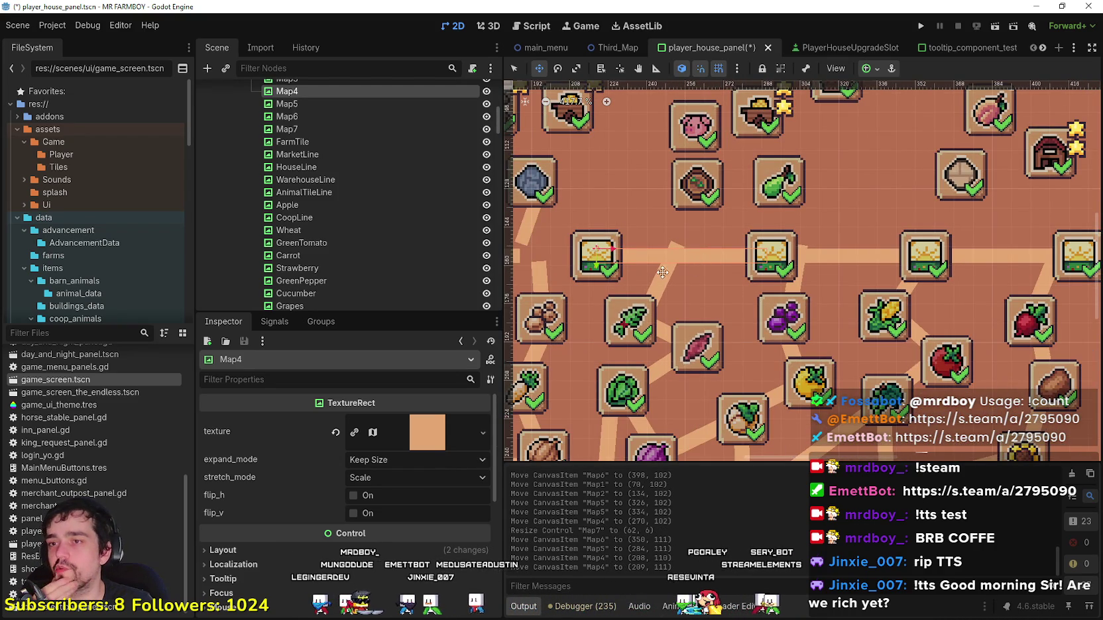
pyautogui.scroll(3, 670, 273)
pyautogui.click(668, 281)
pyautogui.scroll(-4, 668, 281)
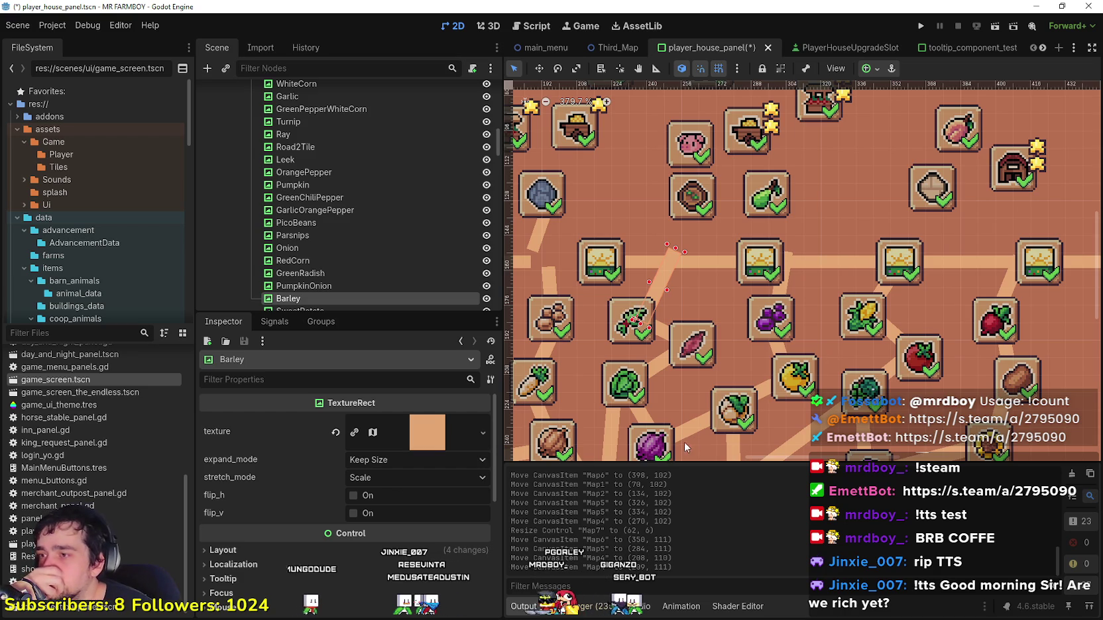
pyautogui.hscroll(5, 687, 443)
pyautogui.scroll(-7, 693, 282)
pyautogui.click(692, 280)
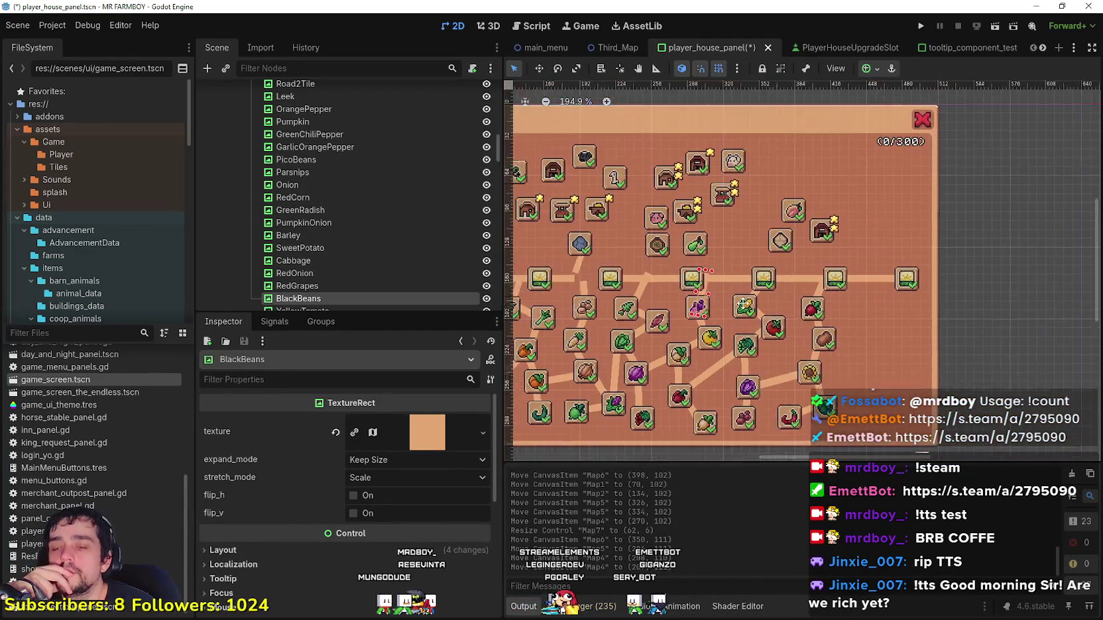
pyautogui.scroll(4, 731, 303)
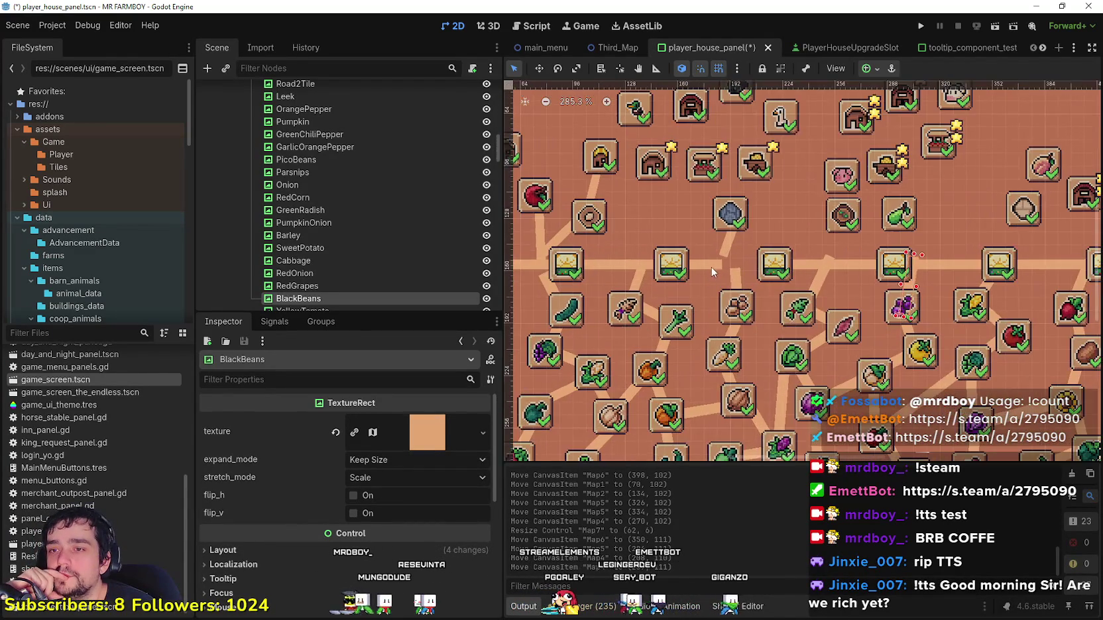
pyautogui.click(713, 265)
pyautogui.scroll(6, 713, 264)
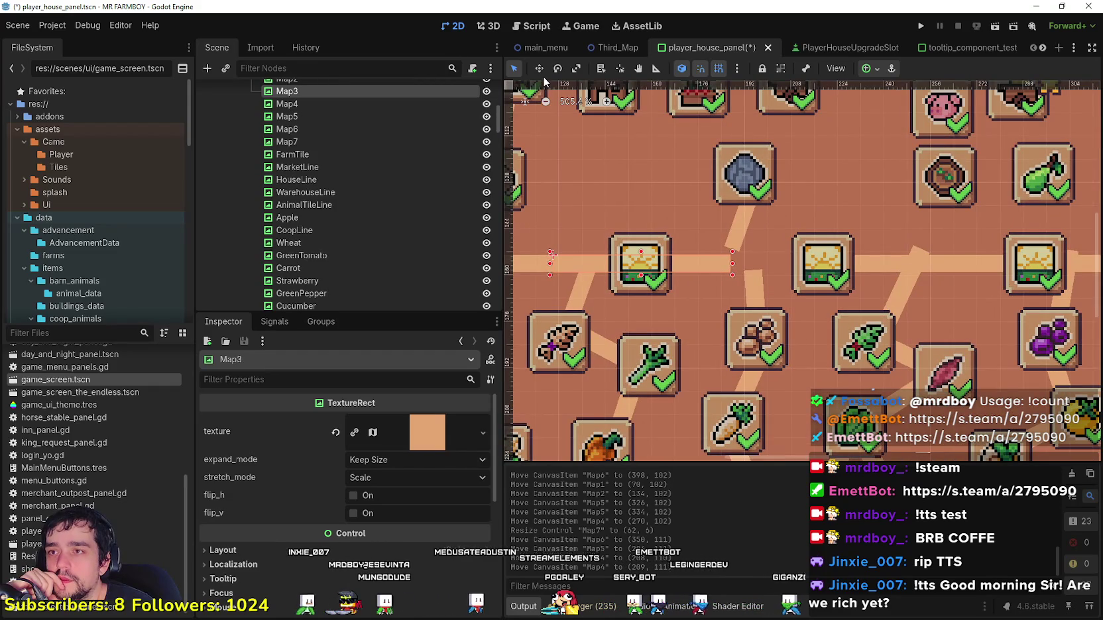
# Step: Shift the Map3 road line 23 px right
pyautogui.scroll(3, 642, 217)
pyautogui.moveTo(701, 277); pyautogui.dragTo(804, 277)
pyautogui.scroll(3, 755, 292)
pyautogui.scroll(-4, 729, 311)
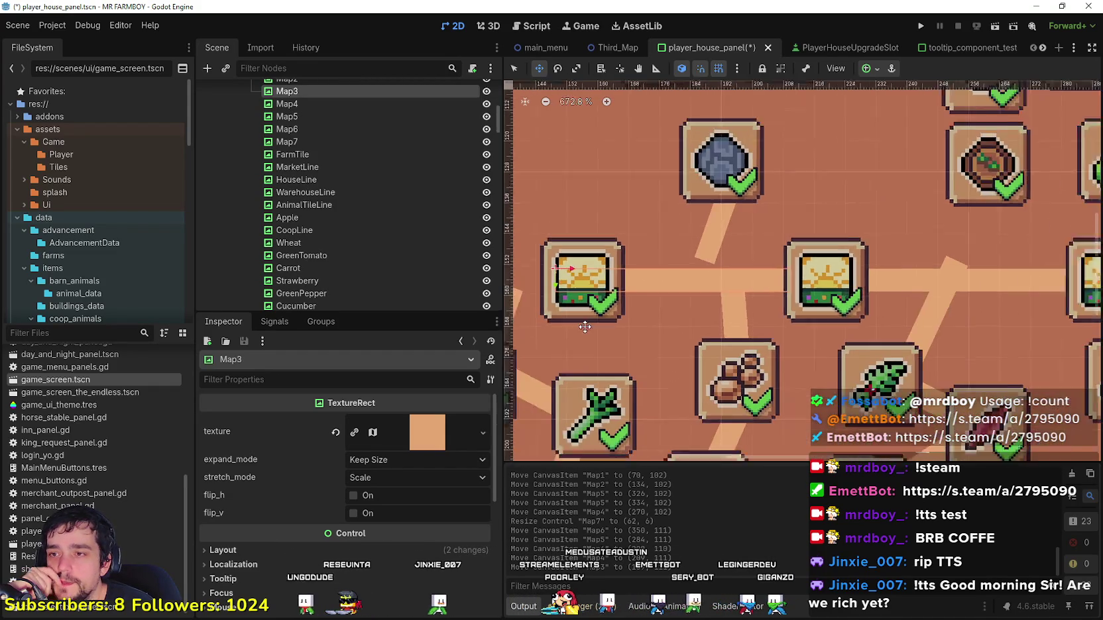
pyautogui.scroll(1, 702, 329)
pyautogui.scroll(-4, 702, 329)
pyautogui.scroll(3, 547, 100)
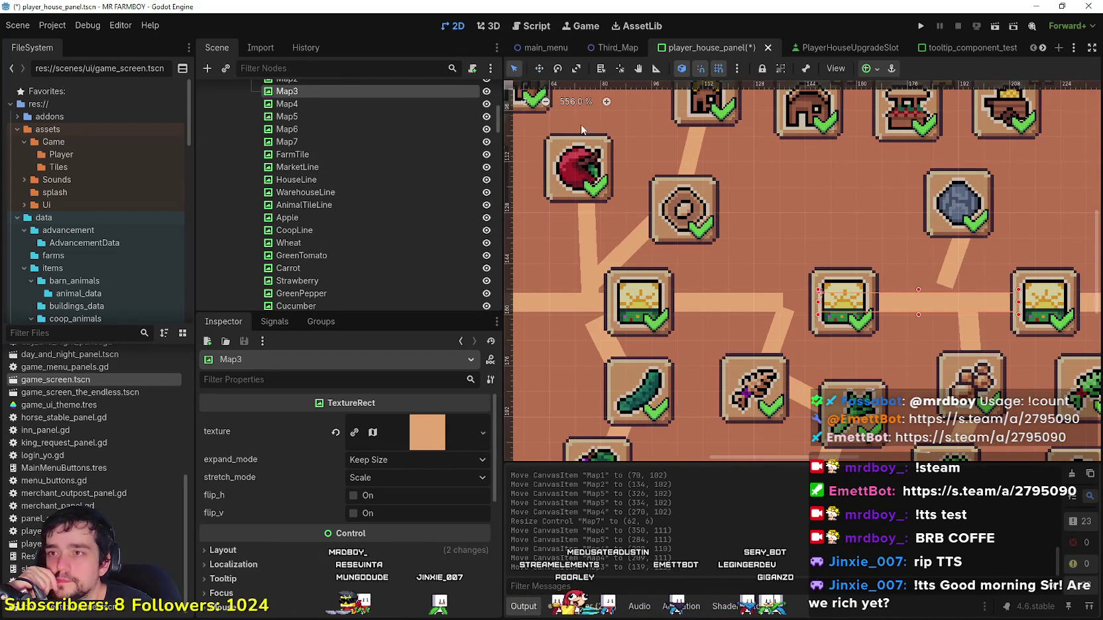
pyautogui.scroll(-3, 727, 305)
# Step: Move the Map2 road line and resize its left end to reach the first map slot
pyautogui.moveTo(702, 312); pyautogui.dragTo(729, 312)
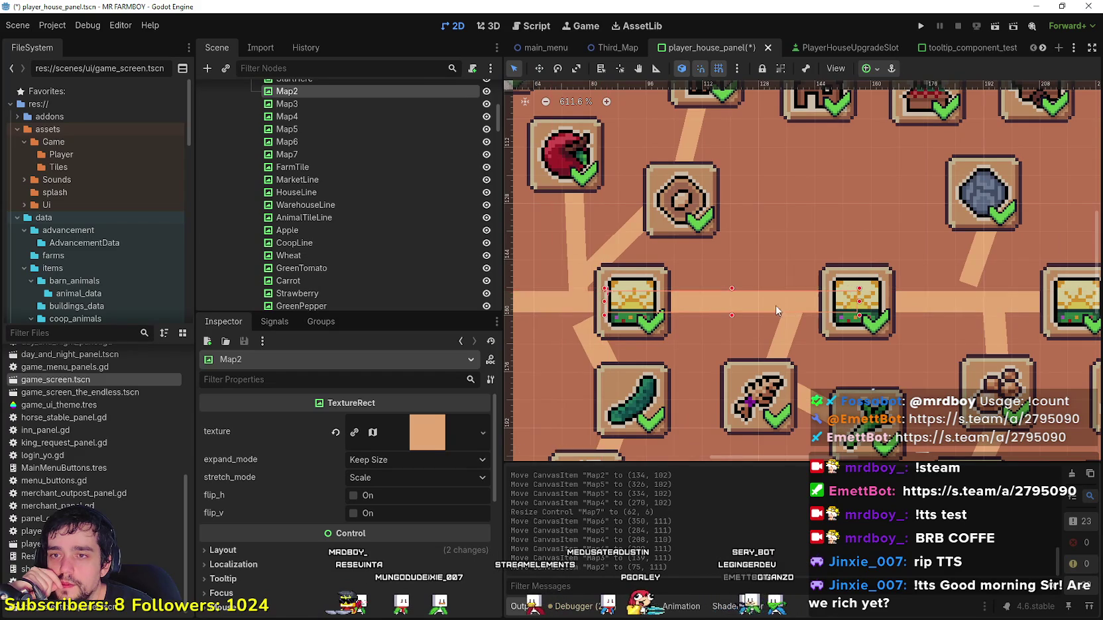
pyautogui.scroll(2, 729, 342)
pyautogui.scroll(8, 669, 328)
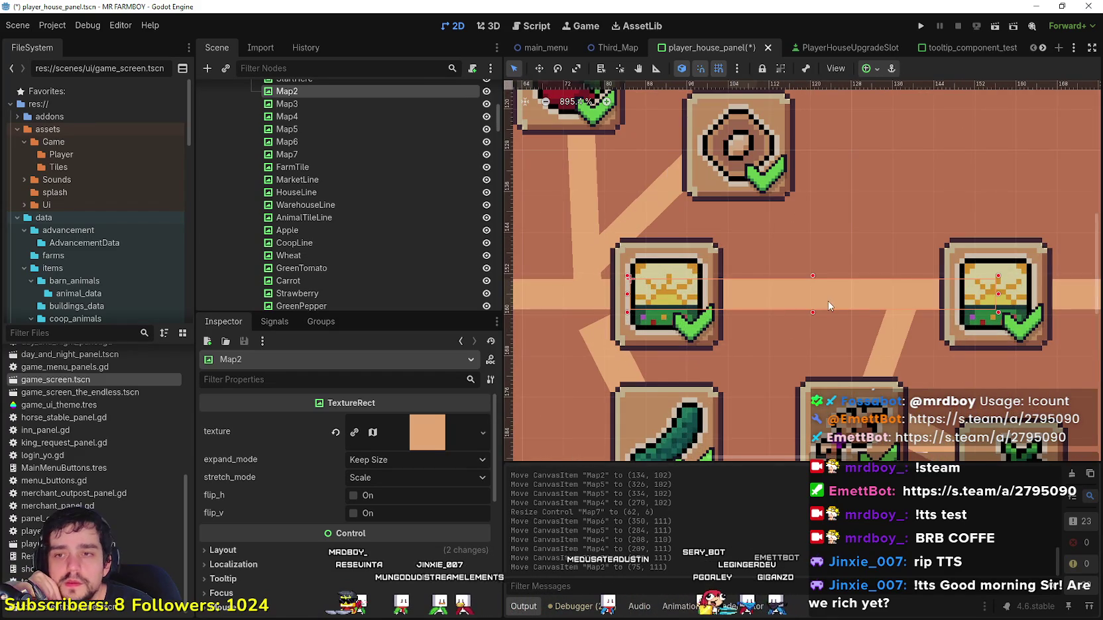
pyautogui.scroll(-5, 815, 309)
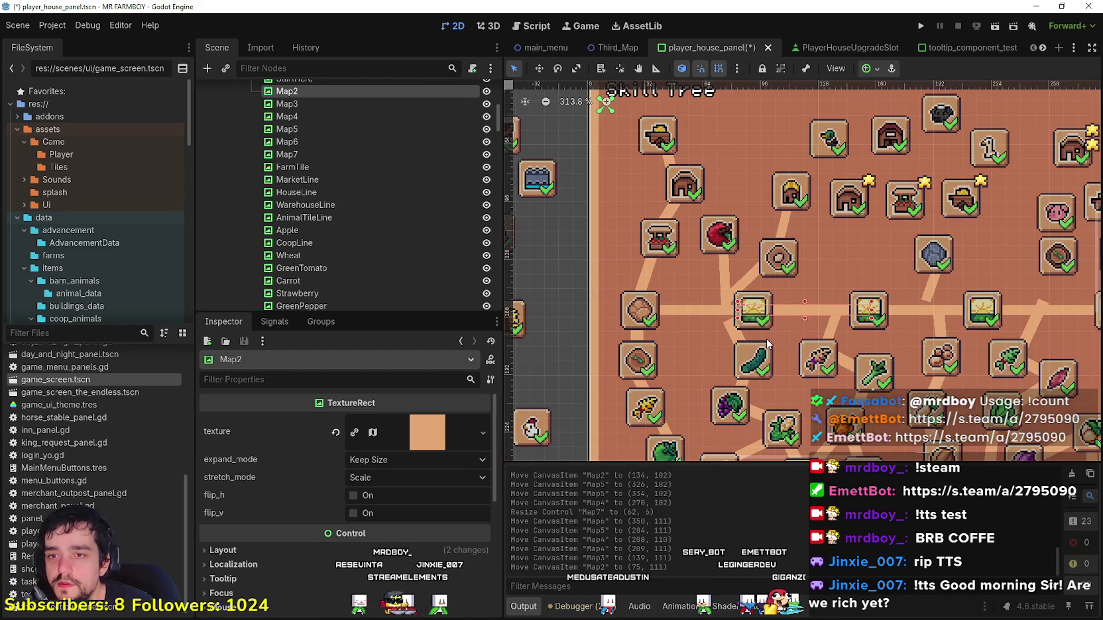
pyautogui.scroll(-2, 762, 348)
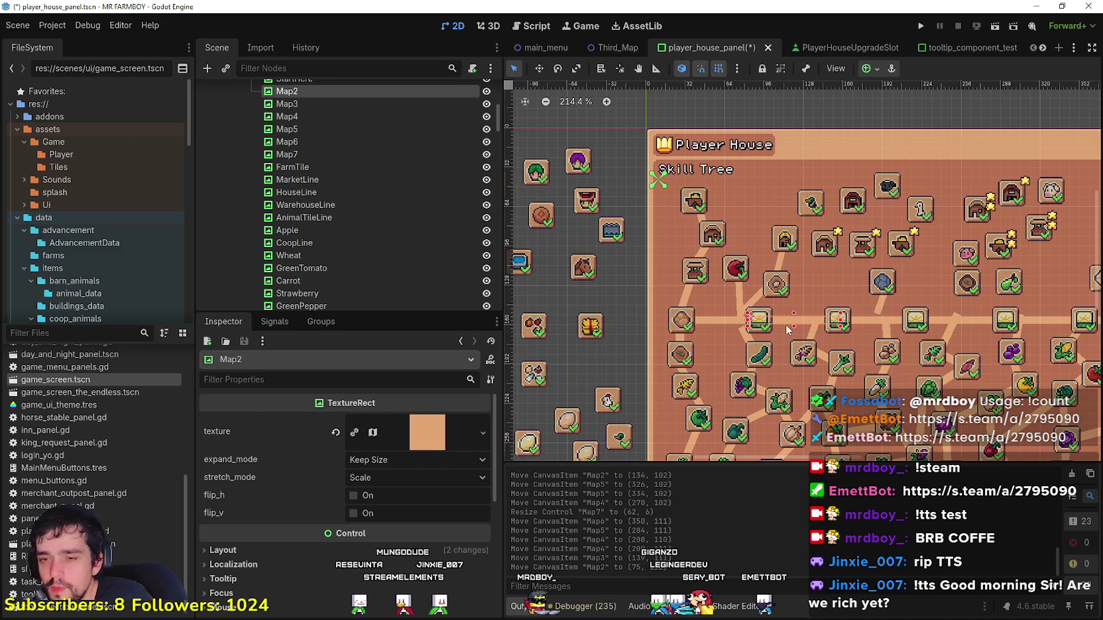
pyautogui.scroll(6, 813, 338)
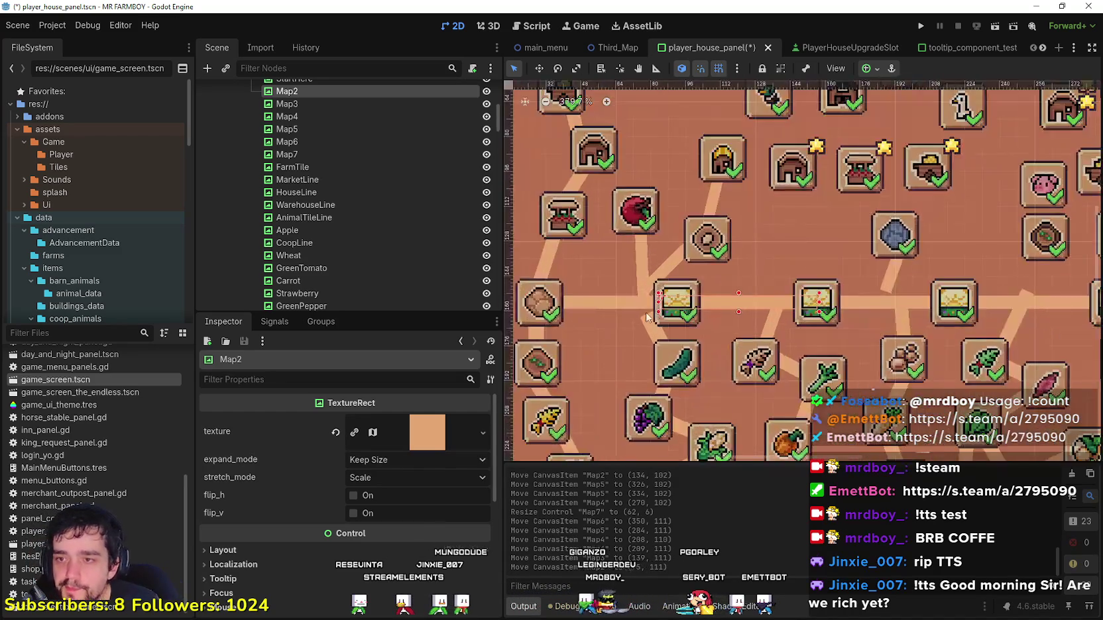
pyautogui.moveTo(674, 293); pyautogui.dragTo(684, 295)
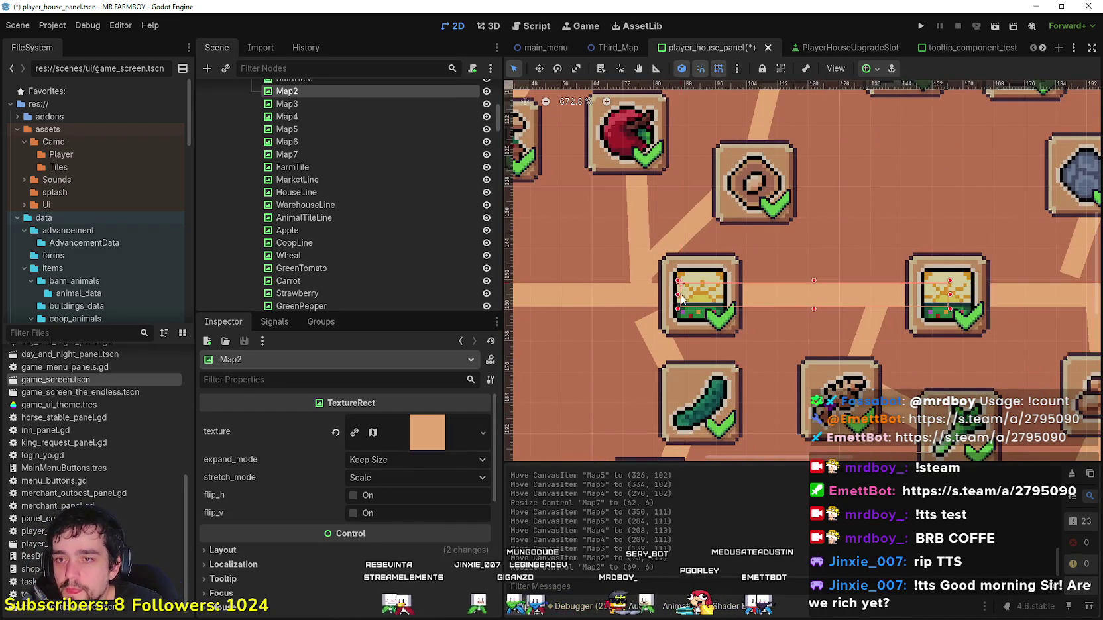
pyautogui.scroll(-5, 689, 298)
# Step: Save the player_house_panel scene
pyautogui.hotkey('ctrl', 's')
pyautogui.scroll(2, 701, 306)
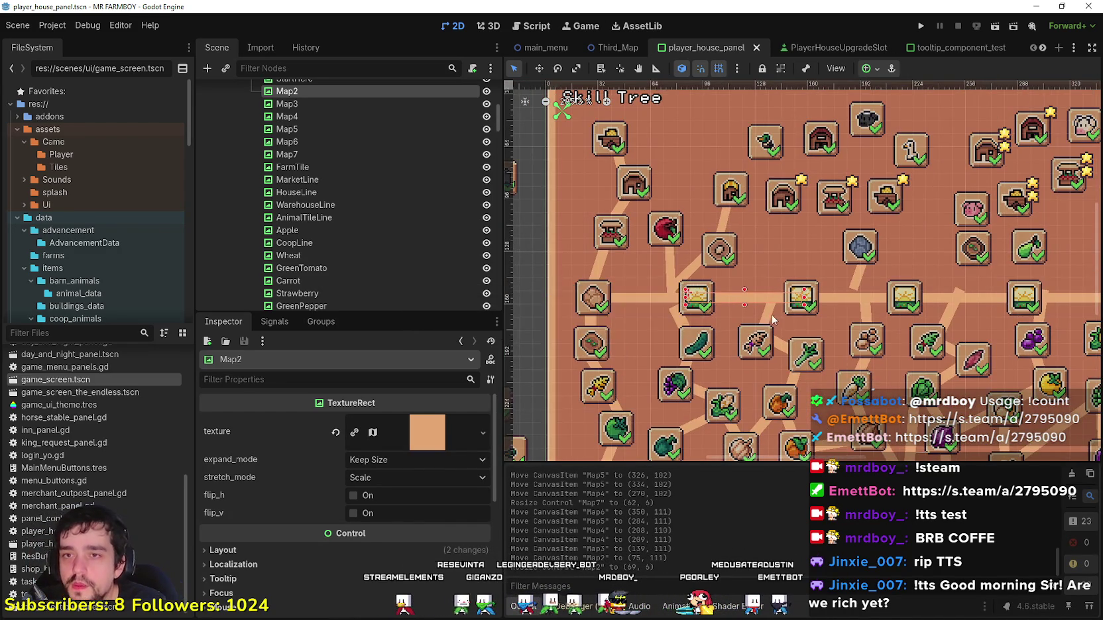
pyautogui.scroll(-4, 662, 279)
pyautogui.scroll(4, 635, 247)
pyautogui.click(634, 247)
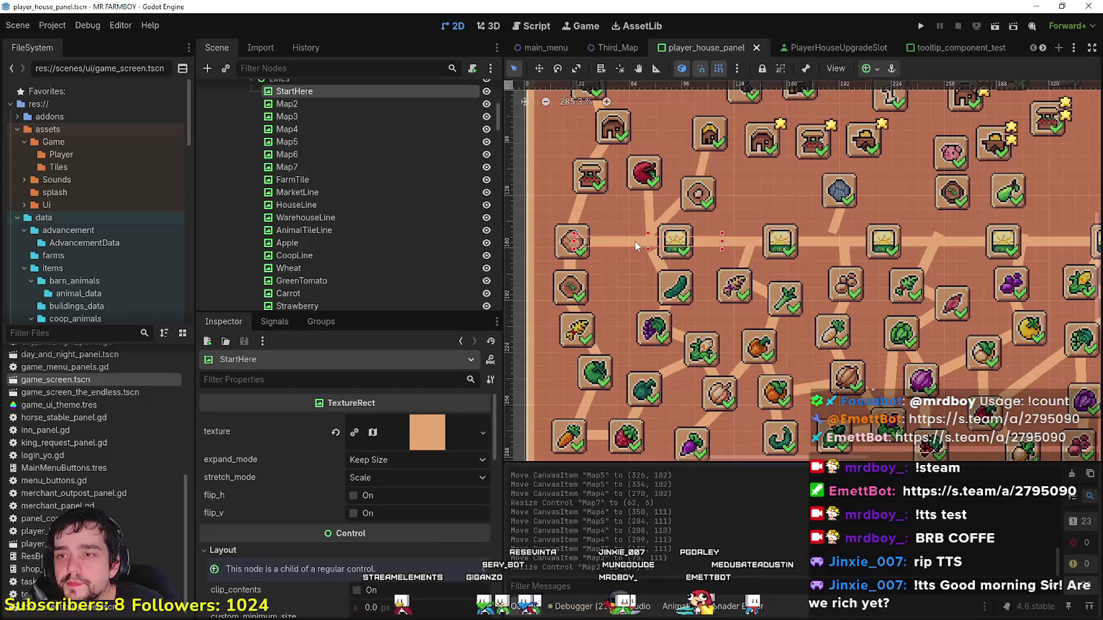
pyautogui.scroll(1, 707, 245)
pyautogui.moveTo(723, 247); pyautogui.dragTo(697, 241)
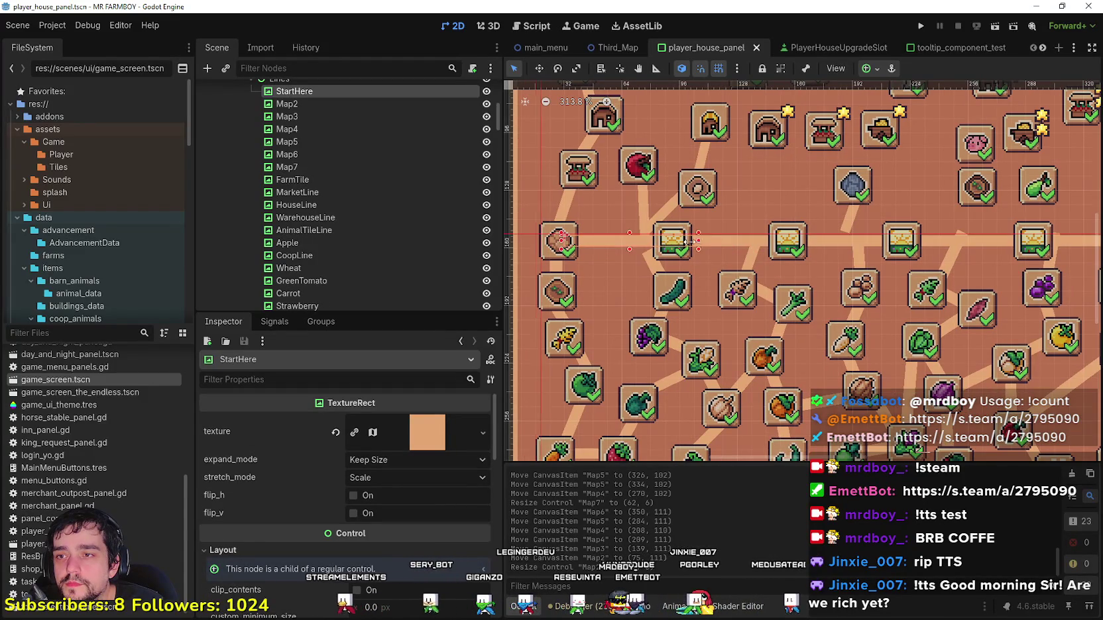
pyautogui.scroll(-7, 669, 265)
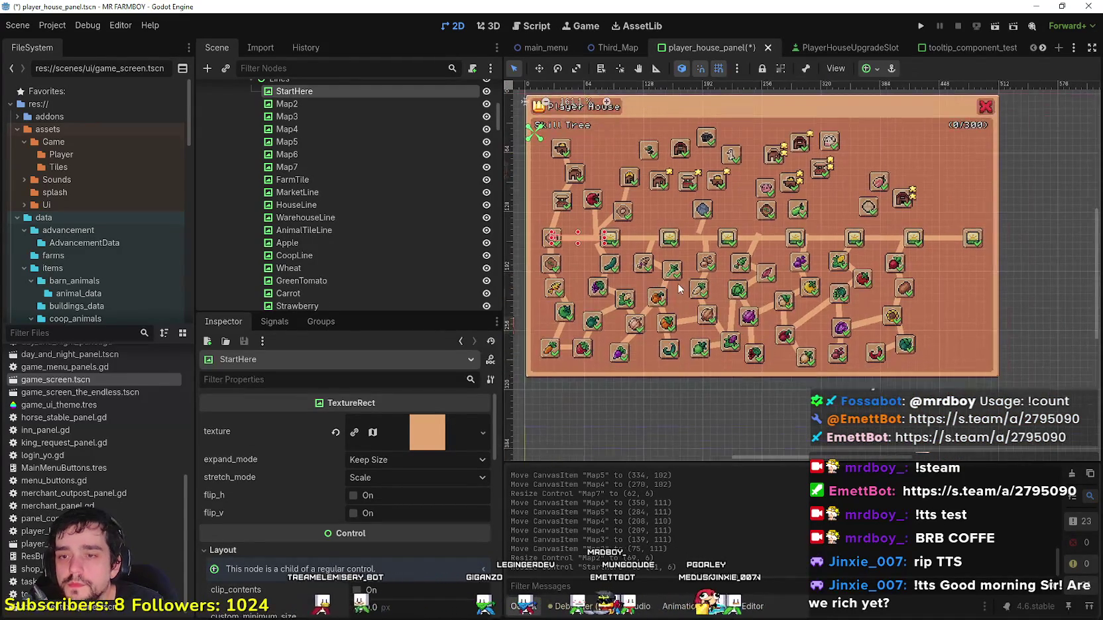
pyautogui.hotkey('ctrl', 's')
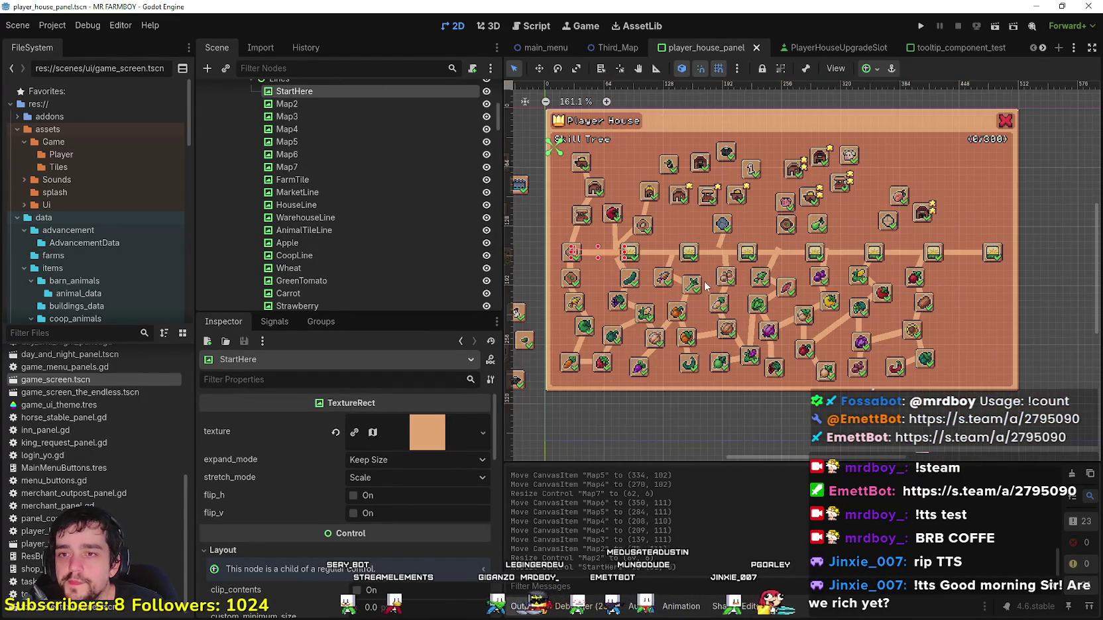
pyautogui.scroll(-1, 765, 314)
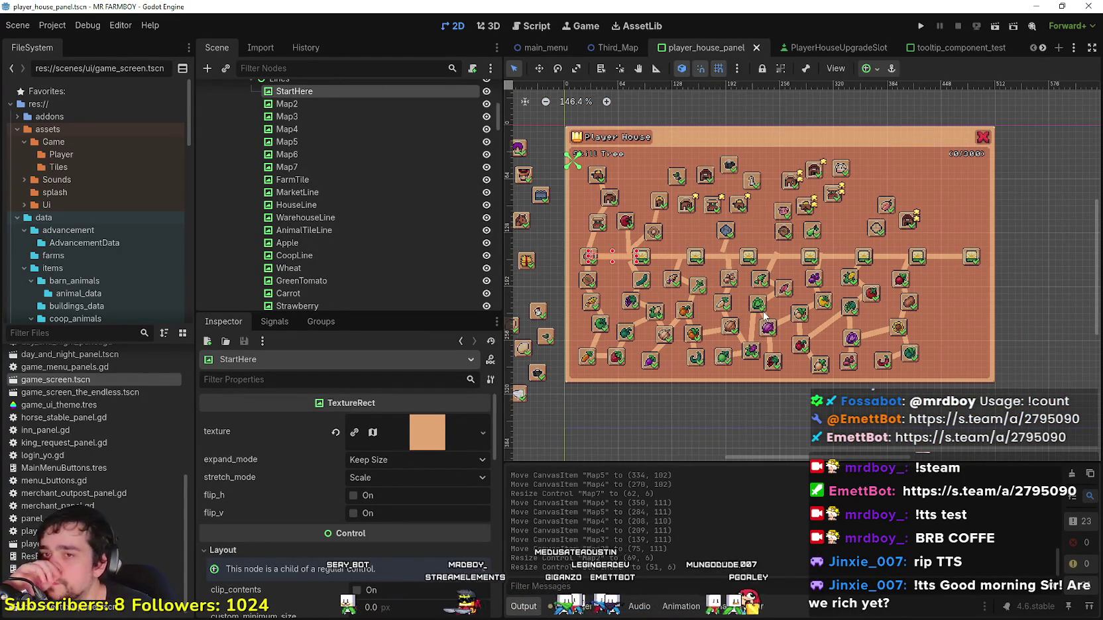
pyautogui.scroll(-3, 789, 286)
pyautogui.scroll(4, 711, 305)
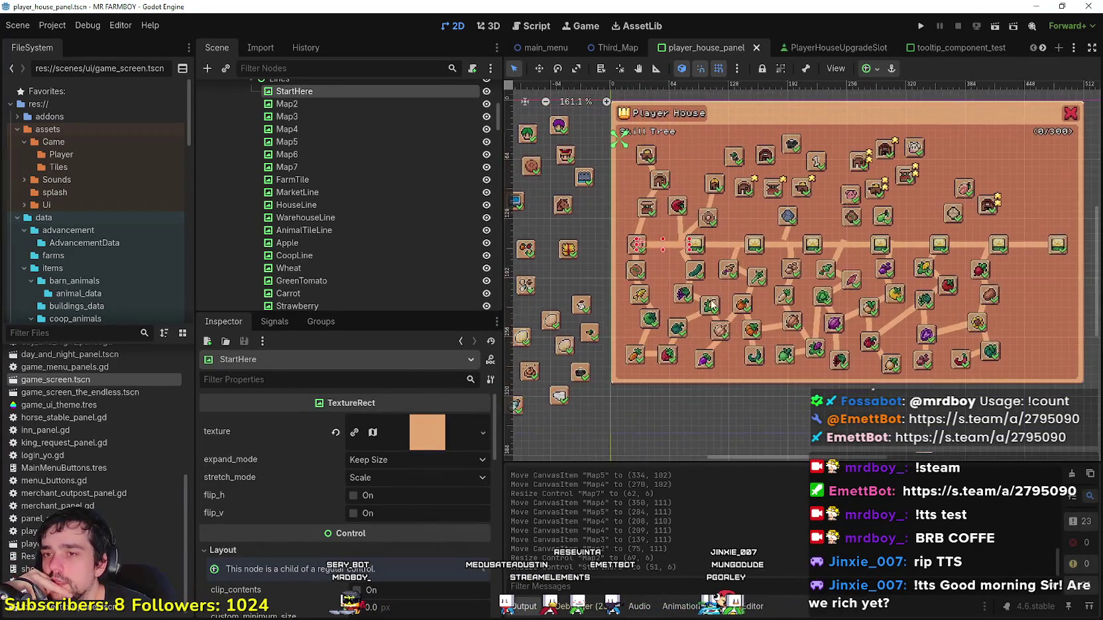
pyautogui.hscroll(-3, 712, 304)
pyautogui.hscroll(5, 720, 284)
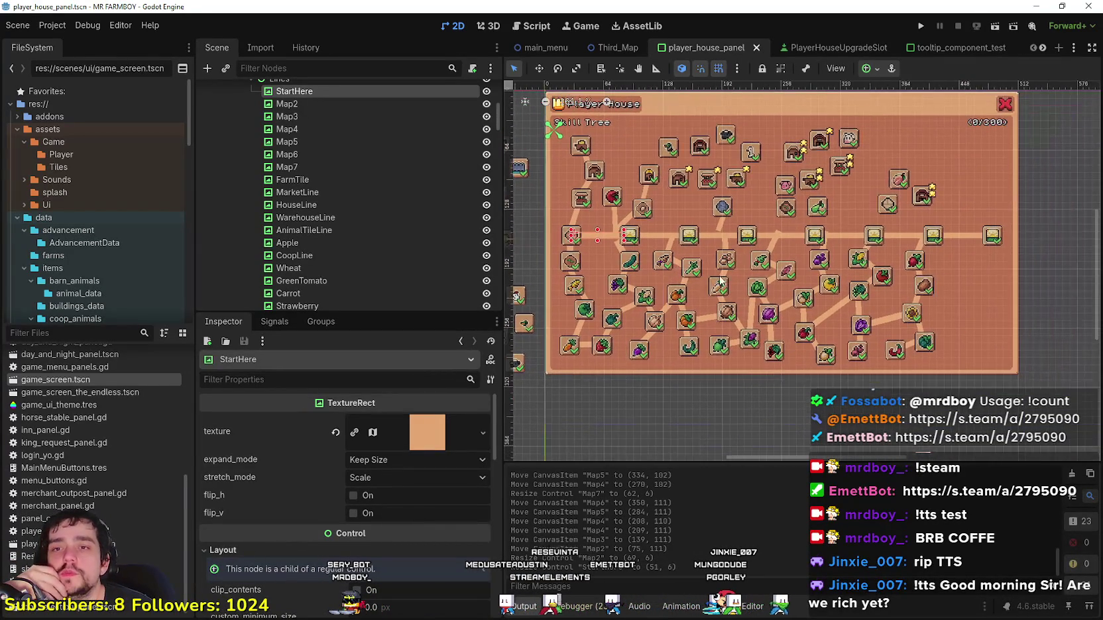
pyautogui.scroll(5, 628, 282)
pyautogui.scroll(-3, 574, 268)
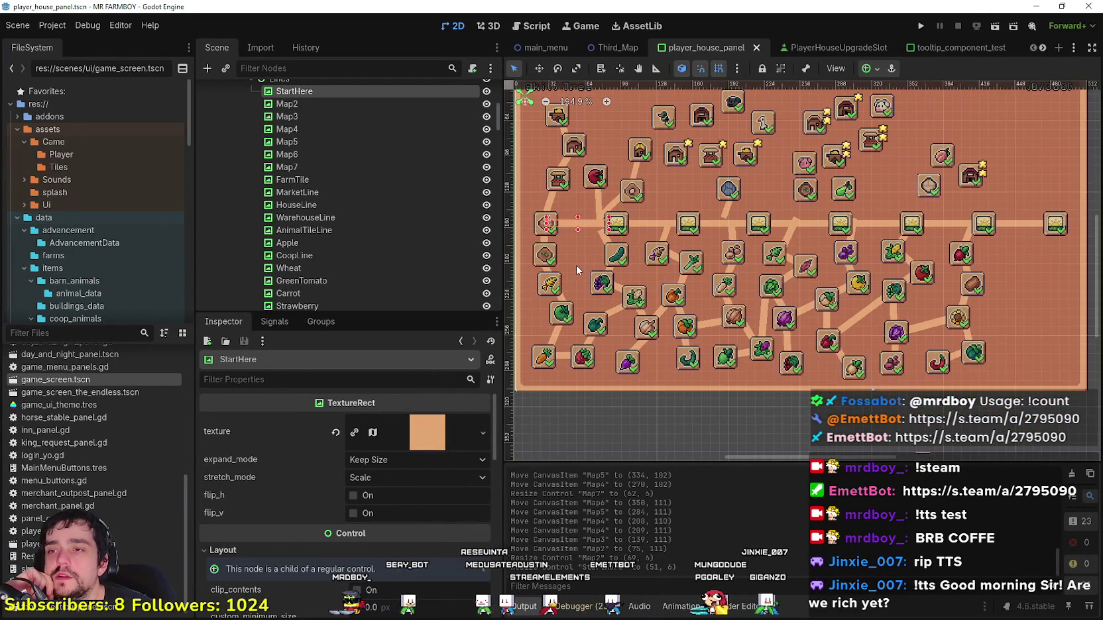
pyautogui.scroll(-1, 804, 314)
pyautogui.hscroll(-2, 542, 267)
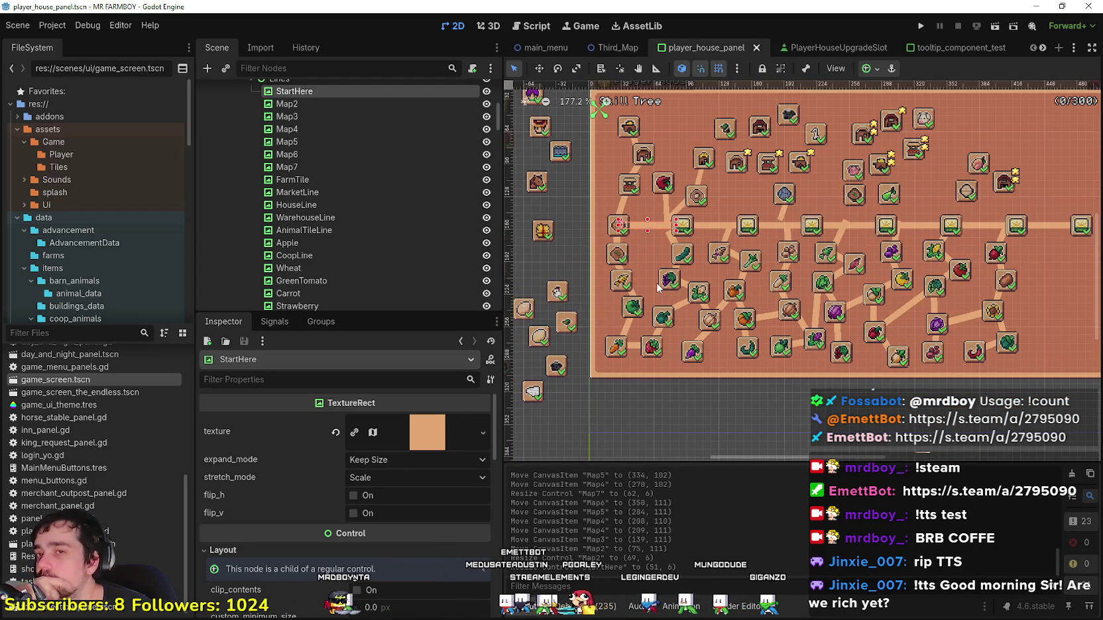
pyautogui.scroll(2, 658, 286)
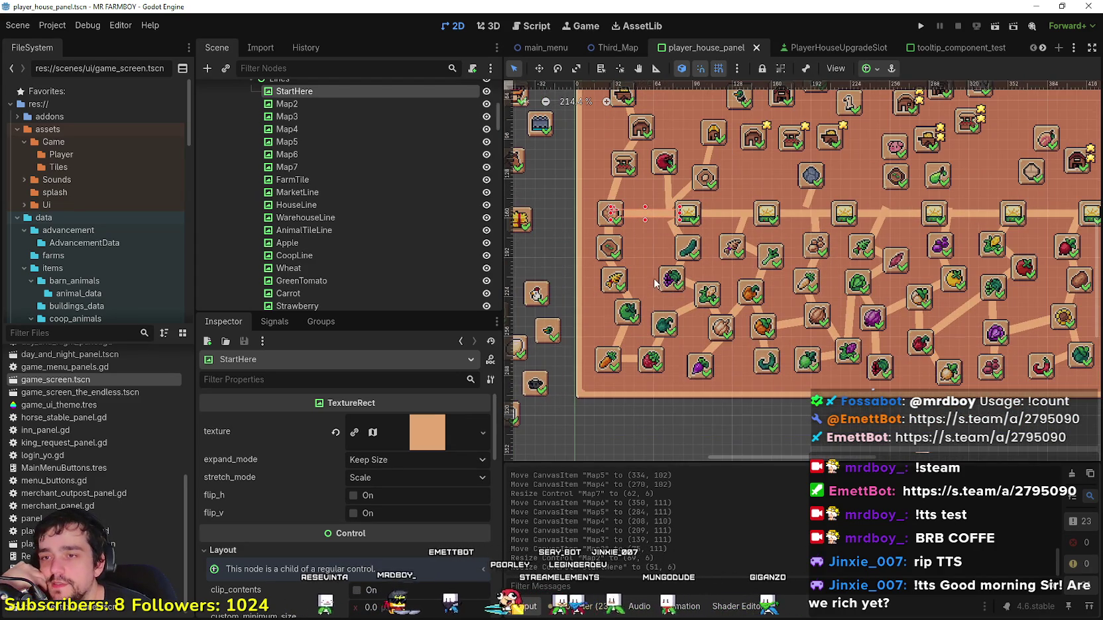
pyautogui.scroll(-3, 656, 283)
pyautogui.moveTo(909, 303)
pyautogui.mouseDown()
pyautogui.moveTo(894, 325)
pyautogui.moveTo(857, 309)
pyautogui.mouseUp()
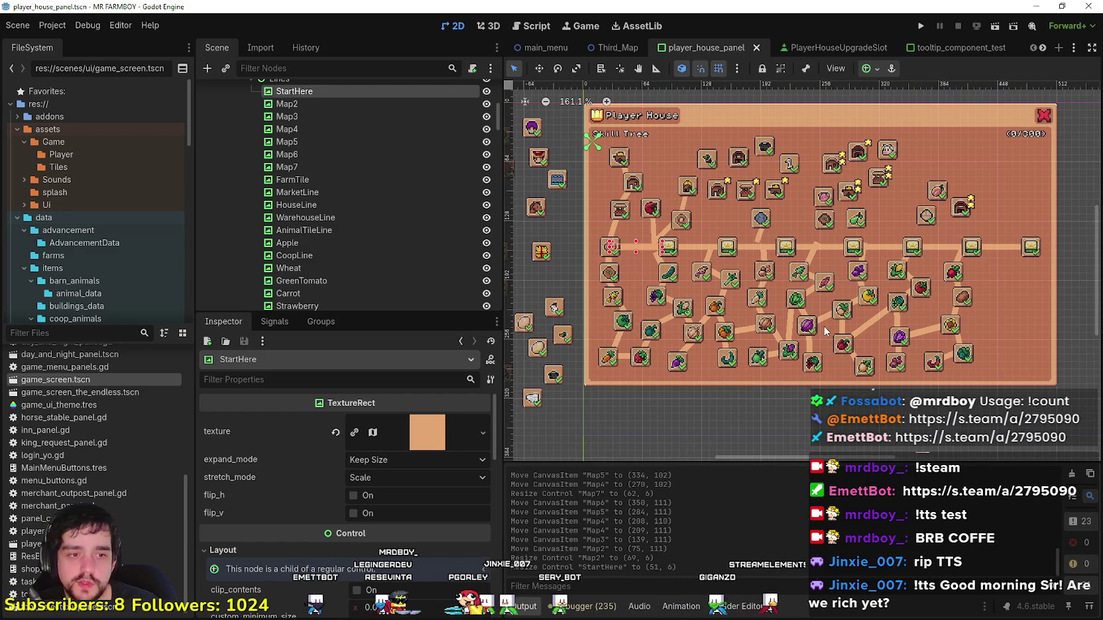
pyautogui.moveTo(812, 322); pyautogui.dragTo(817, 322)
pyautogui.scroll(-3, 788, 316)
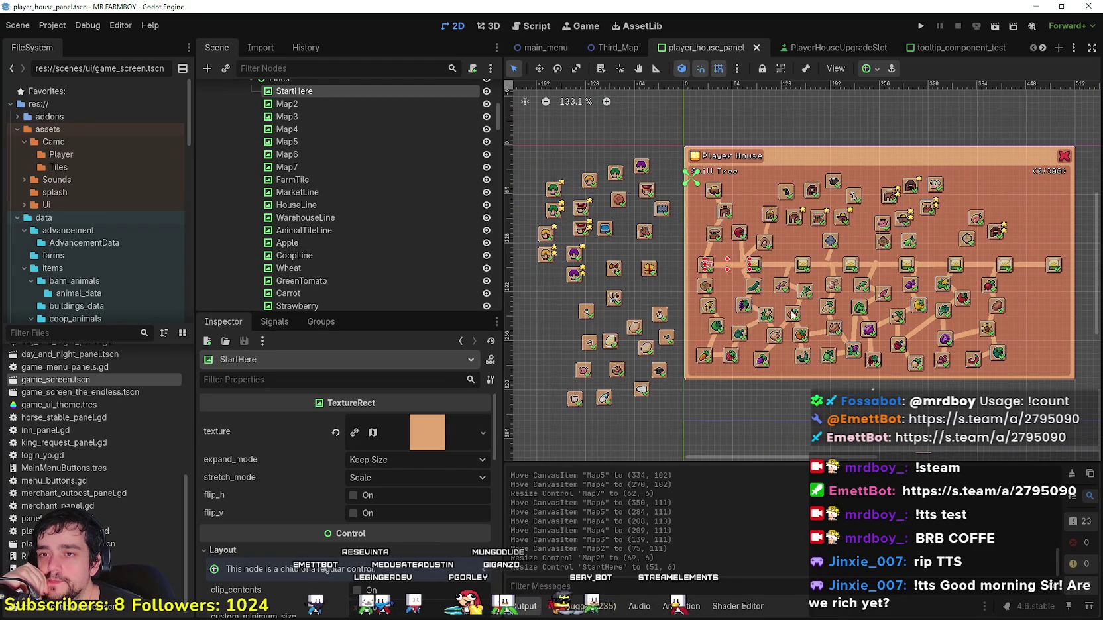
pyautogui.scroll(-1, 796, 331)
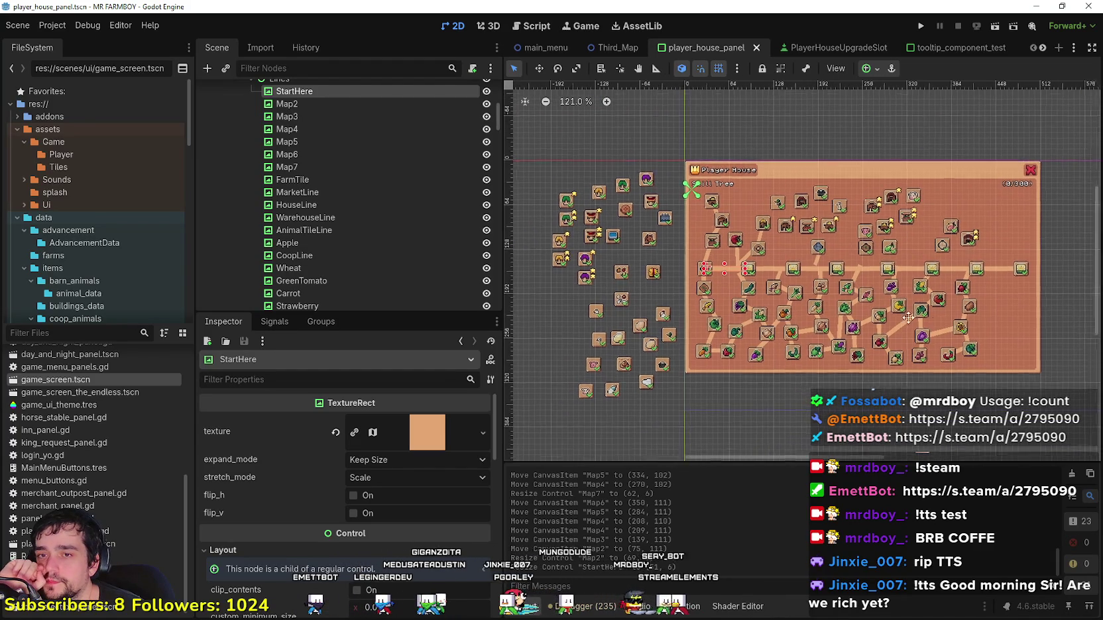
pyautogui.scroll(10, 792, 349)
pyautogui.scroll(-4, 782, 278)
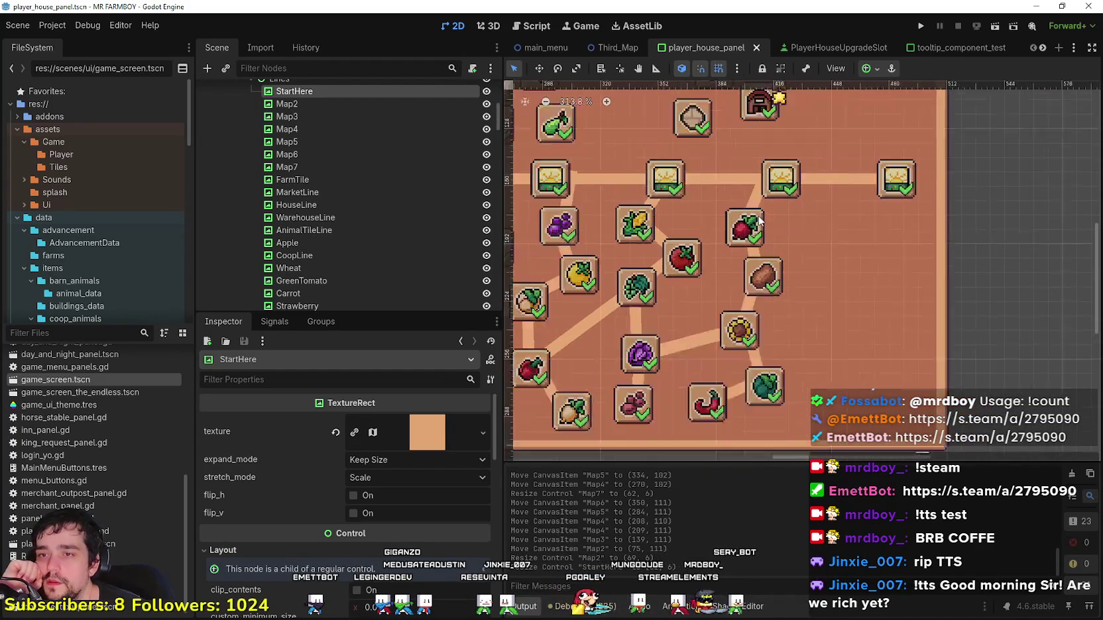
# Step: Box-select the nine right-hand crop slots and nudge them right
pyautogui.click(889, 424)
pyautogui.moveTo(853, 411)
pyautogui.mouseDown()
pyautogui.moveTo(732, 265)
pyautogui.moveTo(729, 214)
pyautogui.moveTo(712, 203)
pyautogui.mouseUp()
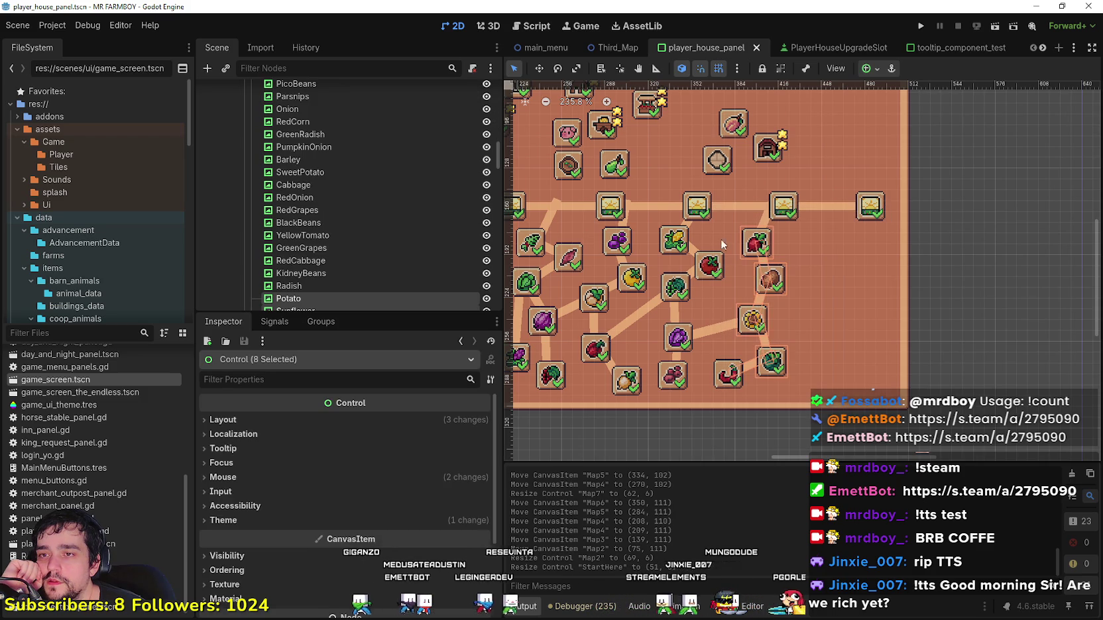
pyautogui.scroll(-1, 745, 309)
pyautogui.moveTo(850, 427); pyautogui.dragTo(716, 219)
pyautogui.scroll(1, 745, 257)
pyautogui.press('Right')
pyautogui.press('Right')
pyautogui.press('Right')
pyautogui.press('Right')
pyautogui.press('Right')
pyautogui.press('Right')
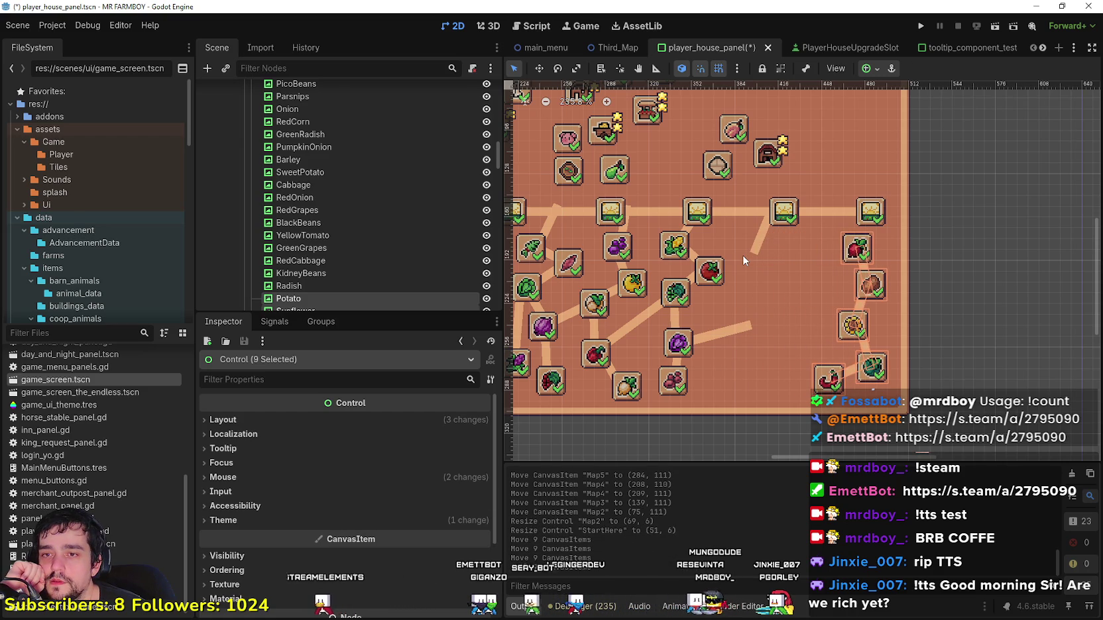
# Step: Move the Radish connector line right to meet the road
pyautogui.click(762, 244)
pyautogui.scroll(3, 757, 242)
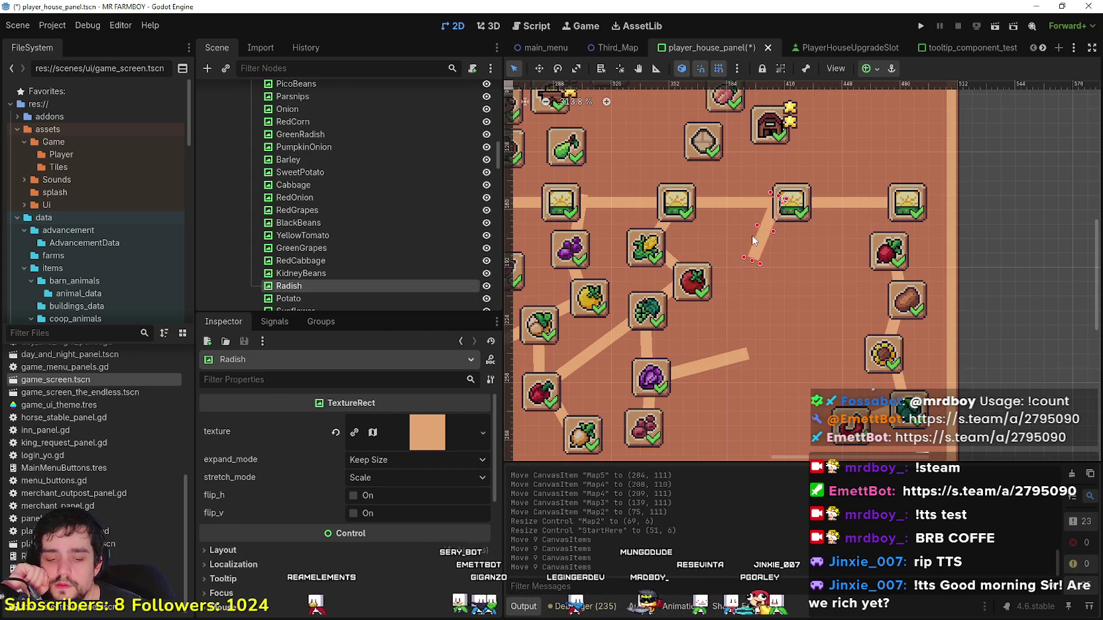
pyautogui.press('Right')
pyautogui.press('Right')
pyautogui.press('Right')
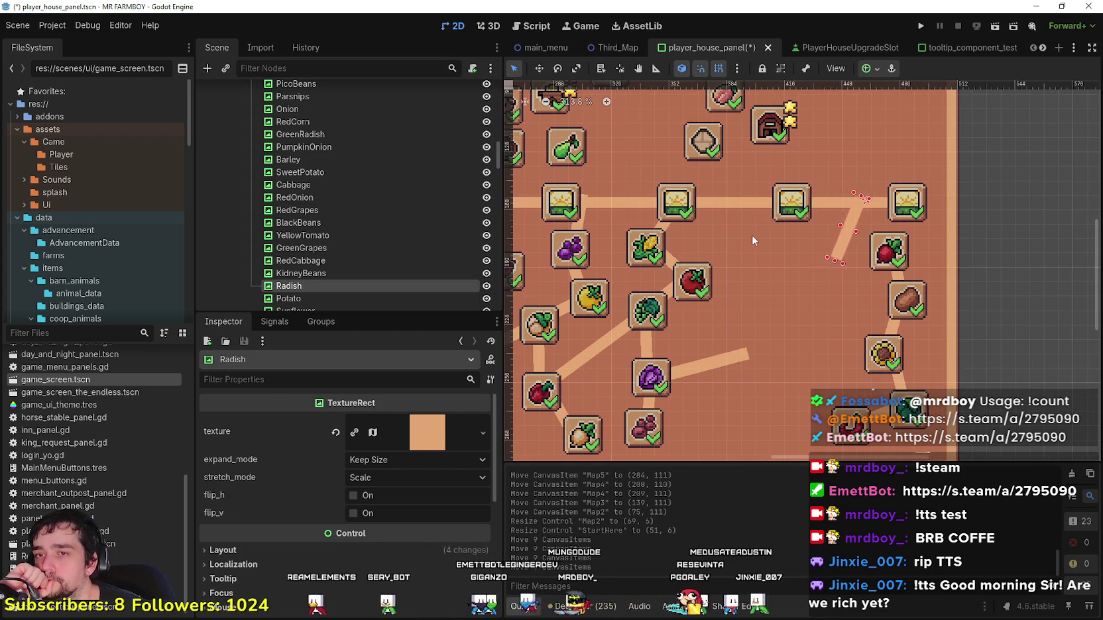
pyautogui.scroll(-4, 762, 229)
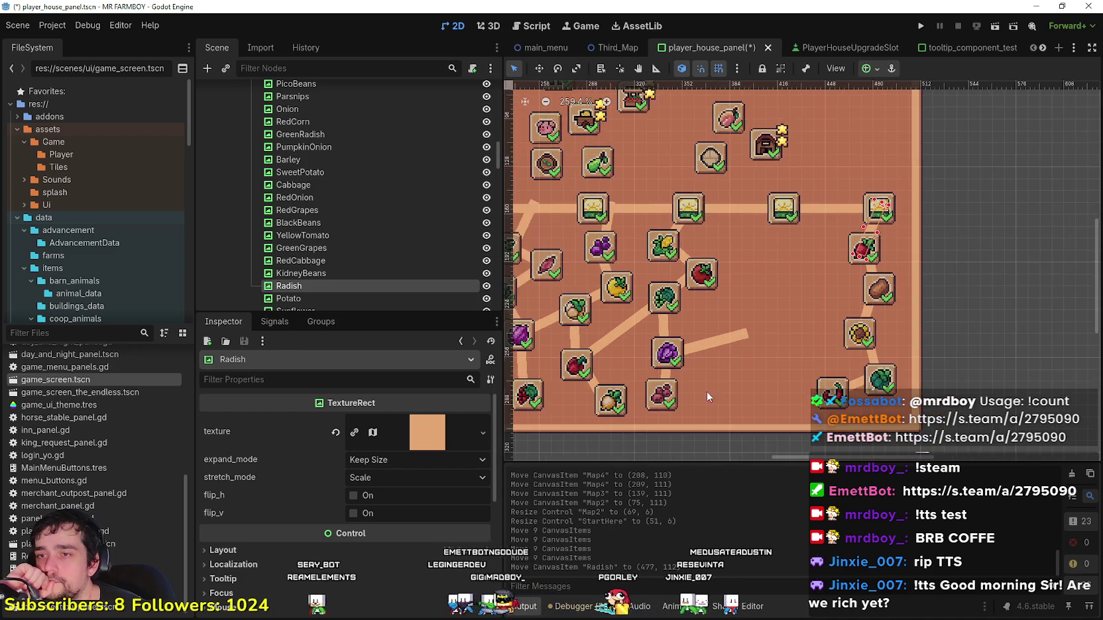
# Step: Select ten more crop slots with their lines and nudge them right into alignment
pyautogui.moveTo(799, 435)
pyautogui.mouseDown()
pyautogui.moveTo(659, 207)
pyautogui.moveTo(658, 232)
pyautogui.mouseUp()
pyautogui.moveTo(653, 218); pyautogui.dragTo(657, 219)
pyautogui.scroll(2, 746, 332)
pyautogui.press('Right')
pyautogui.press('Right')
pyautogui.press('Right')
pyautogui.press('Right')
pyautogui.press('Right')
pyautogui.press('Right')
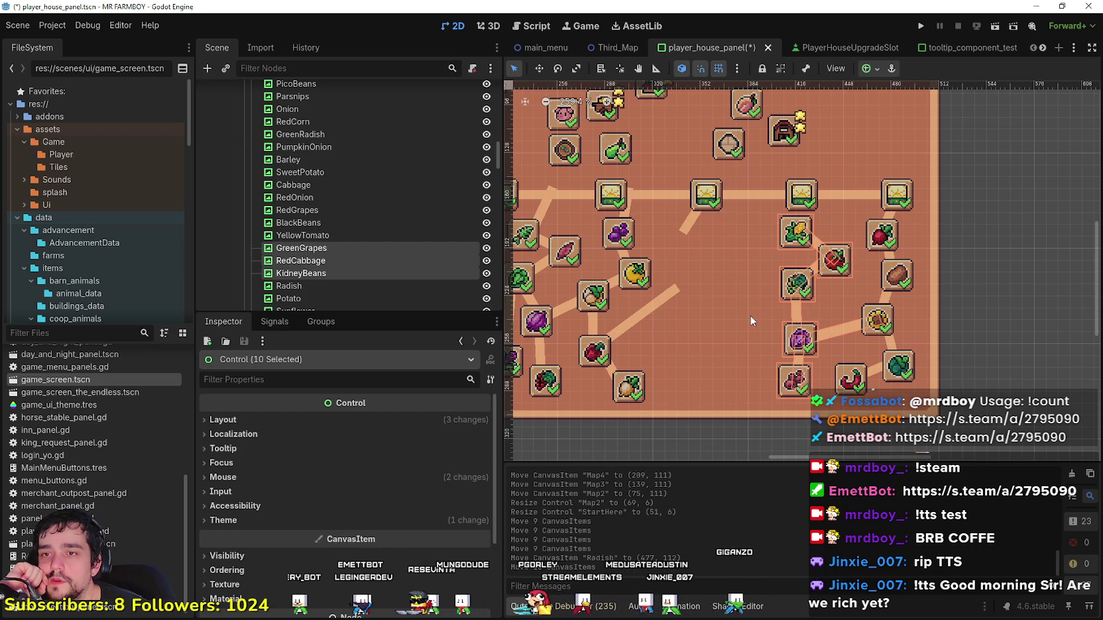
pyautogui.press('Right')
pyautogui.press('Right')
pyautogui.press('Down')
pyautogui.press('Left')
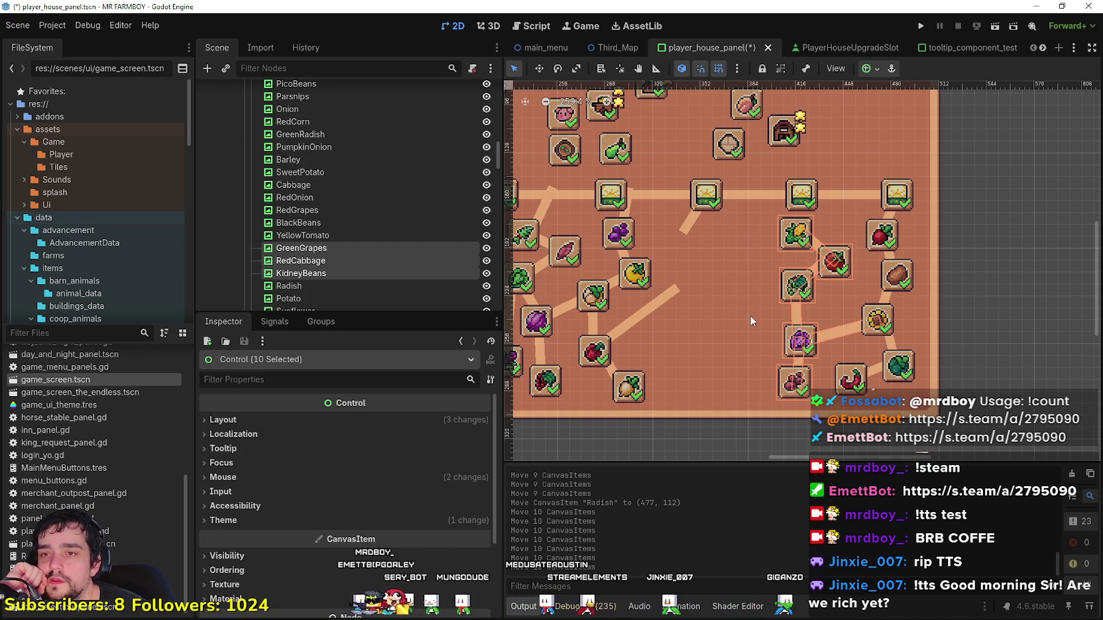
# Step: Move the Corn connector line right and nudge the Corn slot slightly left
pyautogui.click(686, 226)
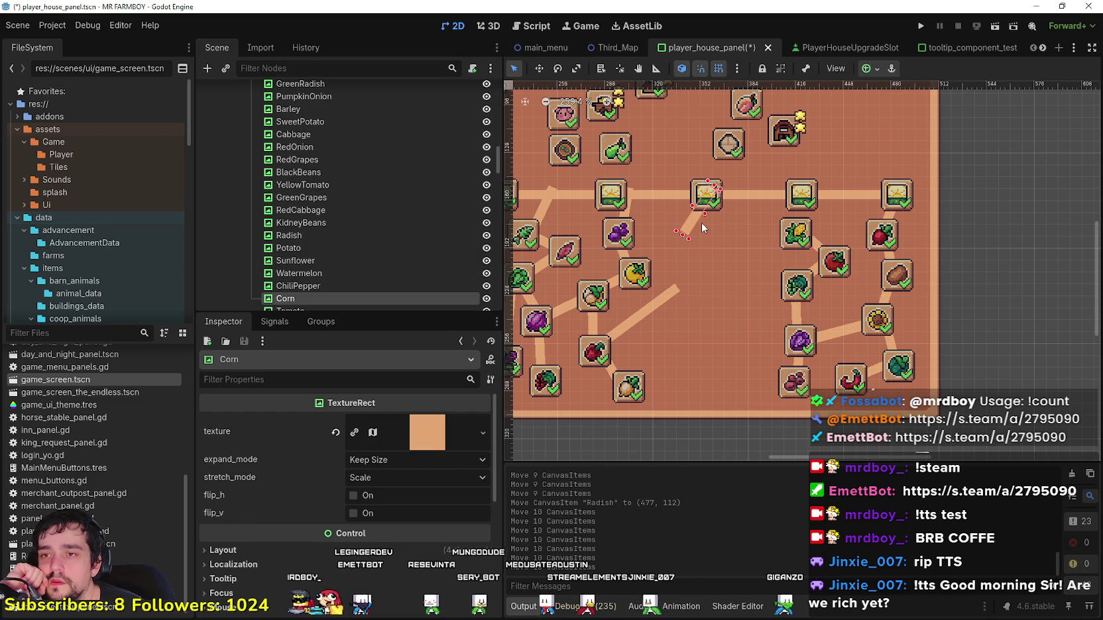
pyautogui.press('Right')
pyautogui.press('Right')
pyautogui.press('Right')
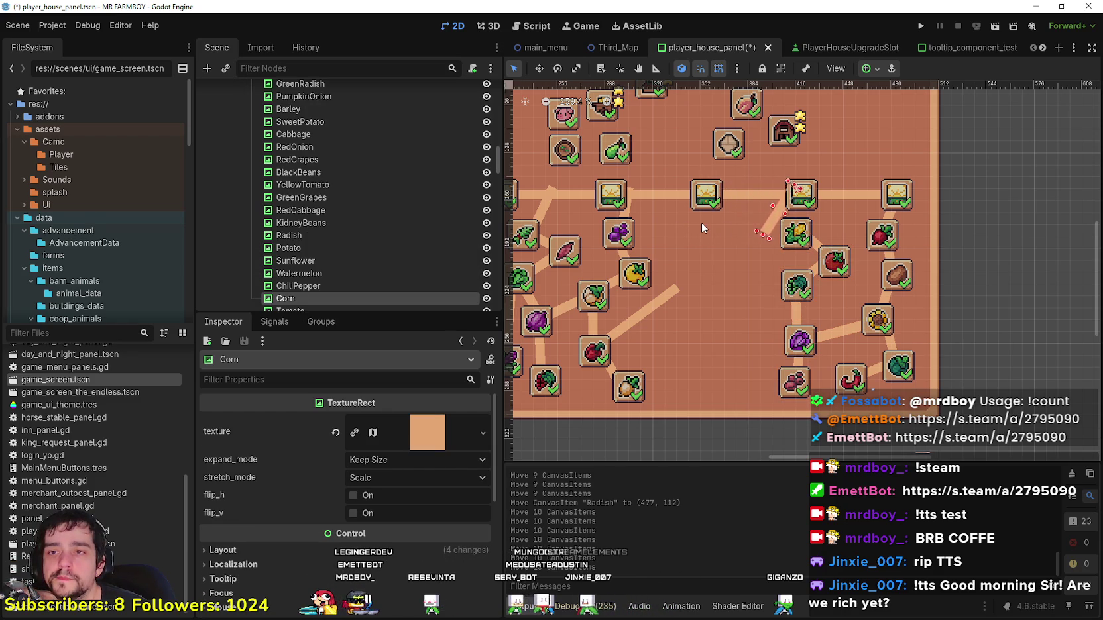
pyautogui.scroll(1, 740, 219)
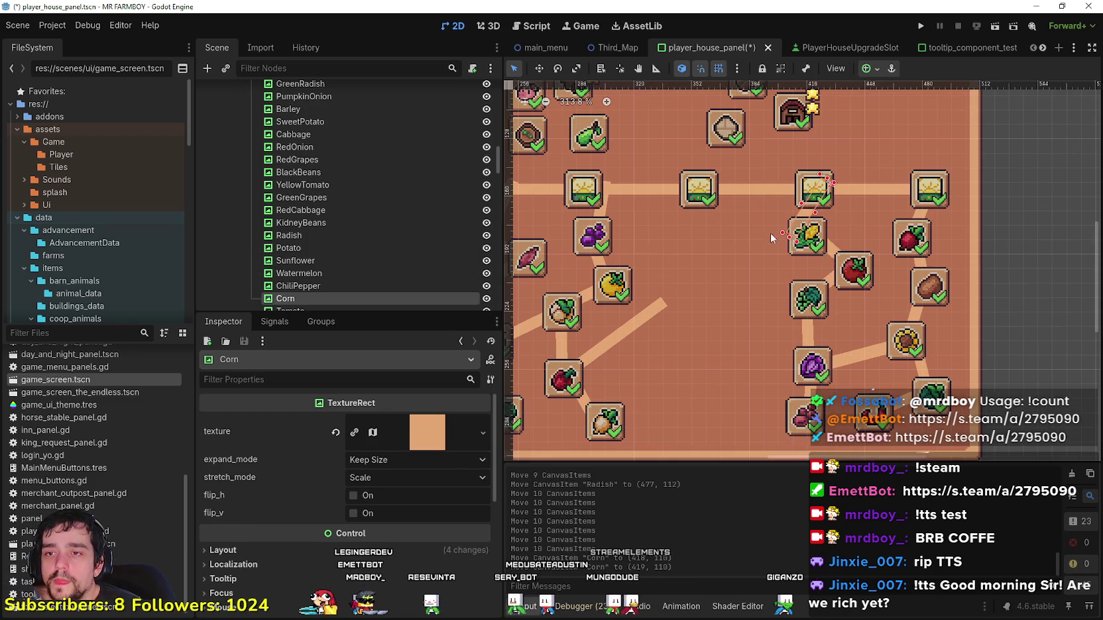
pyautogui.click(816, 247)
pyautogui.press('Left')
pyautogui.press('Left')
pyautogui.press('Left')
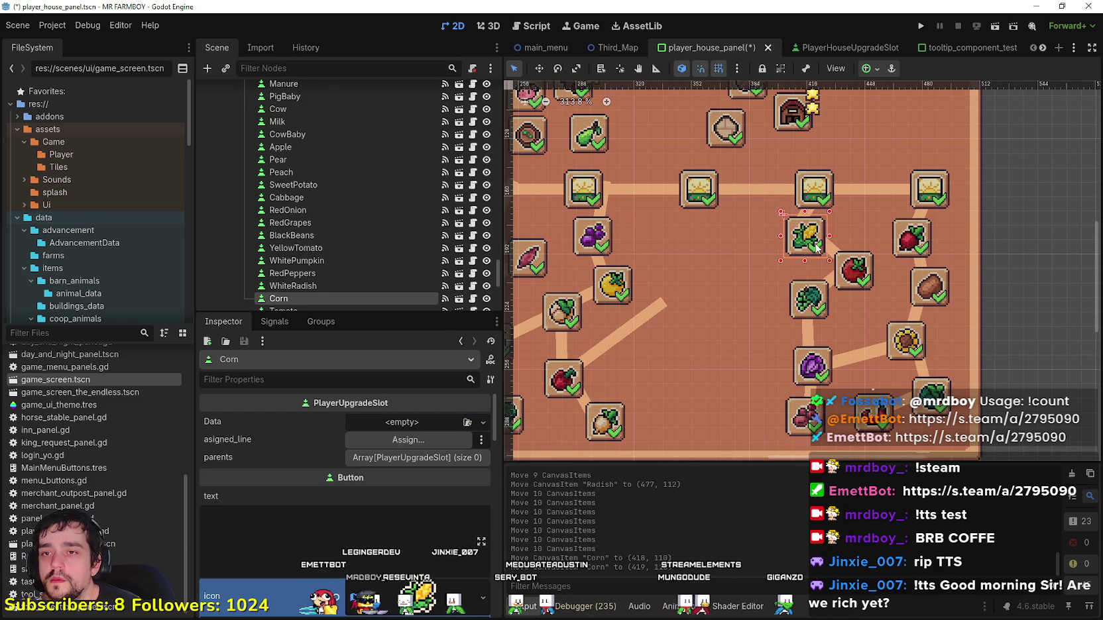
pyautogui.scroll(1, 816, 247)
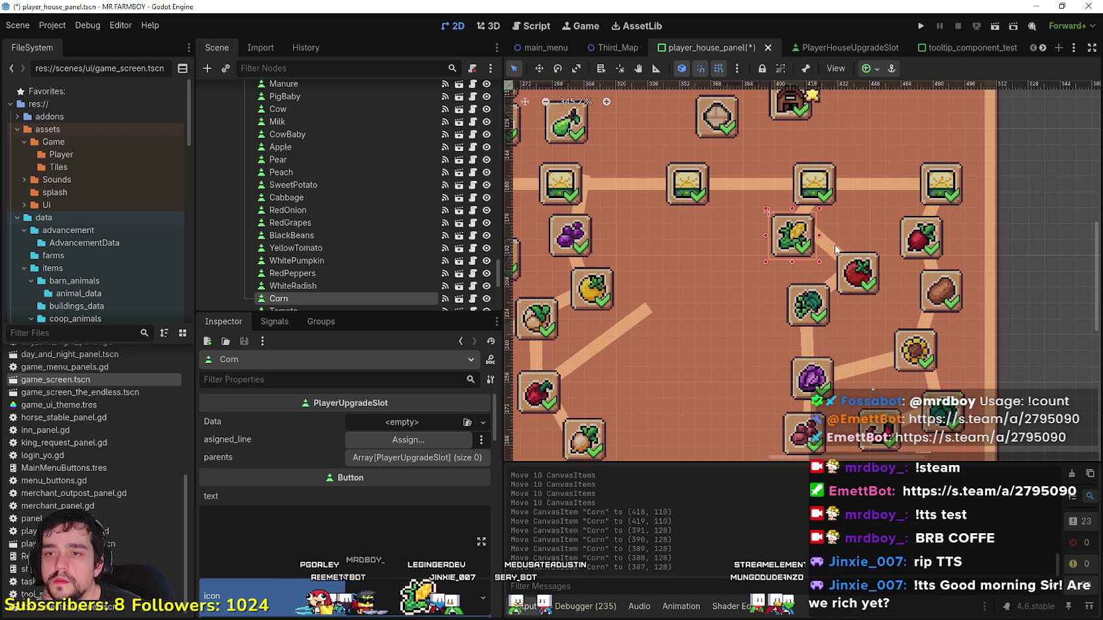
# Step: Reposition the Tomato connector line and fine-tune it down and left
pyautogui.moveTo(835, 245); pyautogui.dragTo(843, 233)
pyautogui.press('Down')
pyautogui.press('Down')
pyautogui.press('Left')
pyautogui.press('Left')
pyautogui.press('Left')
pyautogui.scroll(-5, 843, 233)
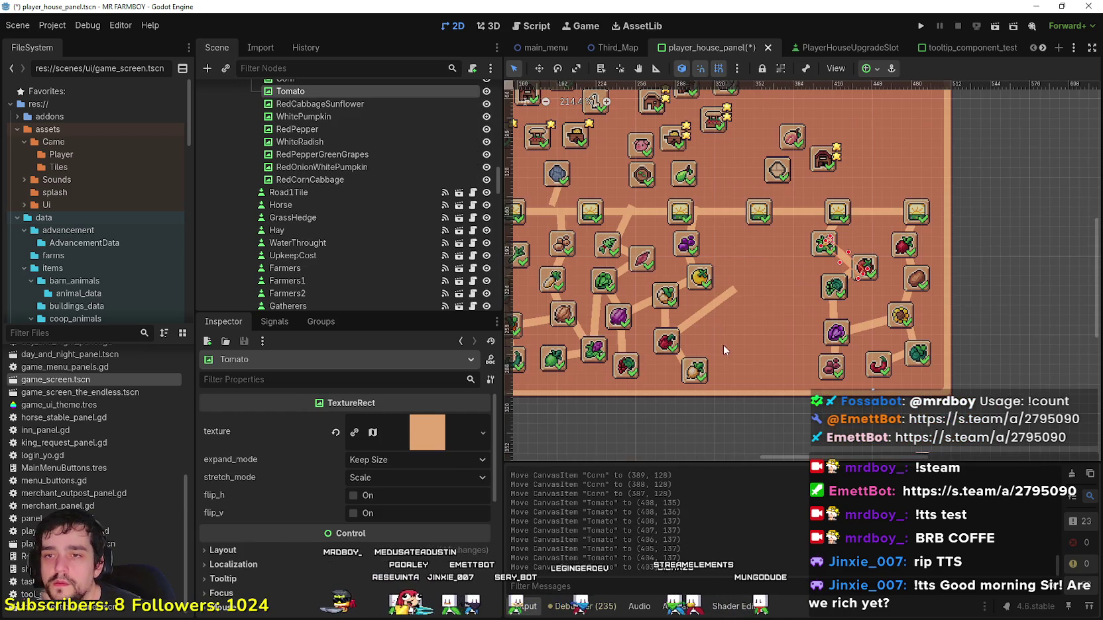
# Step: Box-select a cluster of crop slots in the middle of the tree
pyautogui.click(769, 430)
pyautogui.hscroll(-3, 782, 428)
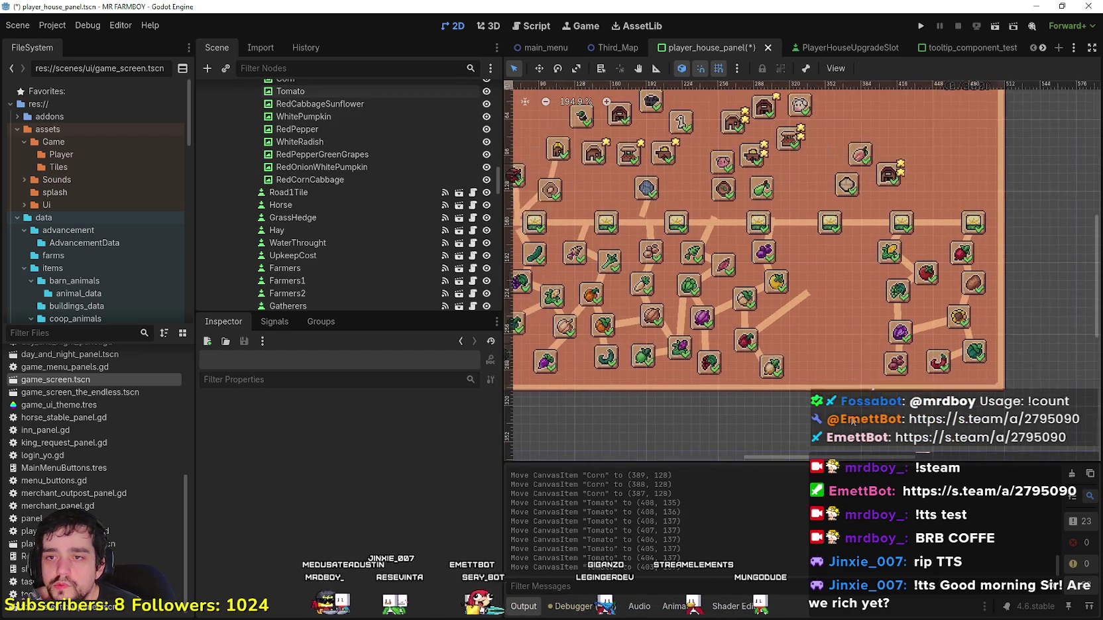
pyautogui.scroll(-1, 801, 434)
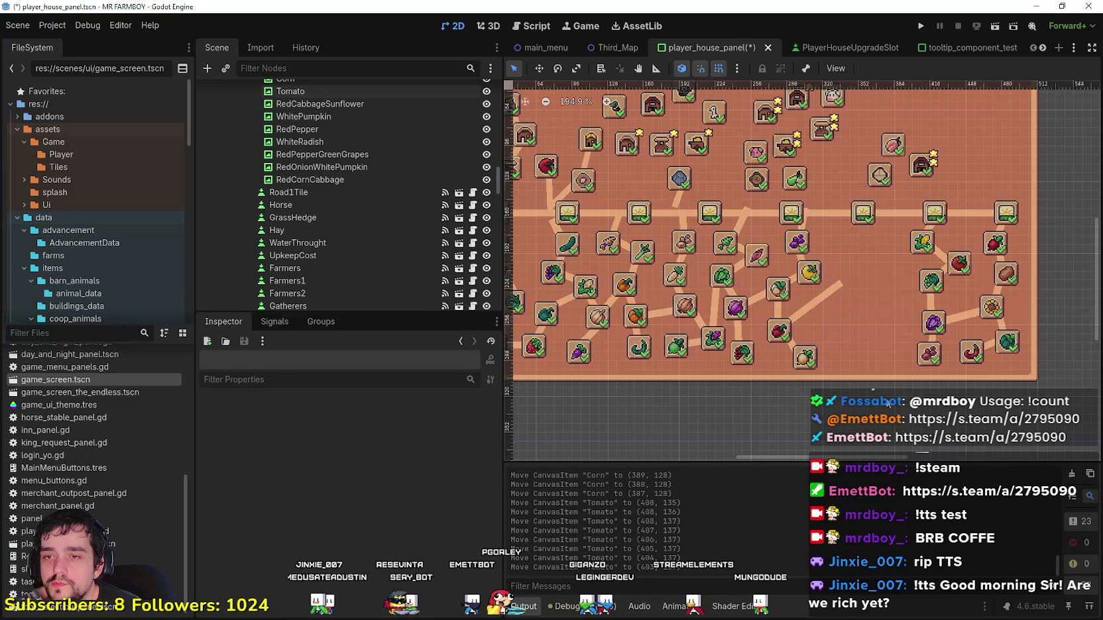
pyautogui.moveTo(877, 402)
pyautogui.mouseDown()
pyautogui.moveTo(796, 245)
pyautogui.moveTo(770, 218)
pyautogui.moveTo(716, 216)
pyautogui.moveTo(750, 223)
pyautogui.moveTo(756, 213)
pyautogui.mouseUp()
# Step: Shift the ten selected mid-tree crop slots further right
pyautogui.moveTo(797, 274); pyautogui.dragTo(802, 273)
pyautogui.press('Right')
pyautogui.press('Right')
pyautogui.press('Right')
pyautogui.press('Right')
pyautogui.press('Right')
pyautogui.press('Right')
pyautogui.scroll(2, 803, 268)
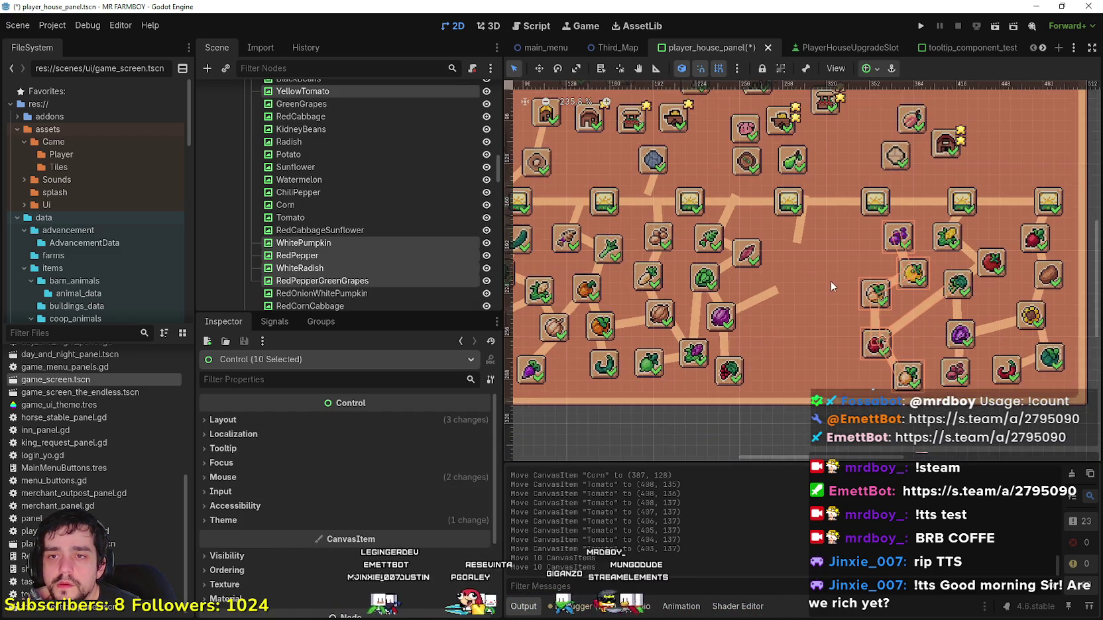
pyautogui.scroll(2, 829, 286)
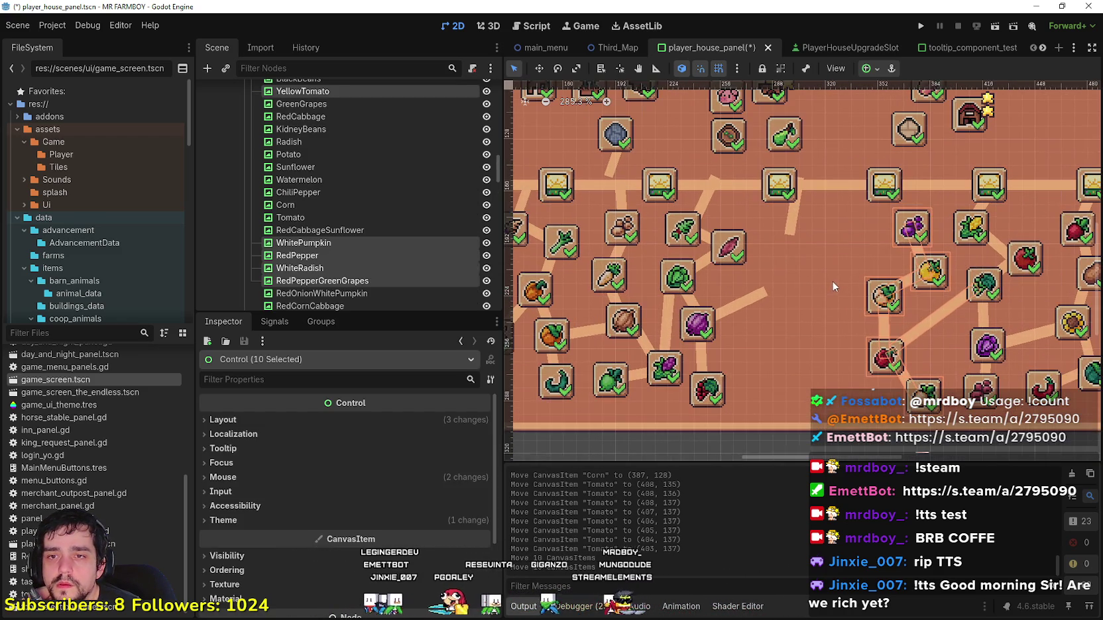
# Step: Move the BlackBeans connector line right and nudge its slot slightly left
pyautogui.click(795, 211)
pyautogui.press('Right')
pyautogui.press('Right')
pyautogui.press('Right')
pyautogui.press('Right')
pyautogui.press('Right')
pyautogui.press('Right')
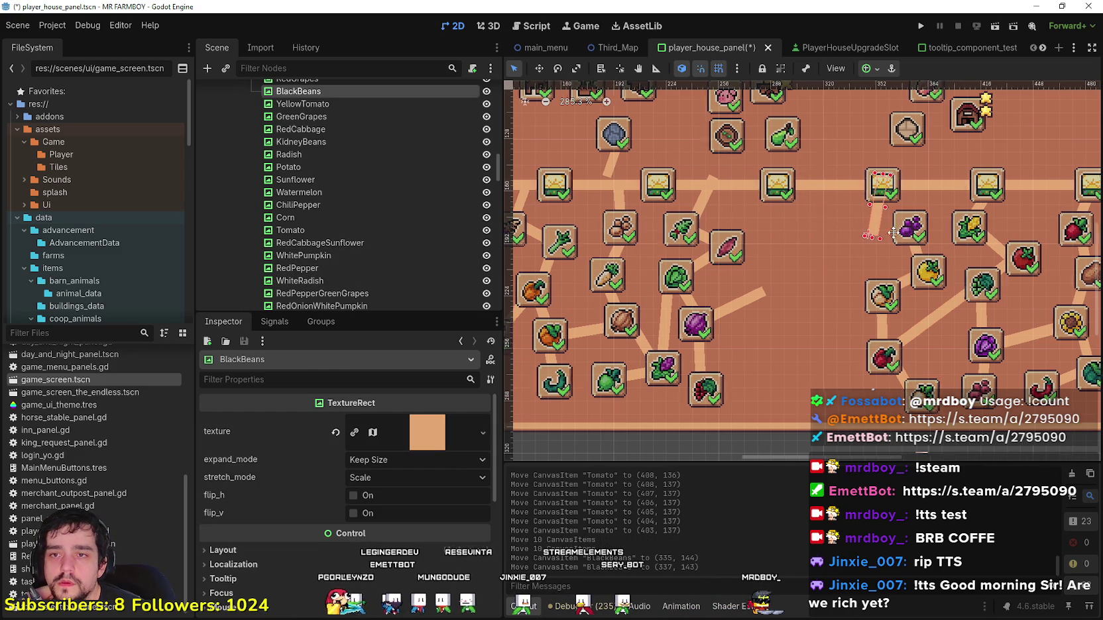
pyautogui.scroll(3, 913, 231)
pyautogui.click(739, 249)
pyautogui.scroll(-3, 707, 243)
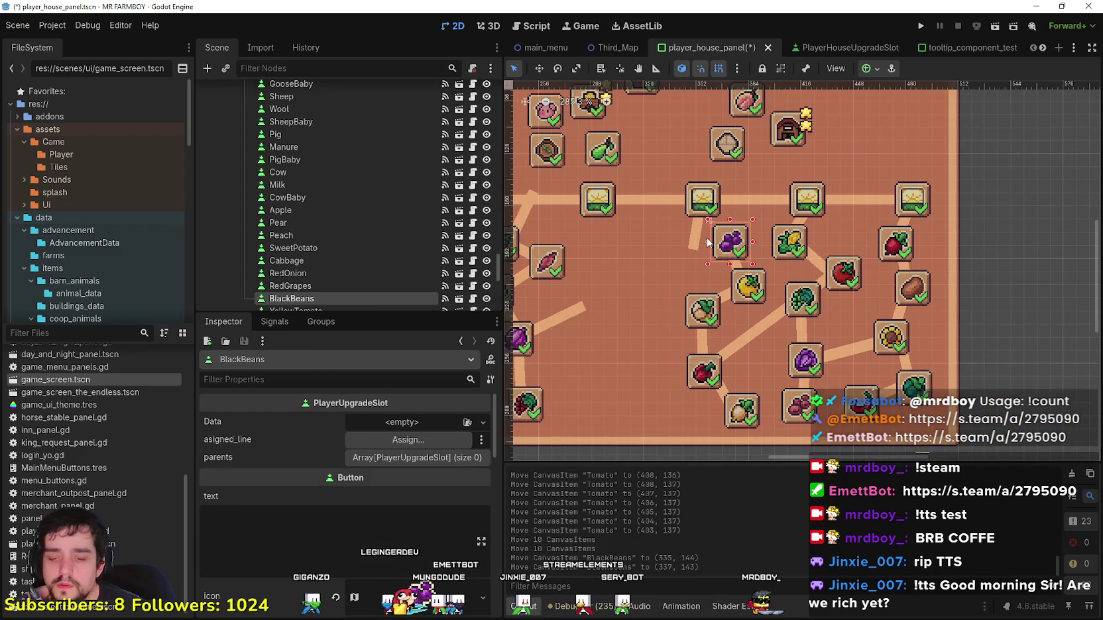
pyautogui.press('Left')
pyautogui.press('Left')
pyautogui.press('Left')
pyautogui.press('Left')
pyautogui.press('Left')
pyautogui.press('Left')
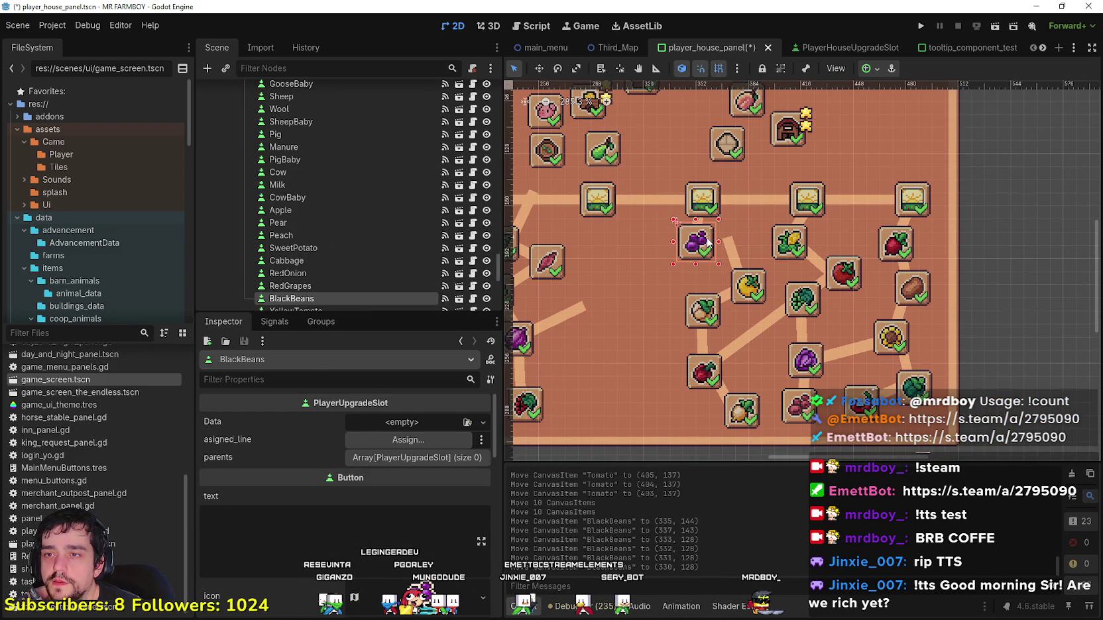
# Step: Rotate the YellowTomato line and nudge it left so it sits at (365, 166)
pyautogui.click(732, 254)
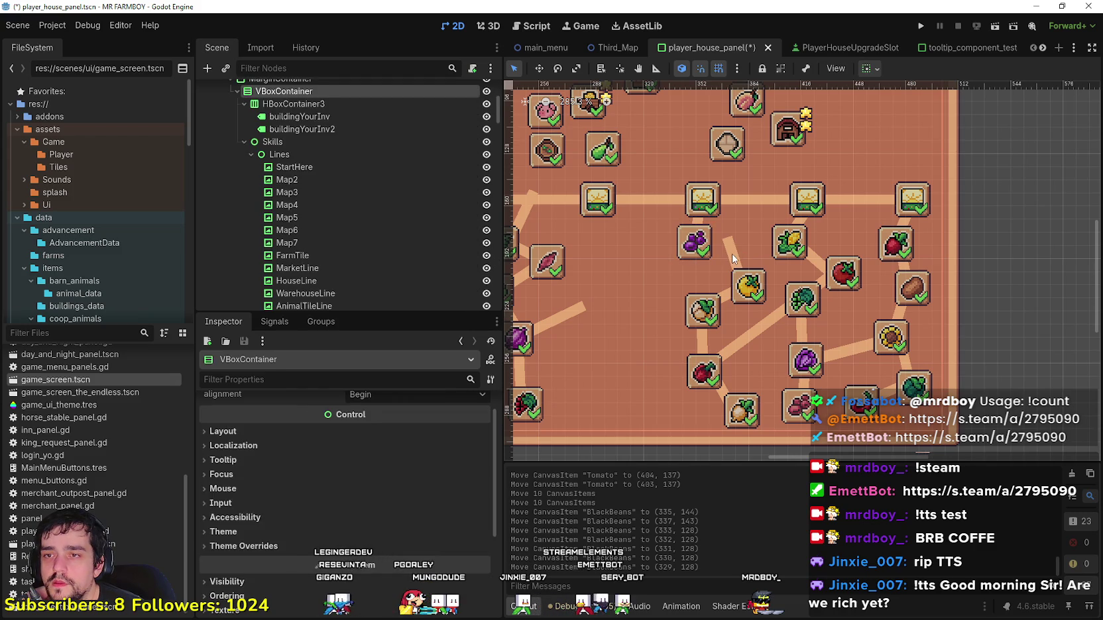
pyautogui.click(733, 258)
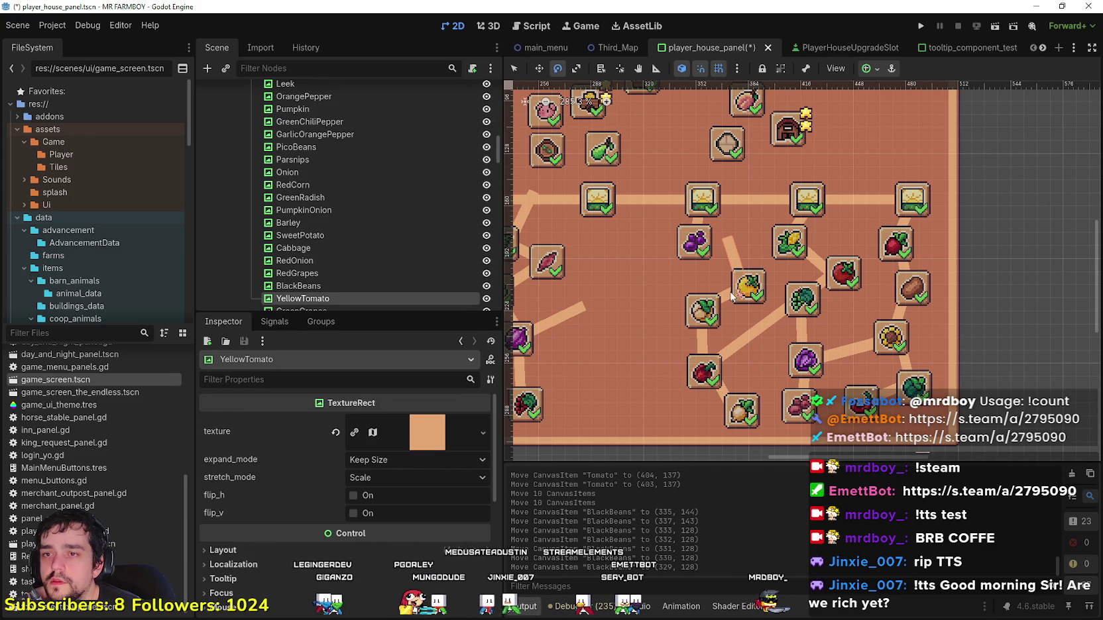
pyautogui.moveTo(746, 290); pyautogui.dragTo(707, 248)
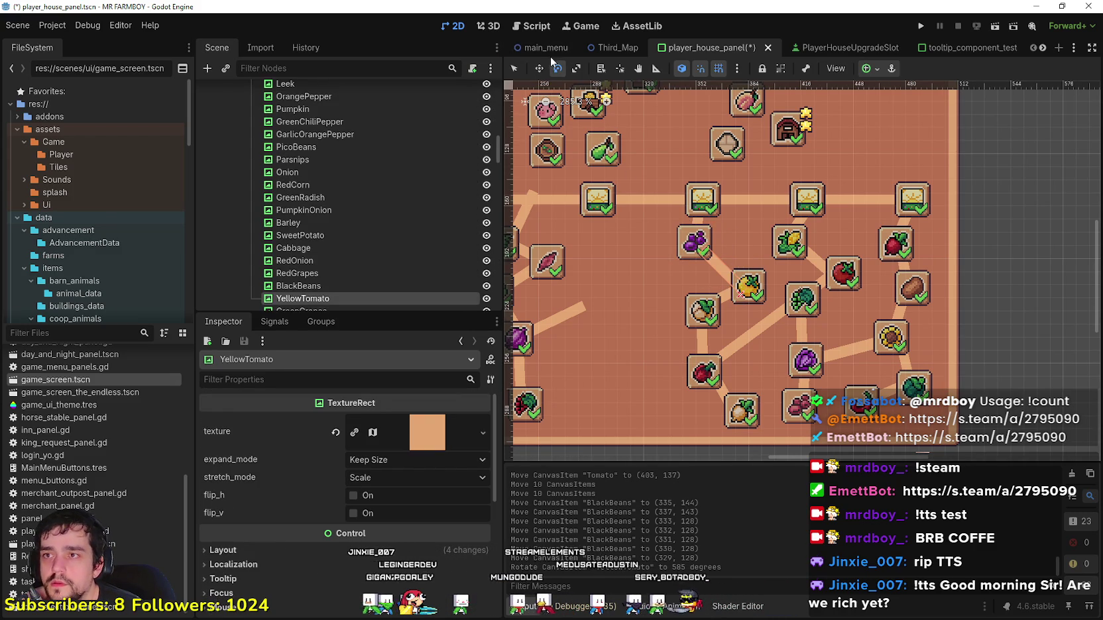
pyautogui.click(540, 68)
pyautogui.moveTo(715, 263); pyautogui.dragTo(712, 253)
pyautogui.scroll(-1, 589, 257)
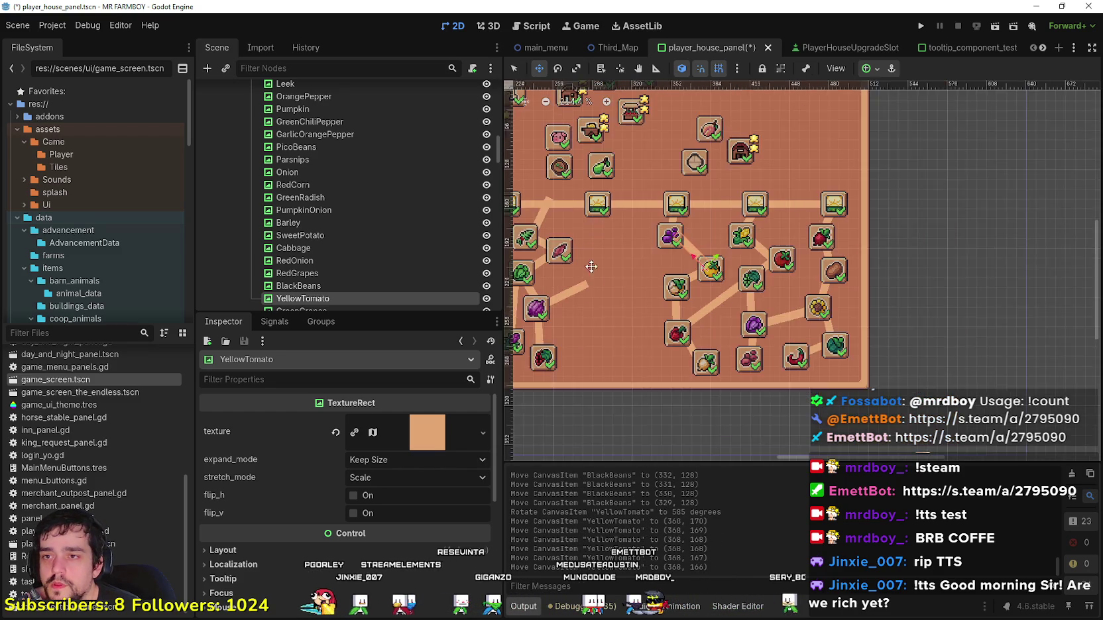
pyautogui.scroll(-1, 589, 257)
pyautogui.moveTo(589, 256); pyautogui.dragTo(792, 351)
pyautogui.scroll(3, 825, 311)
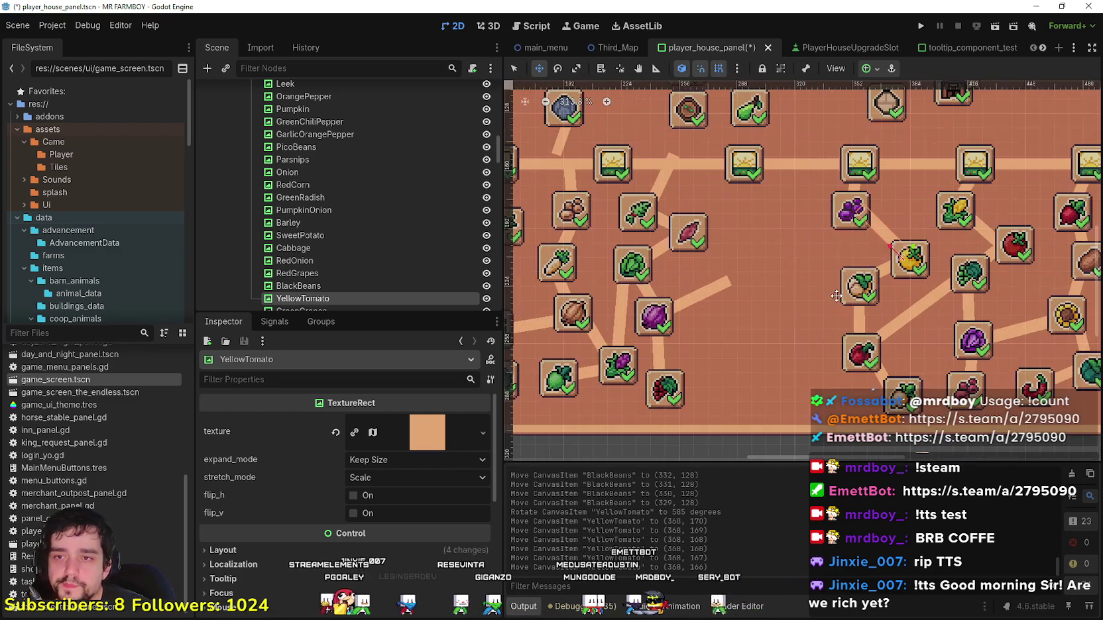
pyautogui.press('Left')
pyautogui.press('Left')
pyautogui.press('Left')
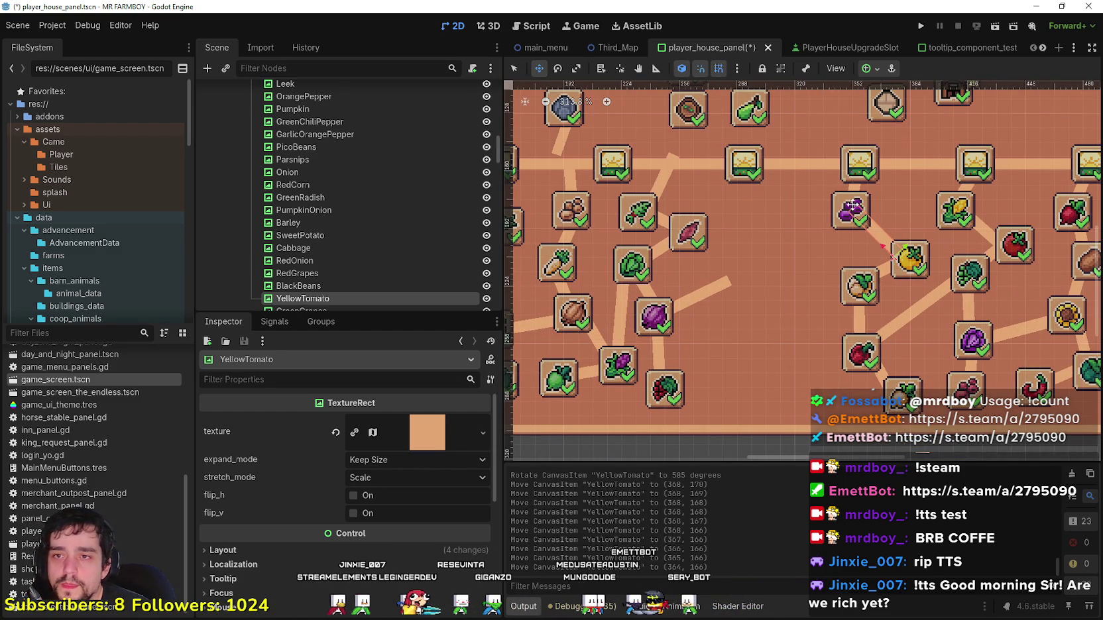
# Step: Nudge the BlackBeans slot slightly right and save the scene
pyautogui.click(515, 69)
pyautogui.click(838, 209)
pyautogui.press('Right')
pyautogui.press('Right')
pyautogui.press('Right')
pyautogui.scroll(-1, 840, 207)
pyautogui.hotkey('ctrl', 's')
pyautogui.scroll(-1, 839, 199)
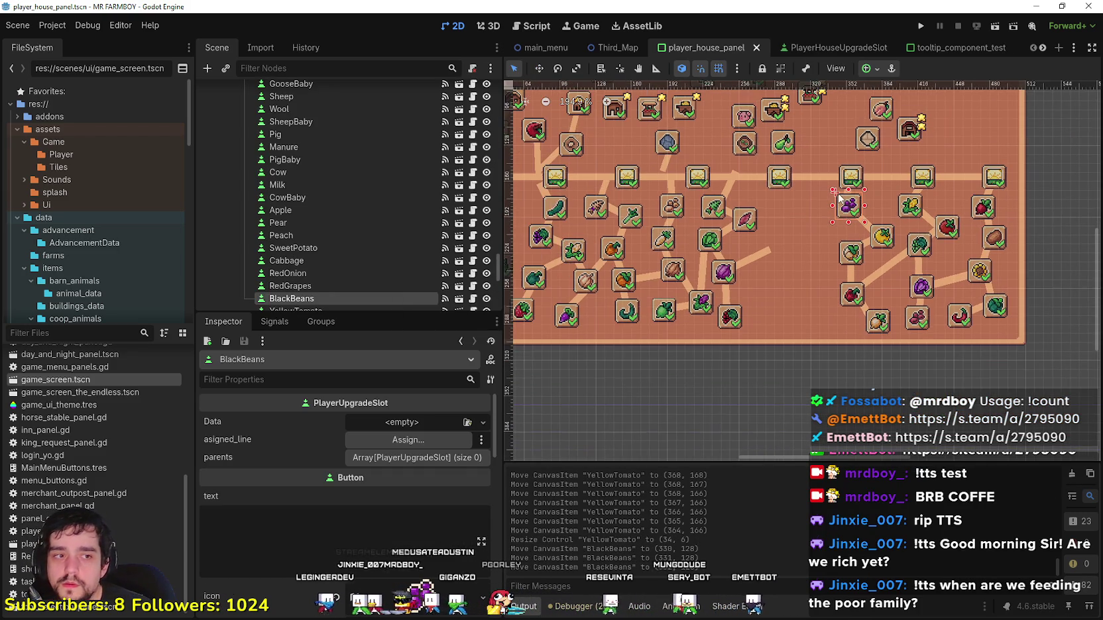
pyautogui.scroll(-1, 796, 225)
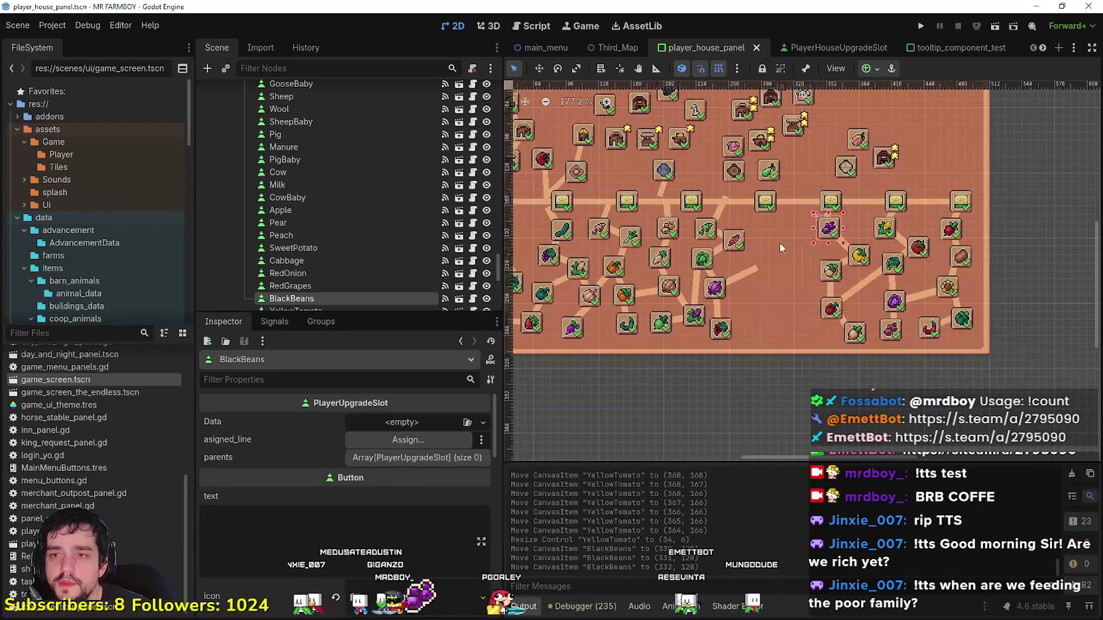
# Step: Box-select nine crop slots on the left side of the panel
pyautogui.moveTo(817, 362); pyautogui.dragTo(847, 370)
pyautogui.scroll(5, 863, 302)
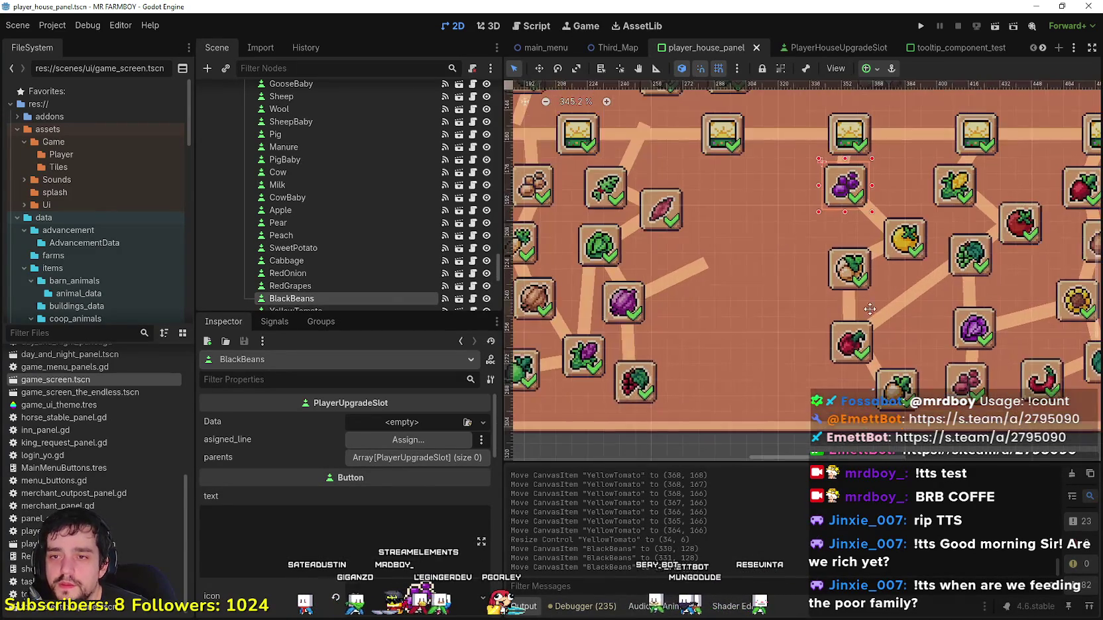
pyautogui.moveTo(870, 308); pyautogui.dragTo(749, 303)
pyautogui.scroll(-5, 749, 303)
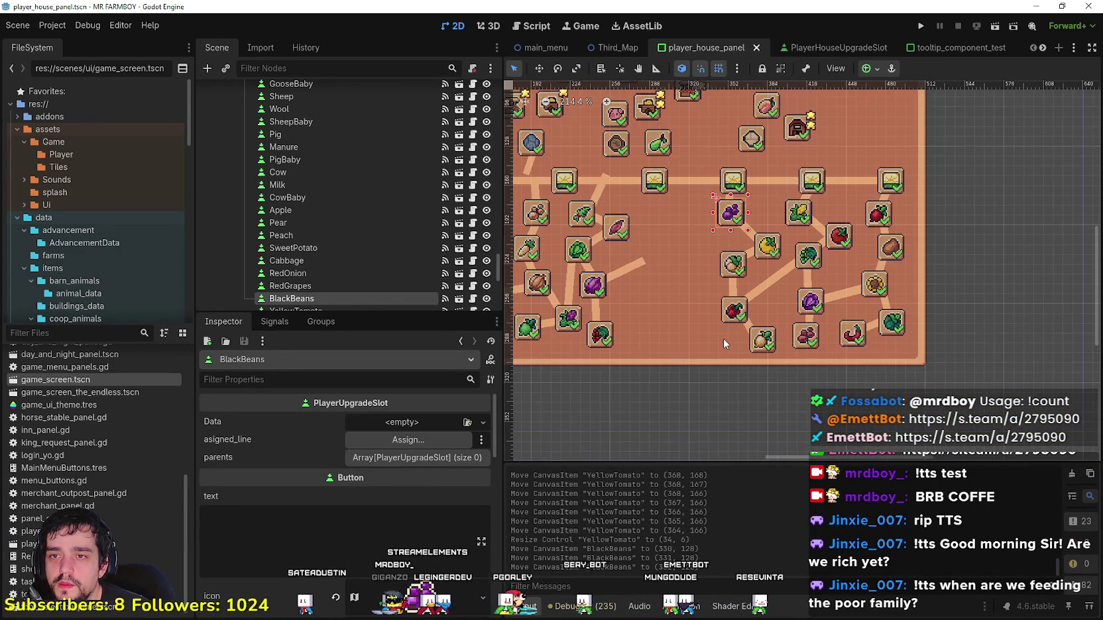
pyautogui.scroll(-2, 802, 298)
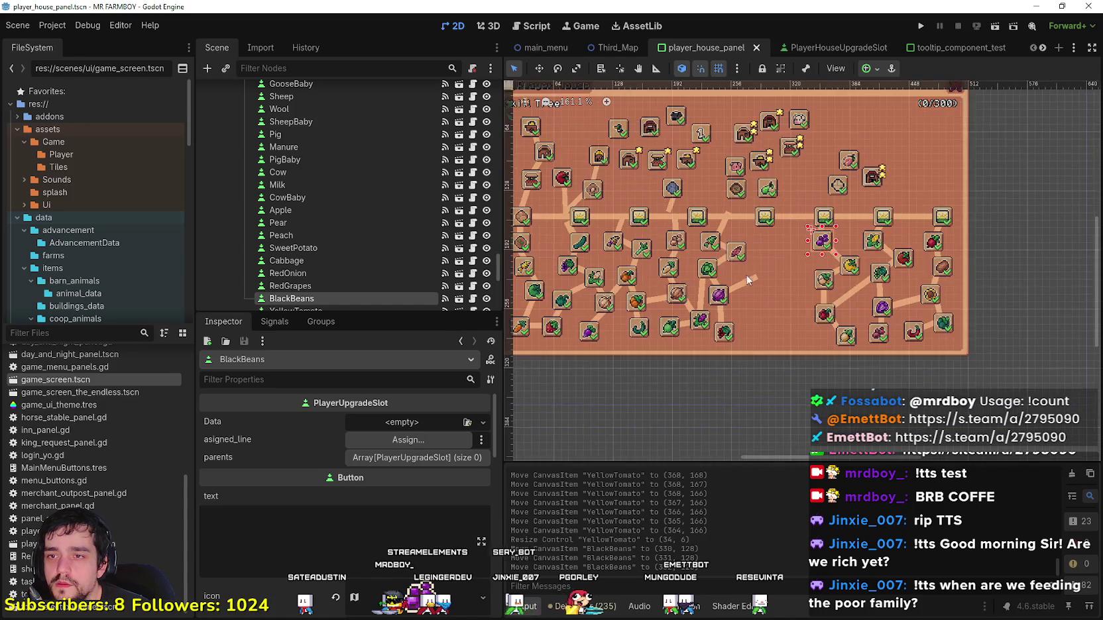
pyautogui.click(792, 375)
pyautogui.moveTo(780, 364); pyautogui.dragTo(695, 219)
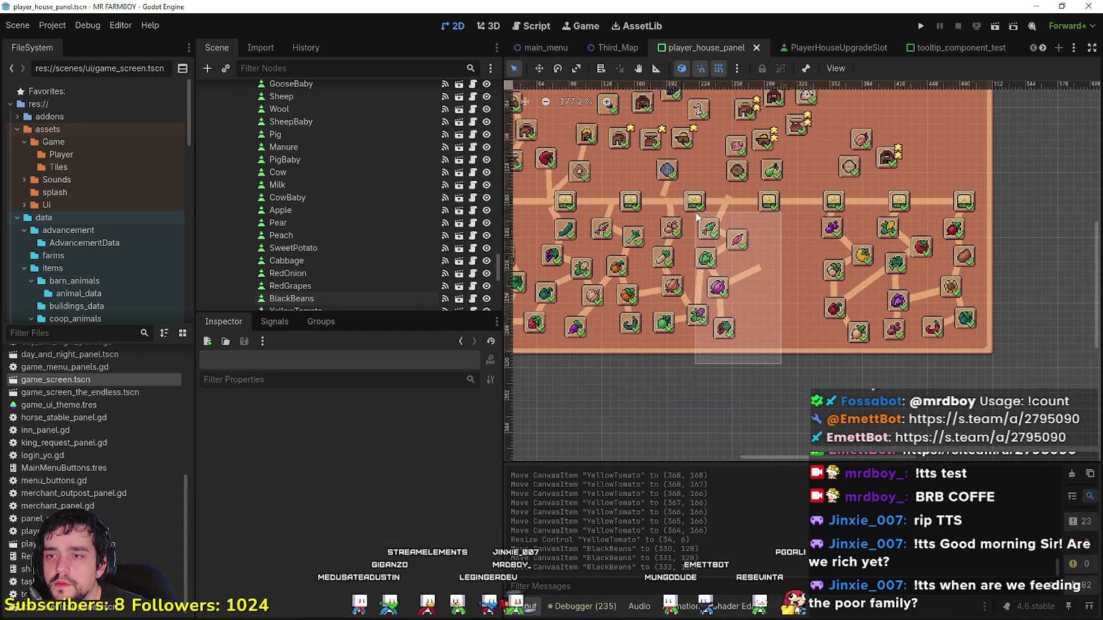
pyautogui.moveTo(696, 216); pyautogui.dragTo(696, 216)
pyautogui.scroll(3, 777, 316)
pyautogui.press('Right')
pyautogui.press('Right')
pyautogui.press('Right')
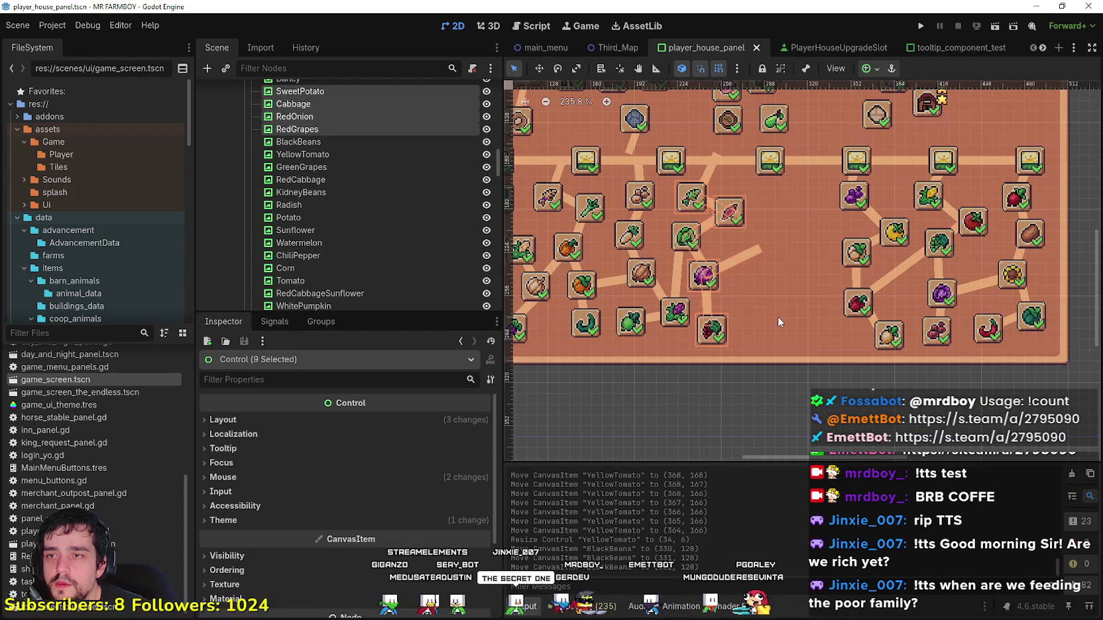
pyautogui.press('Left')
pyautogui.press('Left')
pyautogui.press('Left')
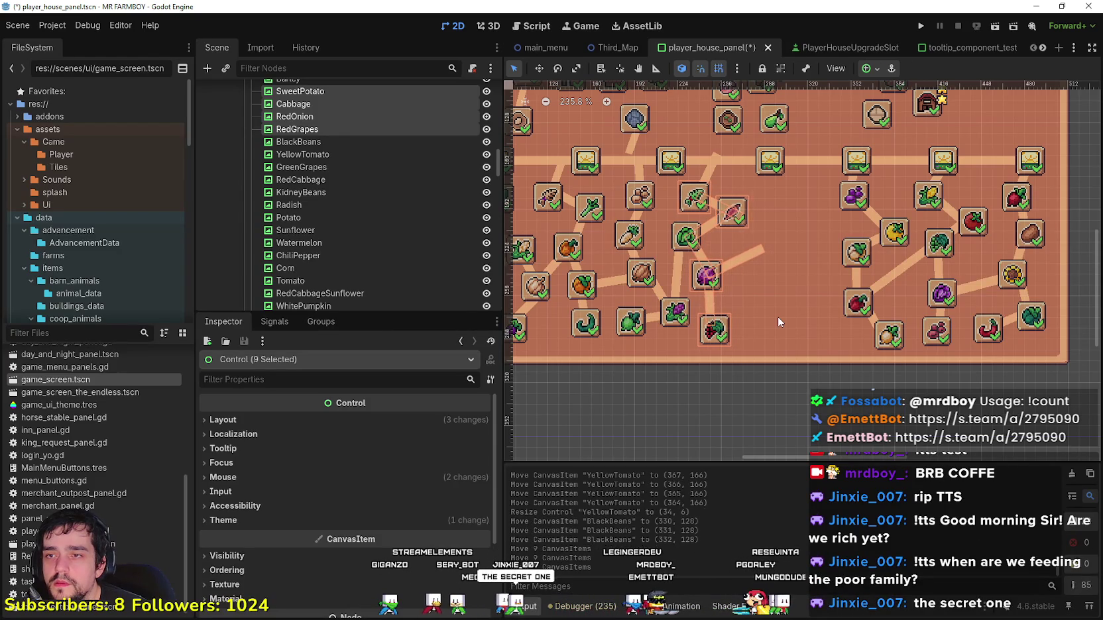
# Step: Add Barley to the selection and move all eleven items several steps right
pyautogui.scroll(1, 752, 263)
pyautogui.scroll(1, 715, 260)
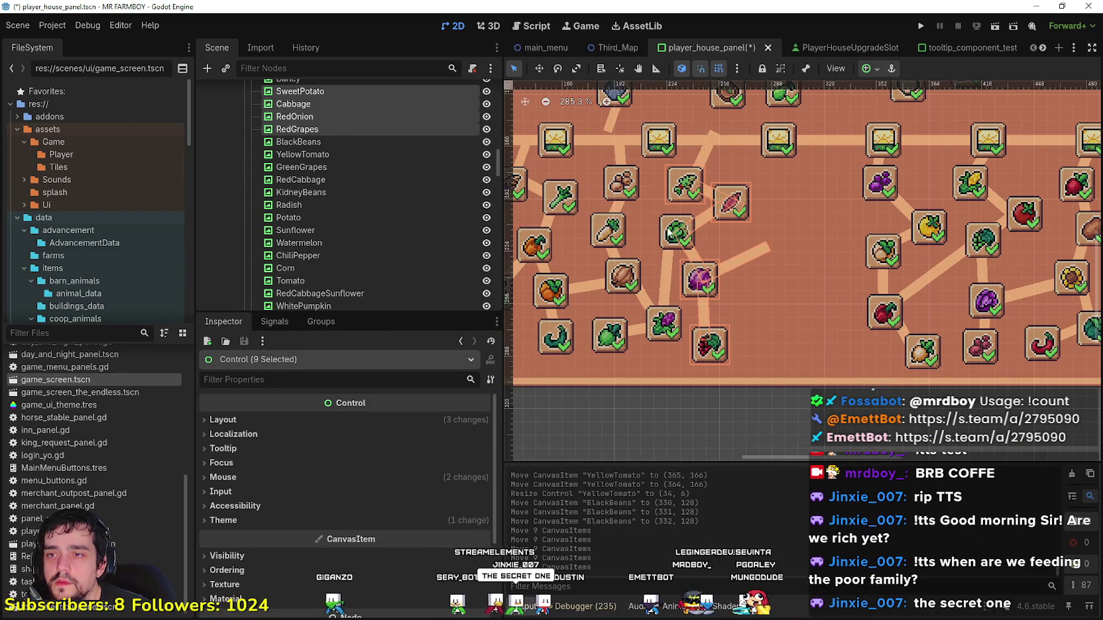
pyautogui.scroll(2, 667, 226)
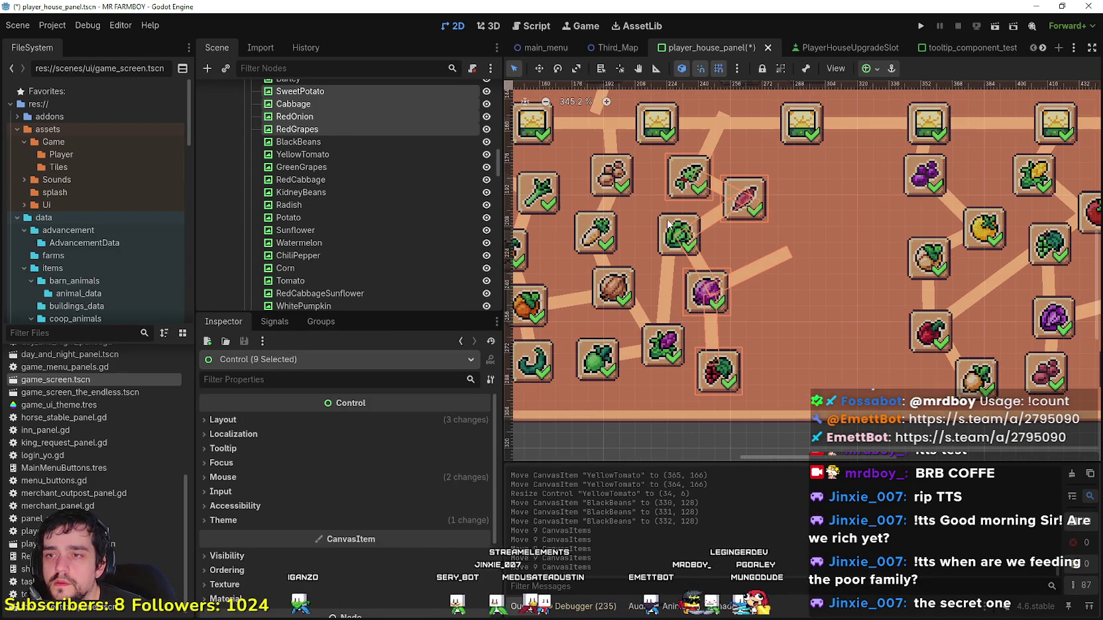
pyautogui.keyDown('shift'); pyautogui.click(721, 153); pyautogui.keyUp('shift')
pyautogui.press('Right')
pyautogui.press('Right')
pyautogui.press('Right')
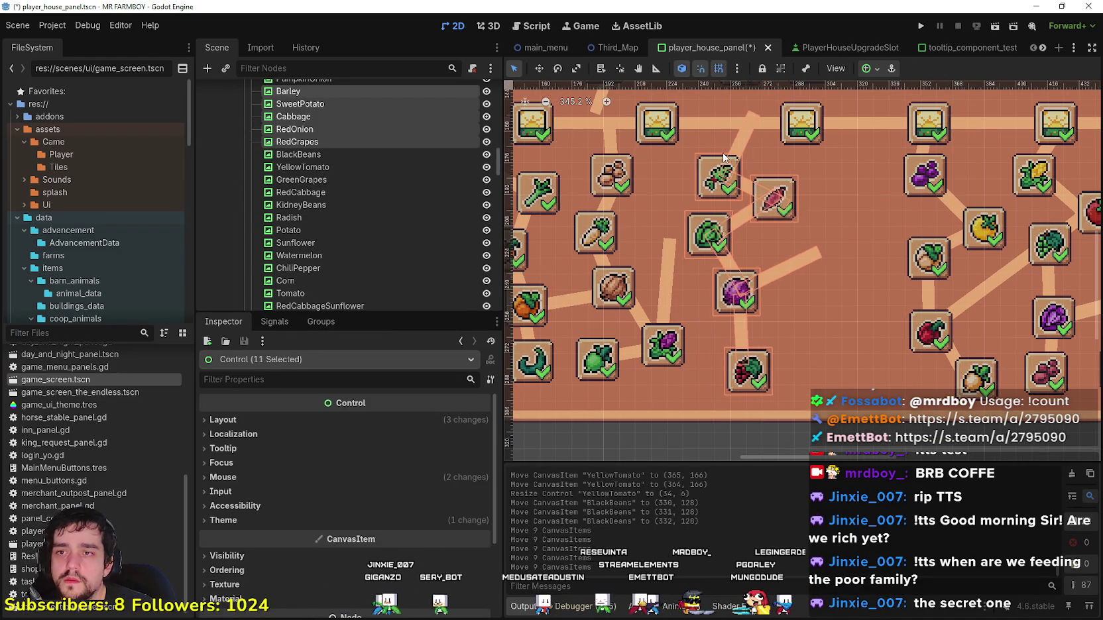
pyautogui.press('Right')
pyautogui.press('Right')
pyautogui.press('Right')
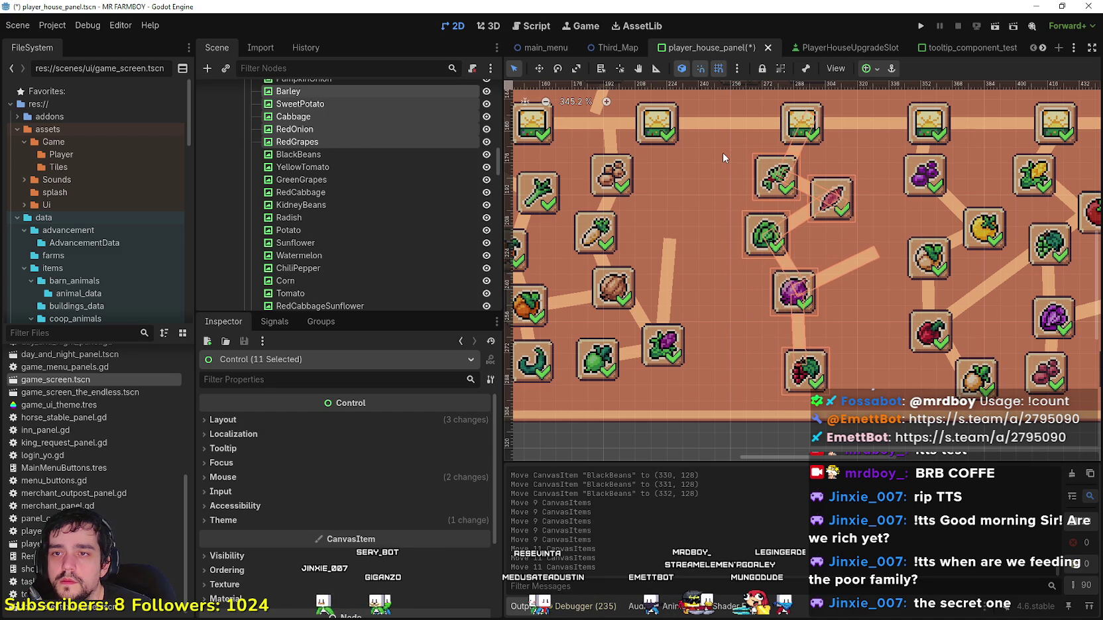
pyautogui.press('Right')
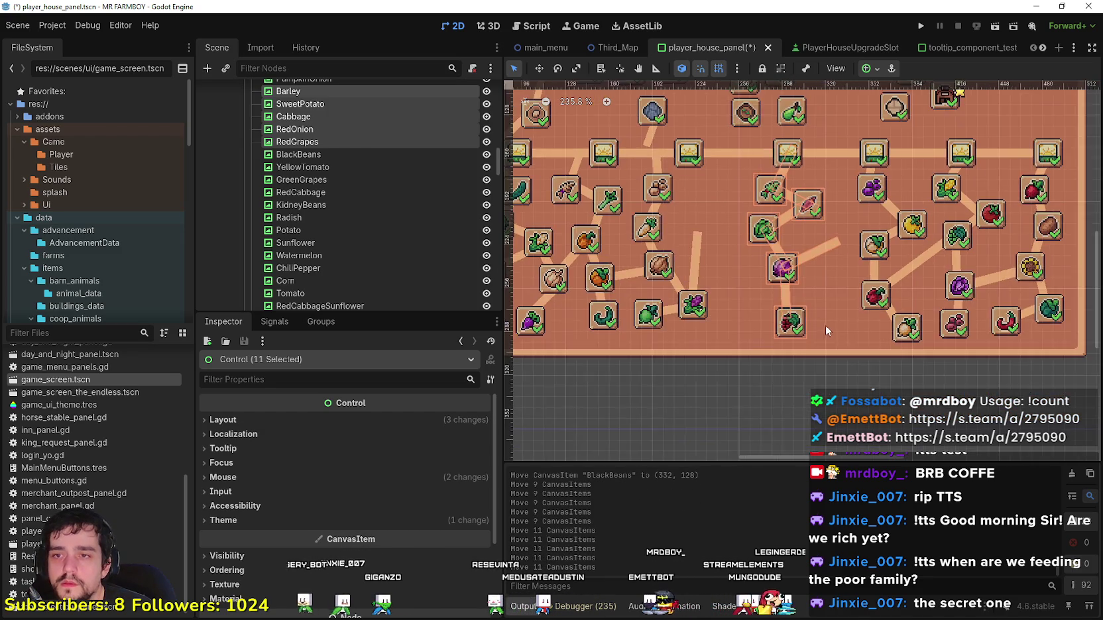
pyautogui.scroll(-2, 821, 321)
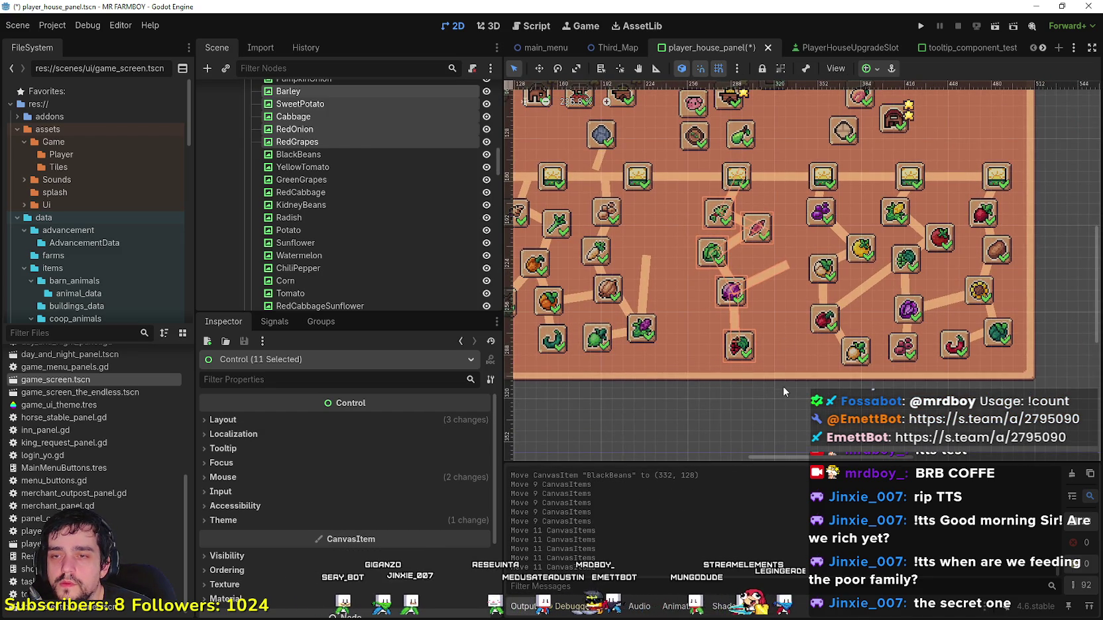
pyautogui.scroll(2, 786, 312)
pyautogui.press('Right')
pyautogui.press('Right')
pyautogui.press('Right')
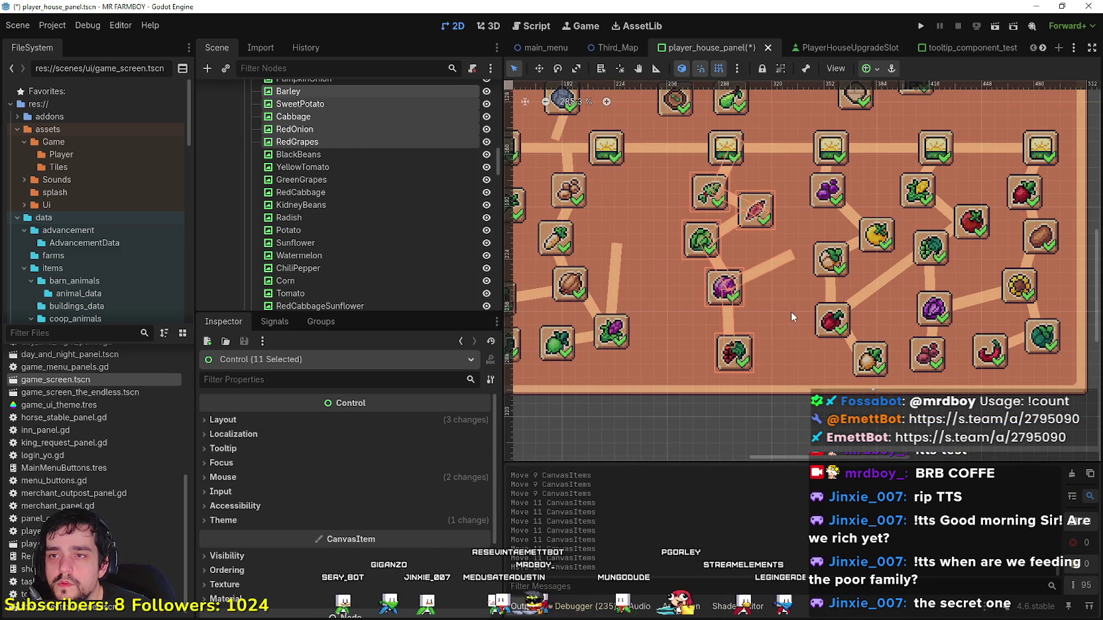
pyautogui.press('Right')
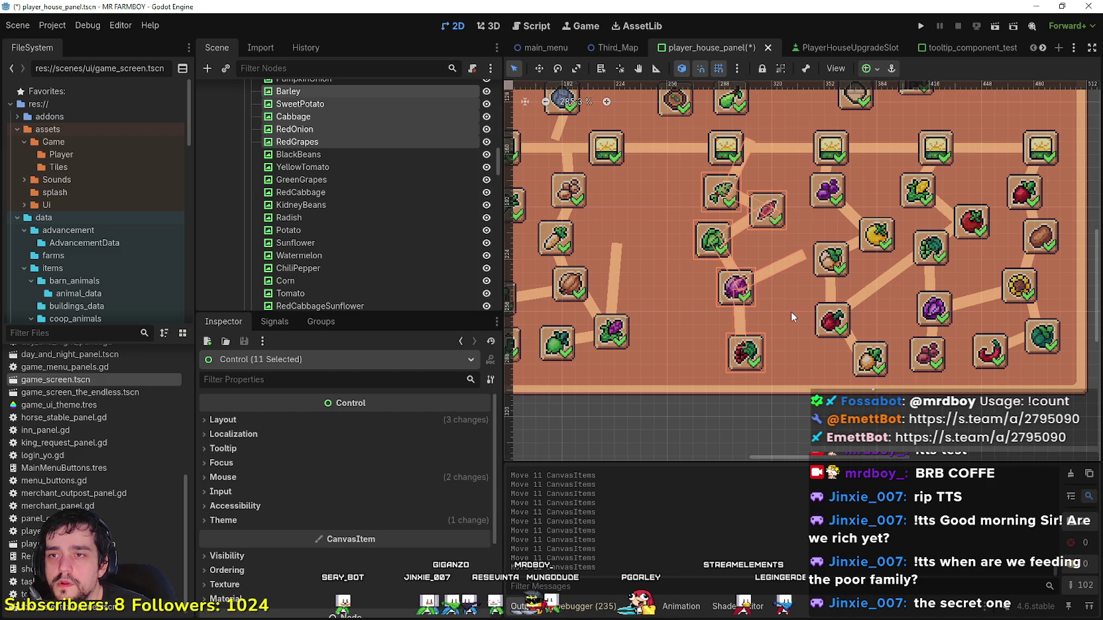
pyautogui.scroll(-2, 790, 312)
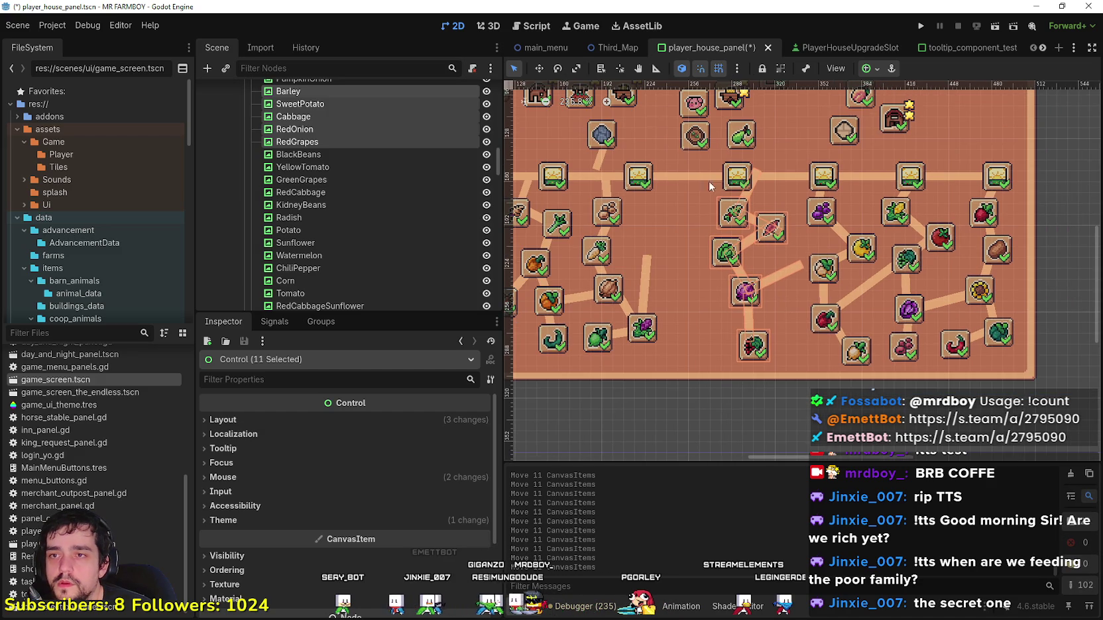
pyautogui.click(746, 436)
pyautogui.scroll(3, 749, 199)
pyautogui.click(743, 194)
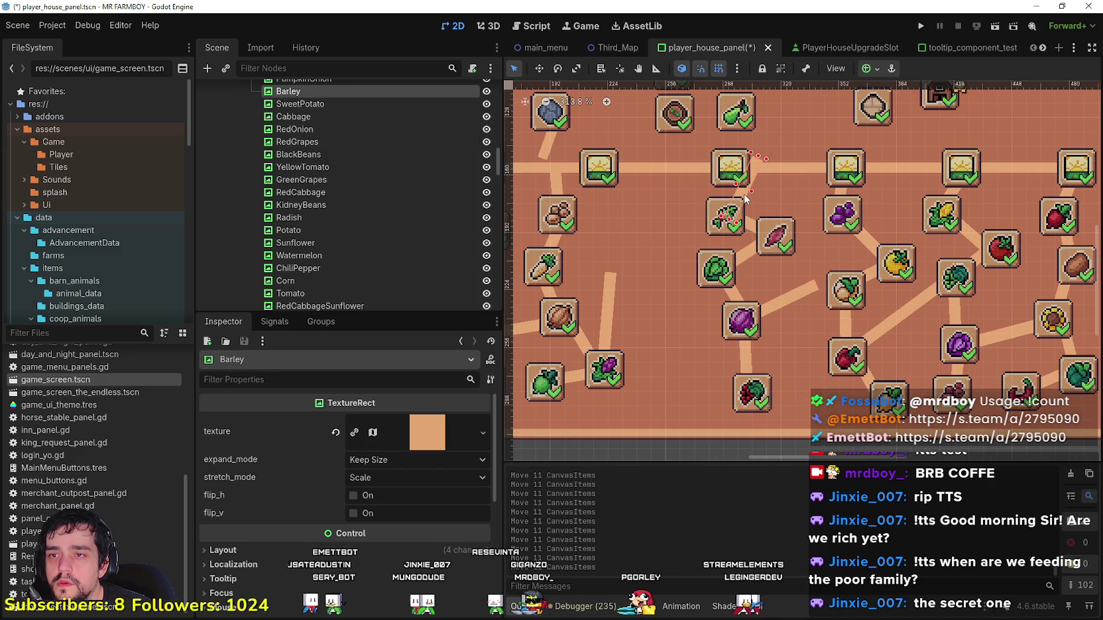
# Step: Reset the Barley road line's rotation to 0° in the Inspector Transform section
pyautogui.press('Left')
pyautogui.press('Left')
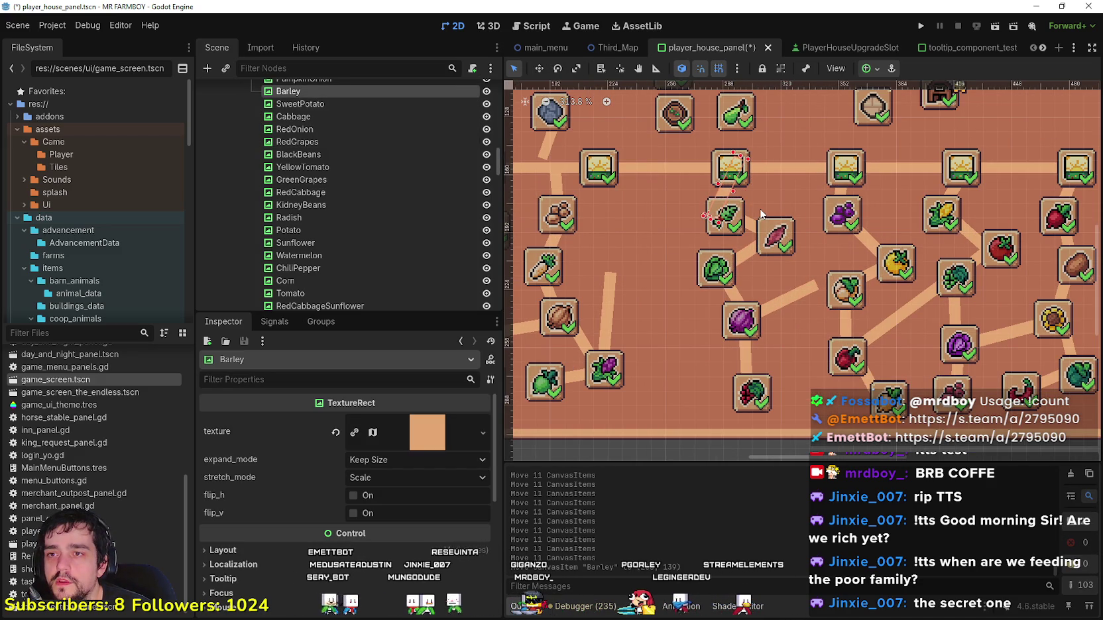
pyautogui.press('Right')
pyautogui.press('Right')
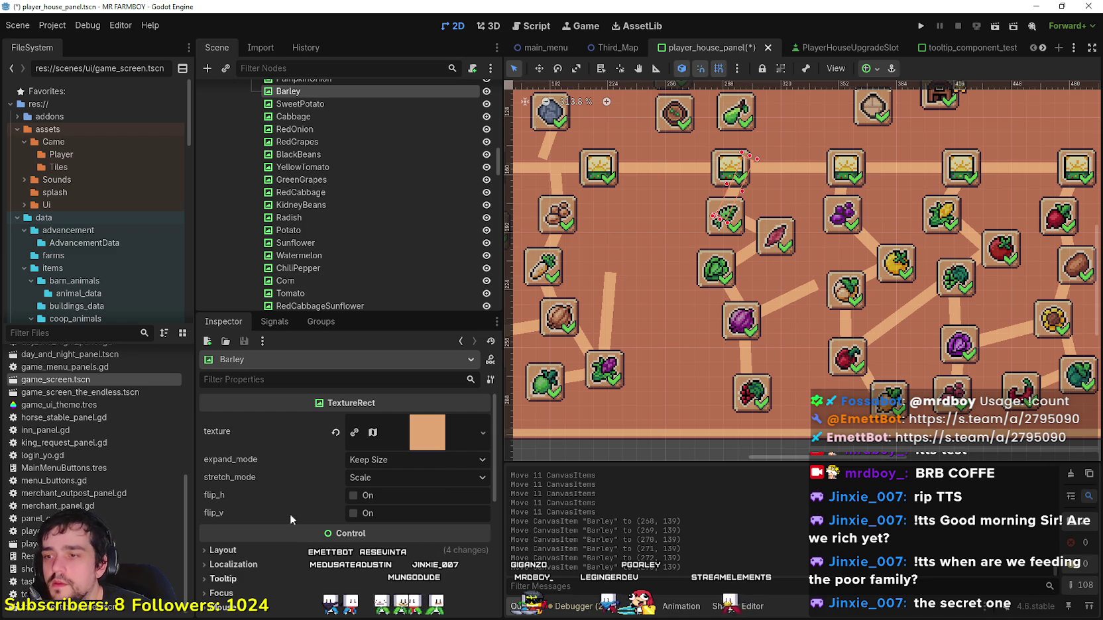
pyautogui.click(430, 547)
pyautogui.scroll(-2, 417, 550)
pyautogui.click(412, 544)
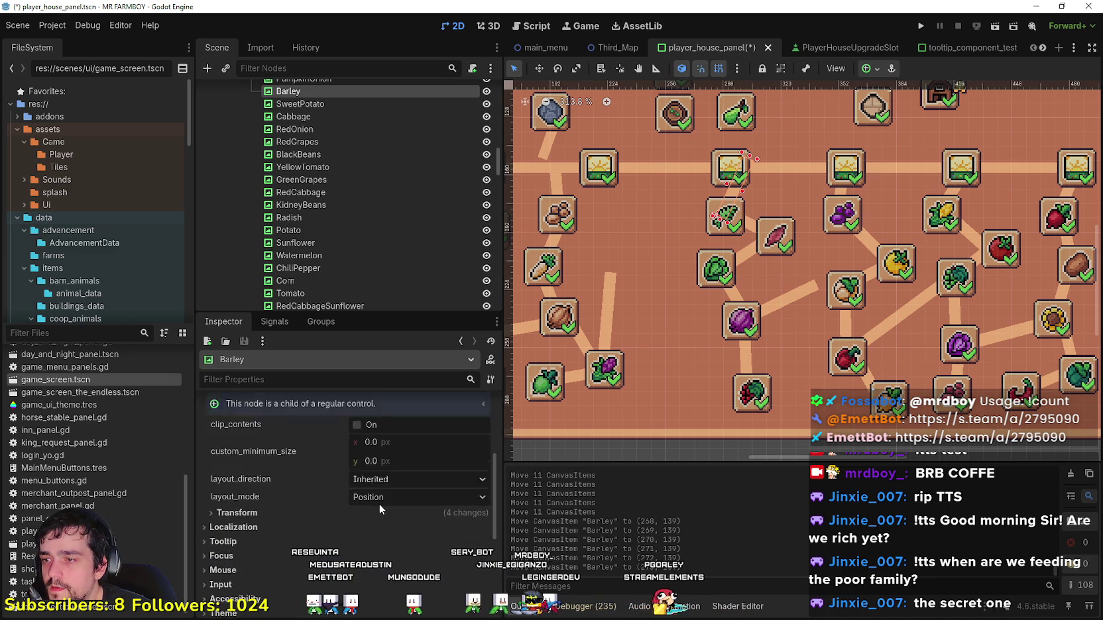
pyautogui.scroll(-3, 381, 494)
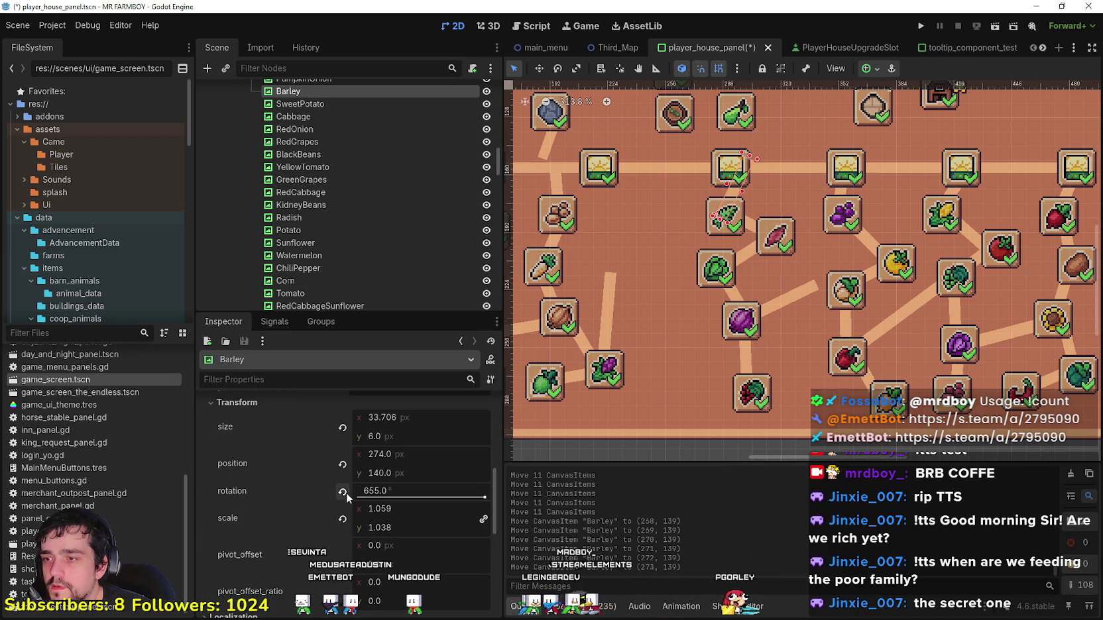
pyautogui.click(342, 492)
pyautogui.scroll(1, 785, 217)
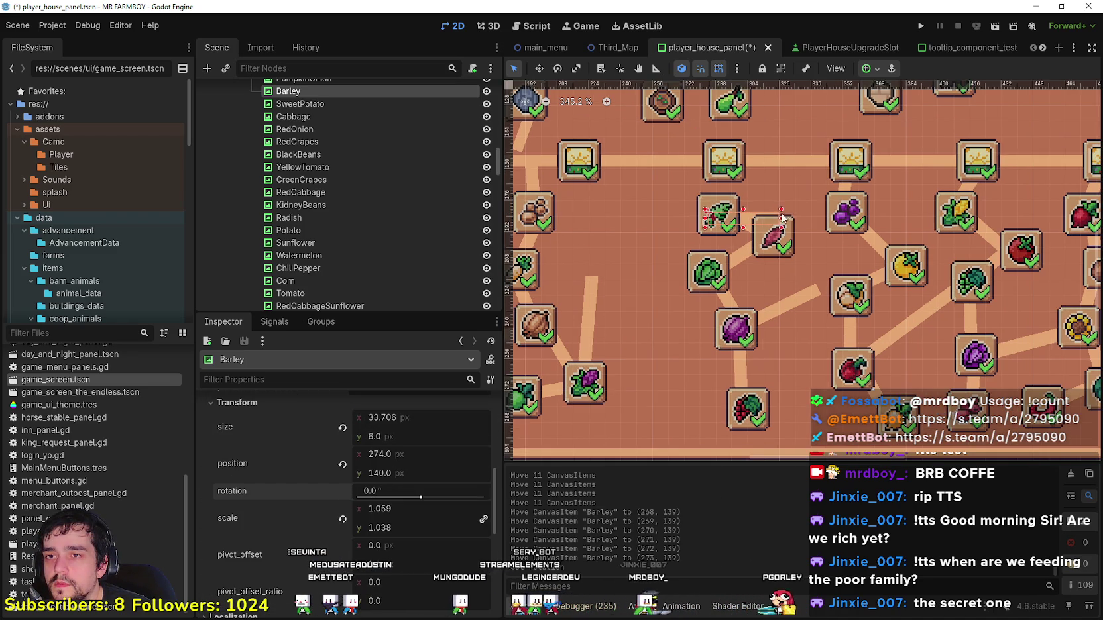
# Step: Make the Barley line about 4.7 px wide, lengthen it upward, and tilt it 15° into place
pyautogui.moveTo(782, 222)
pyautogui.mouseDown()
pyautogui.moveTo(714, 213)
pyautogui.moveTo(711, 158)
pyautogui.moveTo(711, 187)
pyautogui.mouseUp()
pyautogui.click(559, 72)
pyautogui.press('w')
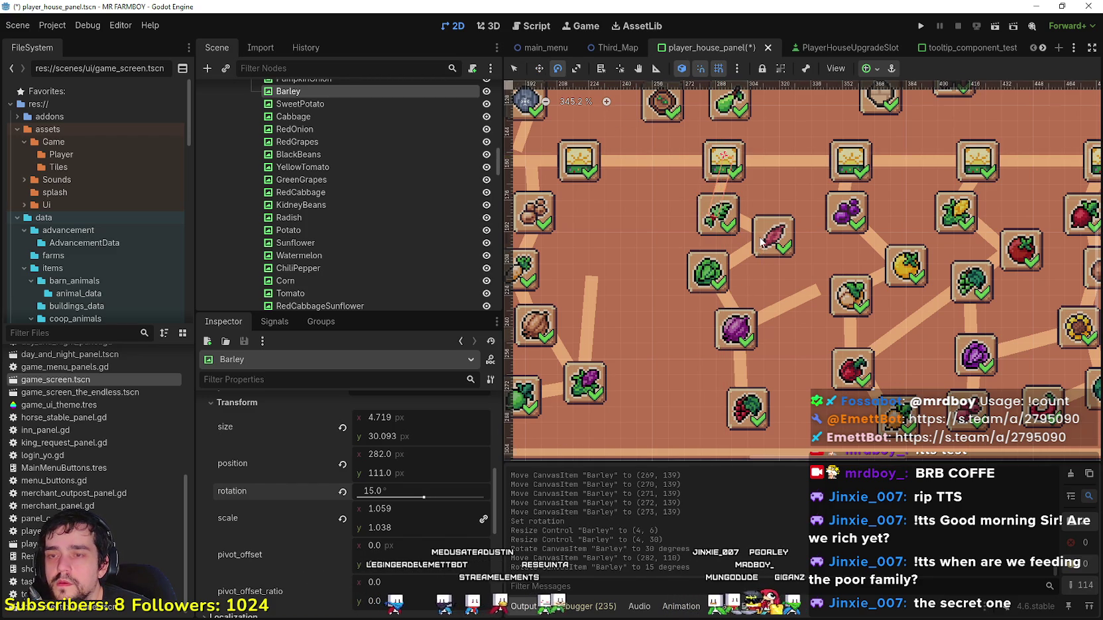
pyautogui.scroll(-3, 761, 241)
pyautogui.scroll(2, 789, 288)
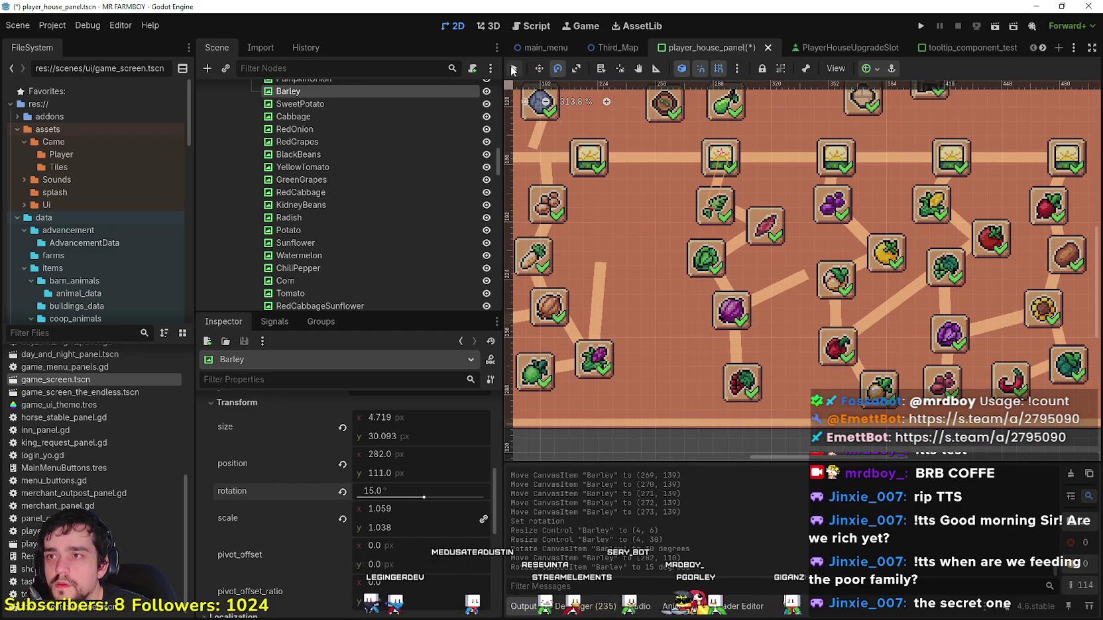
pyautogui.scroll(1, 722, 232)
# Step: Move and re-angle the RedOnionWhitePumpkin road line to meet its slot, then save the scene
pyautogui.click(794, 292)
pyautogui.moveTo(793, 292); pyautogui.dragTo(816, 299)
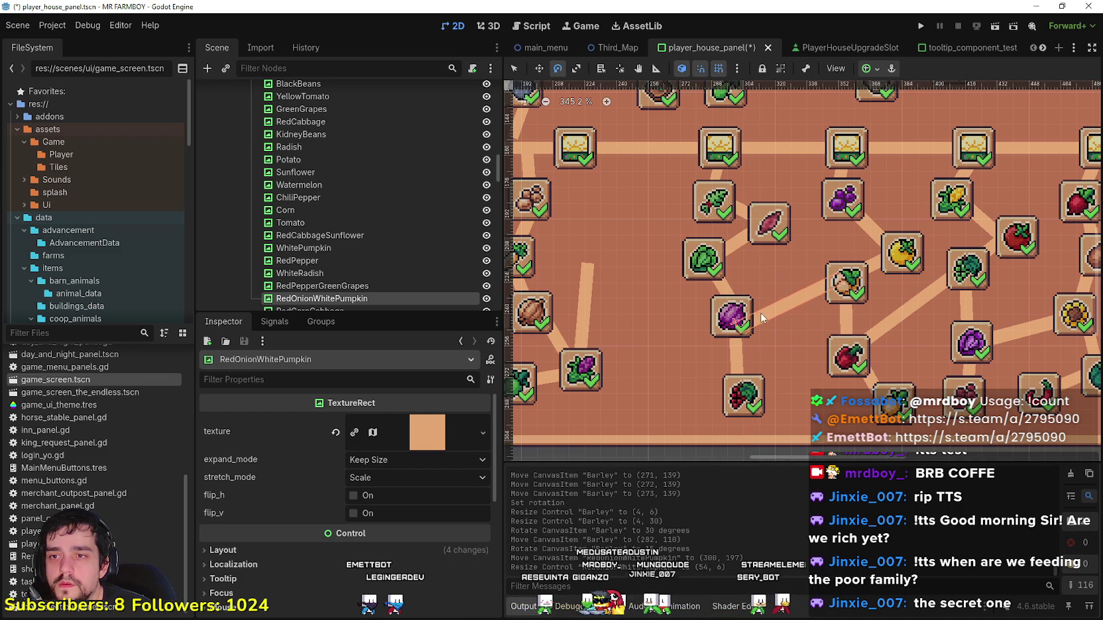
pyautogui.moveTo(762, 311); pyautogui.dragTo(723, 293)
pyautogui.click(540, 68)
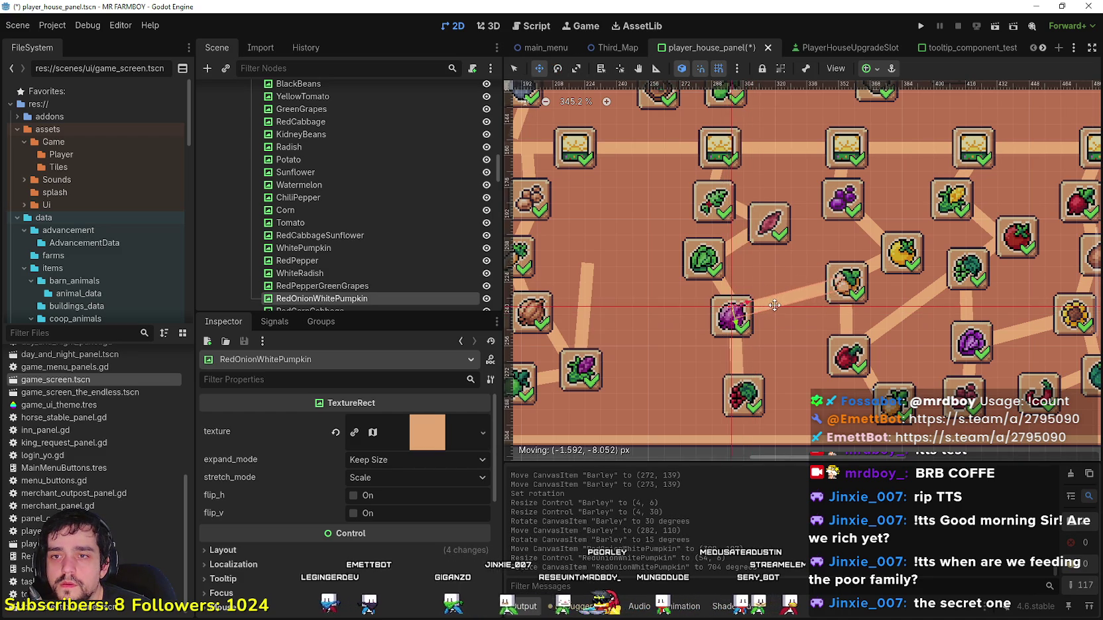
pyautogui.scroll(-4, 771, 329)
pyautogui.scroll(-2, 779, 266)
pyautogui.hotkey('ctrl', 's')
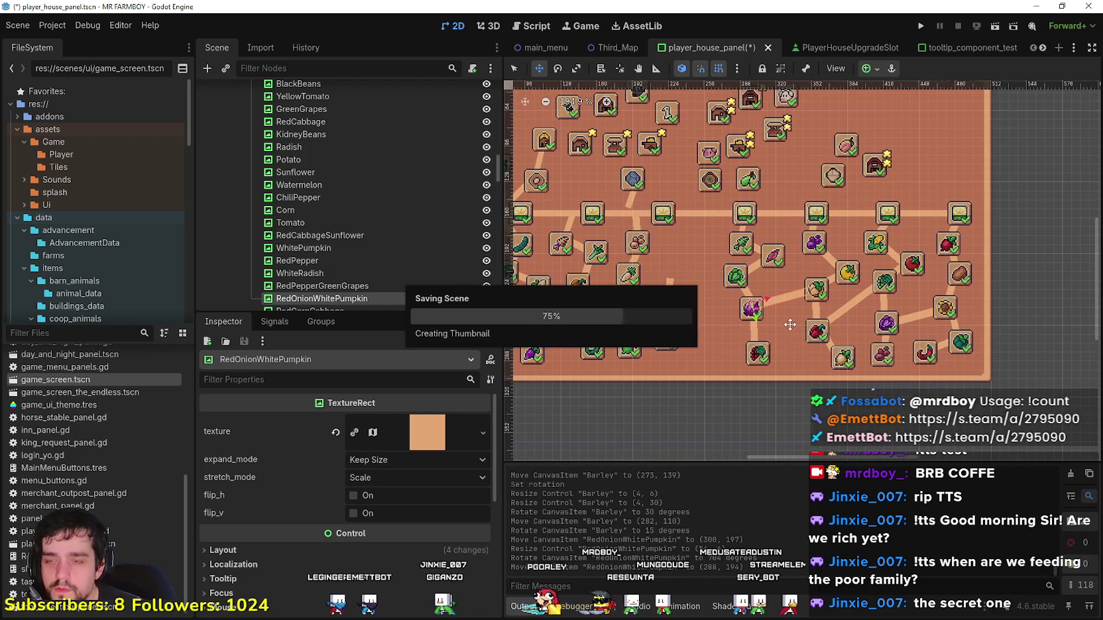
# Step: Pan across the skill tree and select the RedCornCabbage road line
pyautogui.moveTo(670, 342)
pyautogui.mouseDown()
pyautogui.moveTo(768, 312)
pyautogui.moveTo(749, 305)
pyautogui.moveTo(766, 301)
pyautogui.mouseUp()
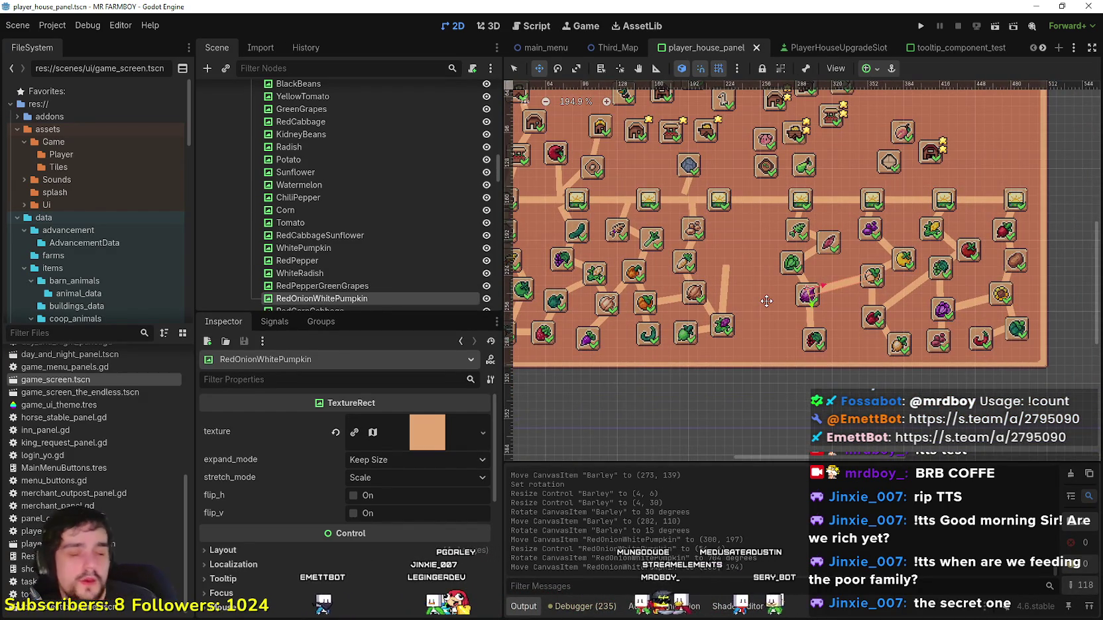
pyautogui.click(521, 70)
pyautogui.scroll(2, 831, 356)
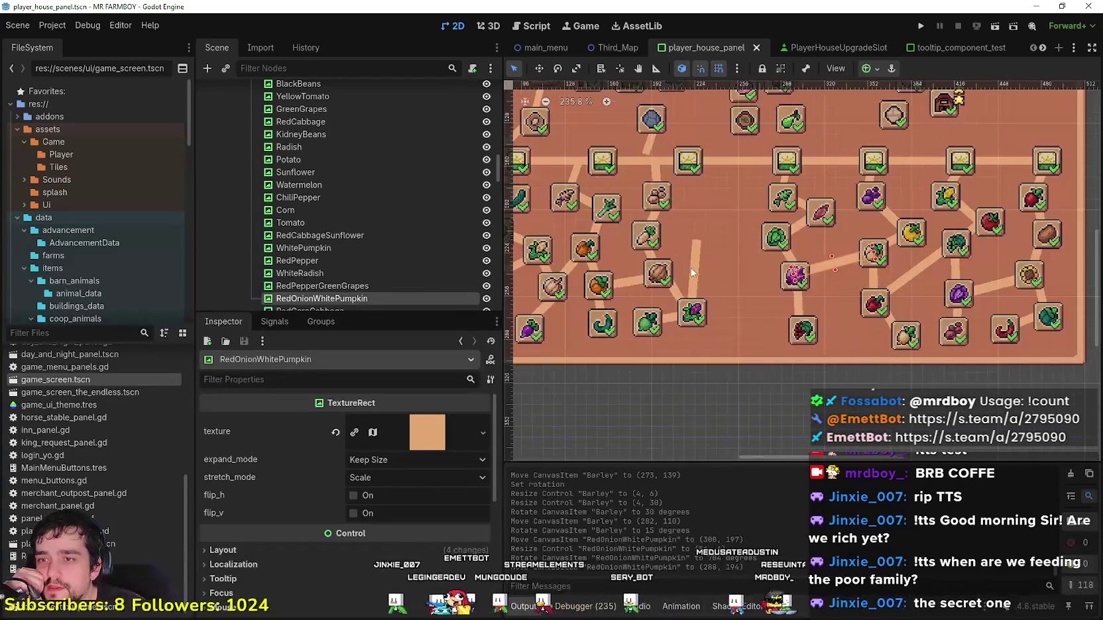
pyautogui.click(694, 271)
pyautogui.scroll(-2, 693, 271)
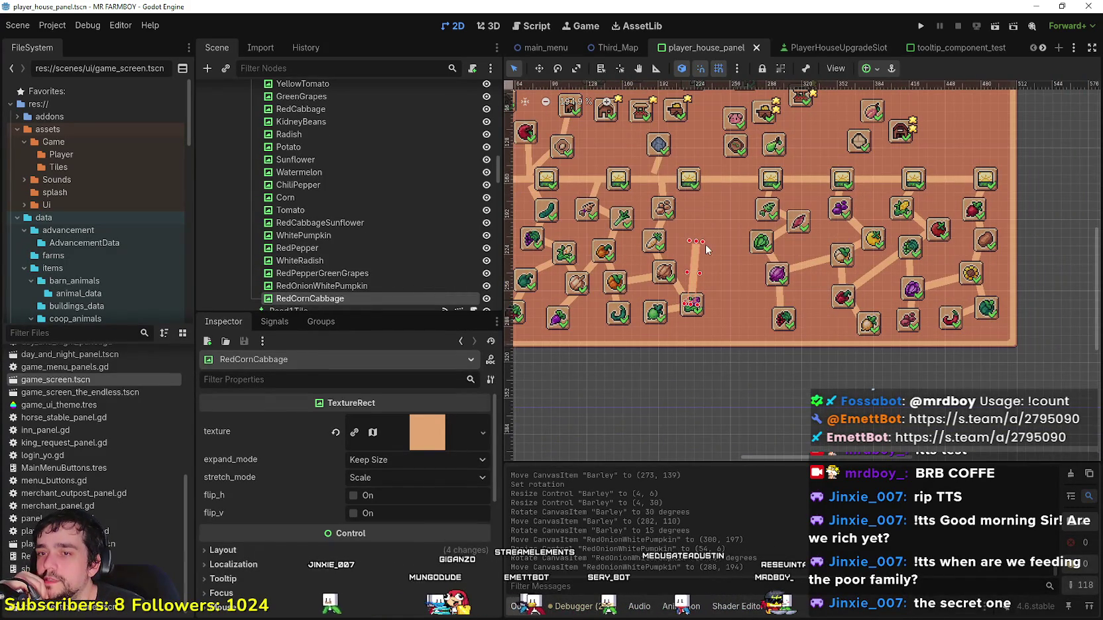
pyautogui.scroll(4, 703, 252)
pyautogui.scroll(-4, 735, 394)
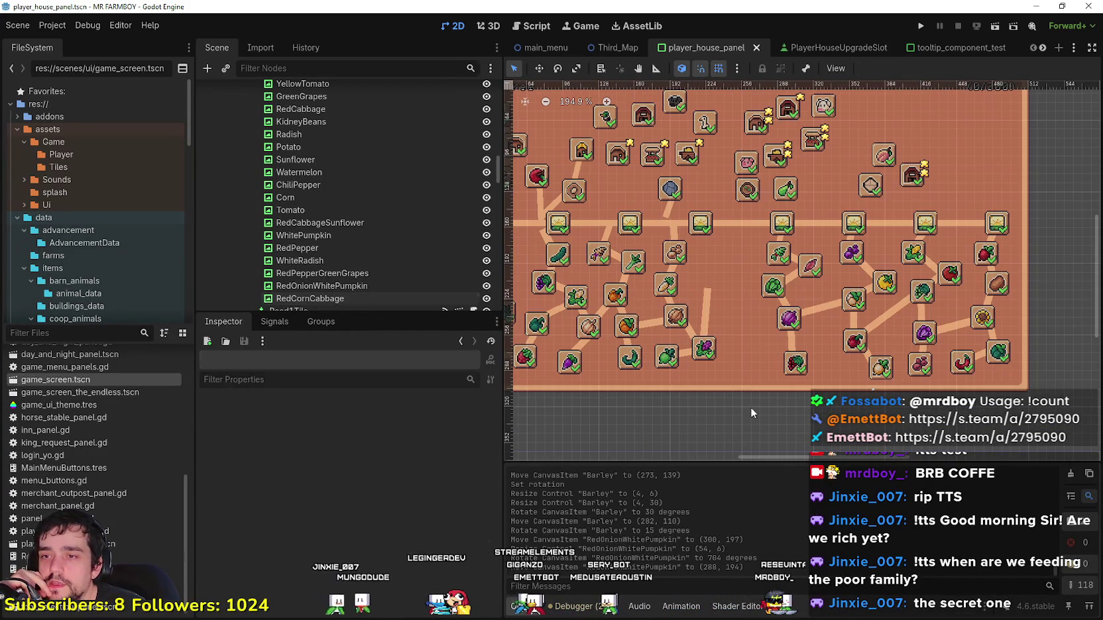
# Step: Box-select nine lower-left crop slots and roads and nudge them two steps right
pyautogui.moveTo(745, 398)
pyautogui.mouseDown()
pyautogui.moveTo(653, 237)
pyautogui.moveTo(654, 212)
pyautogui.moveTo(658, 222)
pyautogui.mouseUp()
pyautogui.moveTo(669, 260); pyautogui.dragTo(668, 260)
pyautogui.scroll(3, 682, 265)
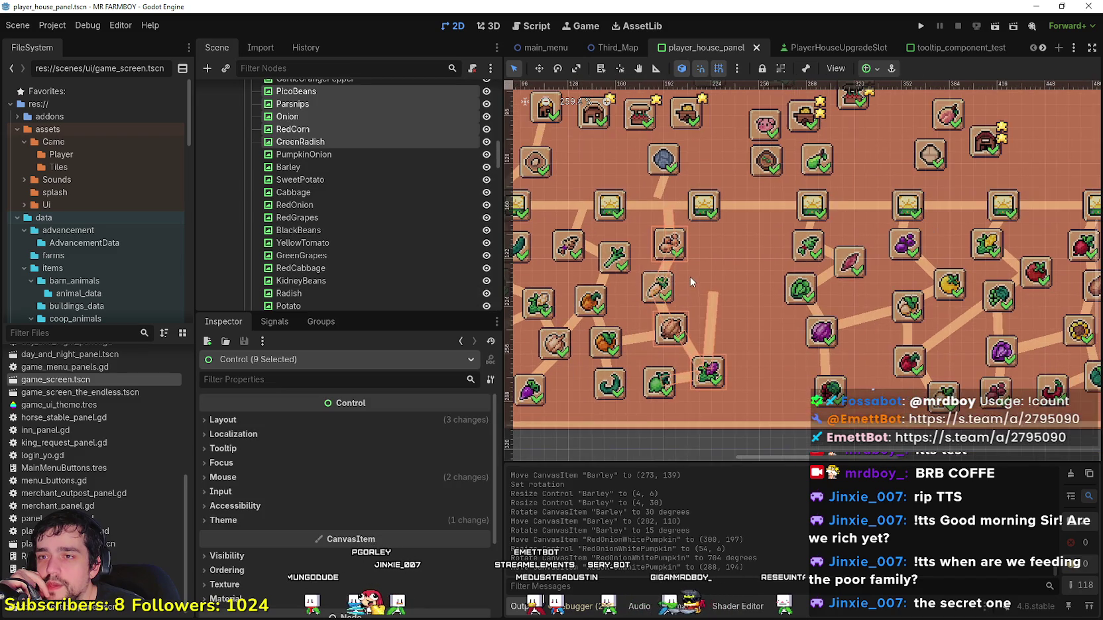
pyautogui.press('Right')
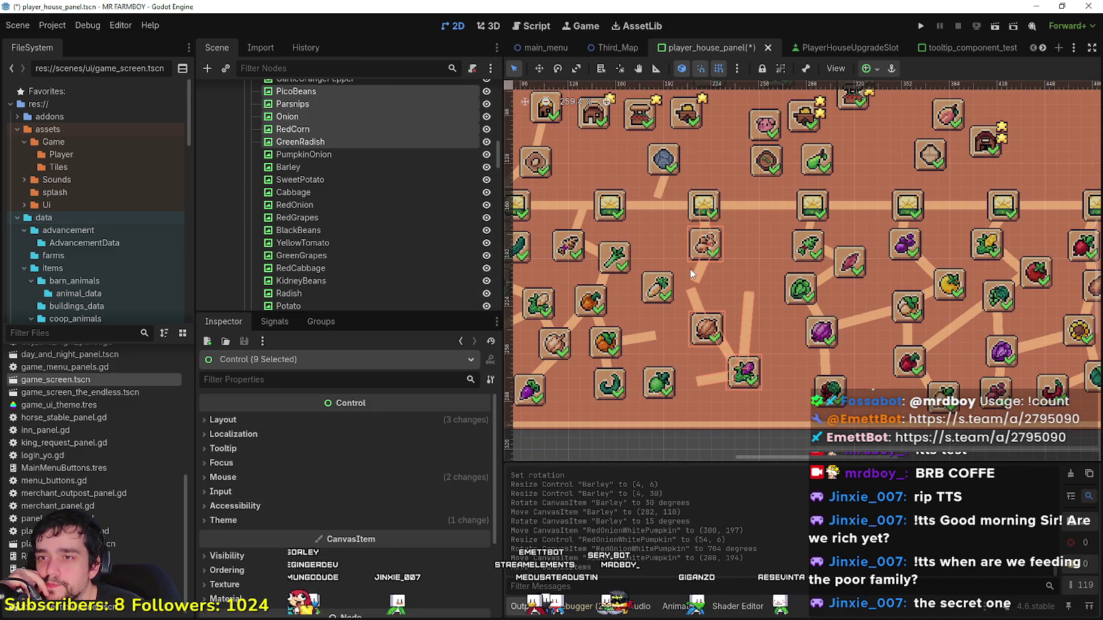
pyautogui.press('Right')
pyautogui.press('Right')
pyautogui.press('Right')
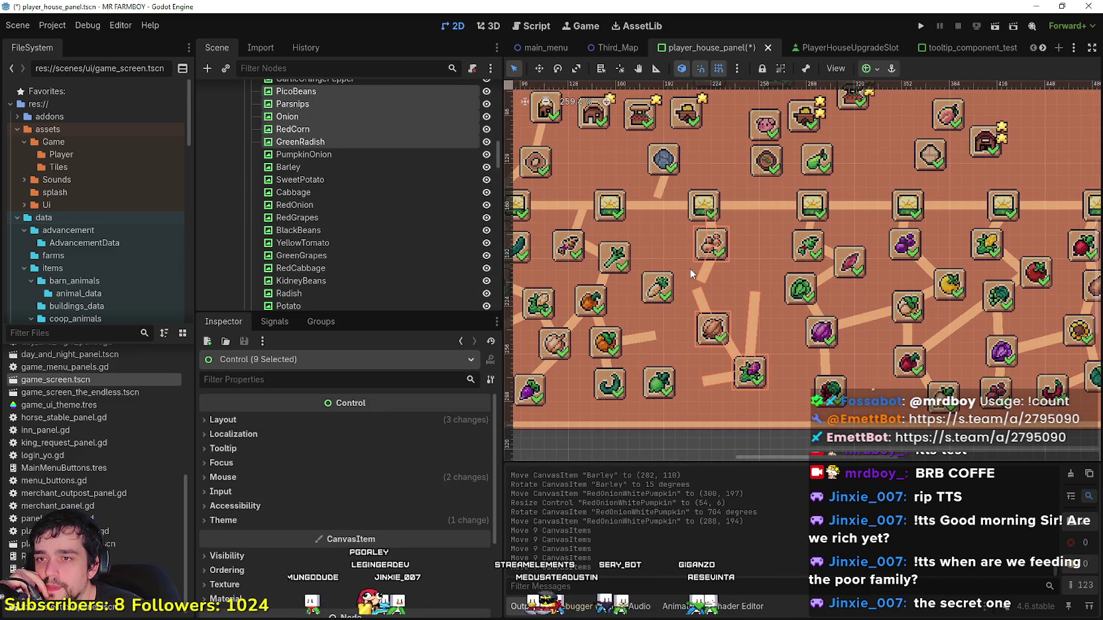
# Step: Move the green GreenRadish slot right onto its road at (192, 221)
pyautogui.click(656, 384)
pyautogui.scroll(2, 656, 384)
pyautogui.moveTo(656, 385); pyautogui.dragTo(674, 361)
pyautogui.scroll(1, 746, 297)
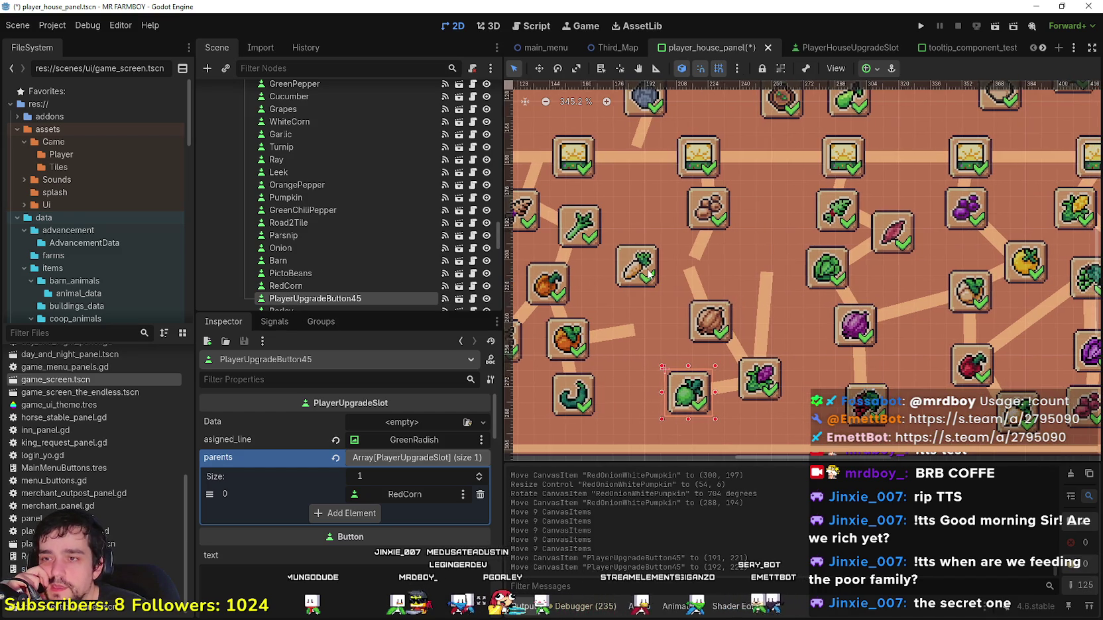
# Step: Shift the Parsnip slot right and rotate the RedCornCabbage road about 25° upward
pyautogui.moveTo(620, 277); pyautogui.dragTo(668, 277)
pyautogui.press('Right')
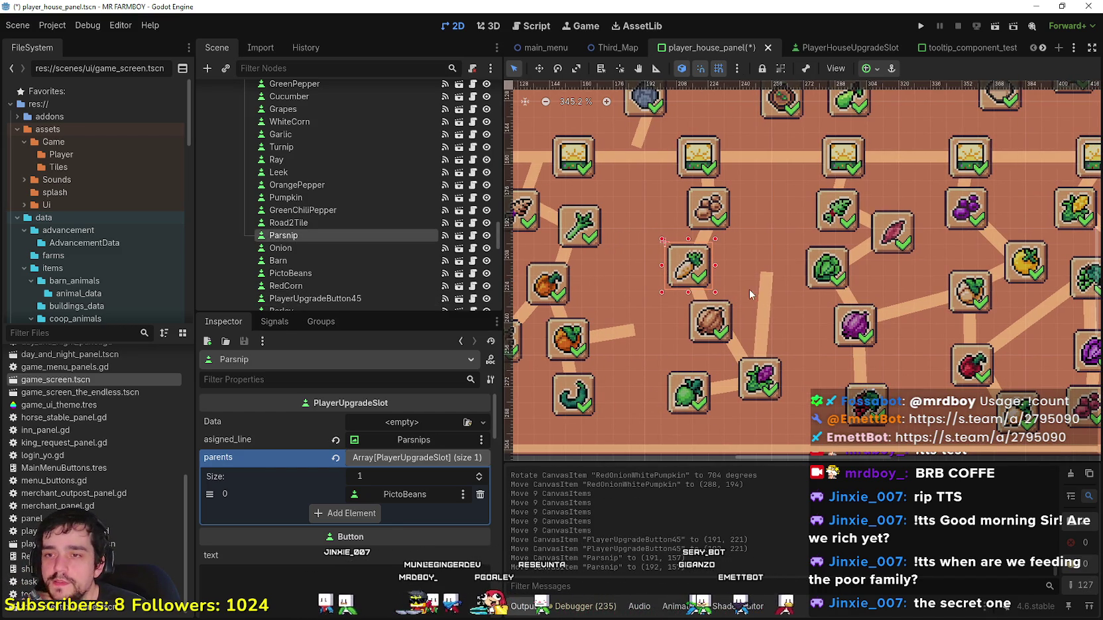
pyautogui.click(764, 304)
pyautogui.click(557, 68)
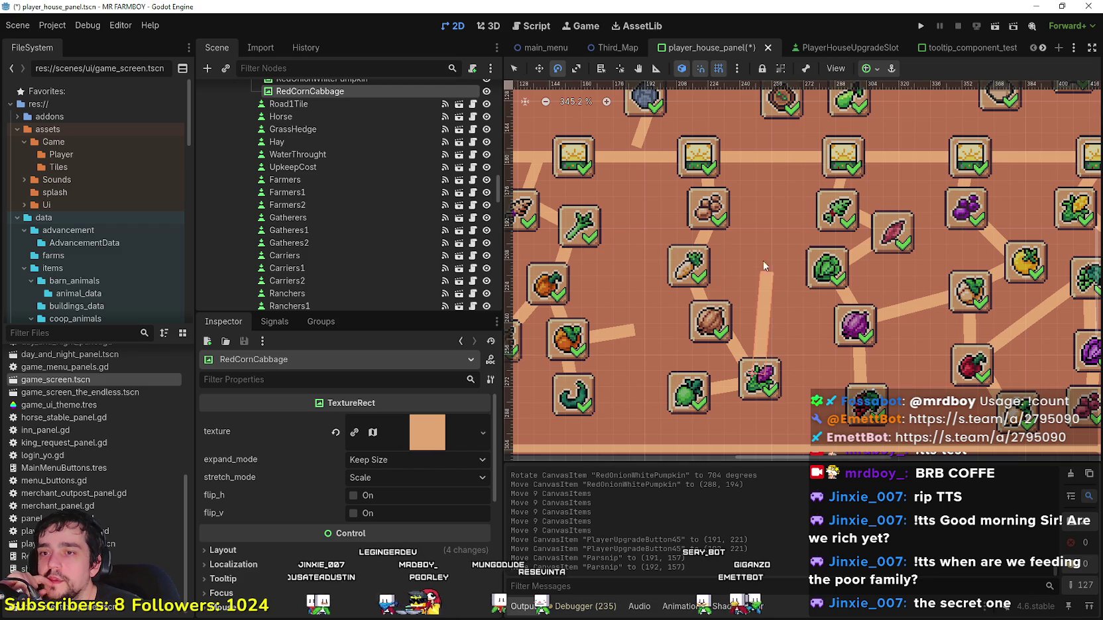
pyautogui.moveTo(771, 268); pyautogui.dragTo(816, 281)
# Step: Zoom out and adjust the PumpkinOnion road line to 52 × 6
pyautogui.click(545, 101)
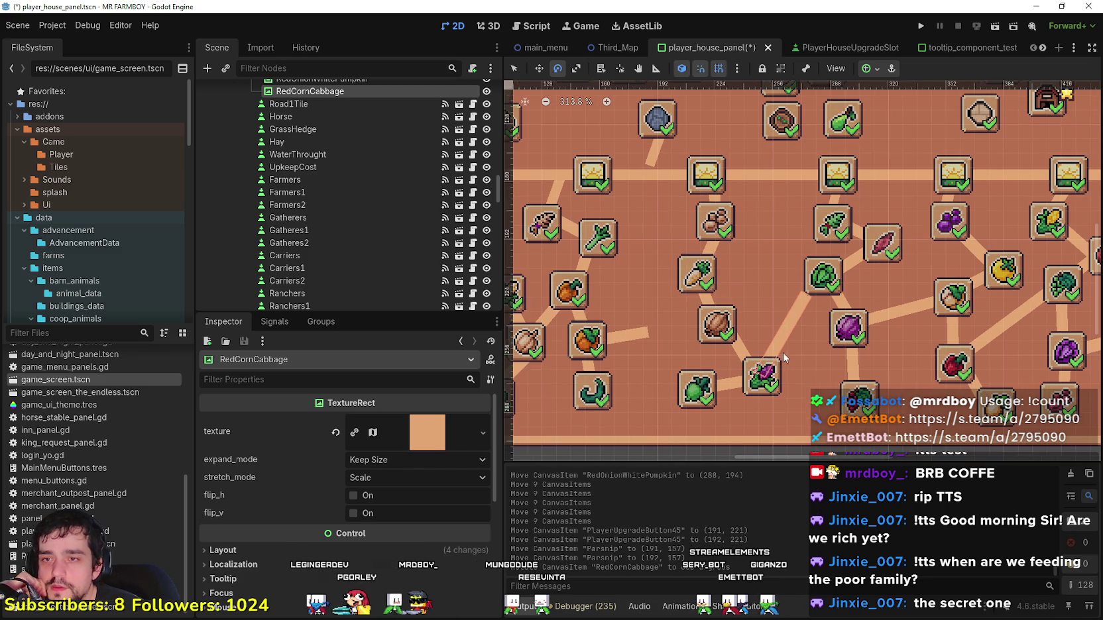
pyautogui.click(518, 66)
pyautogui.scroll(2, 786, 239)
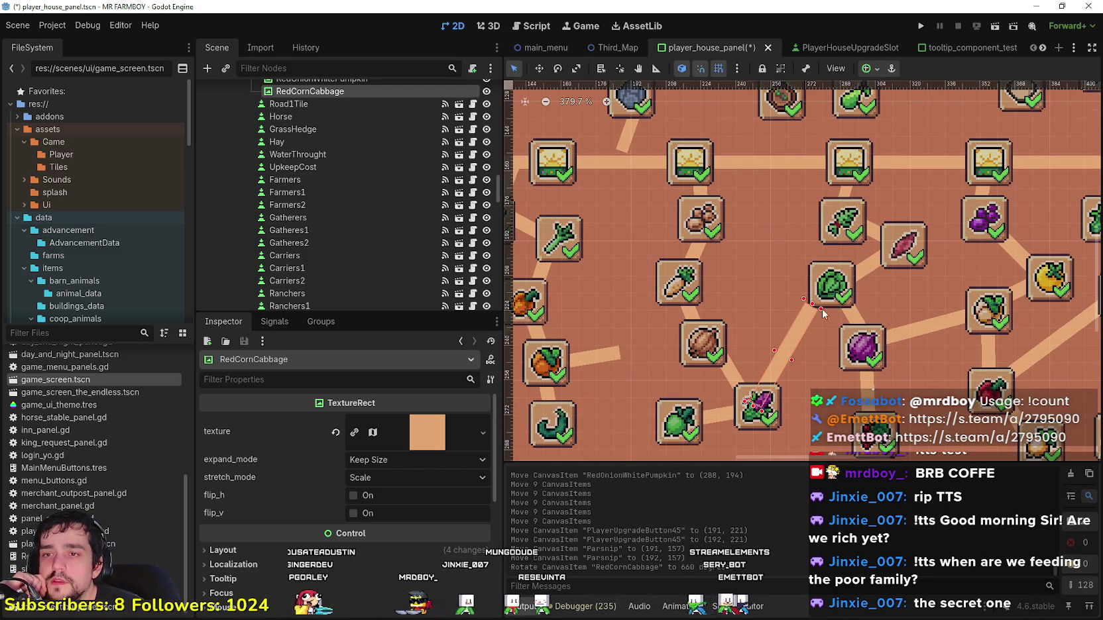
pyautogui.scroll(-3, 805, 349)
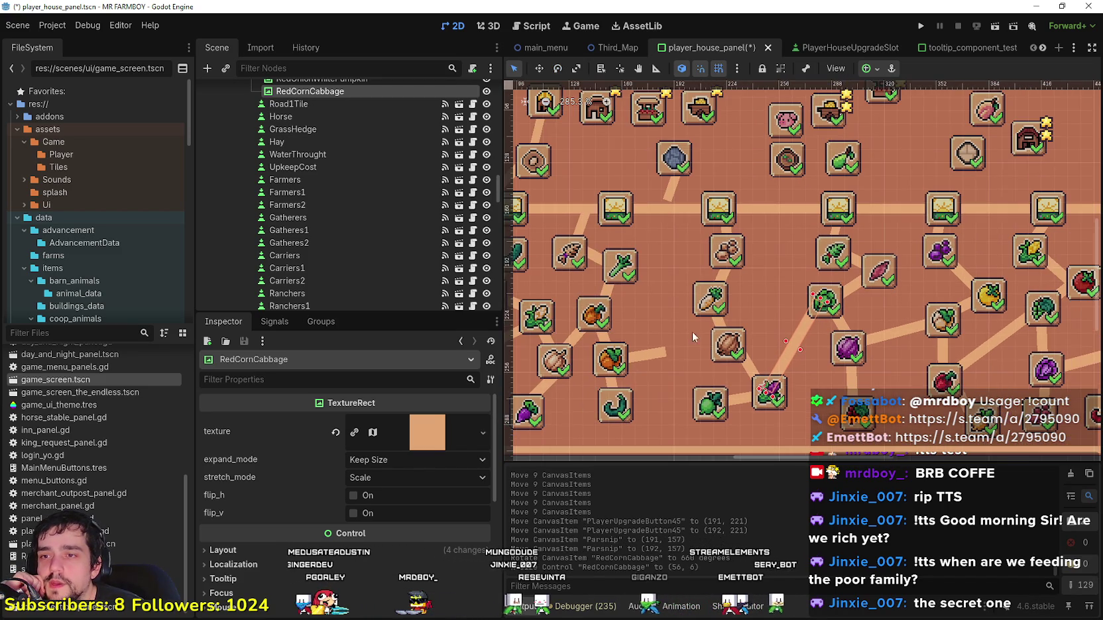
pyautogui.click(635, 356)
pyautogui.scroll(-1, 696, 353)
pyautogui.moveTo(696, 353); pyautogui.dragTo(749, 337)
pyautogui.scroll(-2, 735, 335)
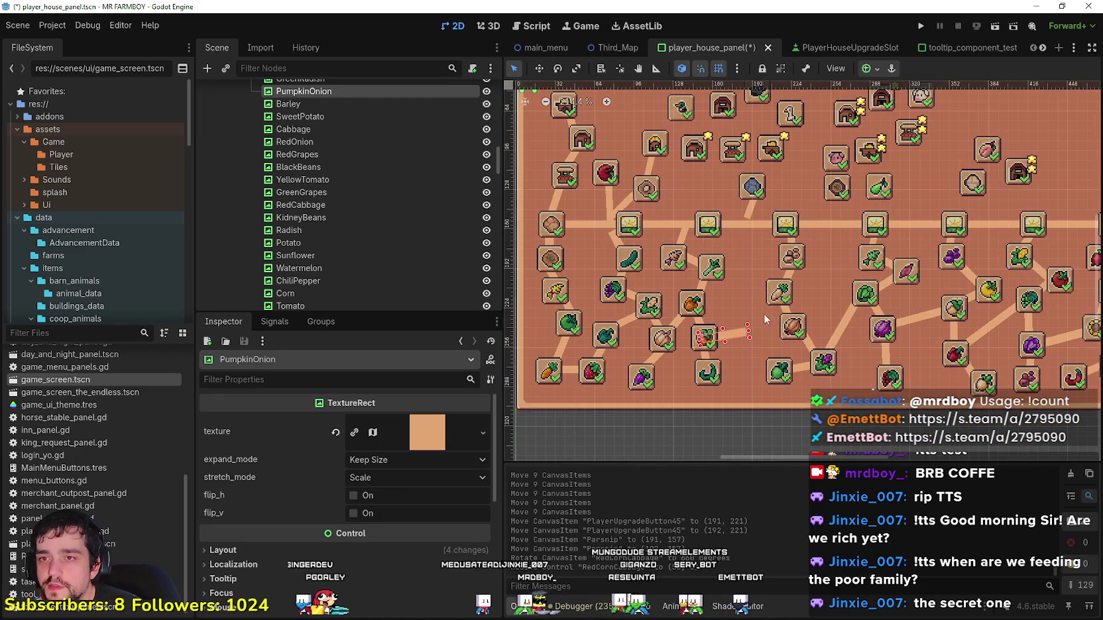
pyautogui.scroll(1, 764, 368)
# Step: Box-select eleven crop slots and roads left of centre and nudge them right
pyautogui.click(726, 339)
pyautogui.moveTo(761, 420)
pyautogui.mouseDown()
pyautogui.moveTo(680, 234)
pyautogui.moveTo(666, 226)
pyautogui.mouseUp()
pyautogui.moveTo(659, 219); pyautogui.dragTo(652, 212)
pyautogui.press('Right')
pyautogui.press('Right')
pyautogui.press('Right')
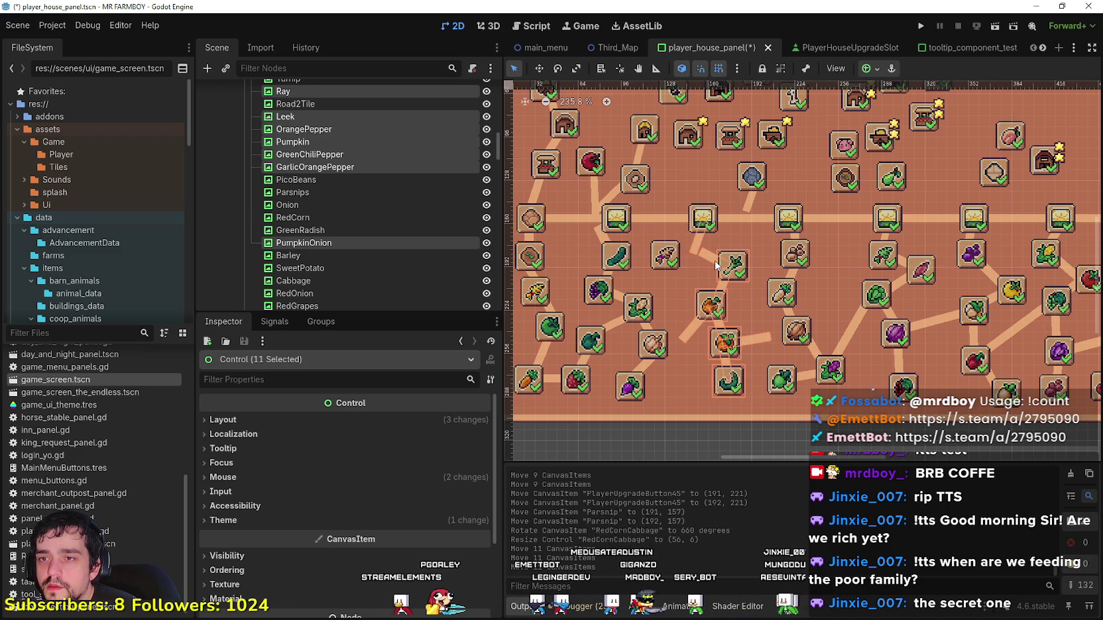
pyautogui.scroll(3, 762, 312)
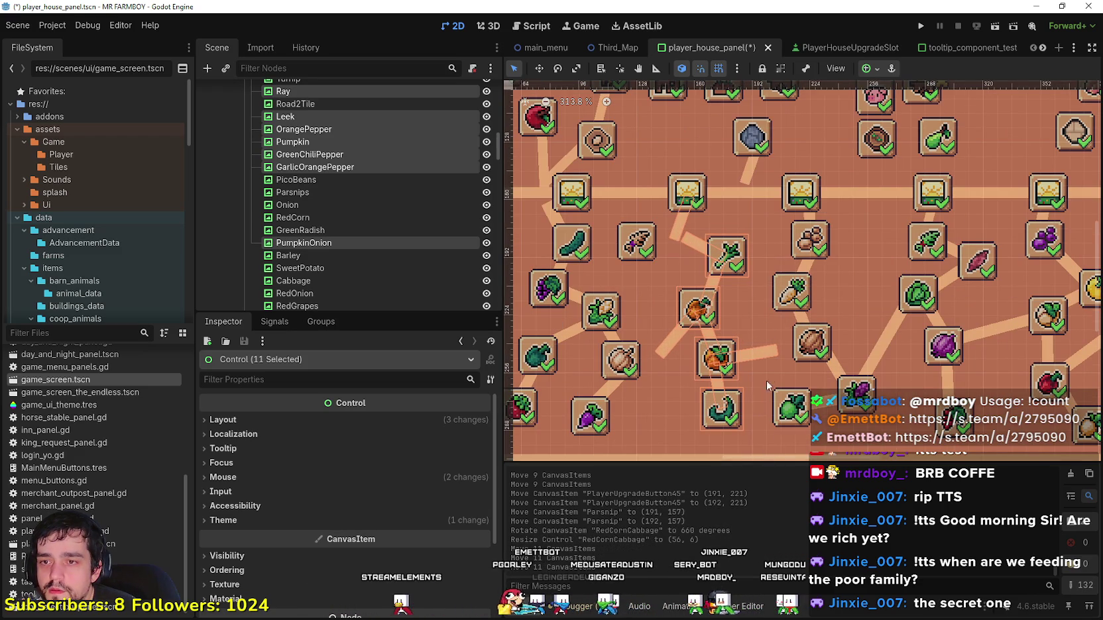
pyautogui.scroll(-6, 760, 445)
pyautogui.scroll(2, 760, 445)
# Step: Check the PumpkinOnion and Leek roads, then nudge the rye (Ray) slot right
pyautogui.click(751, 433)
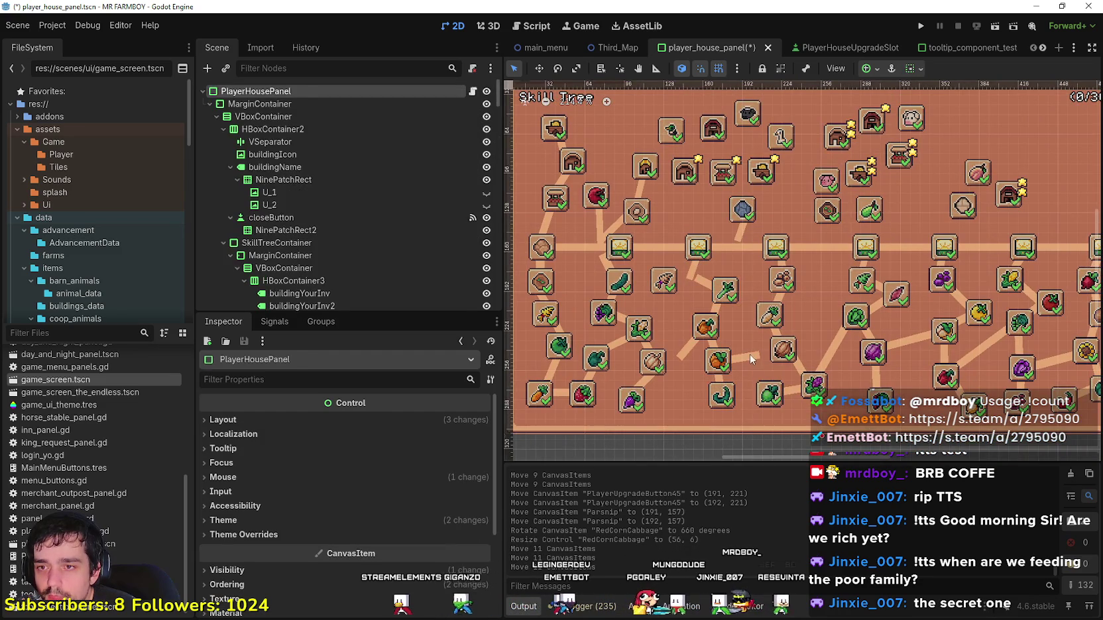
pyautogui.click(749, 355)
pyautogui.scroll(3, 754, 367)
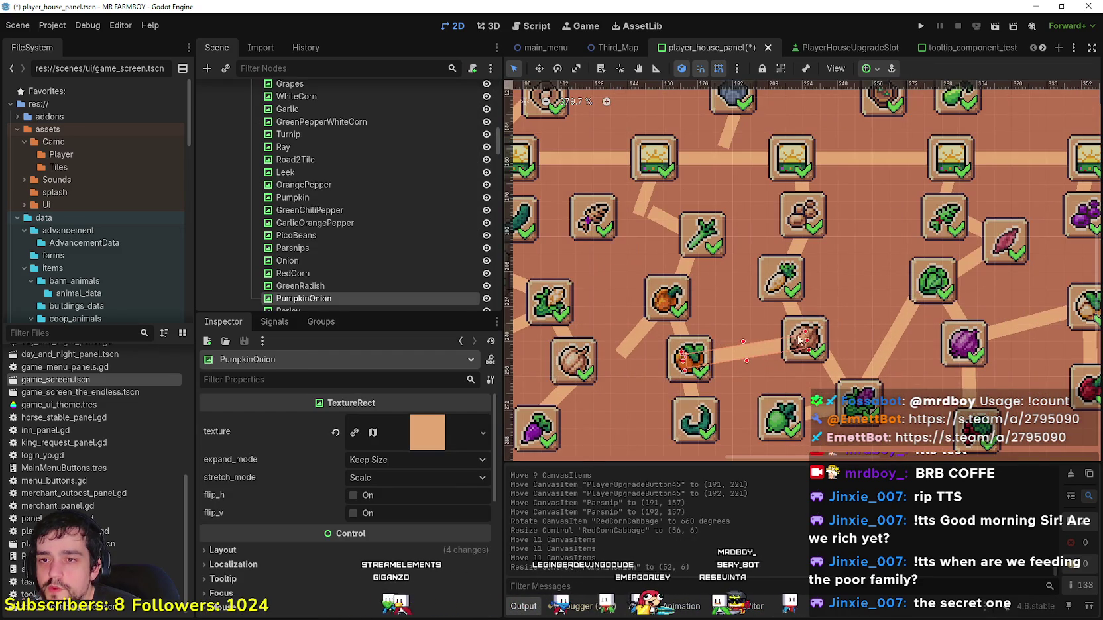
pyautogui.scroll(-3, 784, 340)
pyautogui.click(695, 250)
pyautogui.scroll(3, 624, 259)
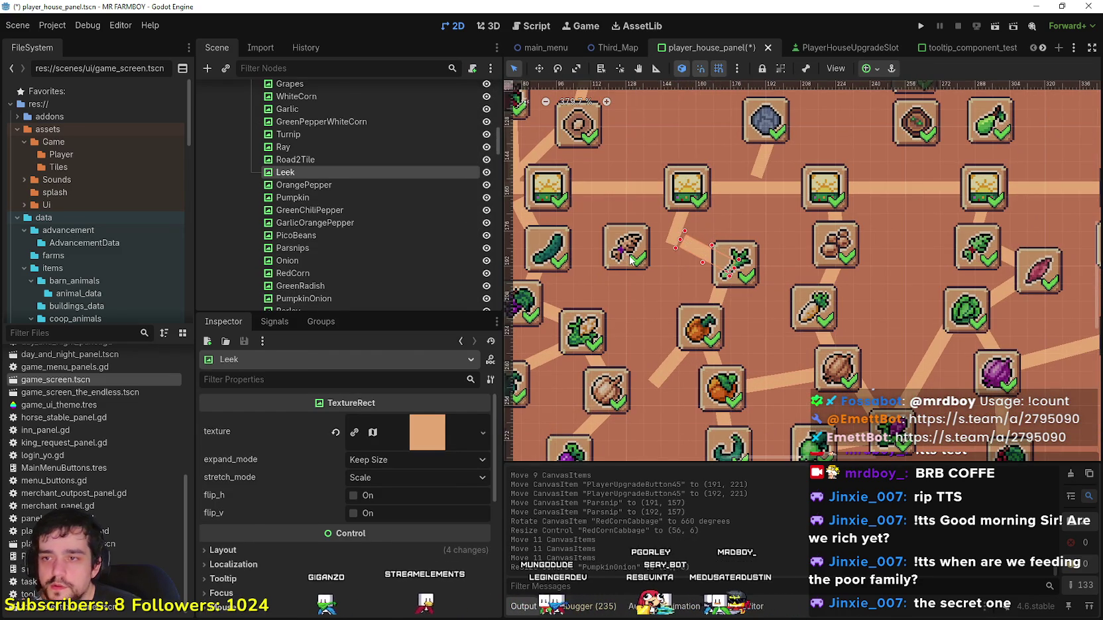
pyautogui.click(624, 260)
pyautogui.press('Right')
pyautogui.press('Right')
pyautogui.press('Right')
pyautogui.press('Right')
pyautogui.press('Right')
pyautogui.press('Right')
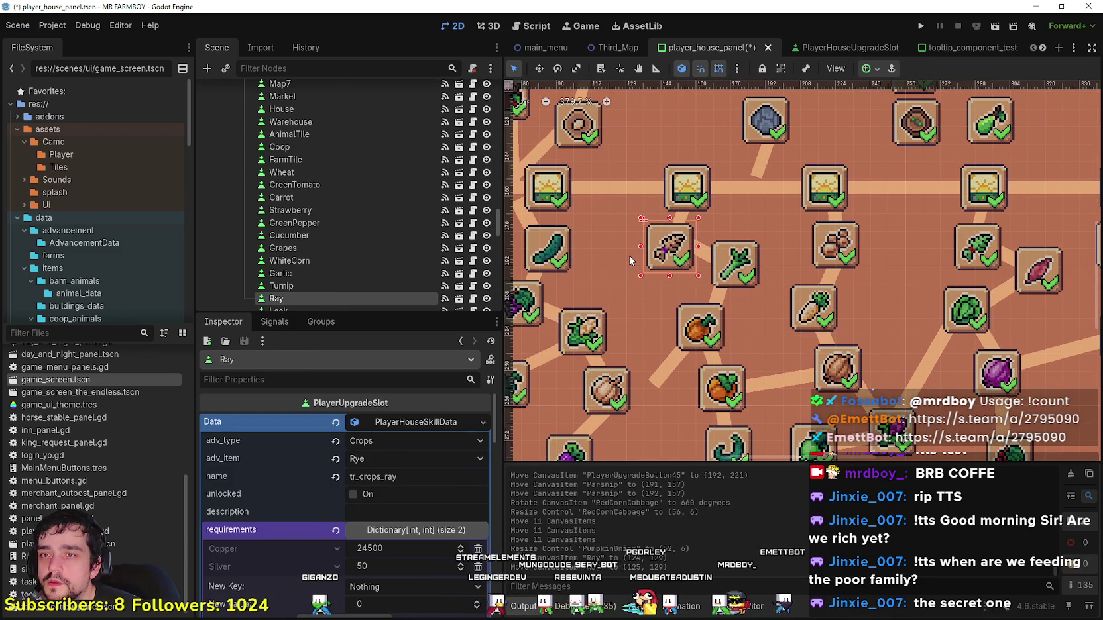
pyautogui.scroll(-2, 666, 358)
pyautogui.scroll(-2, 711, 296)
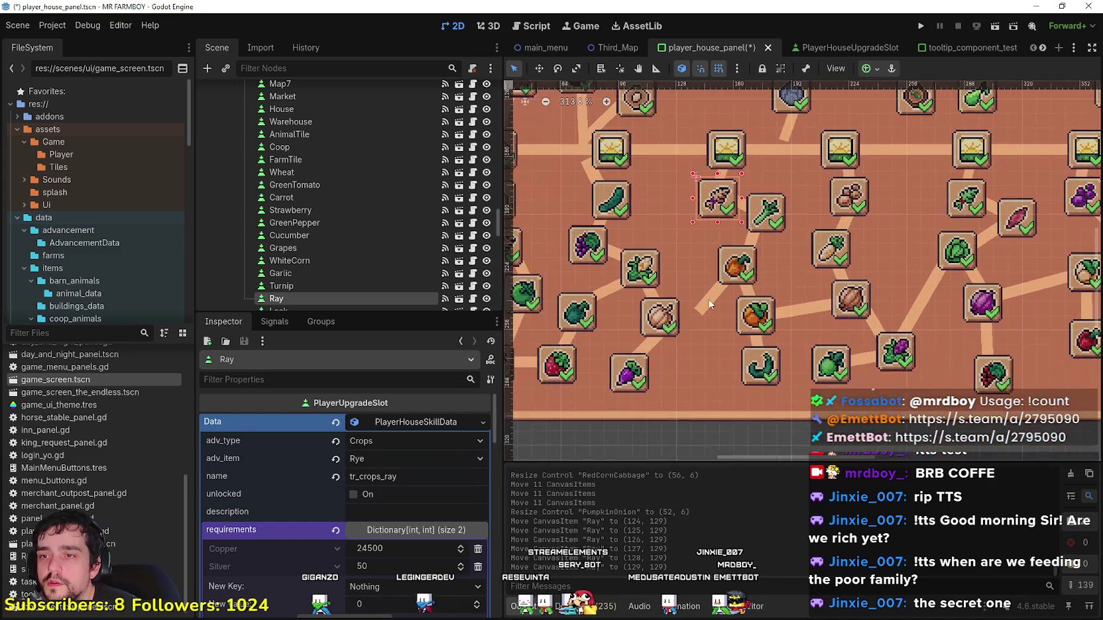
# Step: Box-select thirteen slots on the left side and nudge them right
pyautogui.click(704, 306)
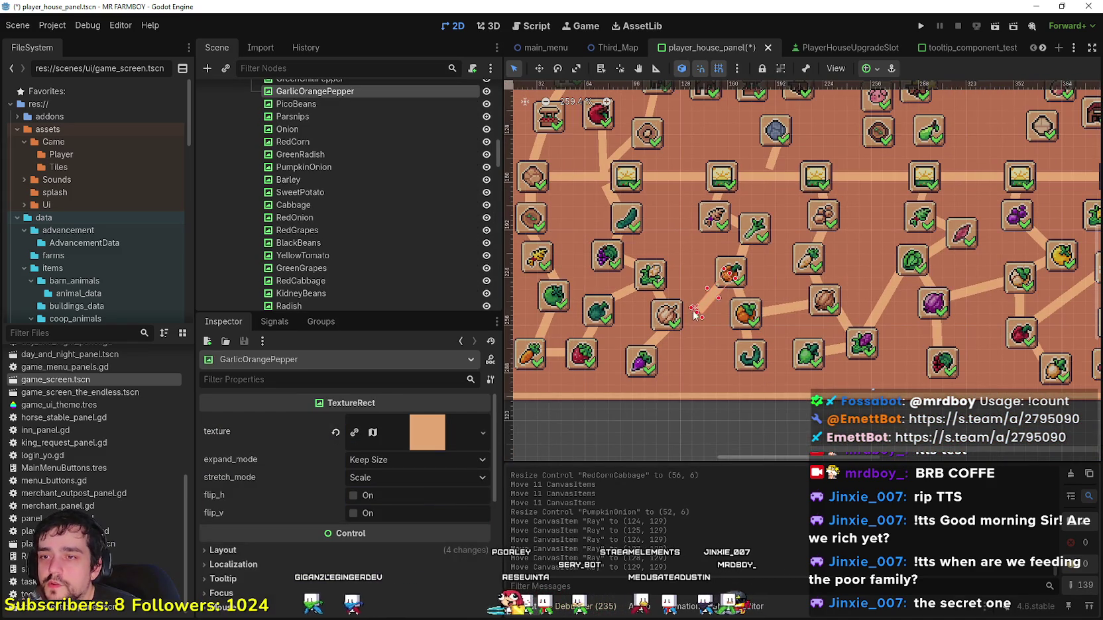
pyautogui.scroll(-2, 708, 391)
pyautogui.scroll(-2, 728, 378)
pyautogui.scroll(2, 756, 360)
pyautogui.scroll(-3, 748, 350)
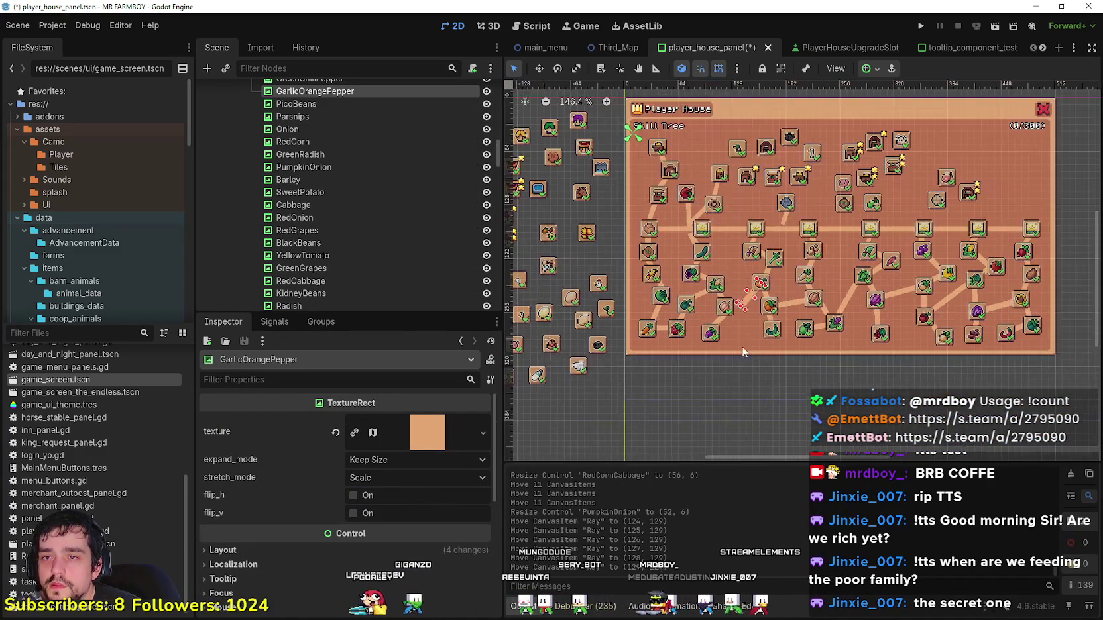
pyautogui.scroll(2, 685, 359)
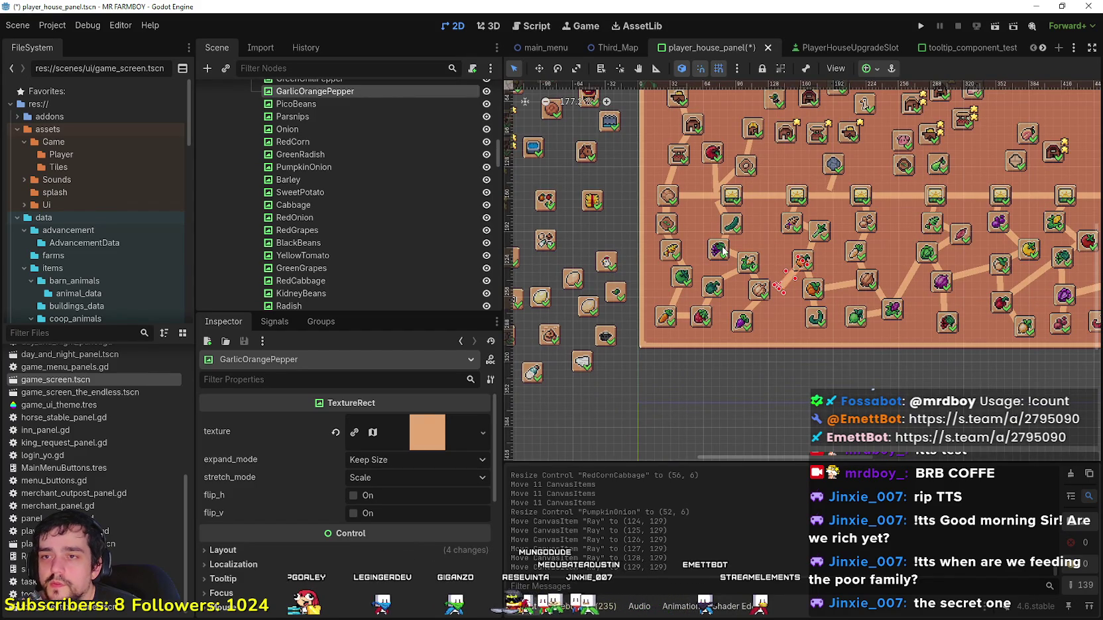
pyautogui.moveTo(686, 363); pyautogui.dragTo(770, 194)
pyautogui.press('Right')
pyautogui.press('Right')
pyautogui.press('Right')
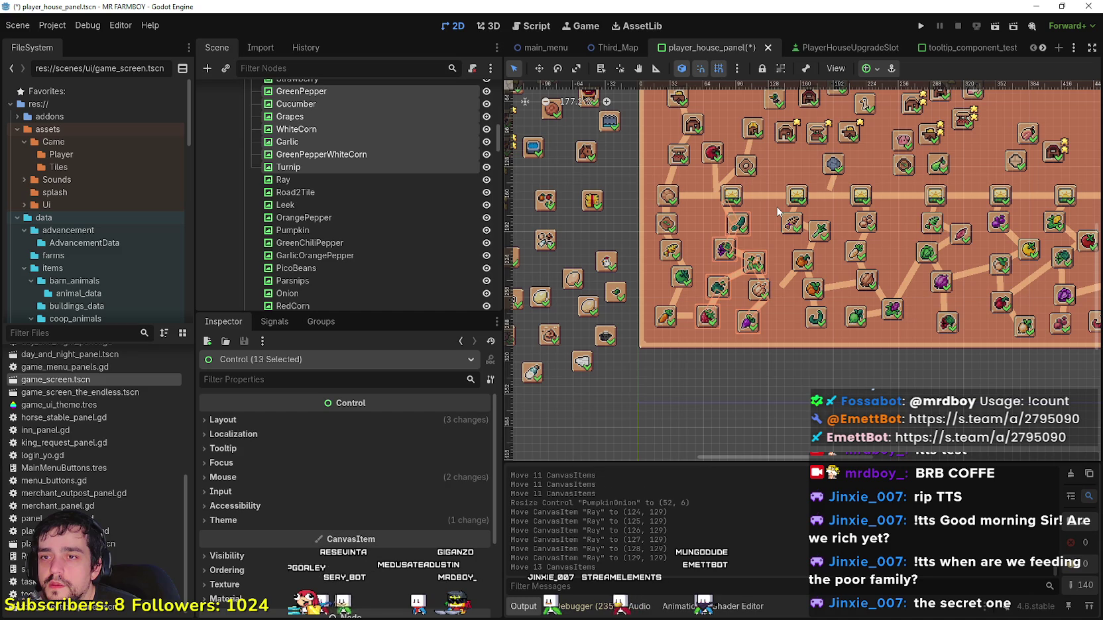
pyautogui.press('Right')
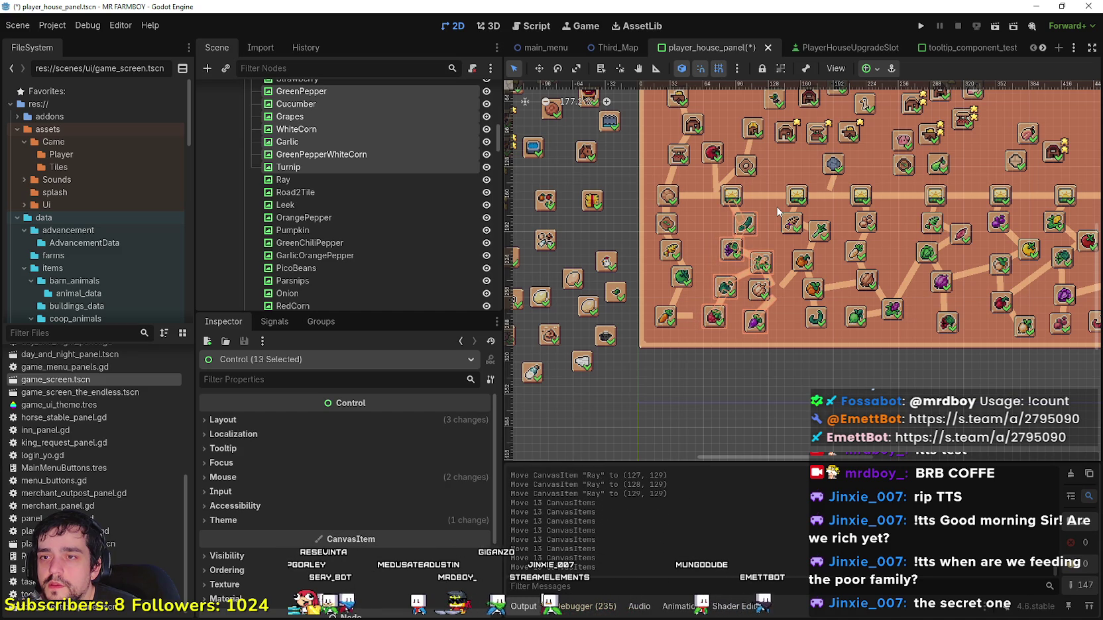
pyautogui.scroll(2, 772, 265)
pyautogui.press('Escape')
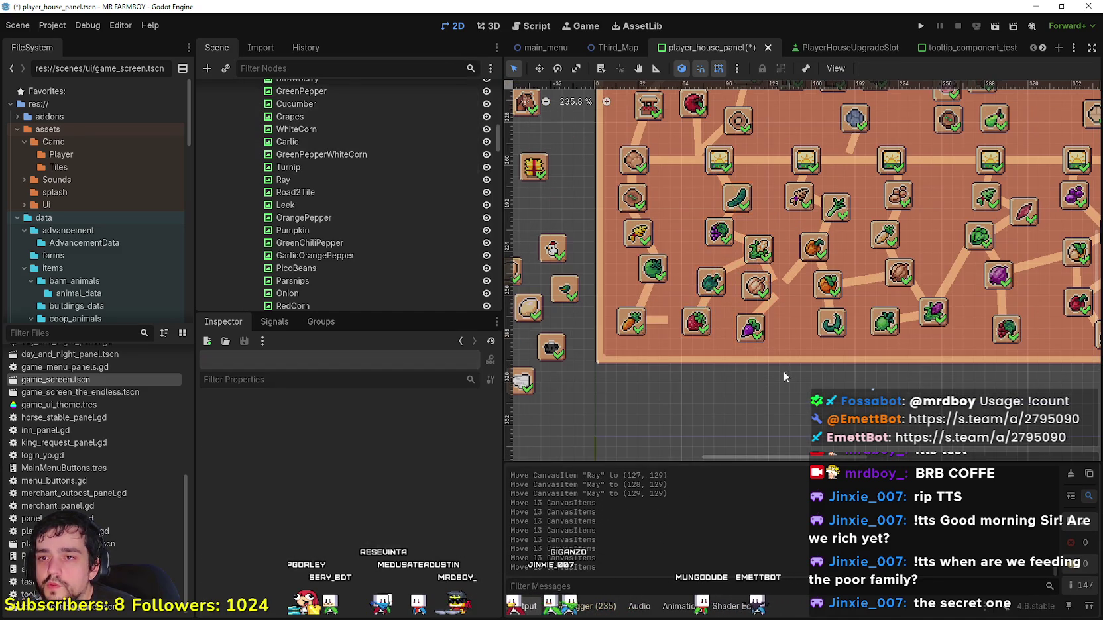
pyautogui.scroll(2, 765, 288)
pyautogui.click(764, 289)
pyautogui.press('Right')
pyautogui.press('Right')
pyautogui.press('Right')
pyautogui.press('Right')
pyautogui.press('Right')
pyautogui.press('Right')
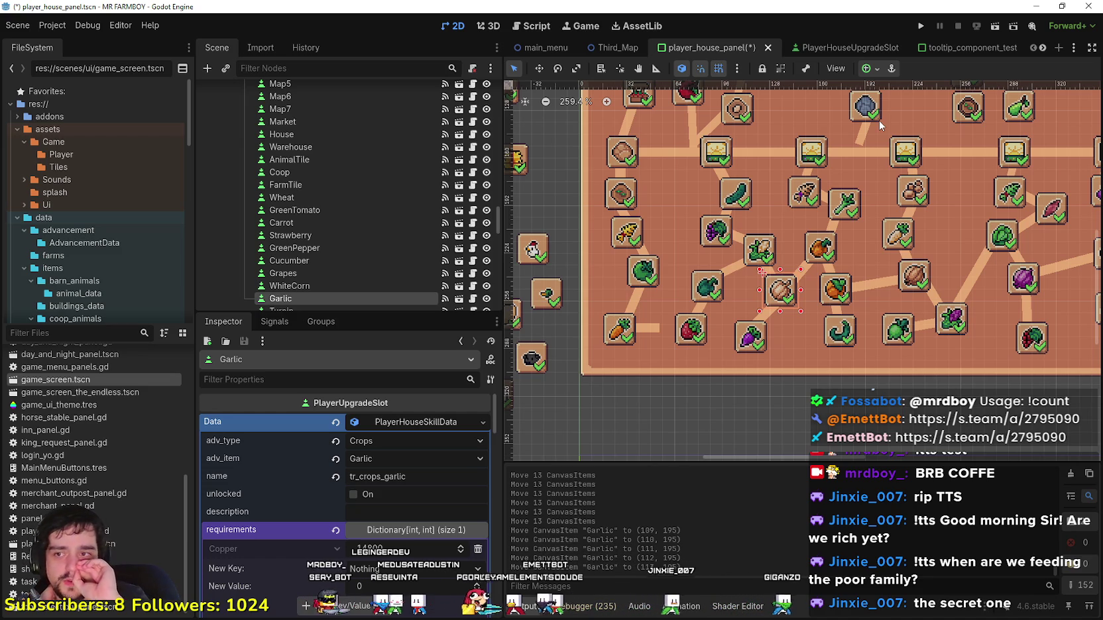
pyautogui.scroll(-3, 892, 124)
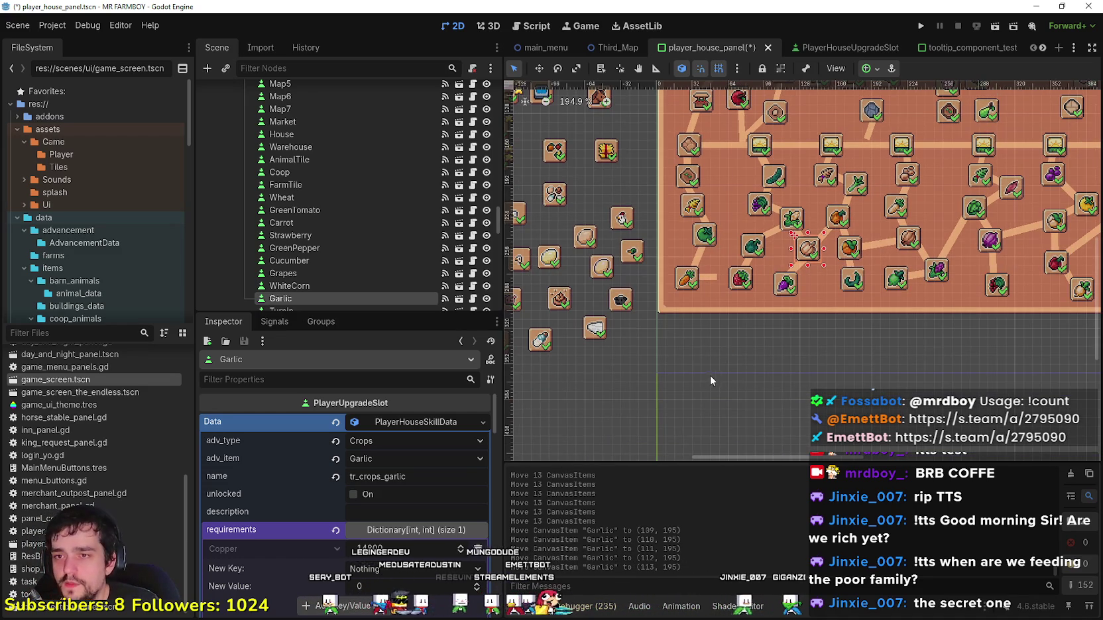
pyautogui.click(708, 375)
pyautogui.scroll(-2, 723, 358)
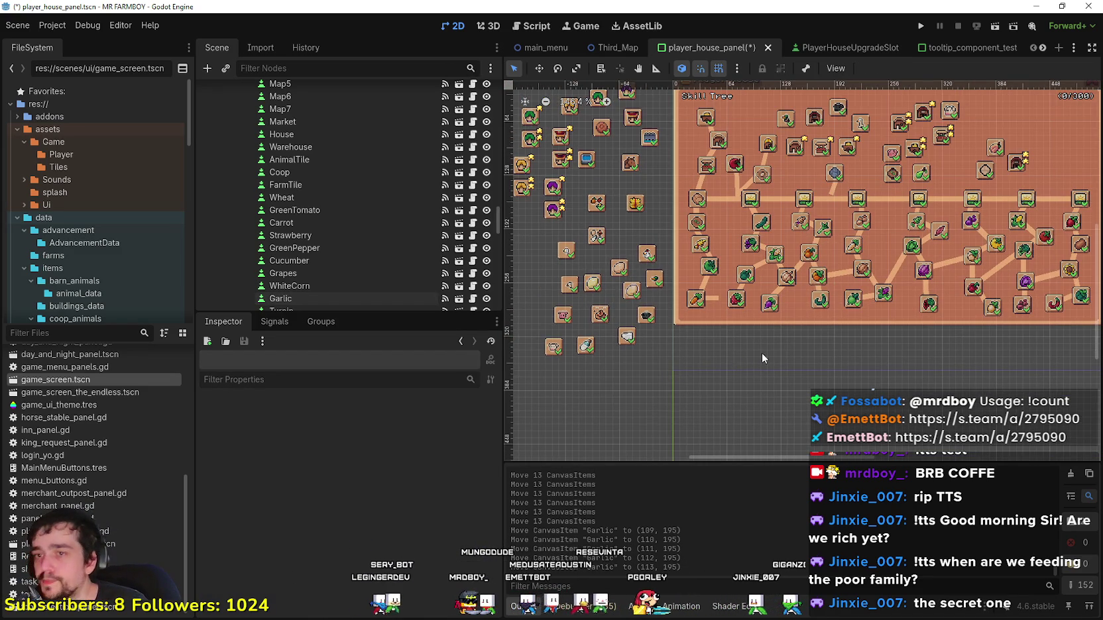
pyautogui.moveTo(761, 353); pyautogui.dragTo(707, 364)
pyautogui.scroll(3, 732, 383)
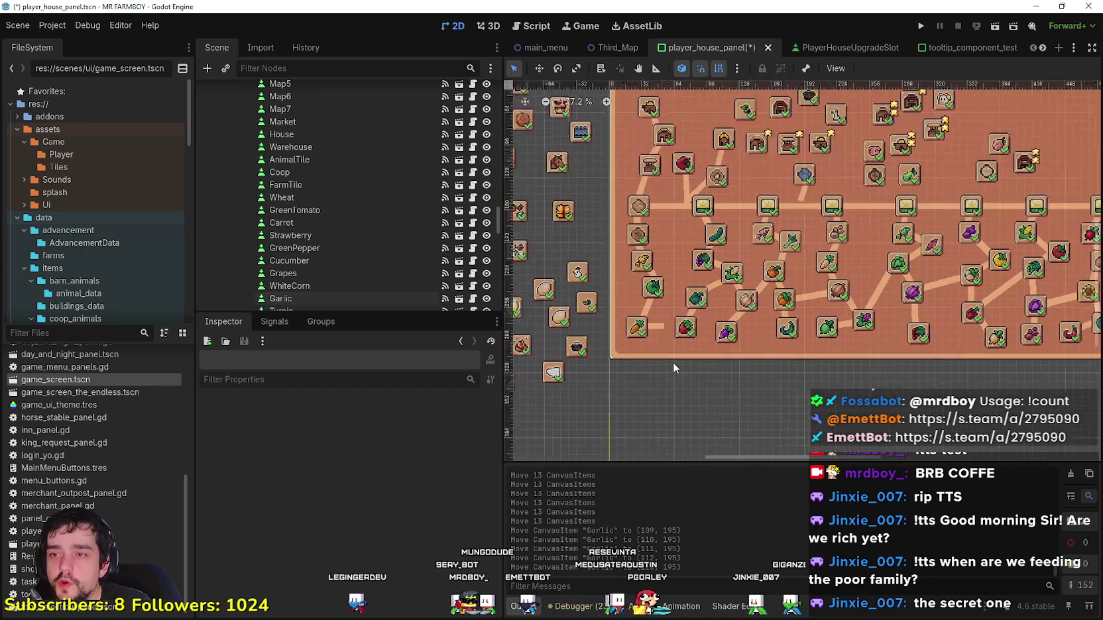
pyautogui.moveTo(704, 365)
pyautogui.mouseDown()
pyautogui.moveTo(741, 404)
pyautogui.moveTo(743, 389)
pyautogui.mouseUp()
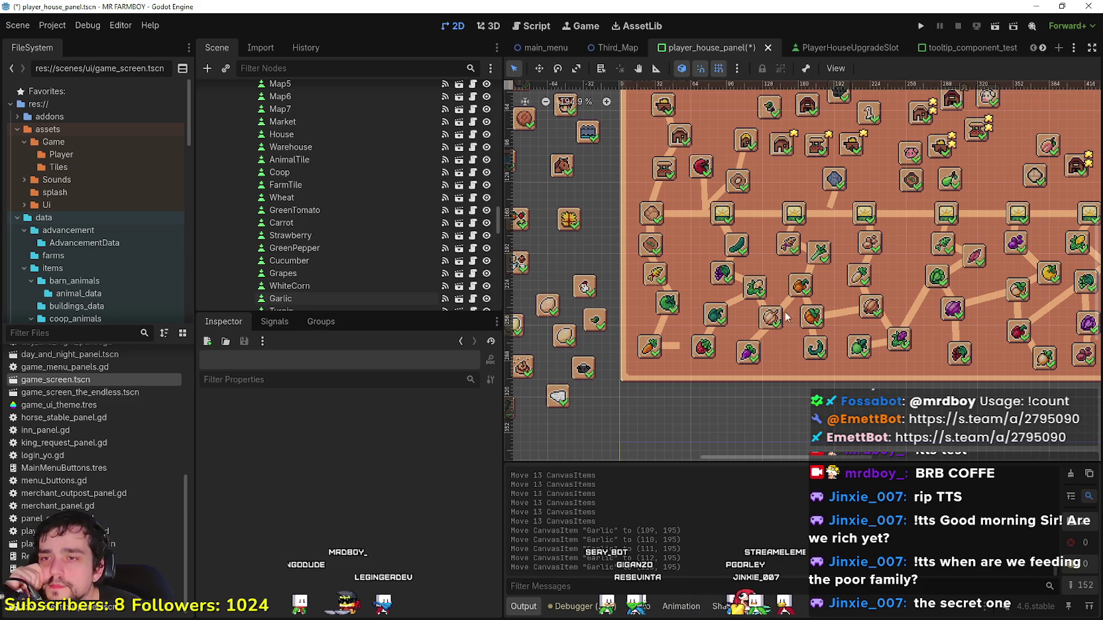
pyautogui.scroll(-1, 735, 279)
pyautogui.moveTo(641, 370)
pyautogui.mouseDown()
pyautogui.moveTo(678, 250)
pyautogui.moveTo(696, 235)
pyautogui.moveTo(693, 262)
pyautogui.mouseUp()
pyautogui.scroll(1, 693, 262)
# Step: Shift the eight selected slots right and tilt the FarmTile road line to -15°
pyautogui.press('Right')
pyautogui.press('Right')
pyautogui.press('Right')
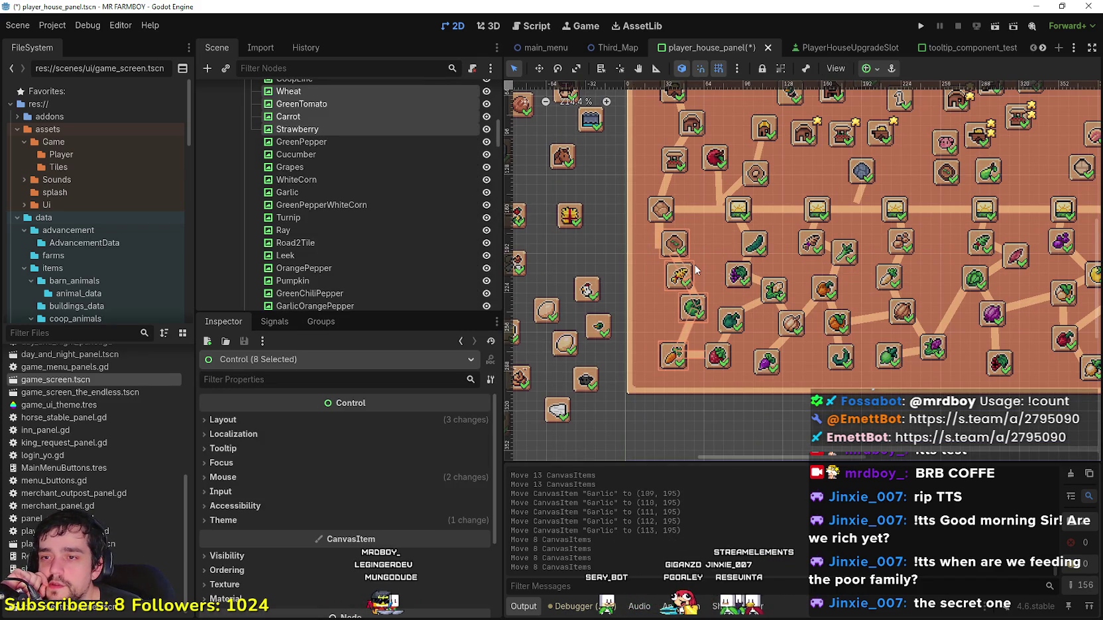
pyautogui.scroll(1, 697, 221)
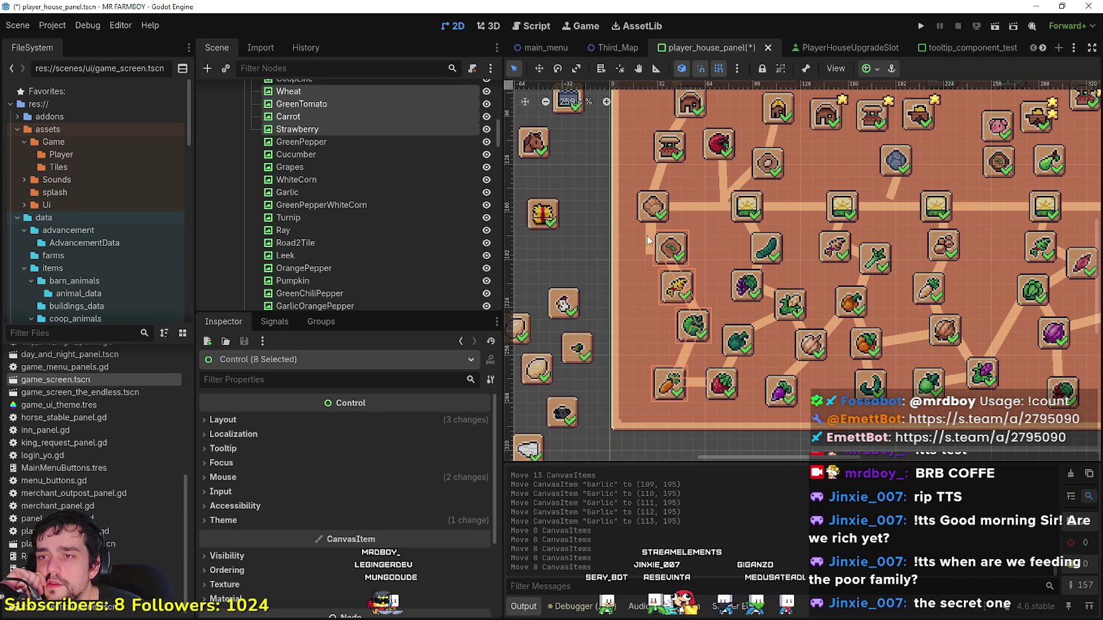
pyautogui.click(648, 240)
pyautogui.click(557, 69)
pyautogui.moveTo(651, 244)
pyautogui.mouseDown()
pyautogui.moveTo(642, 247)
pyautogui.moveTo(645, 232)
pyautogui.mouseUp()
# Step: Position the FarmTile road line at (23, 146) and select the FarmTile crop slot
pyautogui.click(539, 68)
pyautogui.scroll(1, 644, 231)
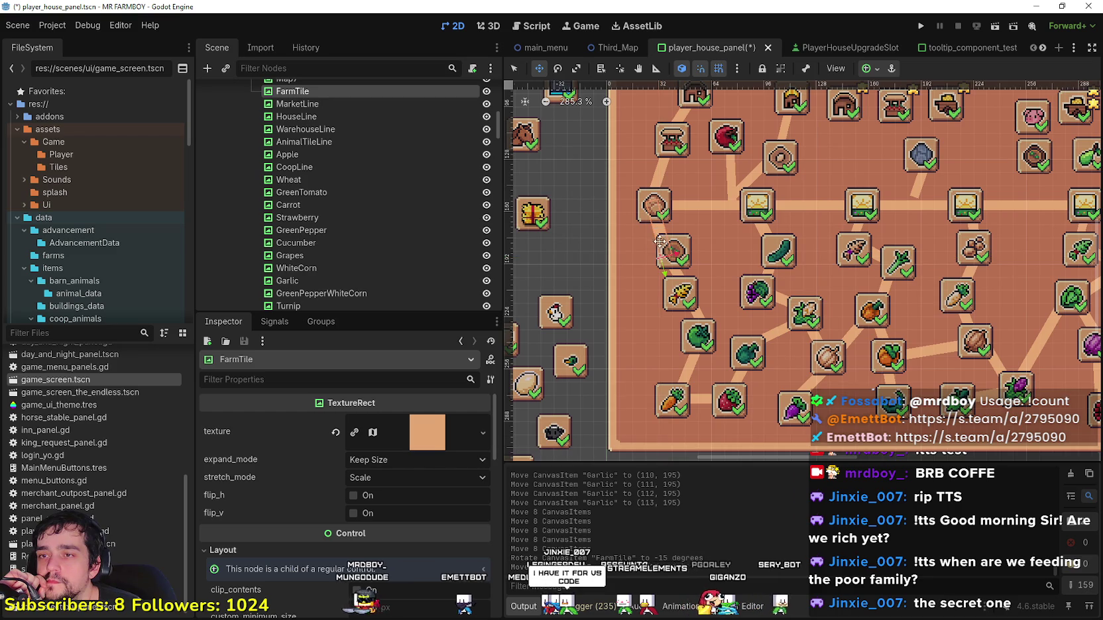
pyautogui.scroll(1, 649, 235)
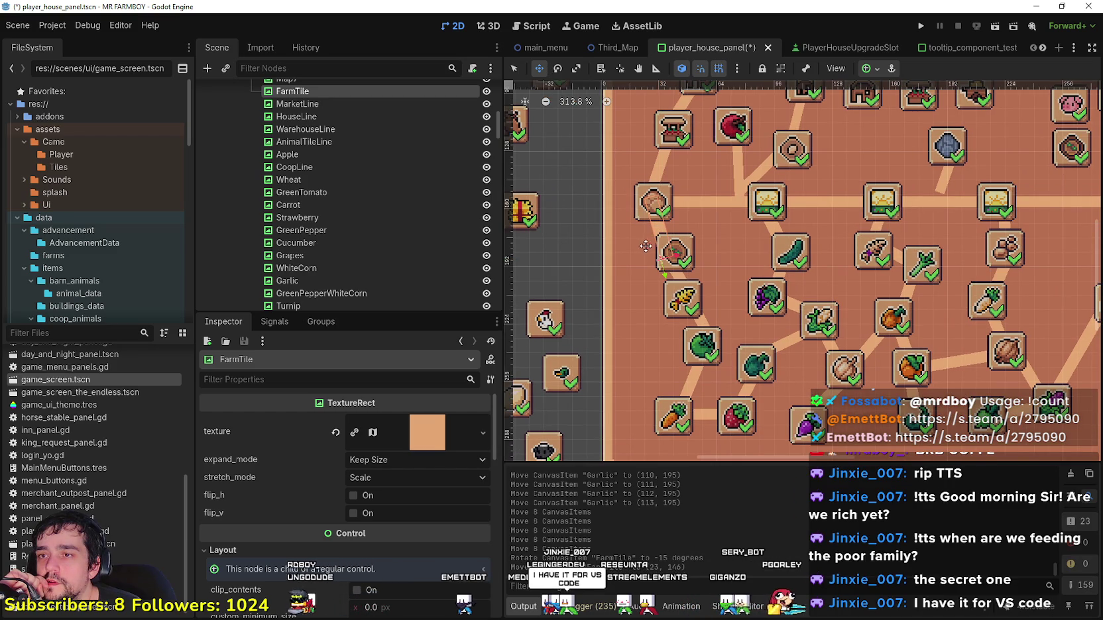
pyautogui.scroll(-2, 683, 261)
pyautogui.press('q')
pyautogui.click(673, 257)
pyautogui.scroll(2, 672, 258)
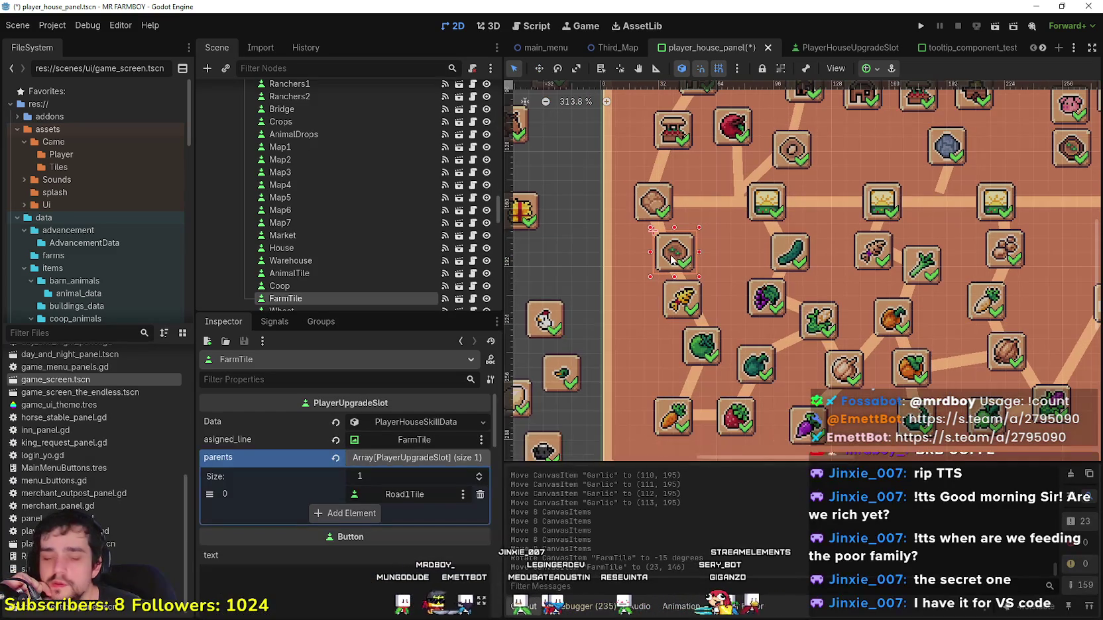
# Step: Shift the FarmTile slot slightly left and nudge GreenTomato one step right
pyautogui.moveTo(672, 258); pyautogui.dragTo(664, 266)
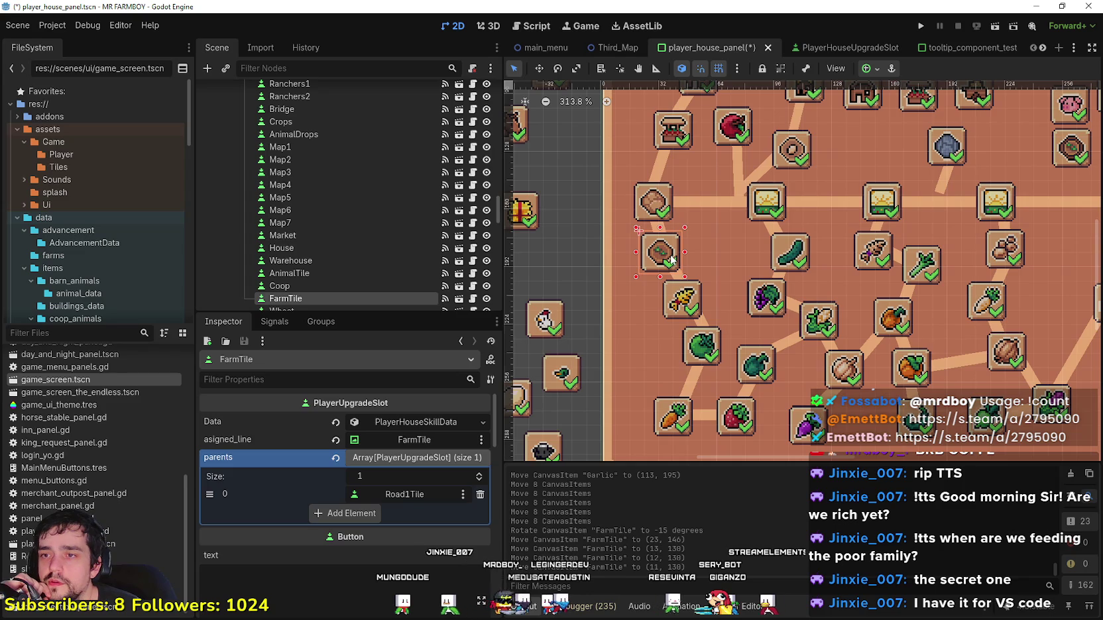
pyautogui.scroll(2, 663, 266)
pyautogui.scroll(1, 665, 266)
pyautogui.click(693, 319)
pyautogui.scroll(-5, 692, 318)
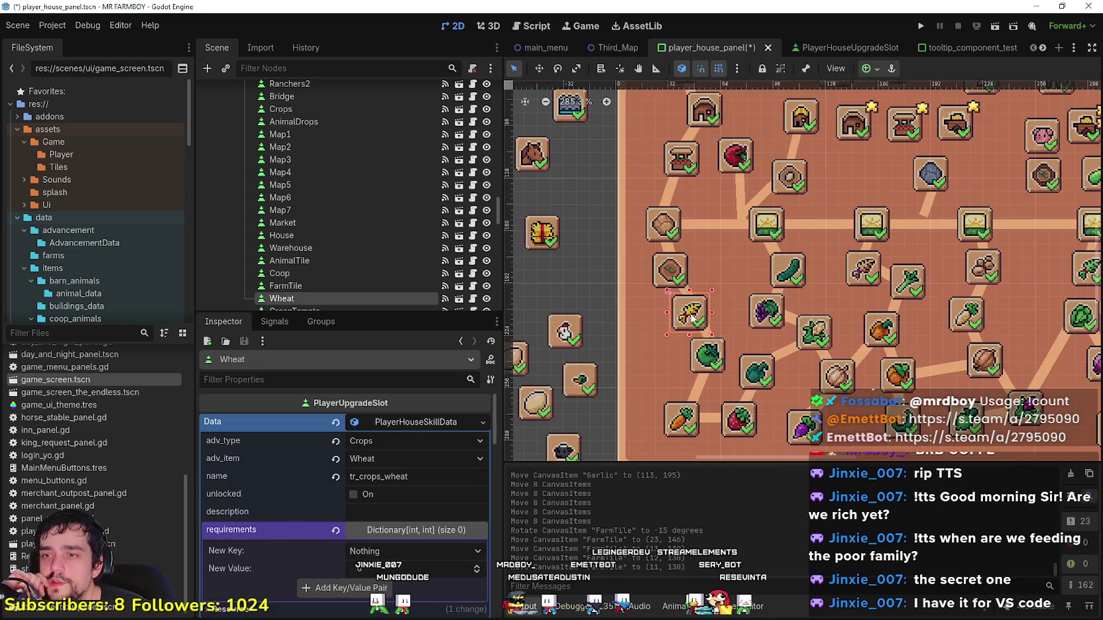
pyautogui.scroll(3, 688, 269)
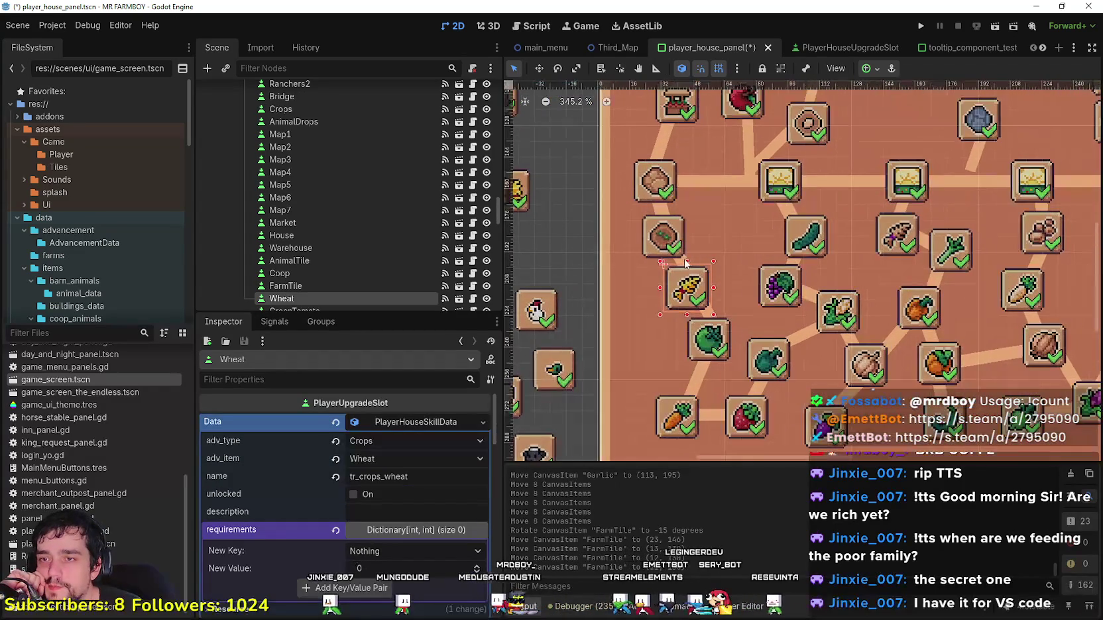
pyautogui.click(684, 260)
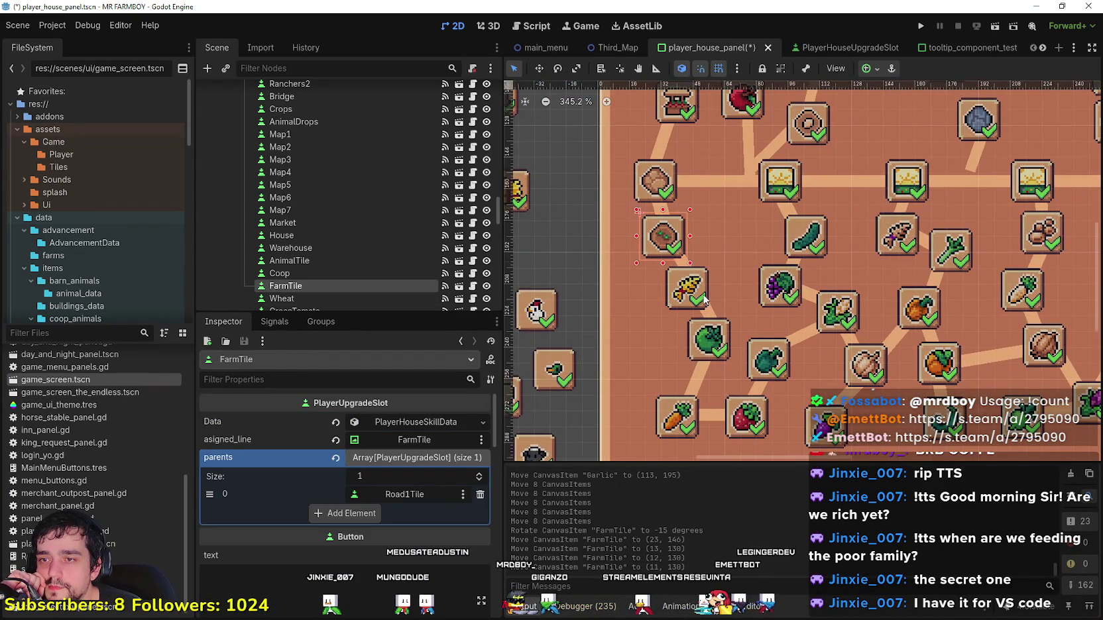
pyautogui.scroll(2, 696, 283)
pyautogui.click(711, 322)
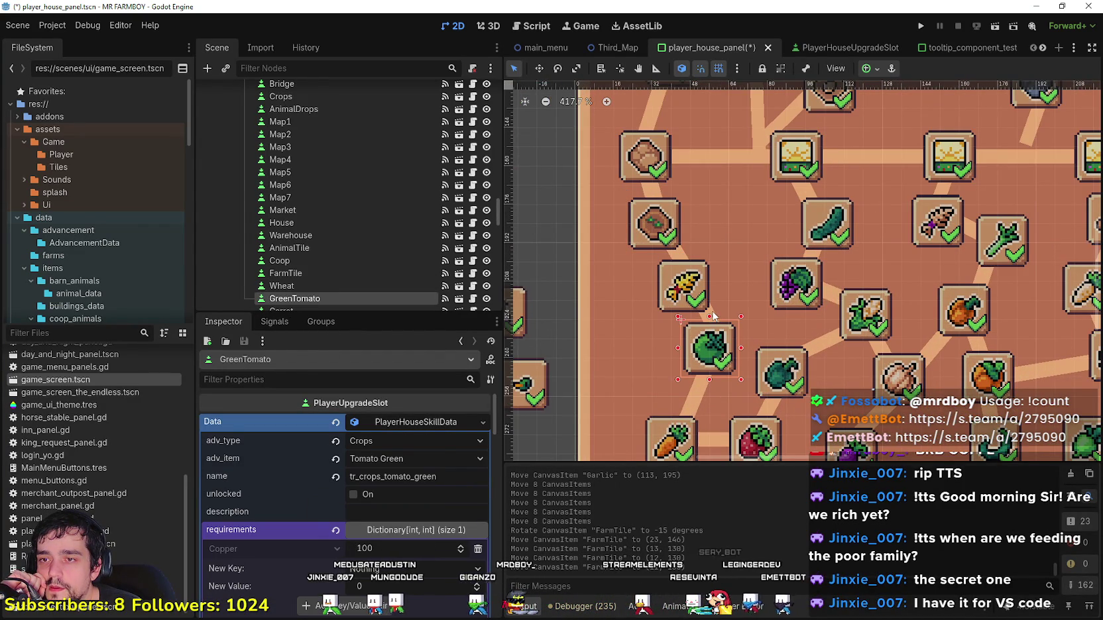
pyautogui.click(713, 315)
pyautogui.press('Left')
pyautogui.press('Right')
pyautogui.press('Right')
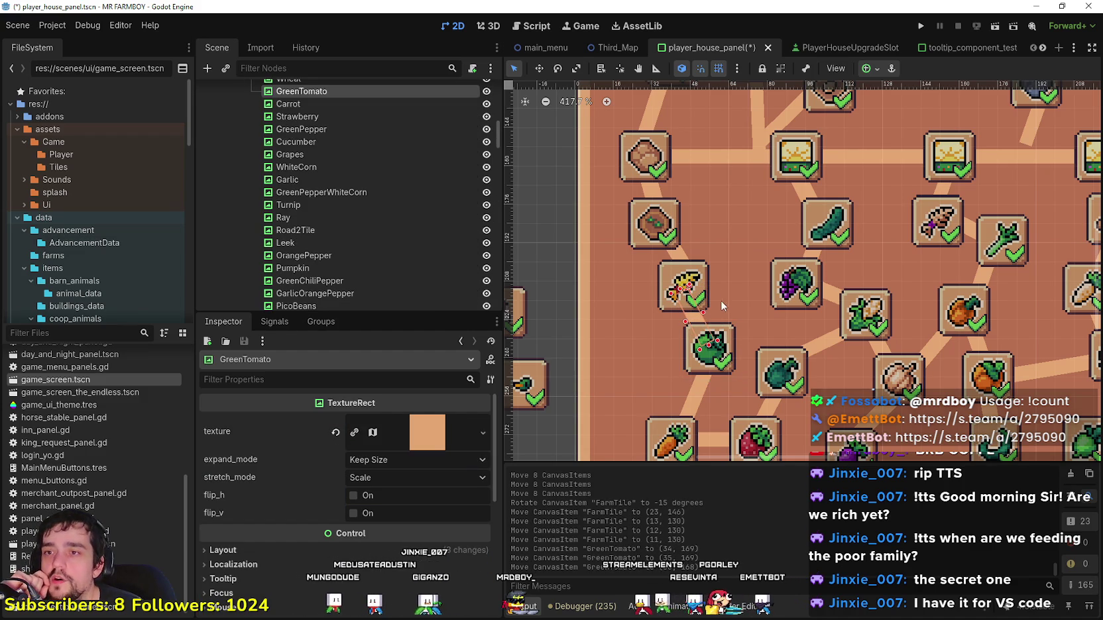
# Step: Nudge the Wheat slot two steps left and one step up
pyautogui.click(685, 256)
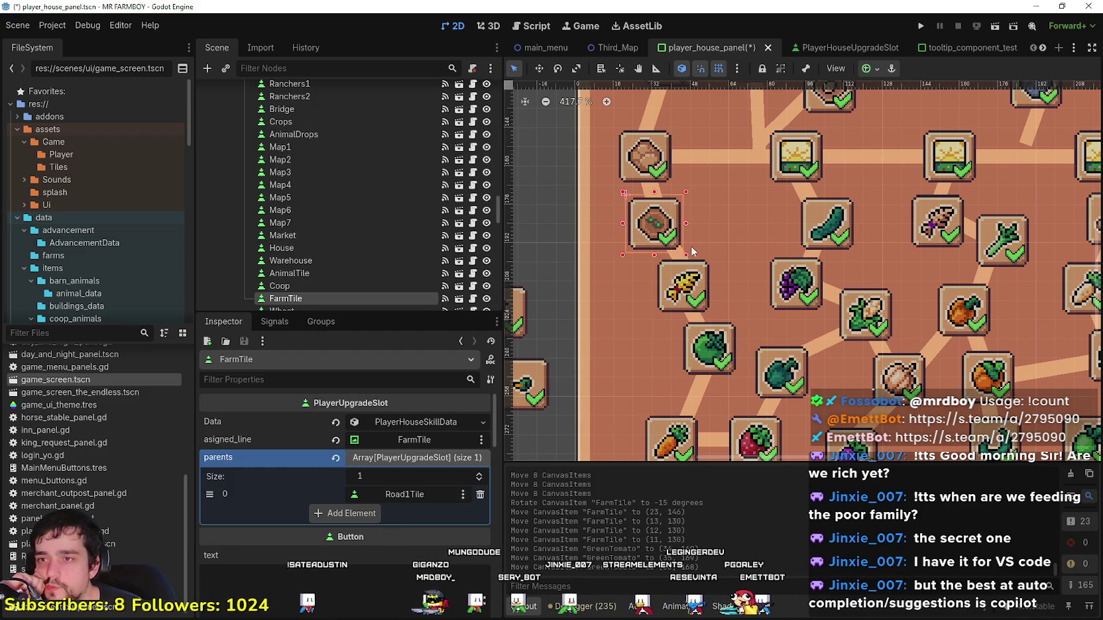
pyautogui.click(676, 261)
pyautogui.press('Left')
pyautogui.press('Left')
pyautogui.press('Up')
pyautogui.press('Up')
pyautogui.press('Up')
pyautogui.press('Left')
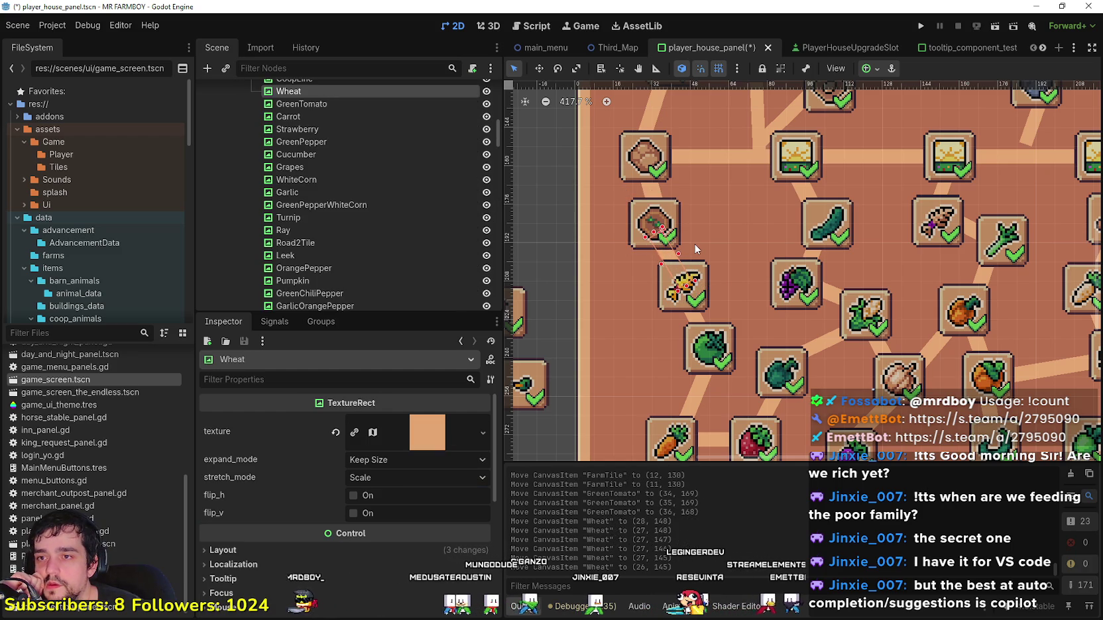
pyautogui.click(649, 192)
pyautogui.scroll(-5, 669, 294)
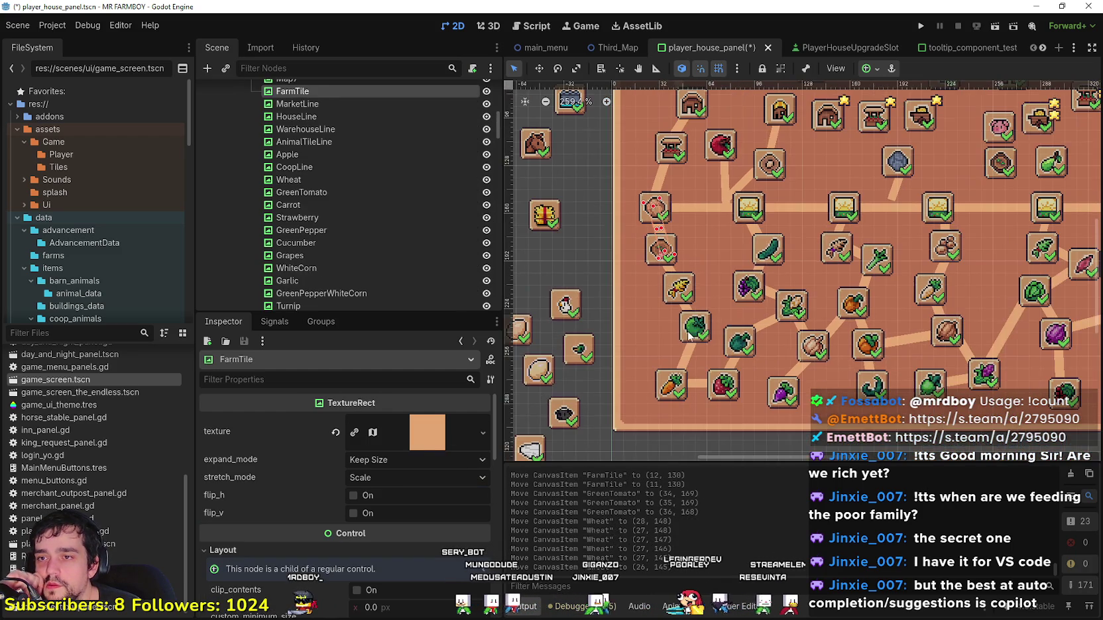
# Step: Nudge the Carrot slot one step left to line up with the road
pyautogui.click(702, 373)
pyautogui.click(685, 370)
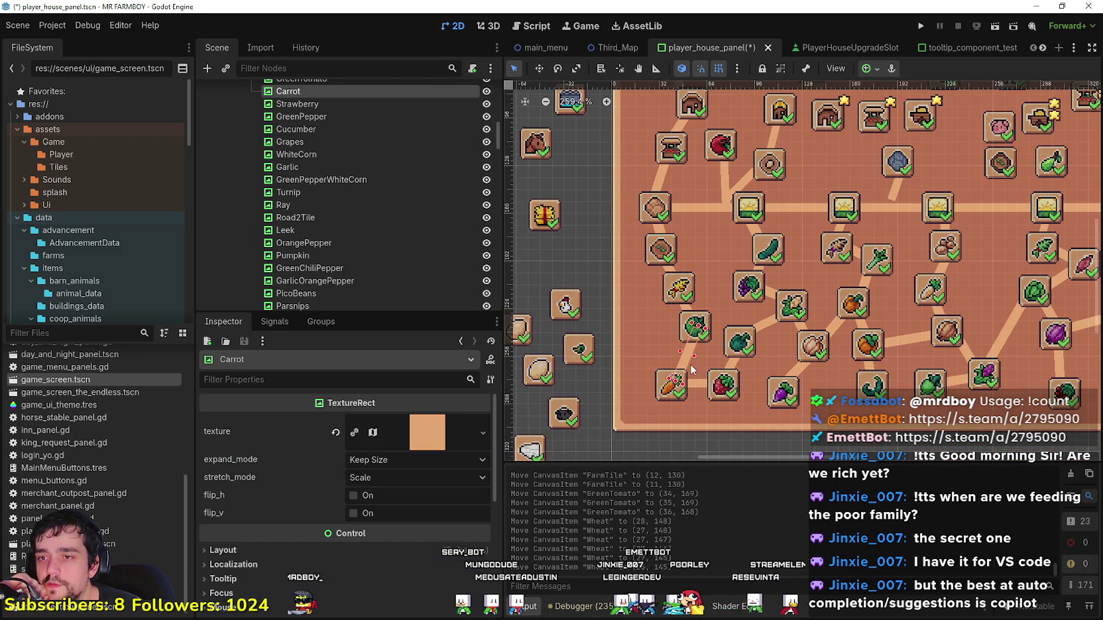
pyautogui.scroll(3, 695, 365)
pyautogui.scroll(1, 694, 360)
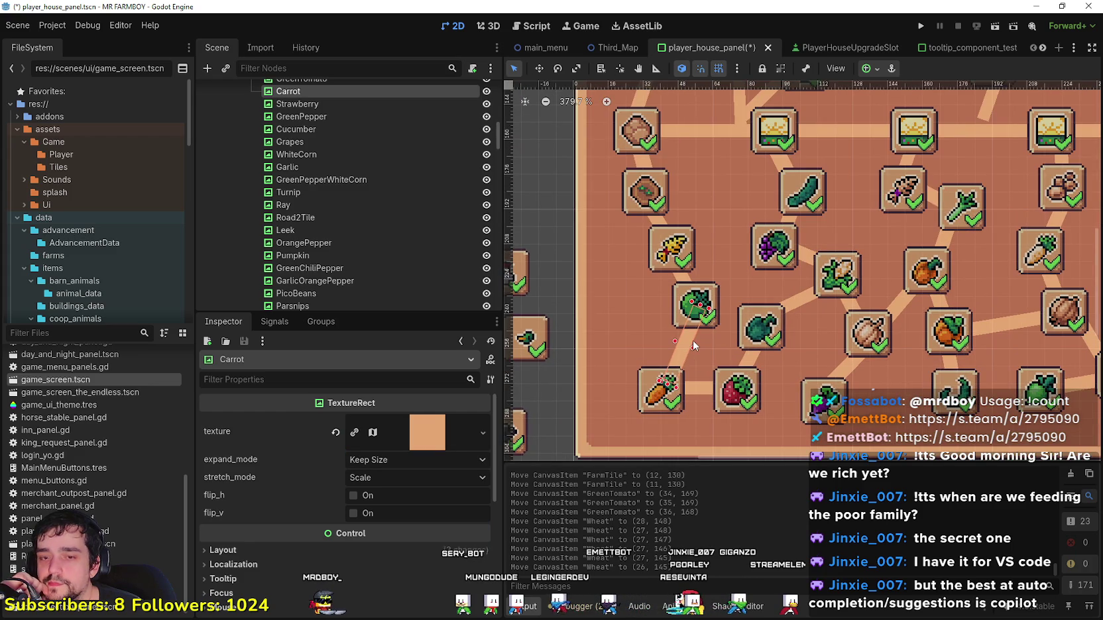
pyautogui.press('Left')
pyautogui.press('Left')
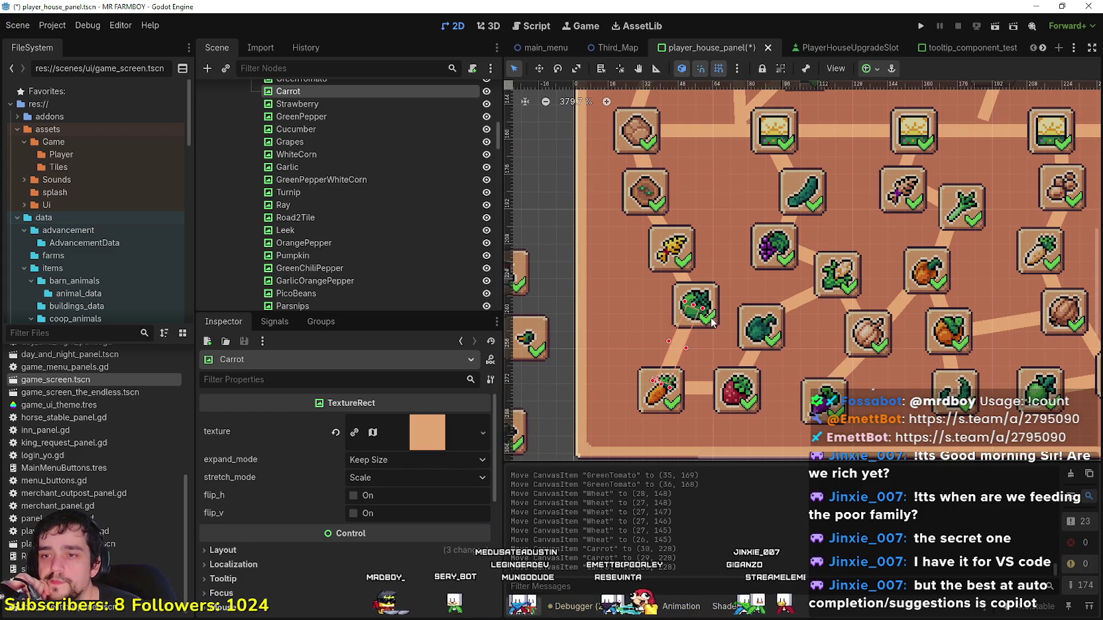
pyautogui.scroll(-10, 697, 329)
pyautogui.scroll(4, 696, 352)
pyautogui.scroll(-4, 697, 352)
pyautogui.scroll(5, 717, 278)
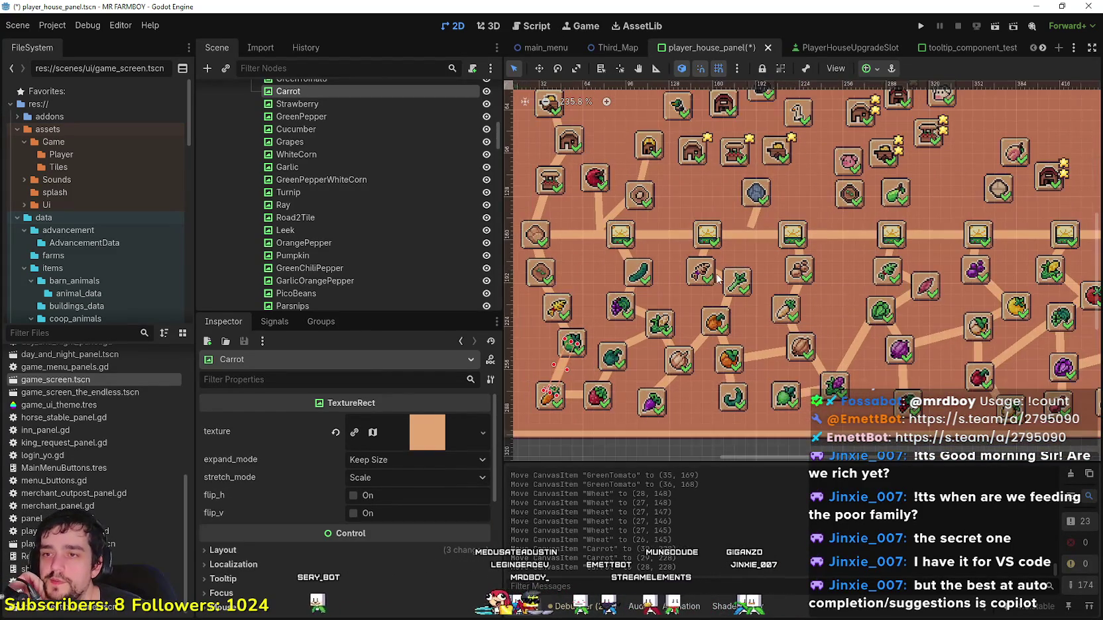
# Step: Shift the Leek slot slightly to (164, 155)
pyautogui.click(727, 284)
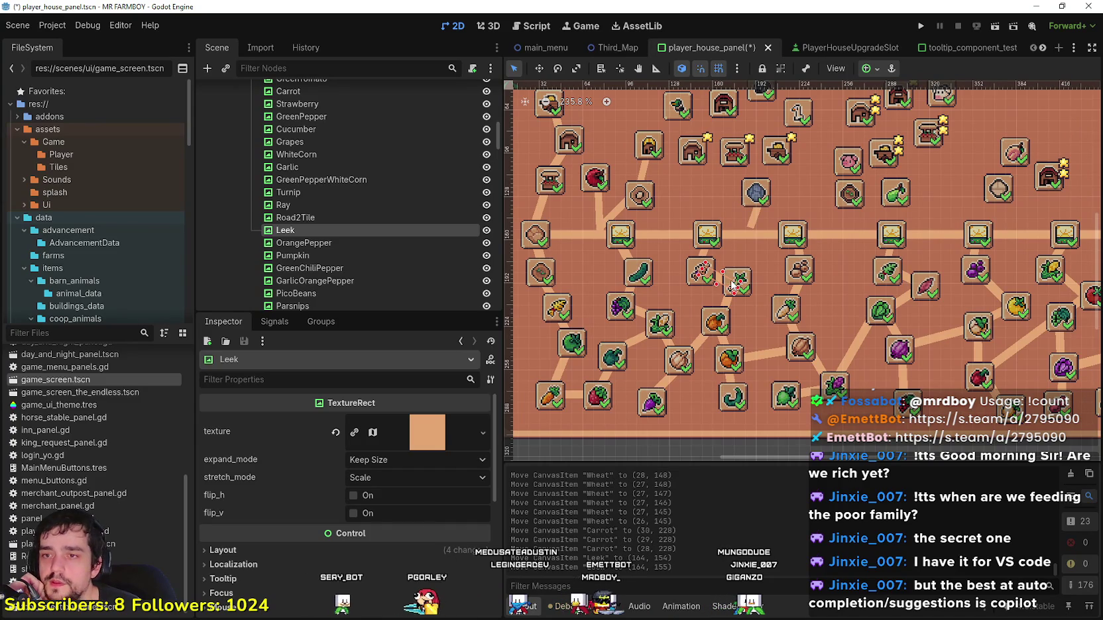
pyautogui.scroll(-1, 731, 285)
pyautogui.scroll(-2, 713, 381)
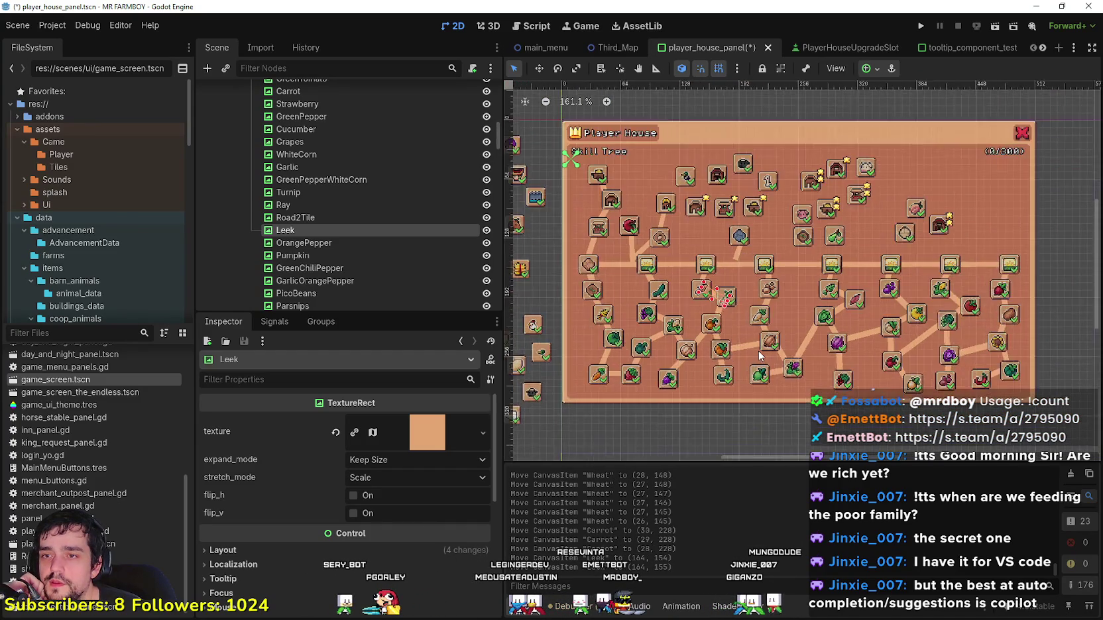
pyautogui.scroll(-1, 726, 299)
# Step: Save the player_house_panel scene and select the Road2Tile node
pyautogui.hotkey('ctrl', 's')
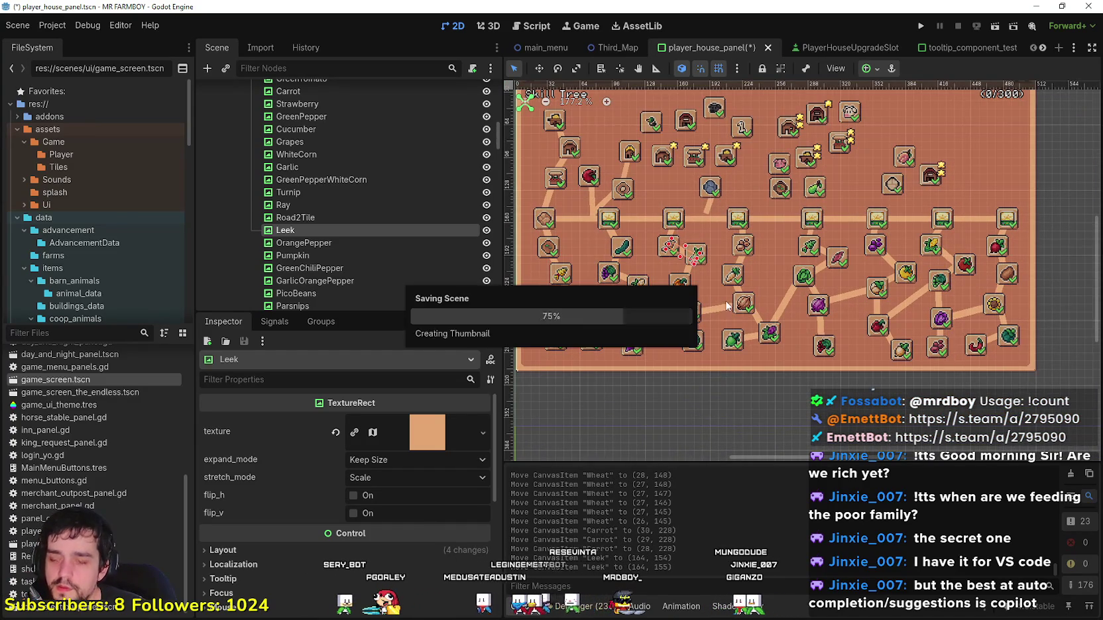
pyautogui.scroll(3, 736, 265)
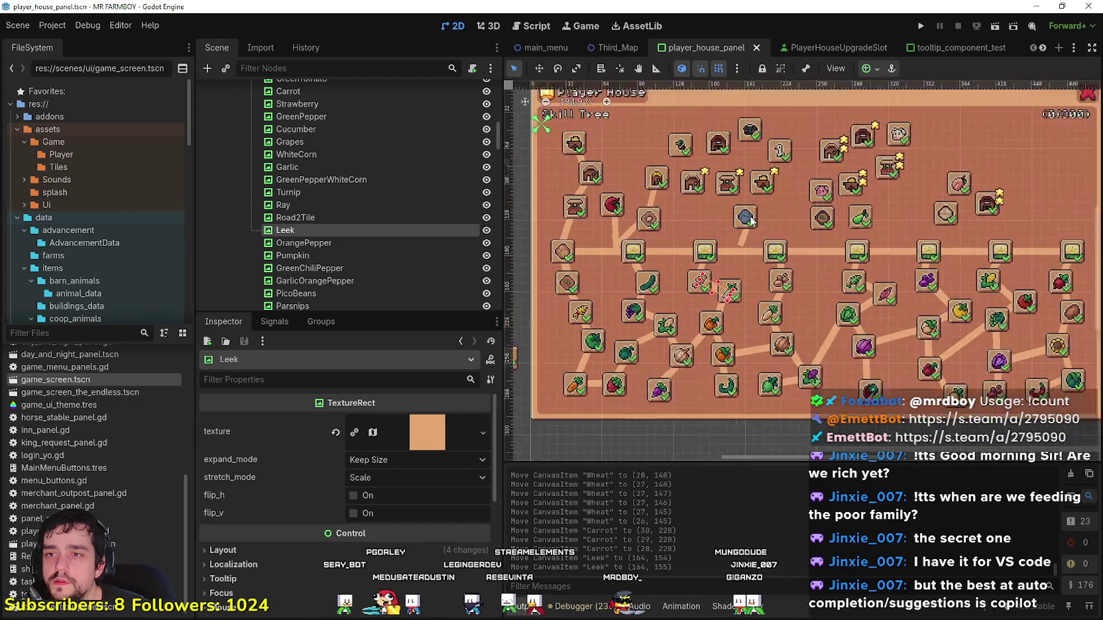
pyautogui.click(747, 243)
pyautogui.scroll(-3, 747, 242)
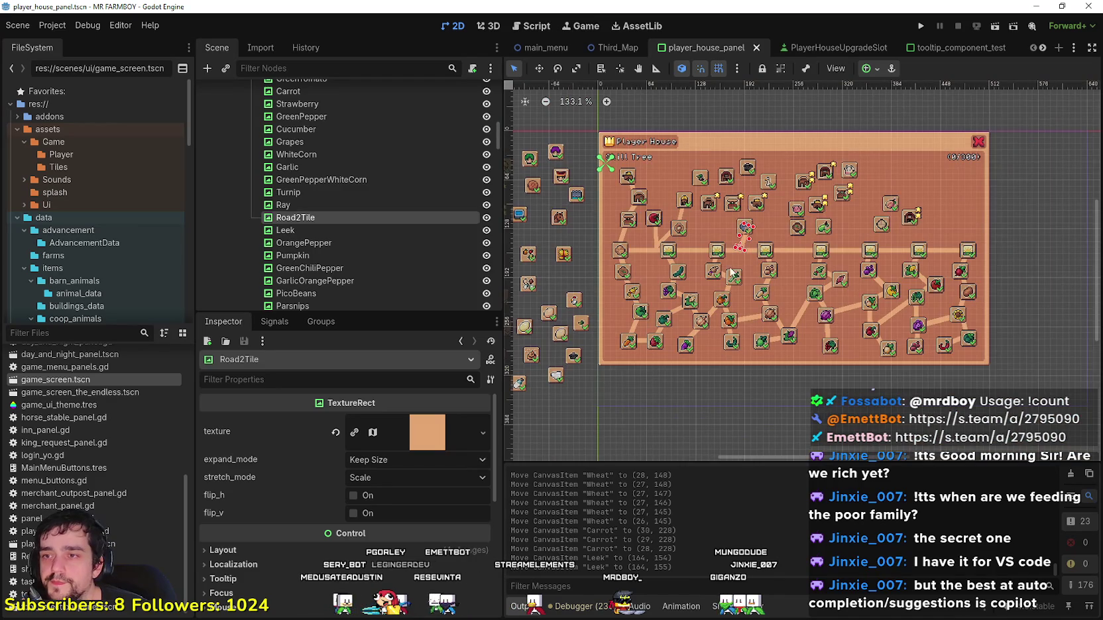
pyautogui.scroll(3, 733, 265)
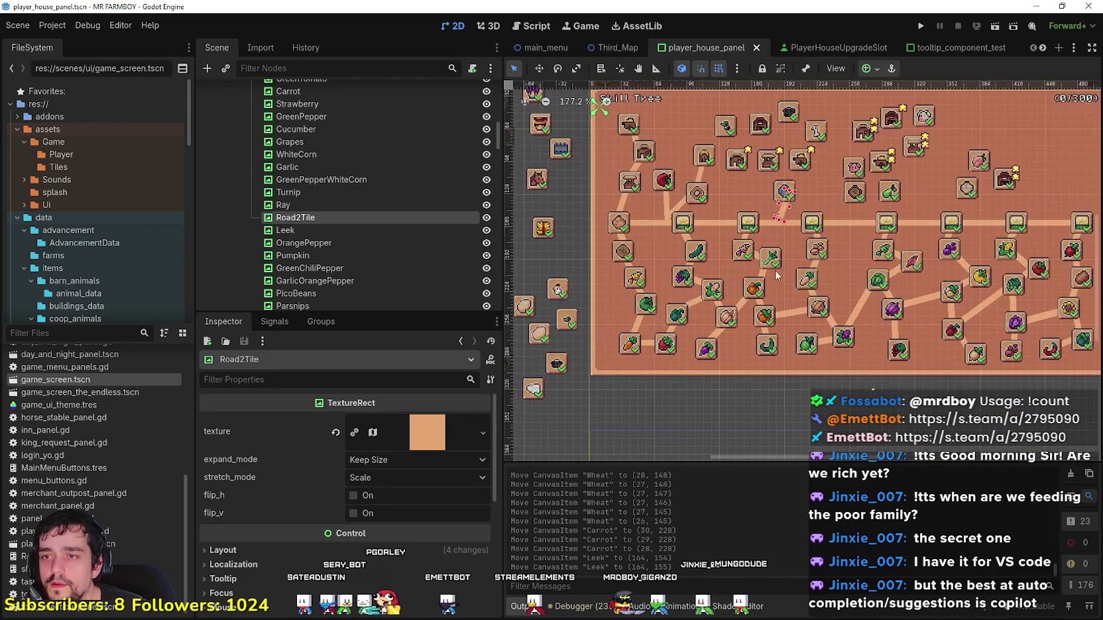
pyautogui.scroll(-6, 794, 278)
pyautogui.scroll(3, 926, 287)
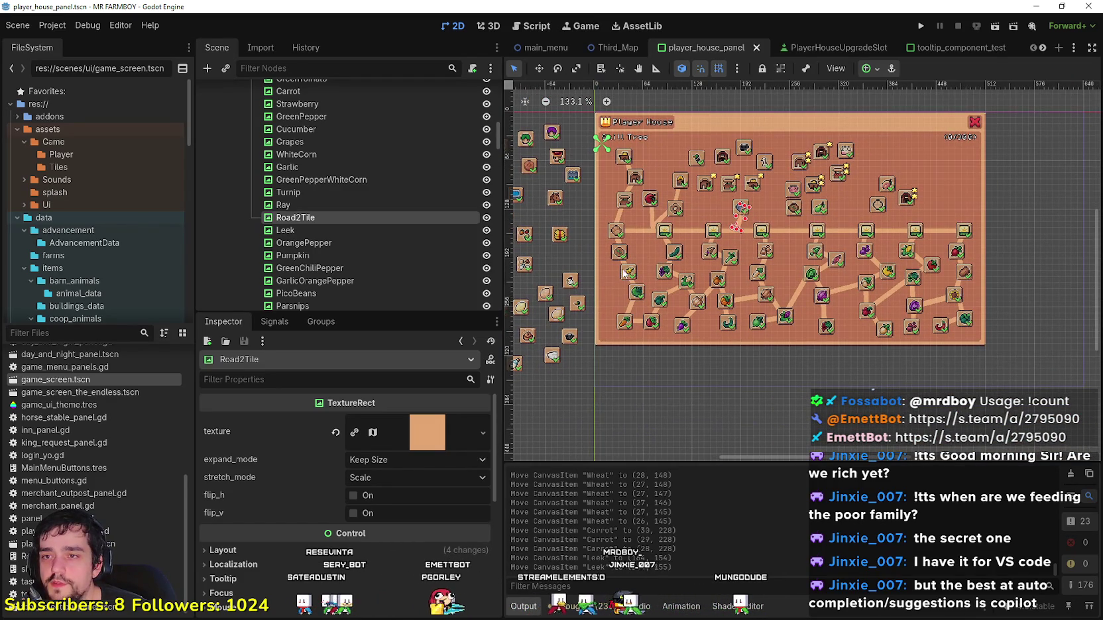
pyautogui.scroll(2, 803, 299)
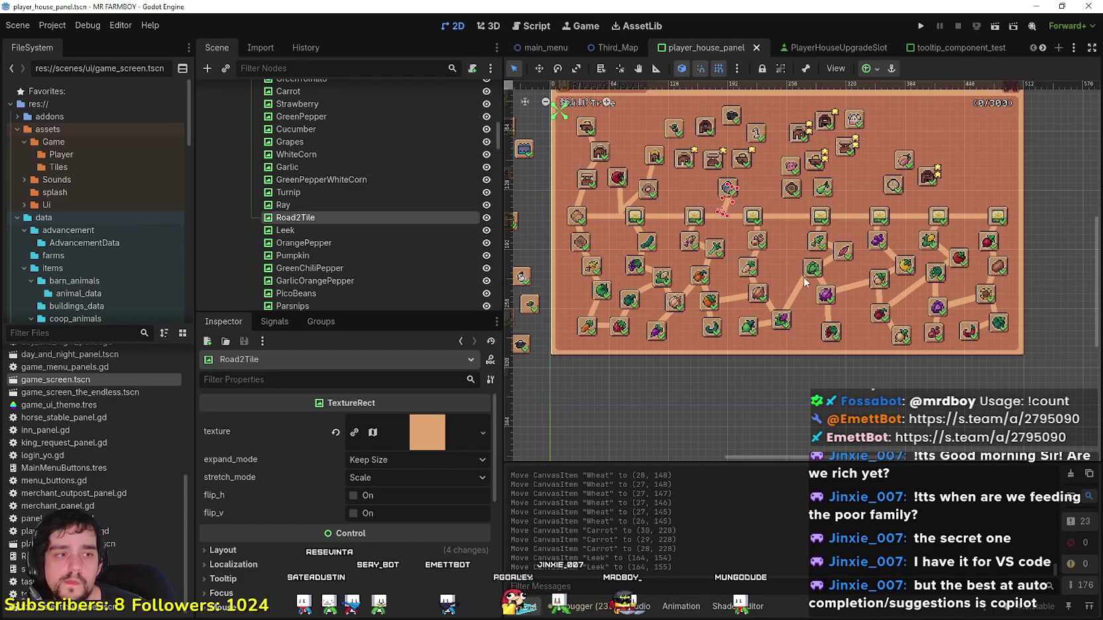
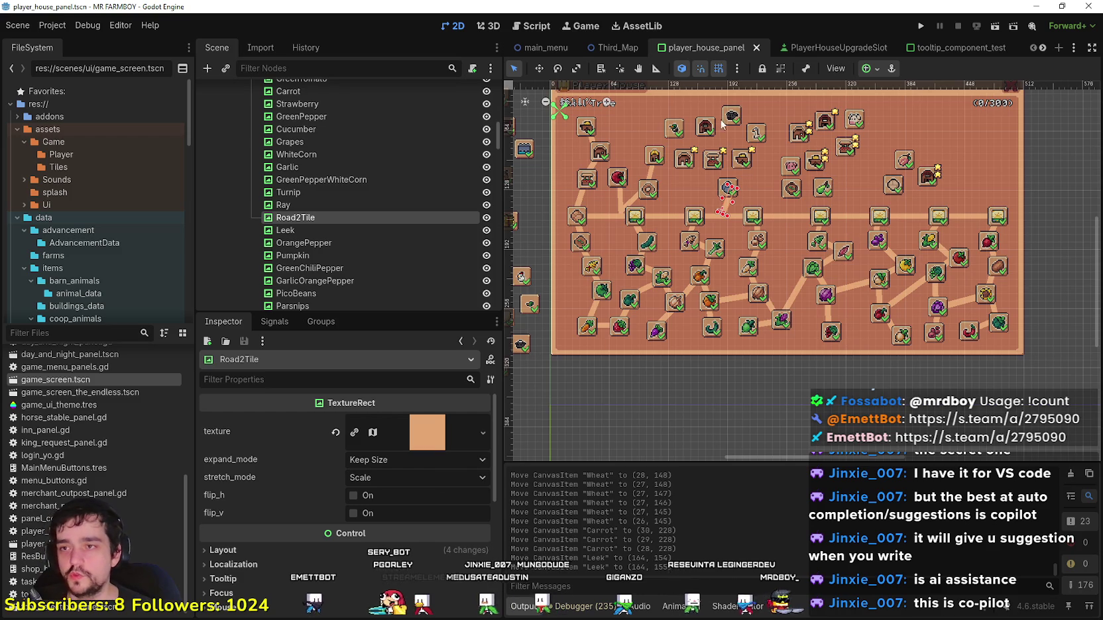
# Step: Clear the Road2Tile selection and bring the spare slots left of the panel into view
pyautogui.scroll(1, 736, 176)
pyautogui.scroll(-3, 755, 202)
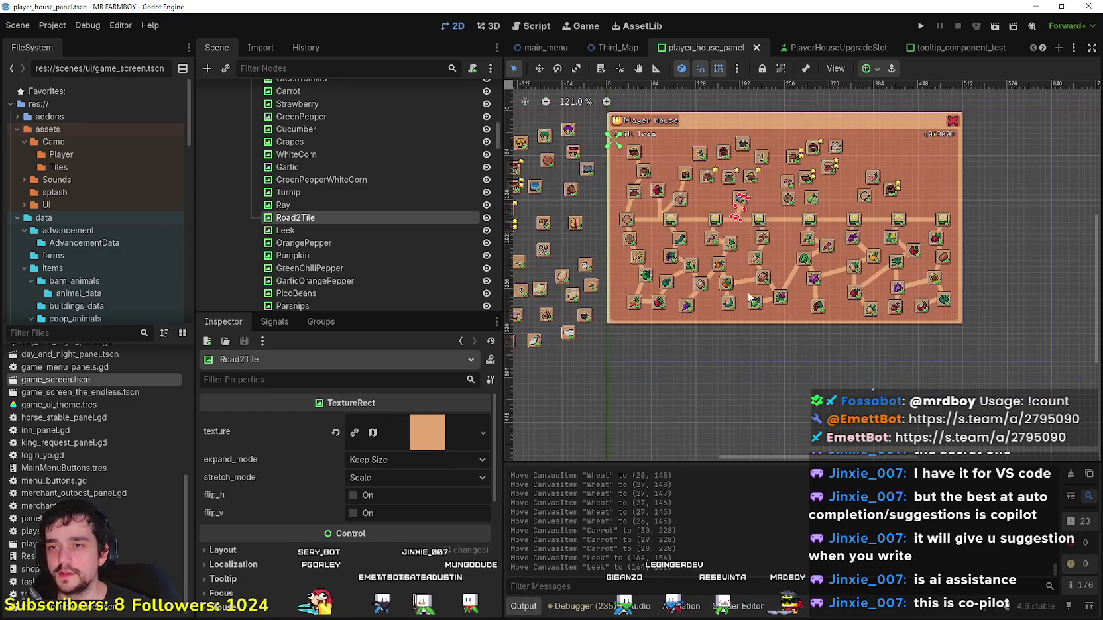
pyautogui.click(751, 385)
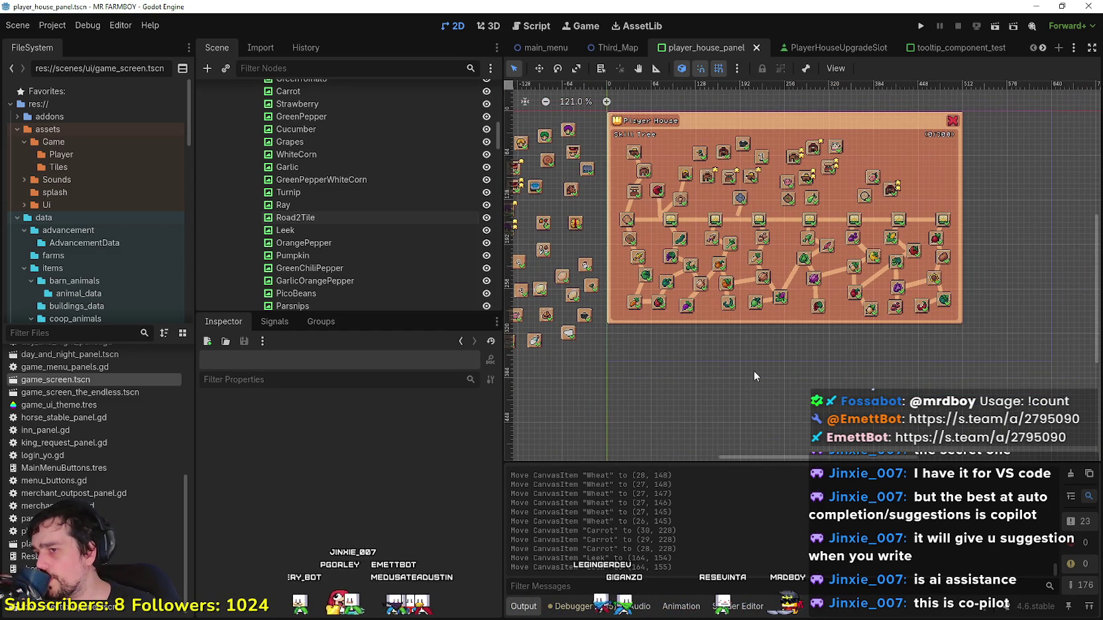
pyautogui.scroll(3, 756, 378)
pyautogui.scroll(-2, 742, 380)
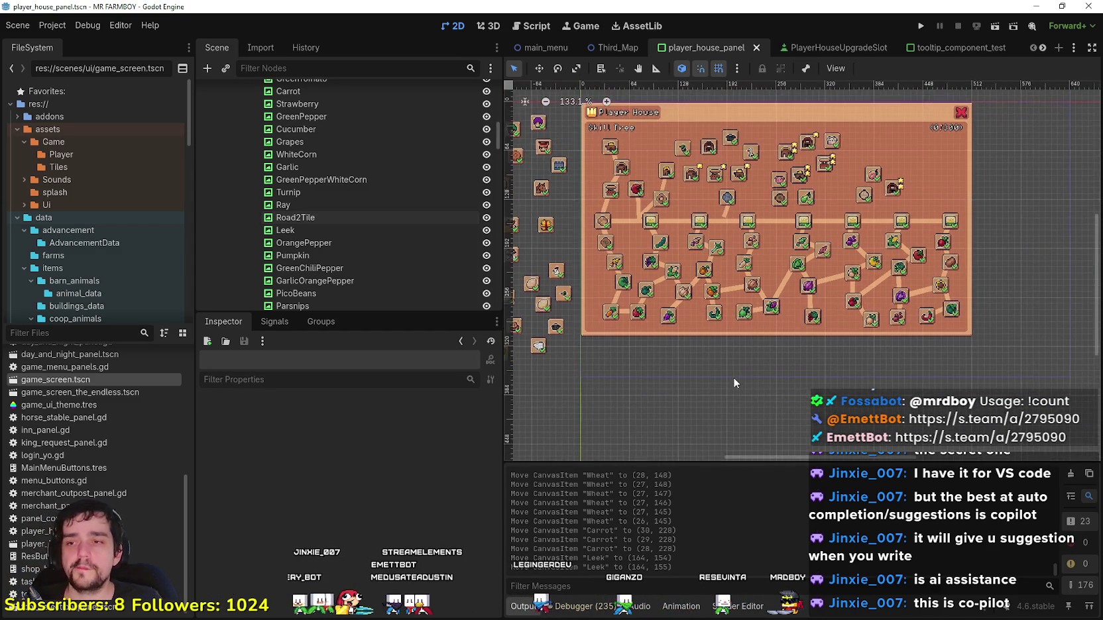
pyautogui.scroll(1, 744, 375)
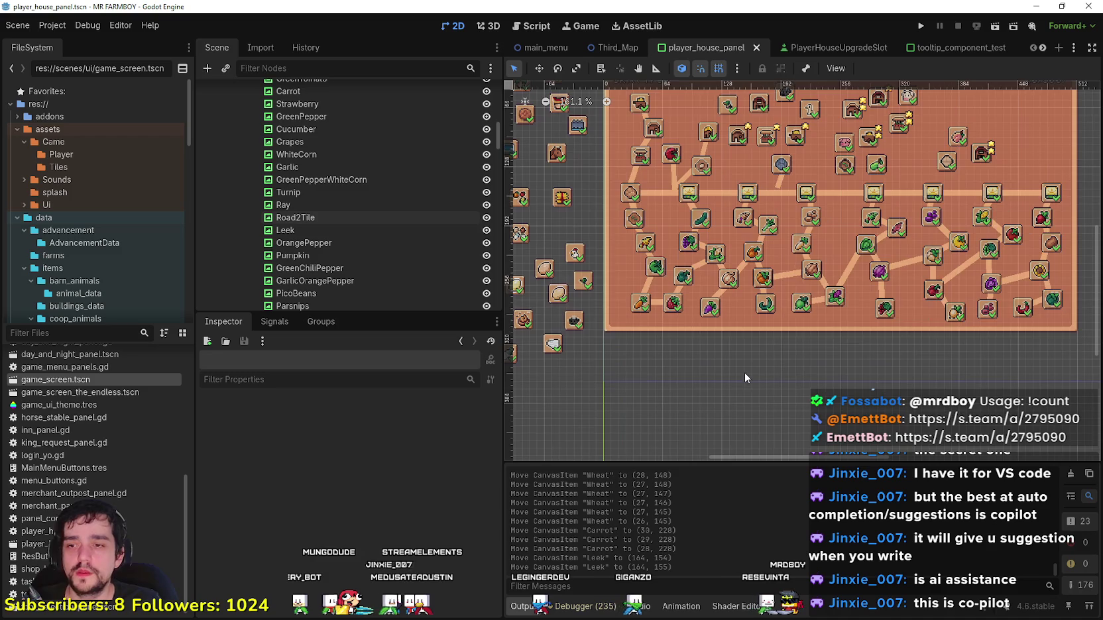
pyautogui.scroll(-2, 744, 374)
pyautogui.scroll(1, 742, 361)
pyautogui.scroll(-2, 739, 366)
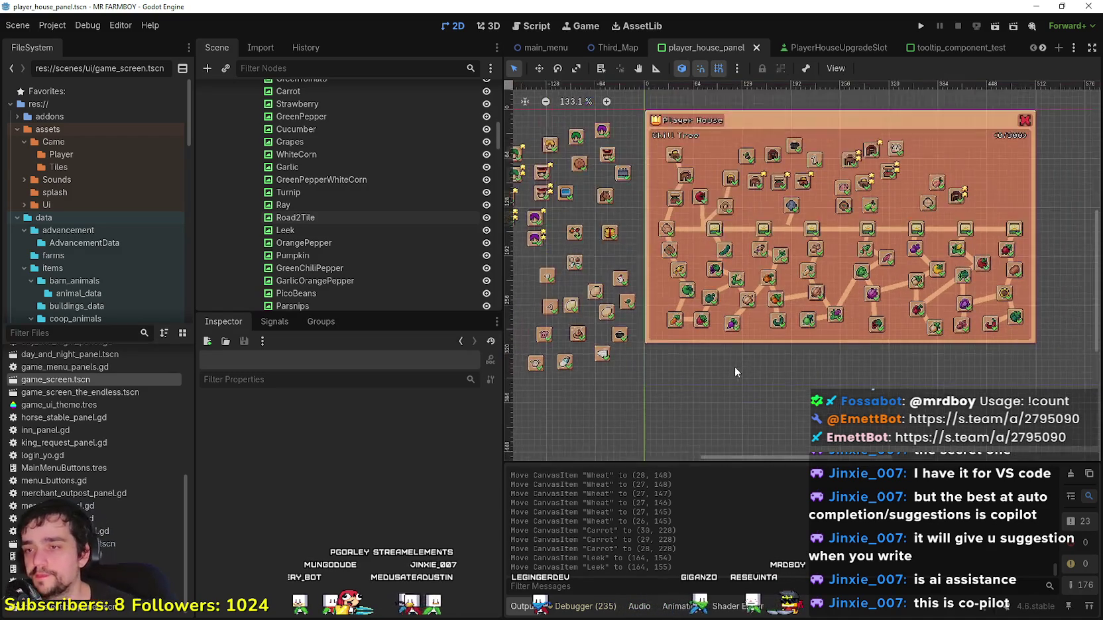
pyautogui.moveTo(739, 366); pyautogui.dragTo(798, 379)
pyautogui.scroll(3, 795, 377)
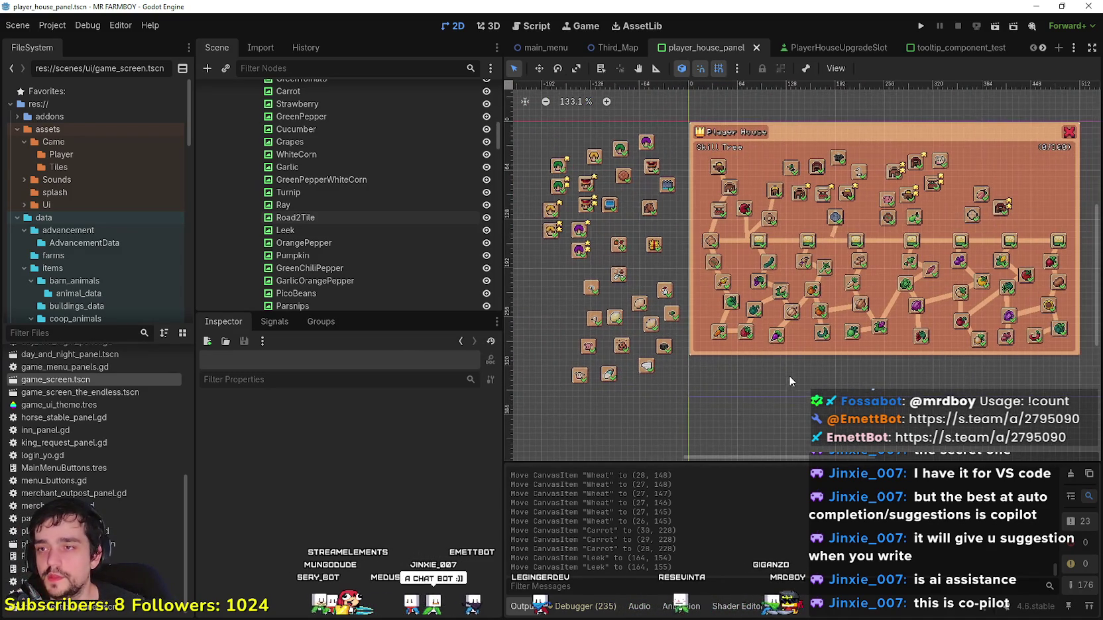
# Step: Inspect the Hay and Crops spare slots' settings, collapsing the Crops icon texture details
pyautogui.click(594, 327)
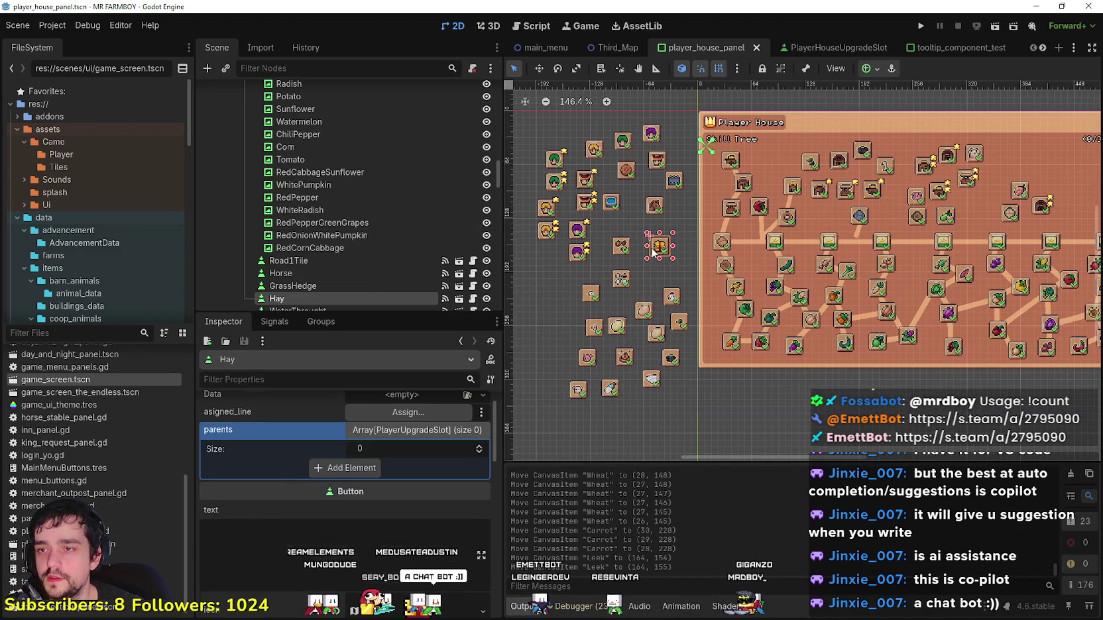
pyautogui.click(592, 448)
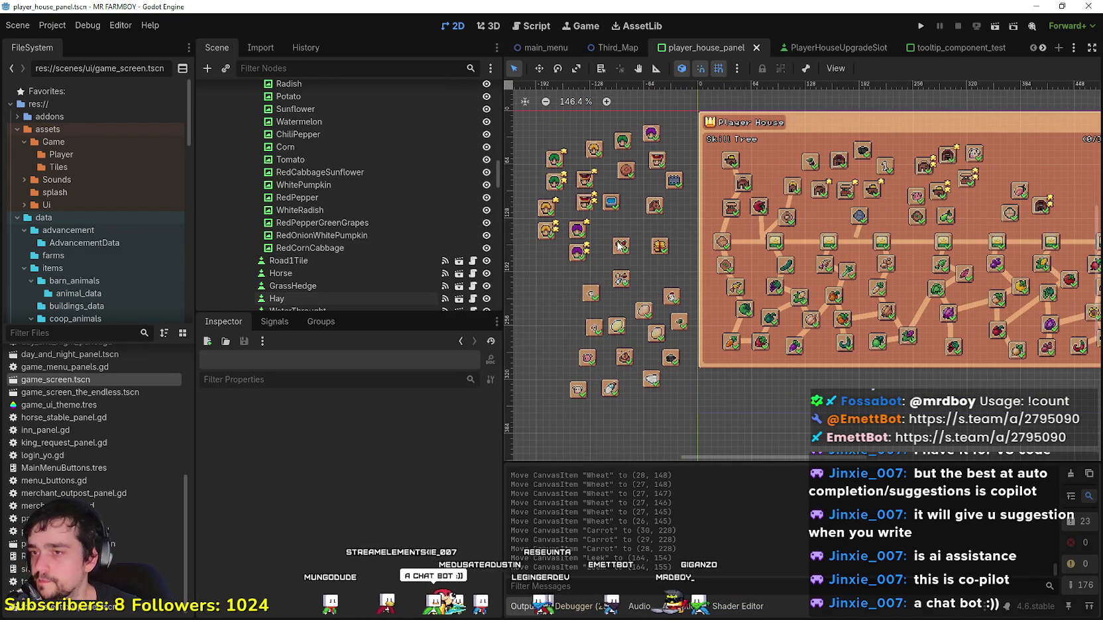
pyautogui.click(621, 246)
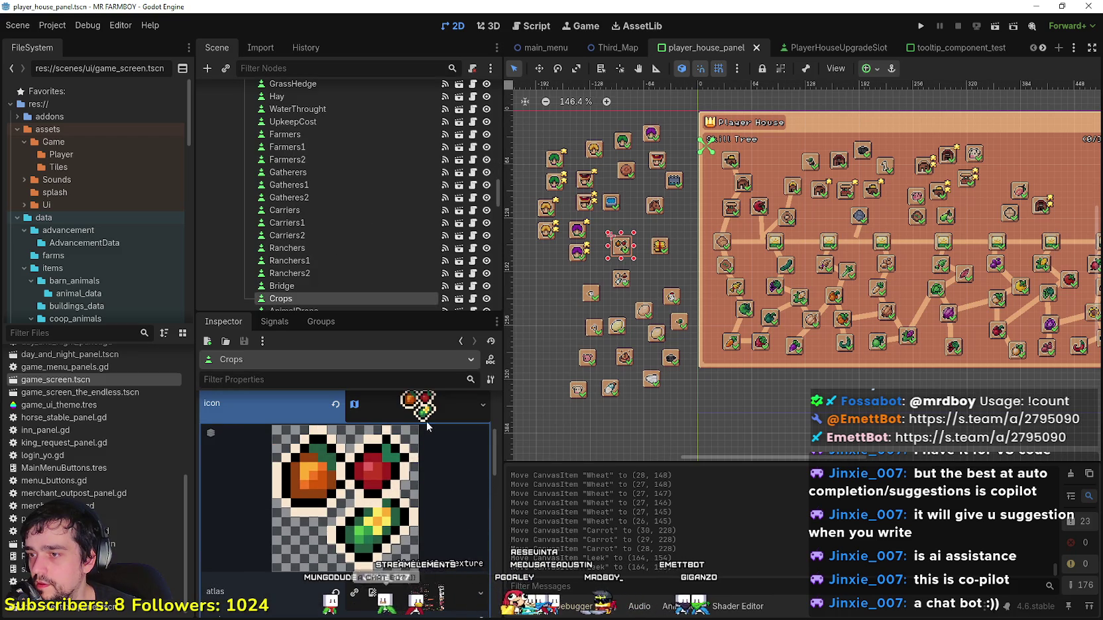
pyautogui.click(426, 422)
pyautogui.scroll(2, 414, 478)
pyautogui.scroll(-2, 674, 383)
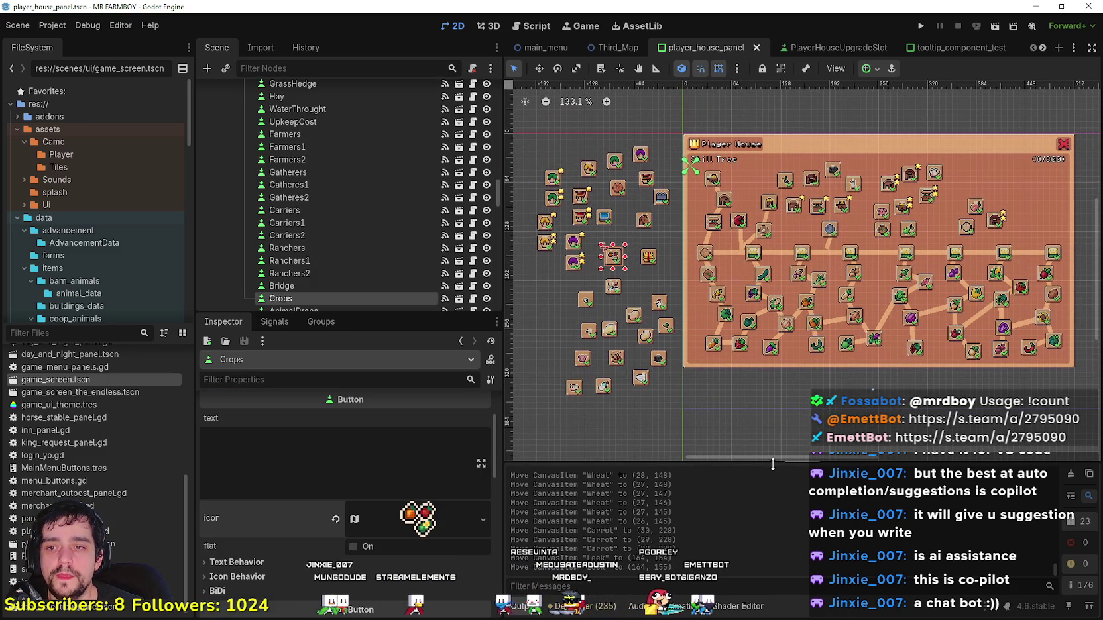
pyautogui.scroll(2, 861, 372)
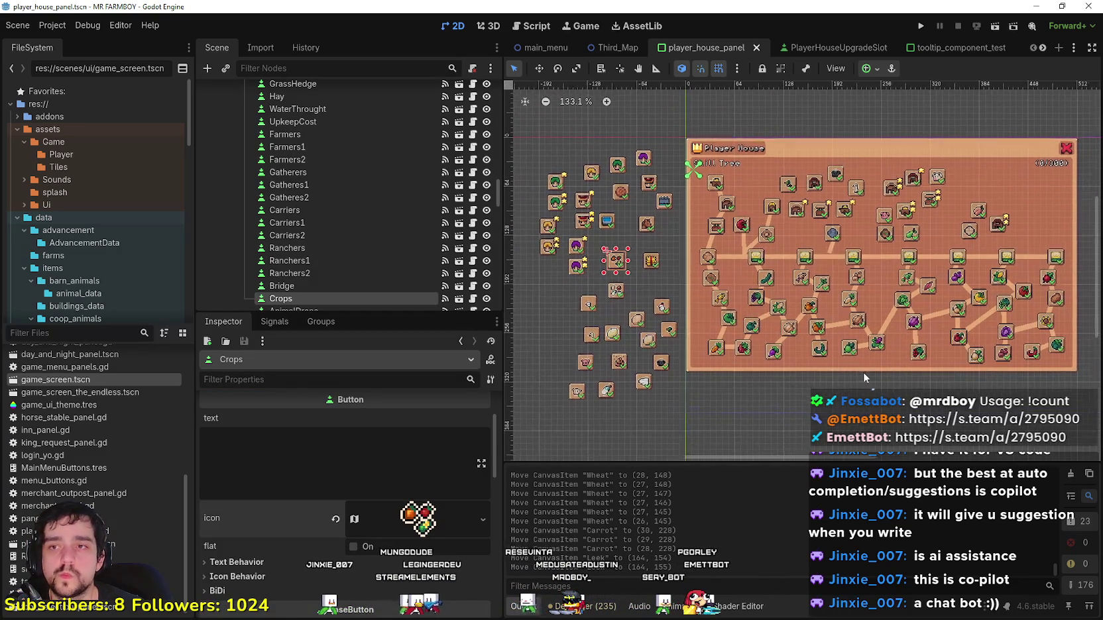
pyautogui.scroll(2, 954, 179)
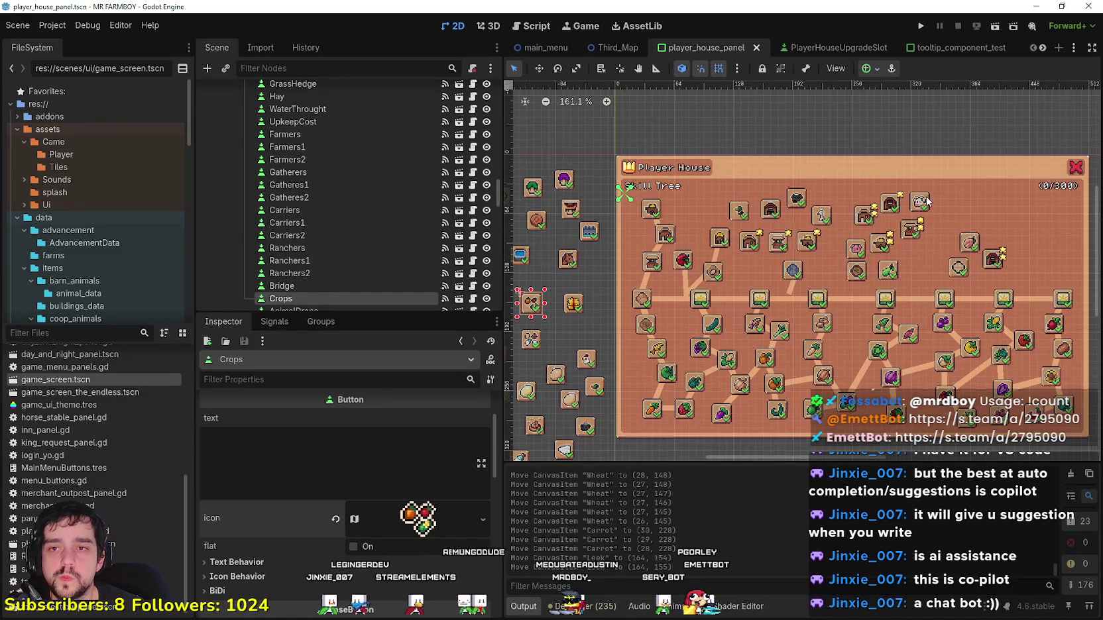
# Step: Check the Cow slot, then box-select all 32 spare slots beside the panel
pyautogui.click(927, 202)
pyautogui.scroll(-3, 926, 201)
pyautogui.click(1058, 202)
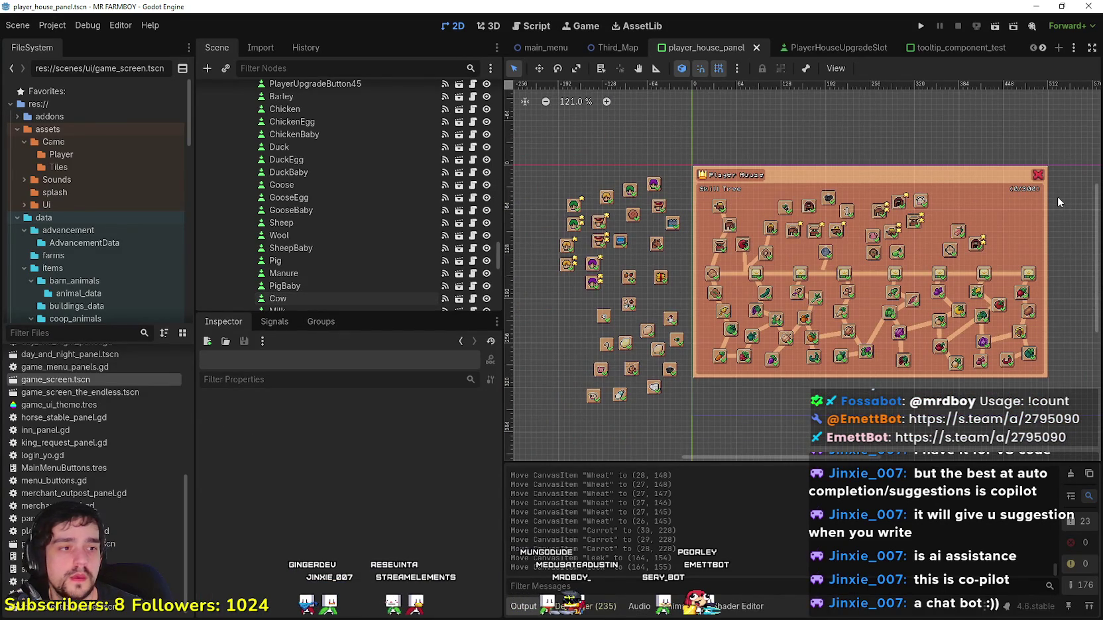
pyautogui.moveTo(1056, 196); pyautogui.dragTo(1056, 187)
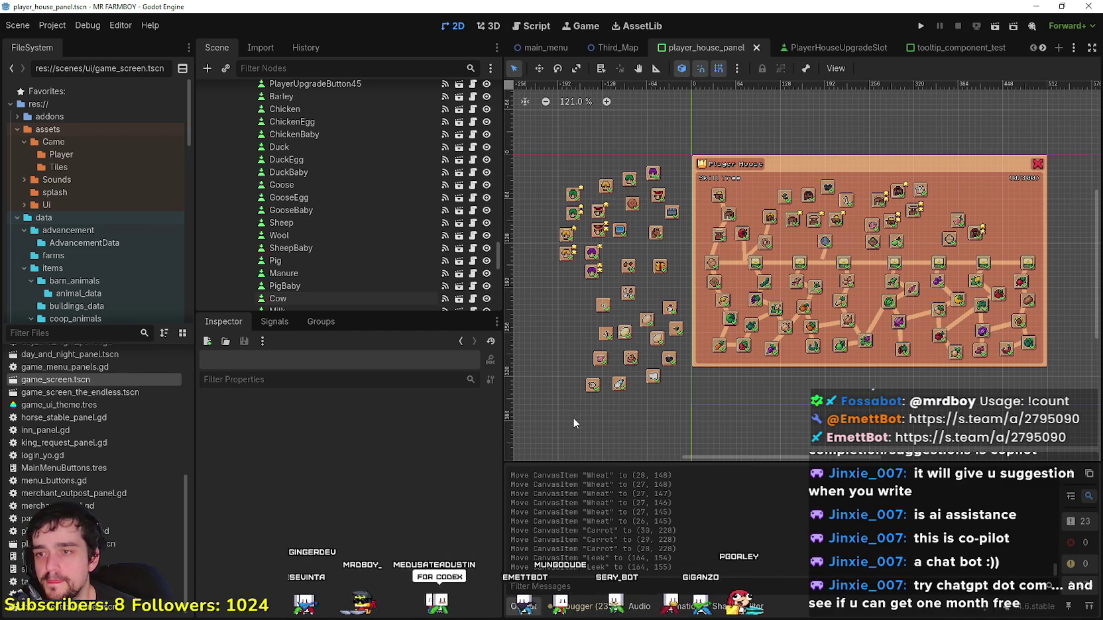
pyautogui.moveTo(573, 410); pyautogui.dragTo(673, 135)
pyautogui.moveTo(545, 415)
pyautogui.mouseDown()
pyautogui.moveTo(670, 152)
pyautogui.moveTo(684, 148)
pyautogui.mouseUp()
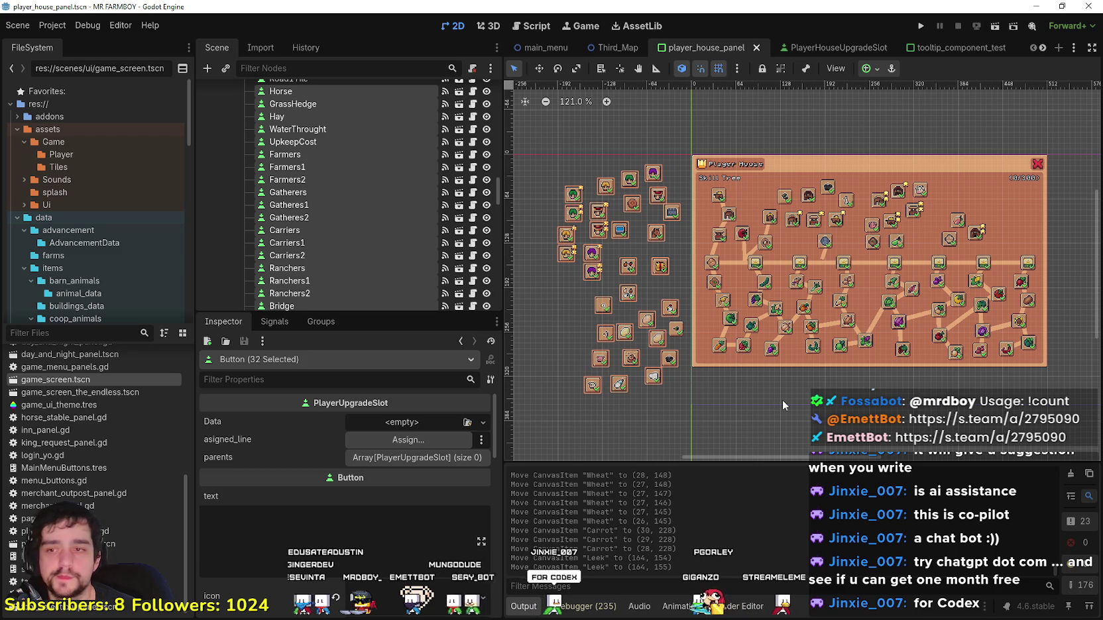
# Step: Nudge the Wool slot by (-8, -8) px among the 32 selected spare slots
pyautogui.click(650, 357)
pyautogui.scroll(2, 651, 357)
pyautogui.moveTo(658, 379); pyautogui.dragTo(652, 374)
pyautogui.scroll(-2, 659, 377)
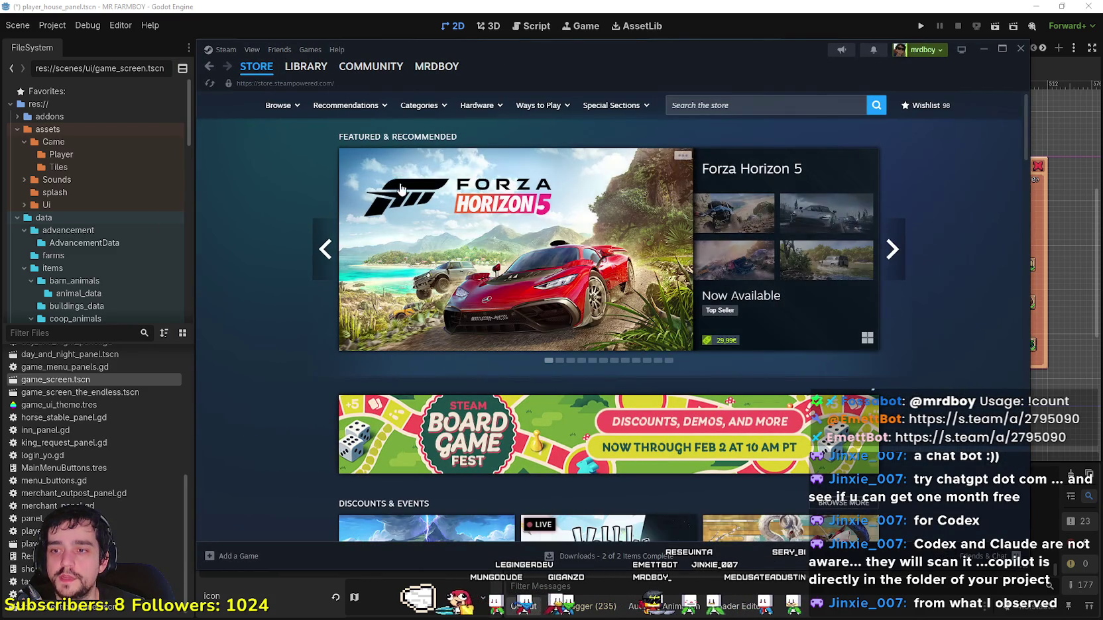
# Step: Cycle the Steam featured games carousel back to the Town to City feature
pyautogui.click(328, 265)
pyautogui.click(328, 265)
pyautogui.click(328, 265)
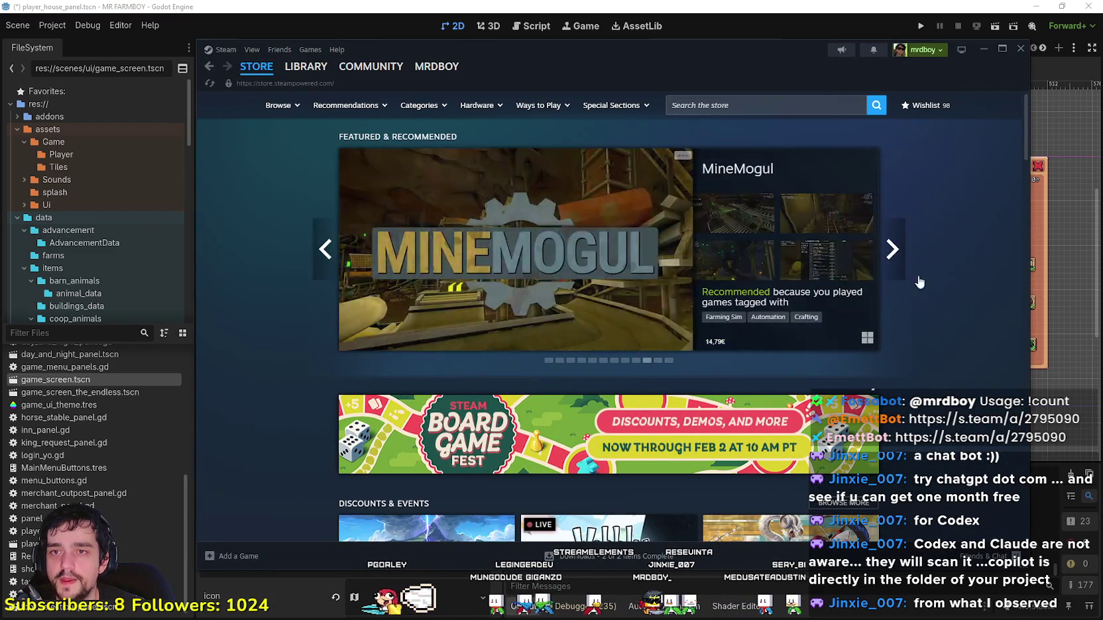
pyautogui.click(893, 249)
pyautogui.click(893, 250)
pyautogui.click(892, 249)
pyautogui.click(893, 249)
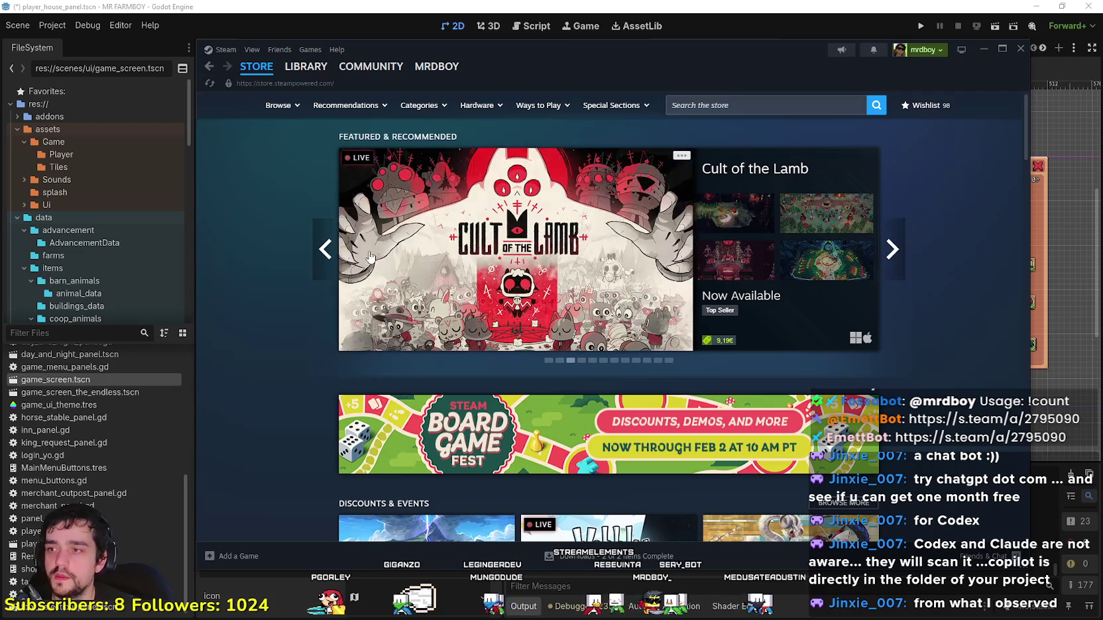
pyautogui.click(324, 249)
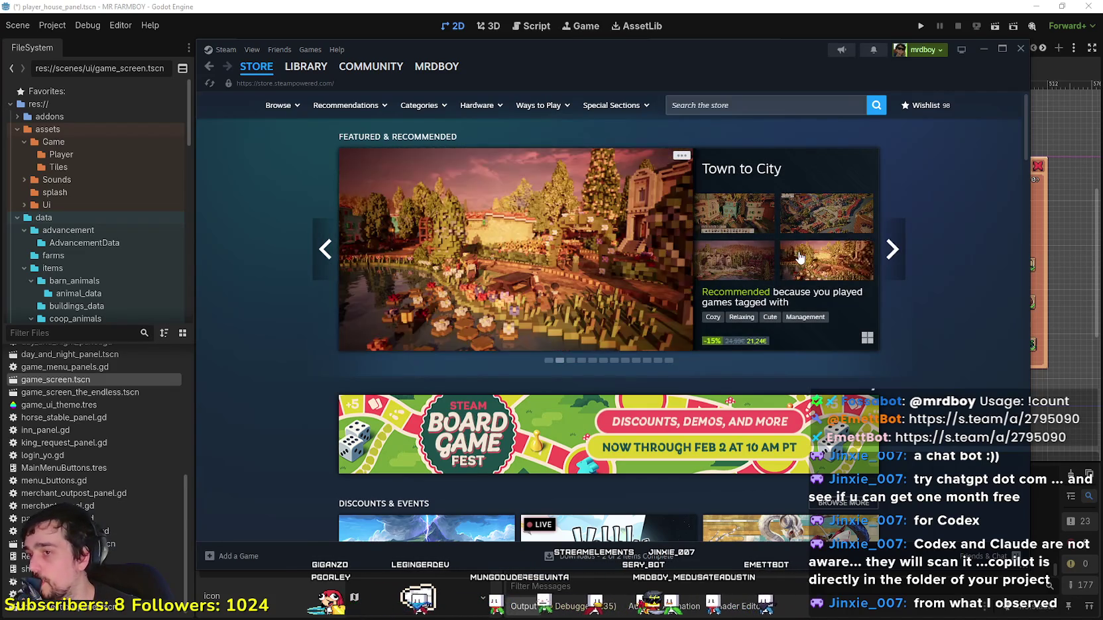
# Step: Go from the Library to MR FARMBOY's Discussions, minimize Steam and clear the Godot selection
pyautogui.moveTo(340, 74)
pyautogui.click(306, 67)
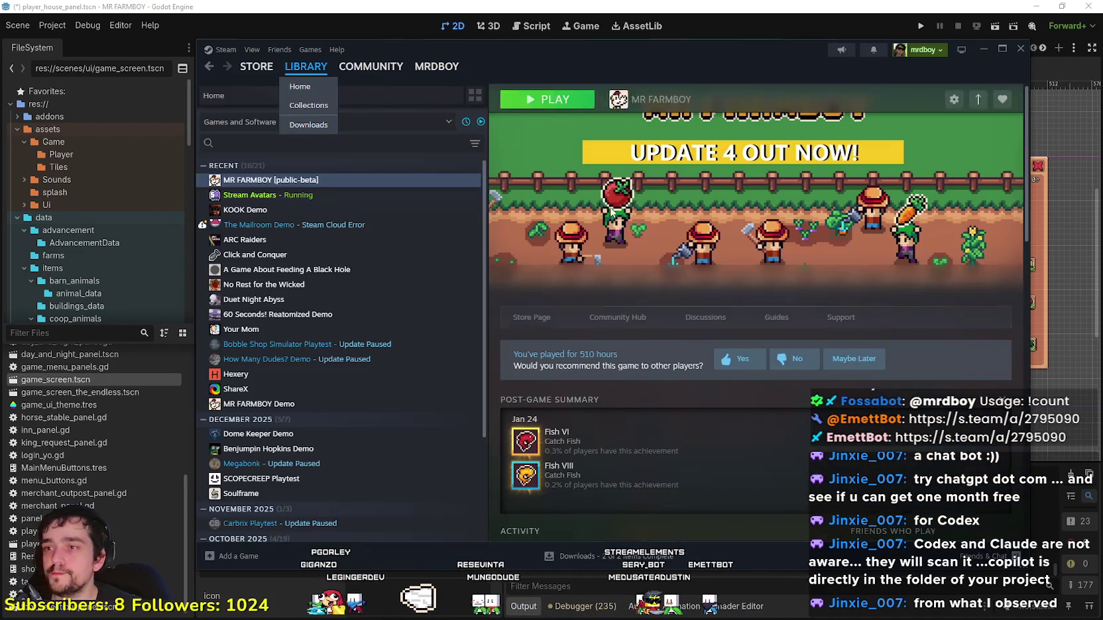
pyautogui.click(559, 325)
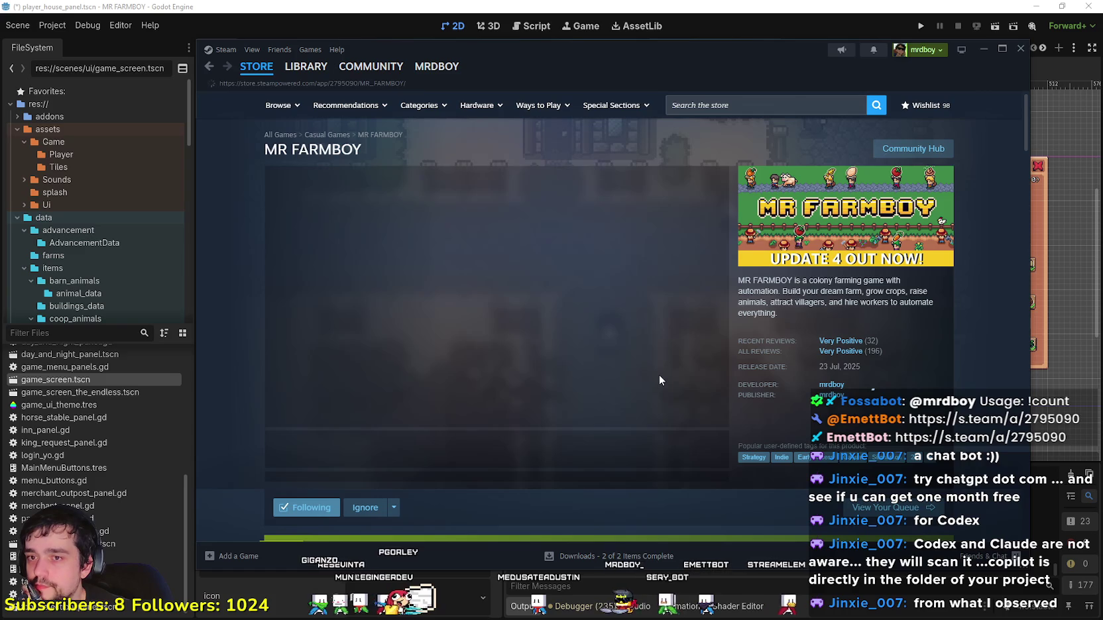
pyautogui.click(921, 152)
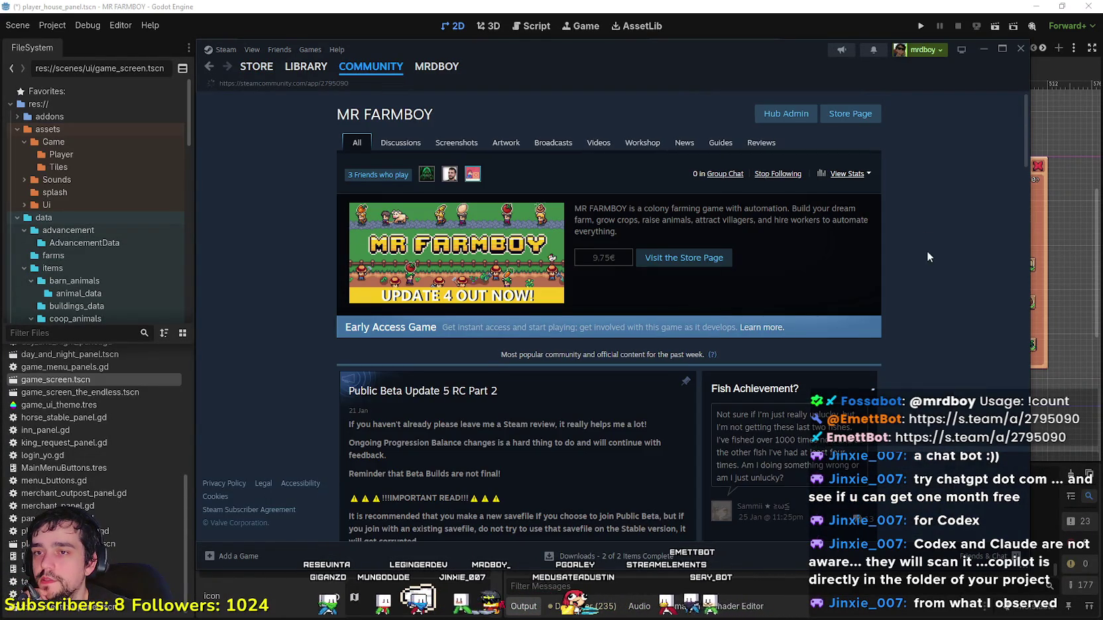
pyautogui.click(401, 143)
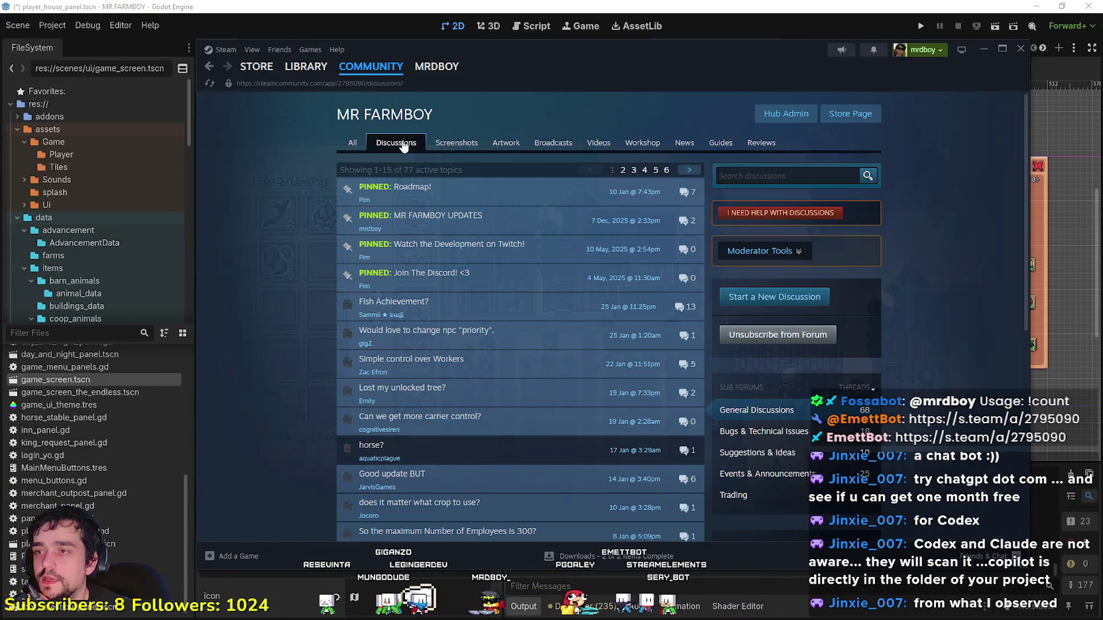
pyautogui.click(981, 51)
pyautogui.click(676, 410)
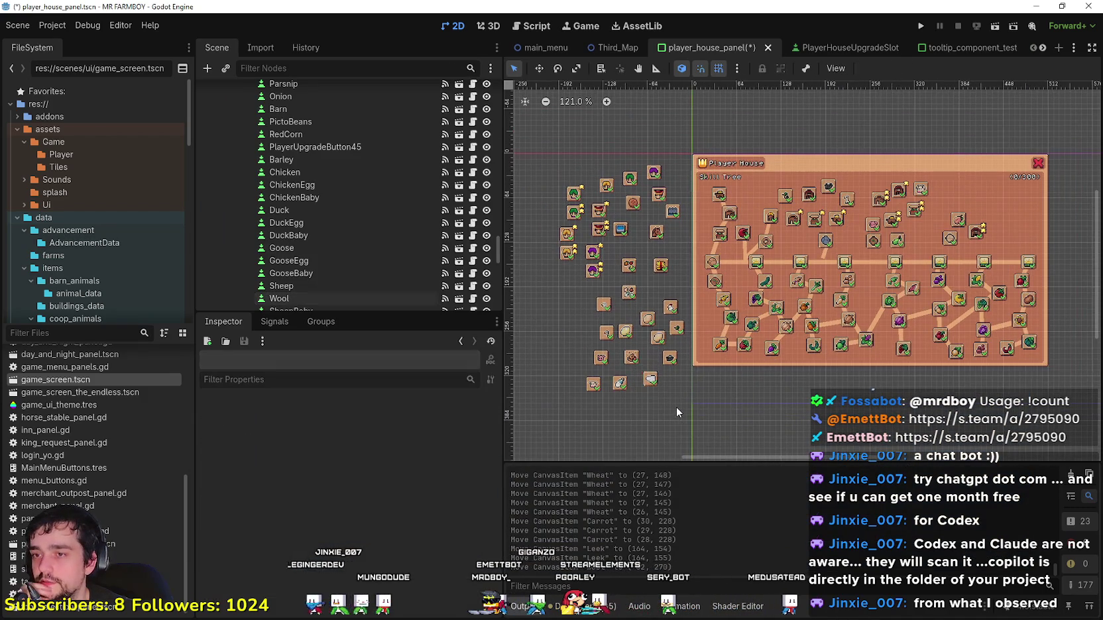
# Step: Zoom around the spare cluster, selecting the GooseEgg, DuckEgg and SheepBaby slots
pyautogui.scroll(-1, 676, 406)
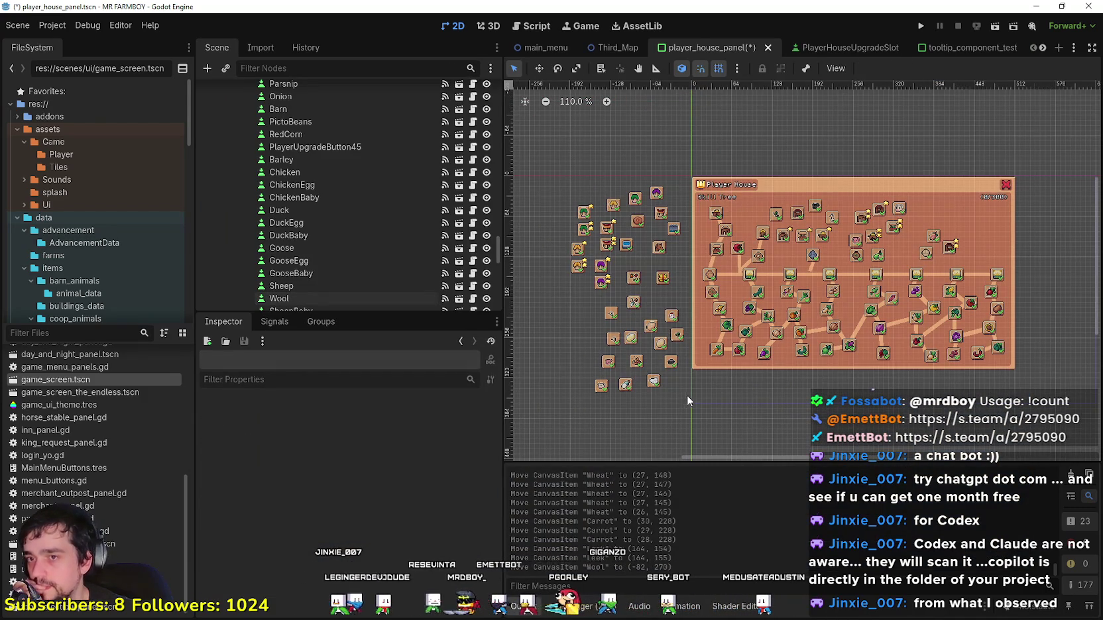
pyautogui.scroll(1, 806, 371)
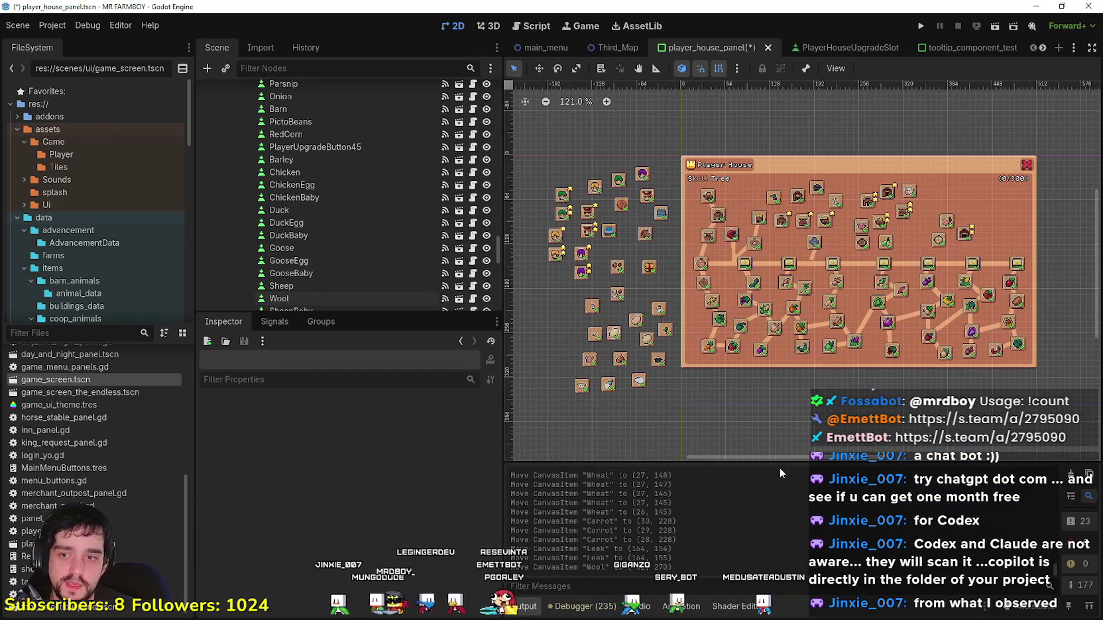
pyautogui.scroll(1, 797, 404)
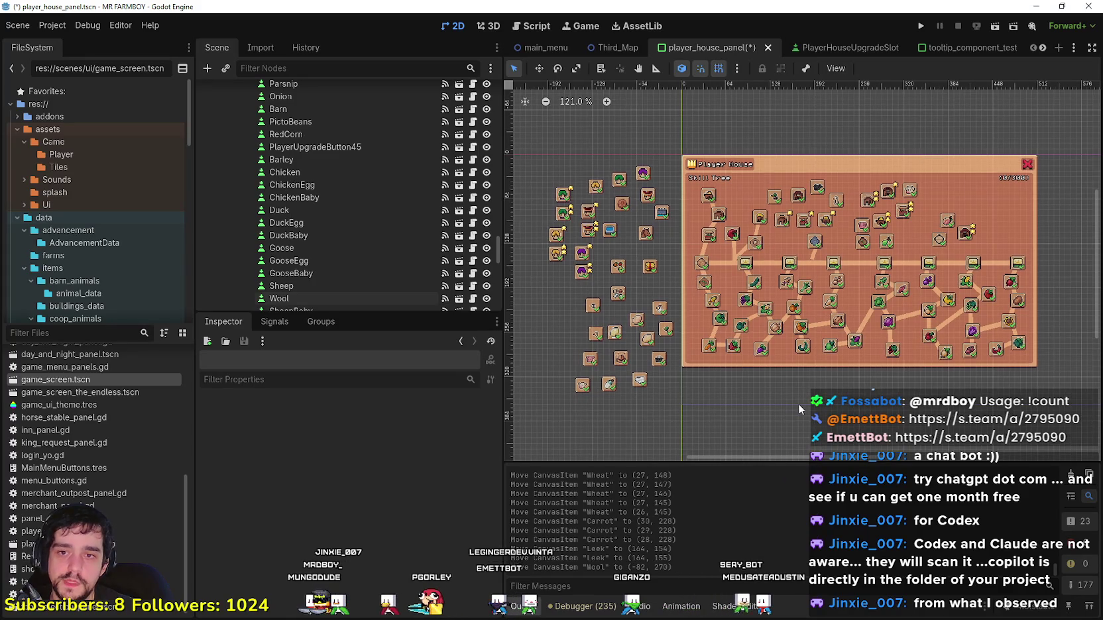
pyautogui.scroll(-4, 794, 405)
pyautogui.scroll(4, 787, 409)
pyautogui.scroll(-4, 801, 398)
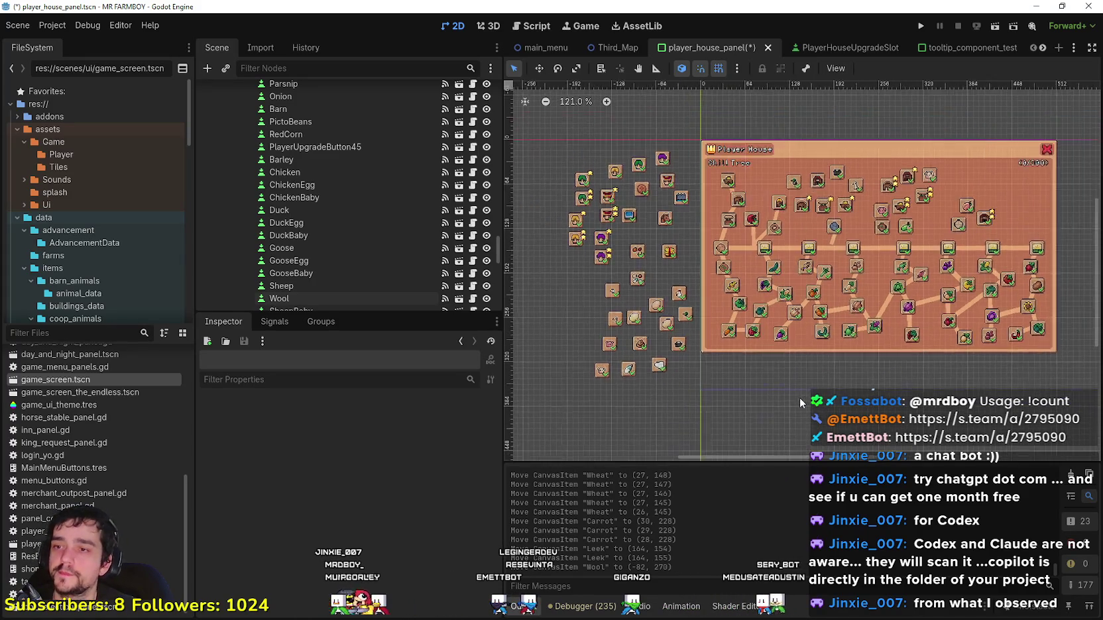
pyautogui.scroll(5, 639, 321)
pyautogui.click(630, 309)
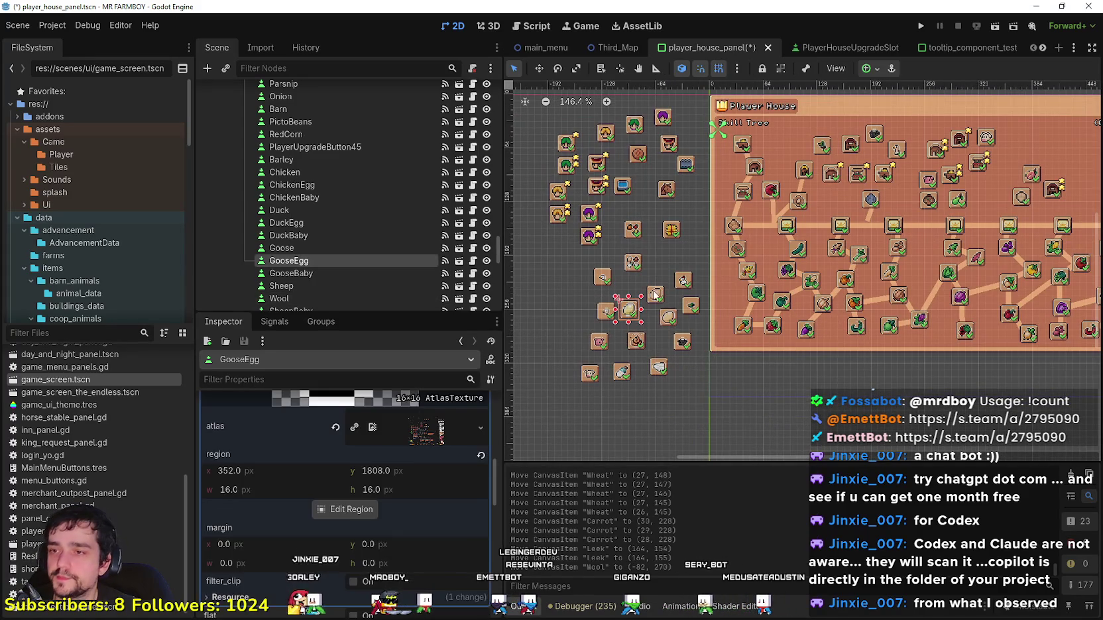
pyautogui.scroll(4, 668, 312)
pyautogui.click(668, 320)
pyautogui.click(689, 357)
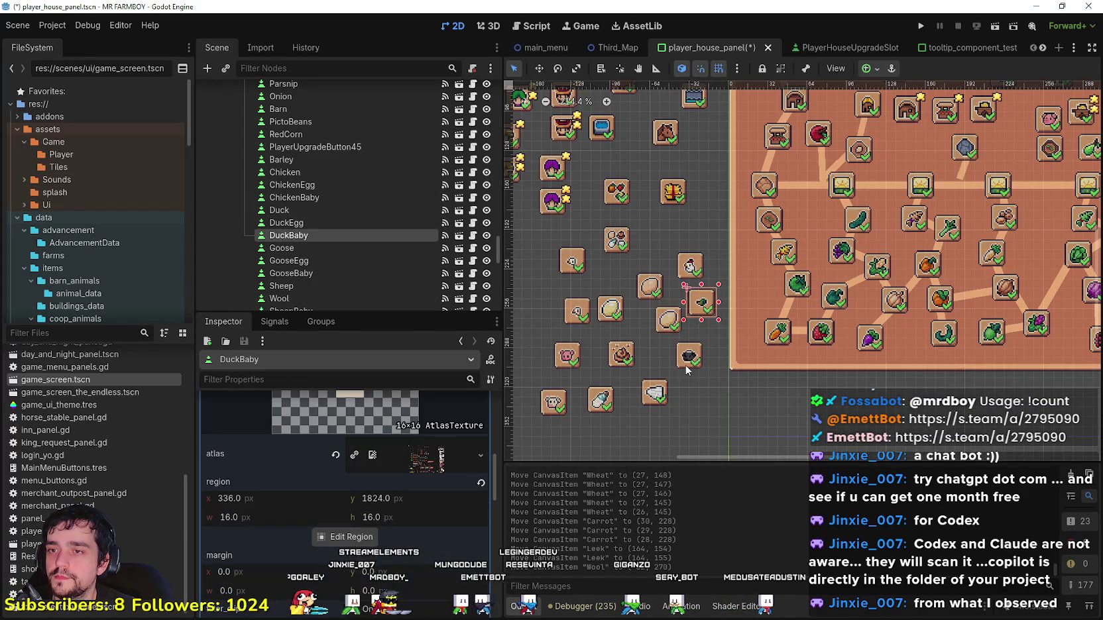
pyautogui.scroll(-3, 686, 365)
# Step: Nudge the Chicken slot a few pixels right to (-56, 139)
pyautogui.click(693, 295)
pyautogui.scroll(3, 693, 294)
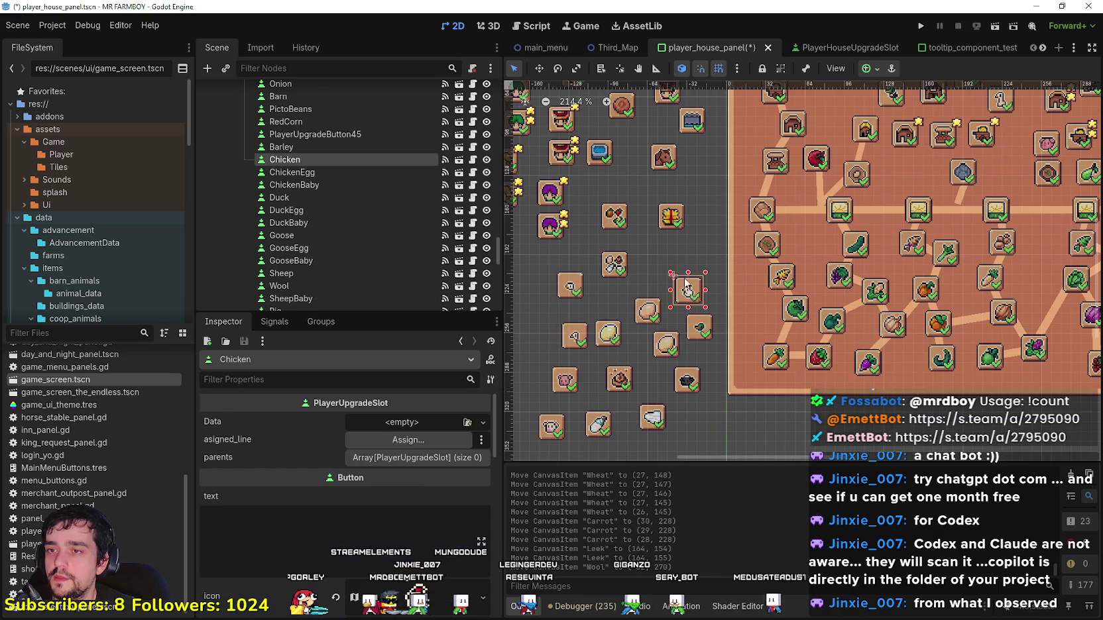
pyautogui.scroll(7, 680, 265)
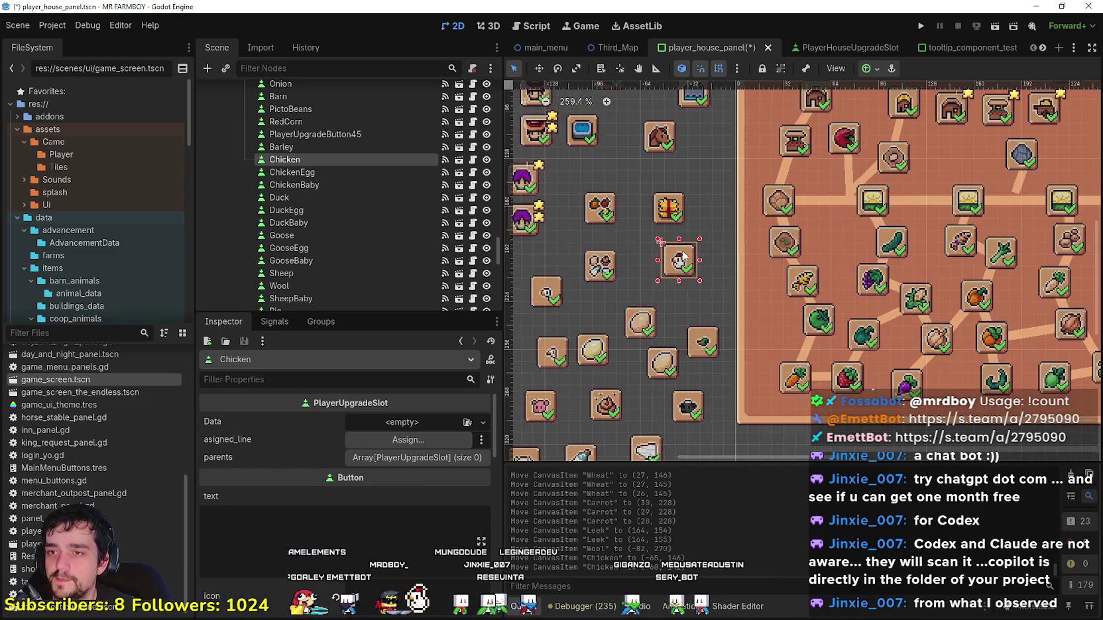
pyautogui.scroll(6, 686, 262)
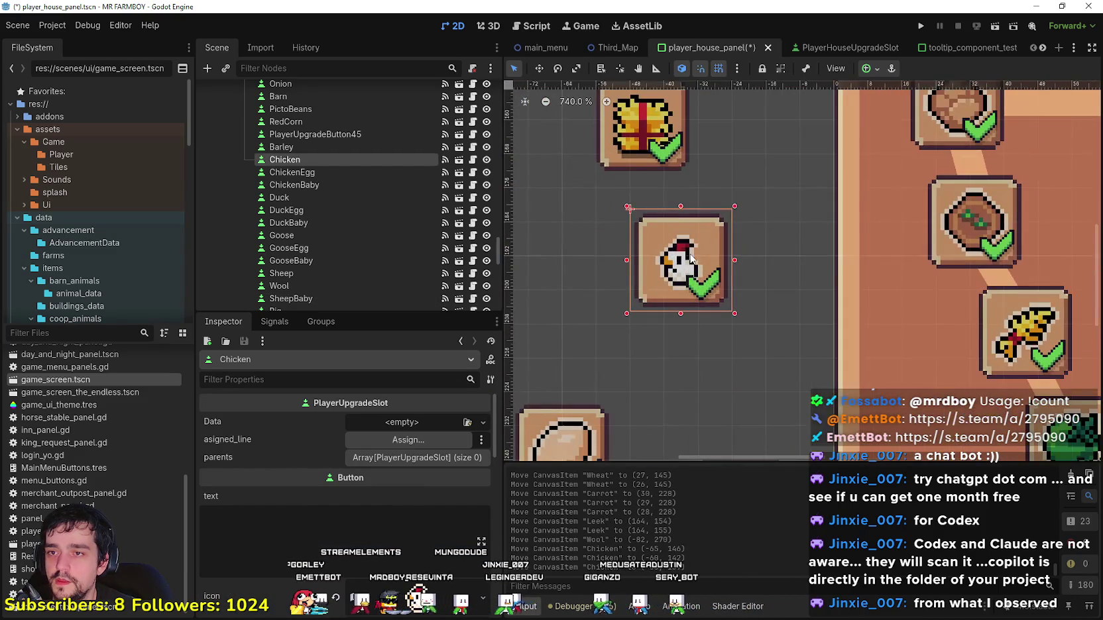
pyautogui.moveTo(694, 255); pyautogui.dragTo(702, 255)
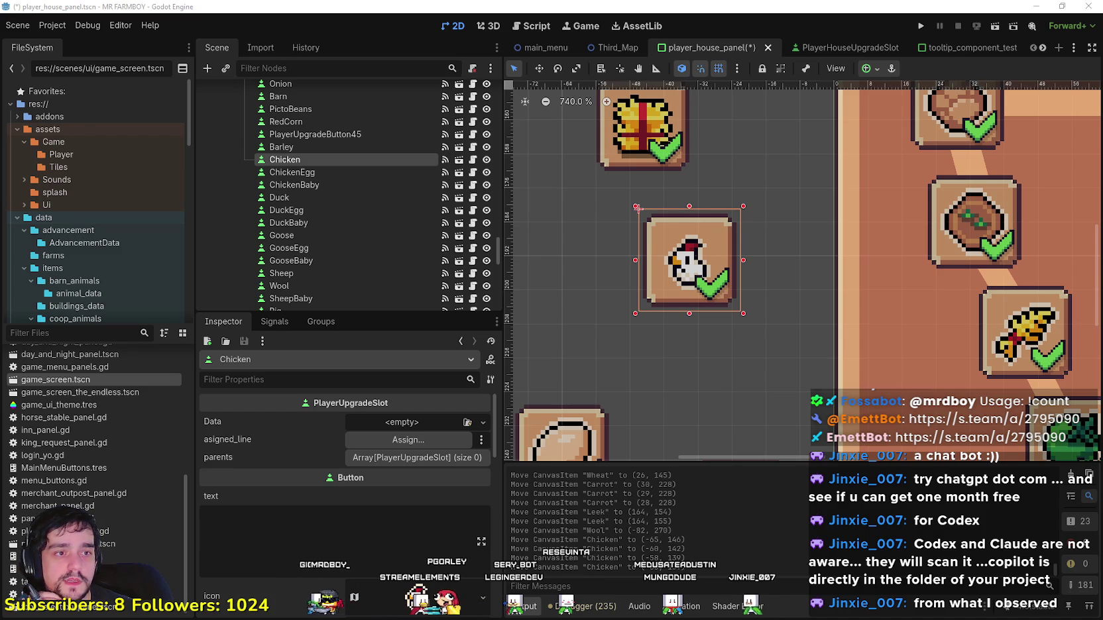
pyautogui.scroll(-6, 889, 333)
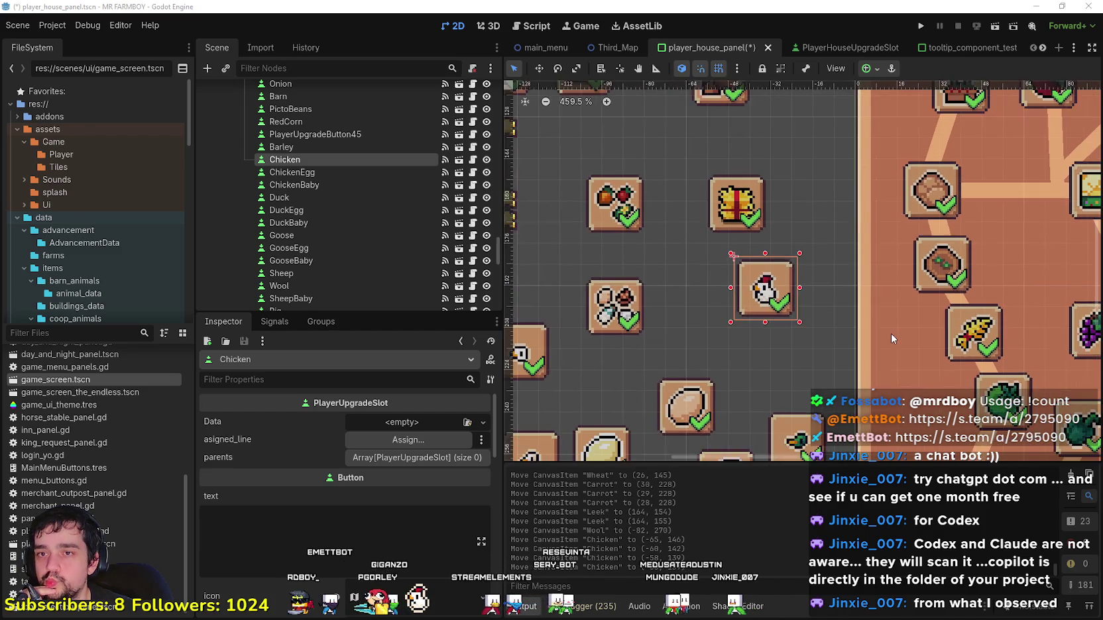
# Step: Deselect the Chicken slot, select GooseEgg and center the panel in view
pyautogui.scroll(-8, 759, 318)
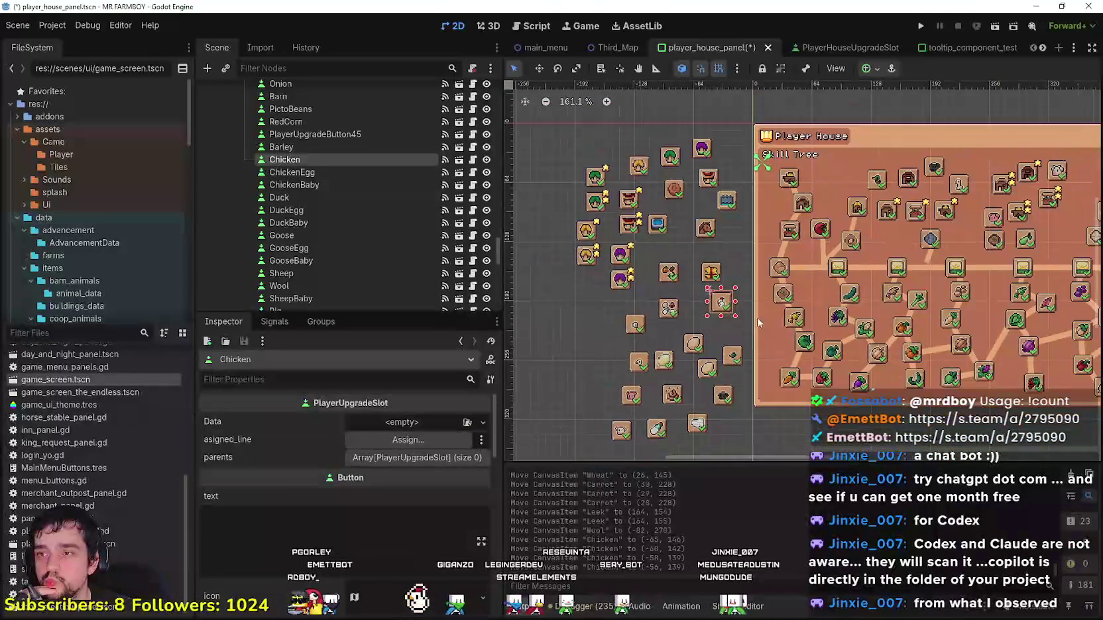
pyautogui.click(681, 416)
pyautogui.click(664, 361)
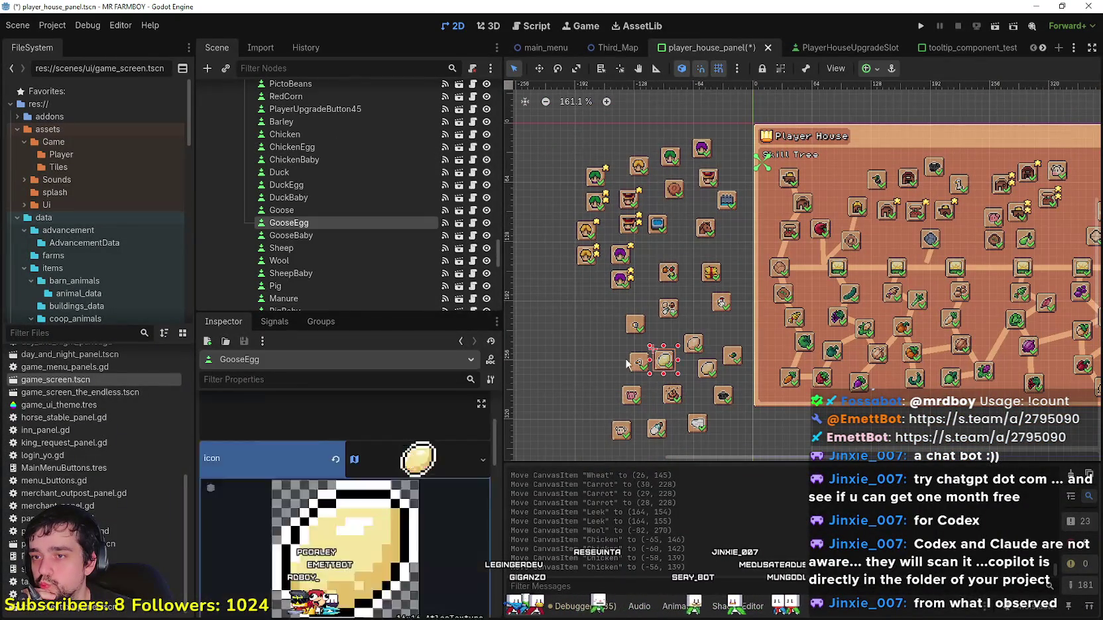
pyautogui.scroll(-2, 773, 306)
pyautogui.moveTo(727, 307); pyautogui.dragTo(741, 287)
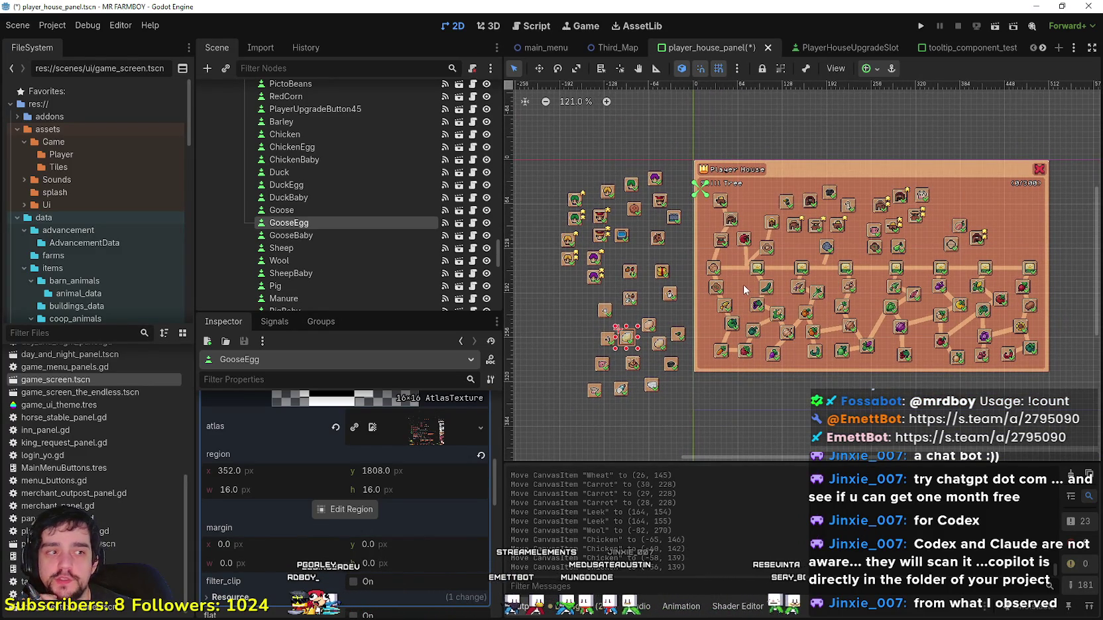
pyautogui.scroll(3, 729, 296)
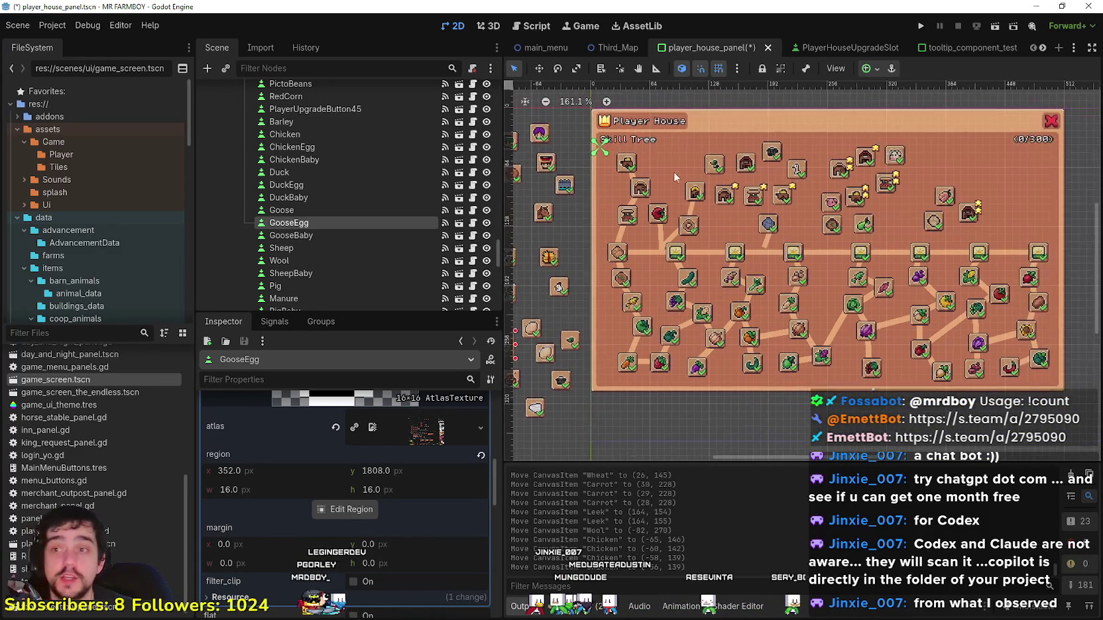
pyautogui.scroll(-1, 689, 212)
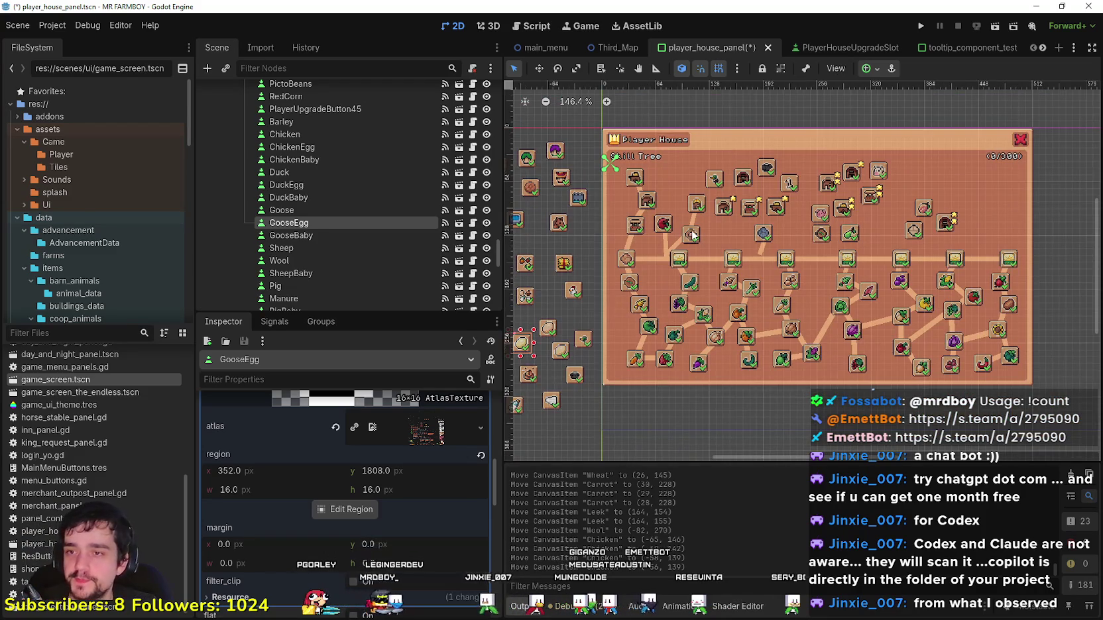
# Step: Reposition the PicoBeans slot on the tree's main line at (216, 116) and save the scene
pyautogui.click(693, 234)
pyautogui.scroll(5, 693, 234)
pyautogui.scroll(-3, 692, 235)
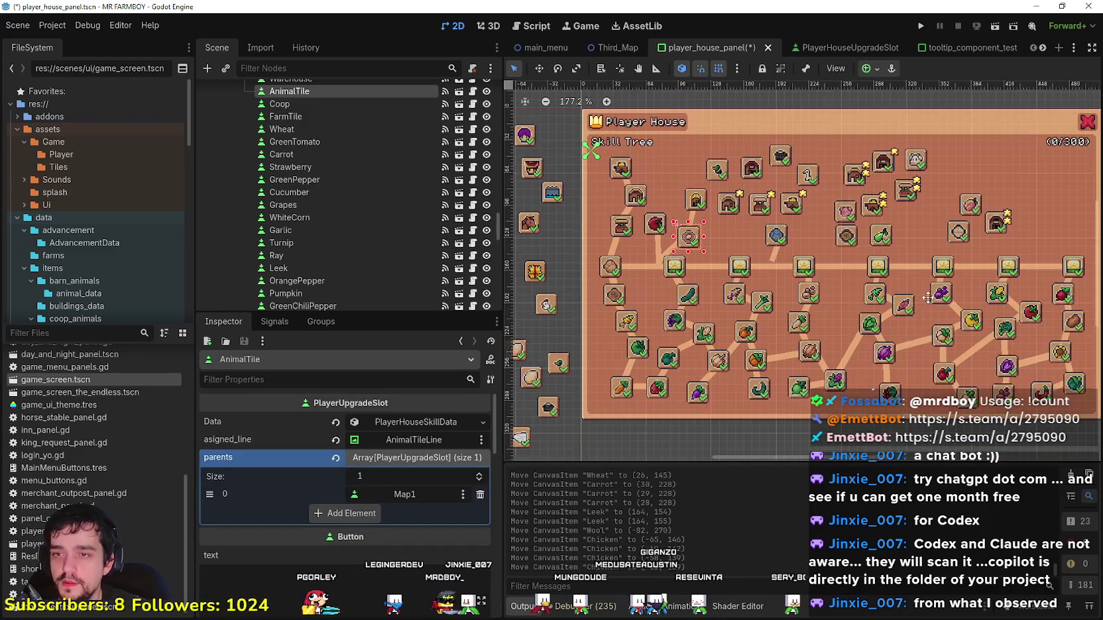
pyautogui.scroll(4, 940, 299)
pyautogui.click(699, 276)
pyautogui.scroll(3, 700, 276)
pyautogui.click(700, 276)
pyautogui.scroll(-3, 765, 281)
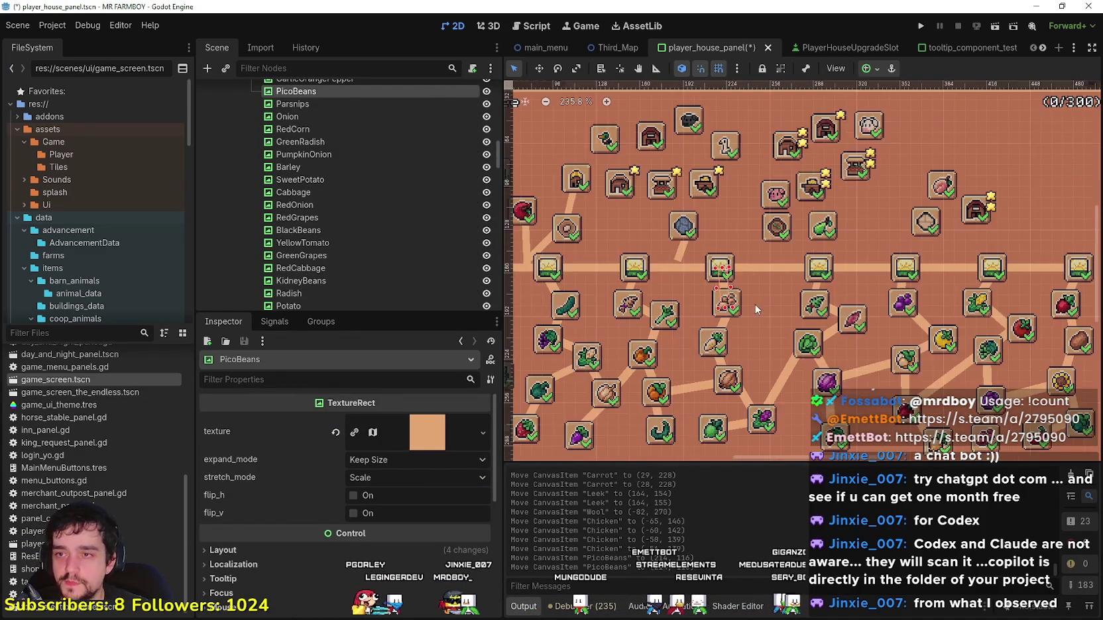
pyautogui.scroll(-6, 762, 308)
pyautogui.hotkey('ctrl', 's')
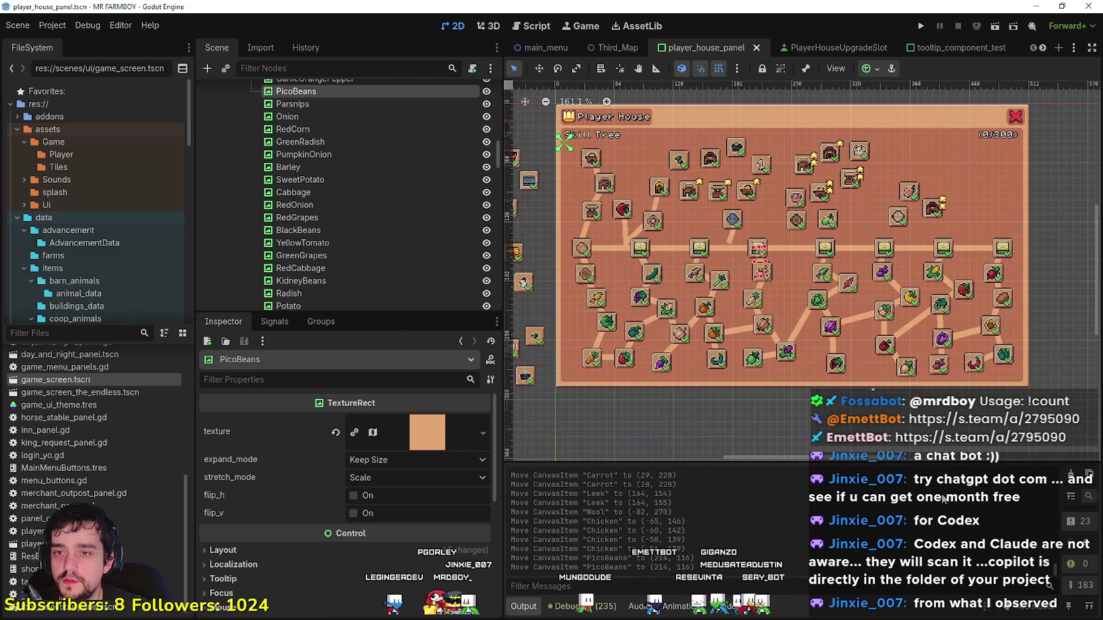
# Step: Shift the view so the panel sits right and select the Bridge slot
pyautogui.scroll(1, 772, 301)
pyautogui.moveTo(702, 283)
pyautogui.mouseDown()
pyautogui.moveTo(758, 284)
pyautogui.moveTo(697, 267)
pyautogui.moveTo(665, 241)
pyautogui.mouseUp()
pyautogui.scroll(-1, 758, 283)
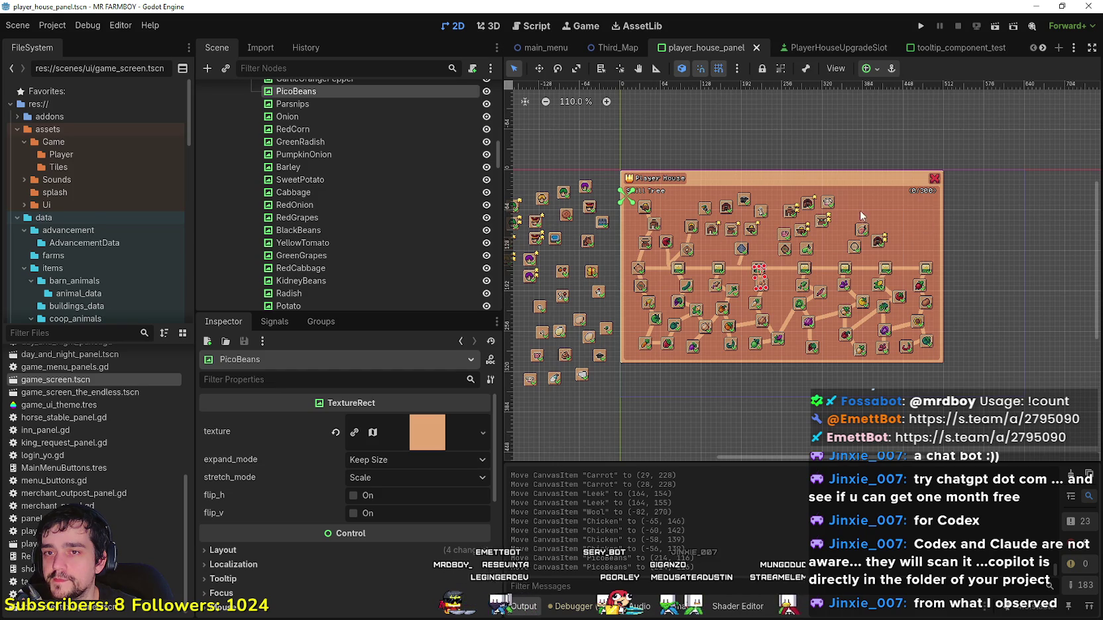
pyautogui.scroll(2, 806, 213)
pyautogui.hscroll(-3, 782, 236)
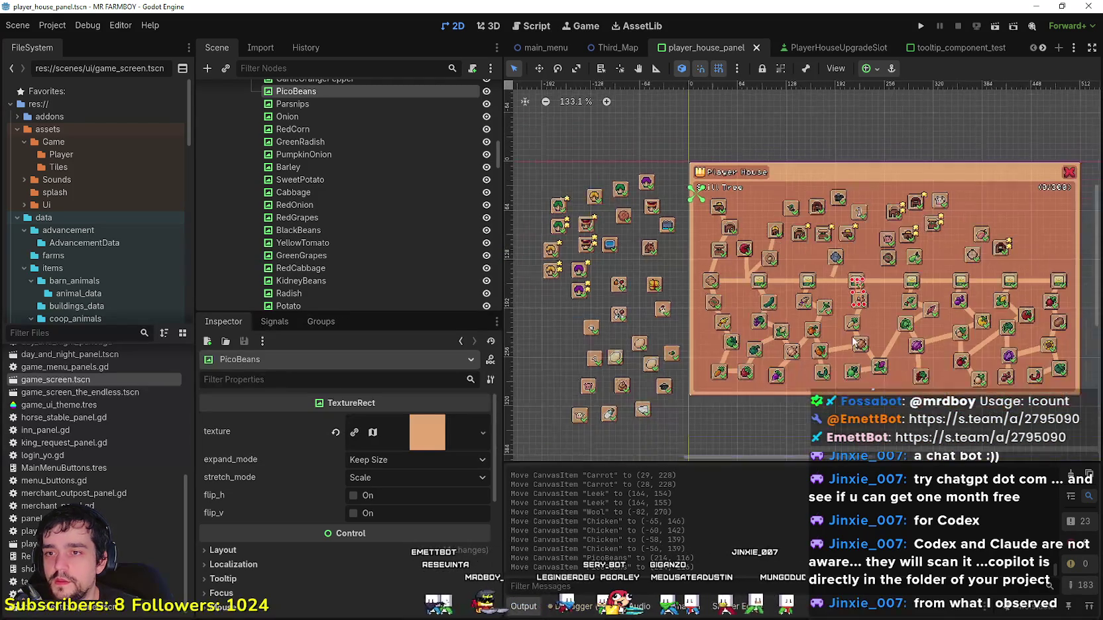
pyautogui.scroll(5, 647, 273)
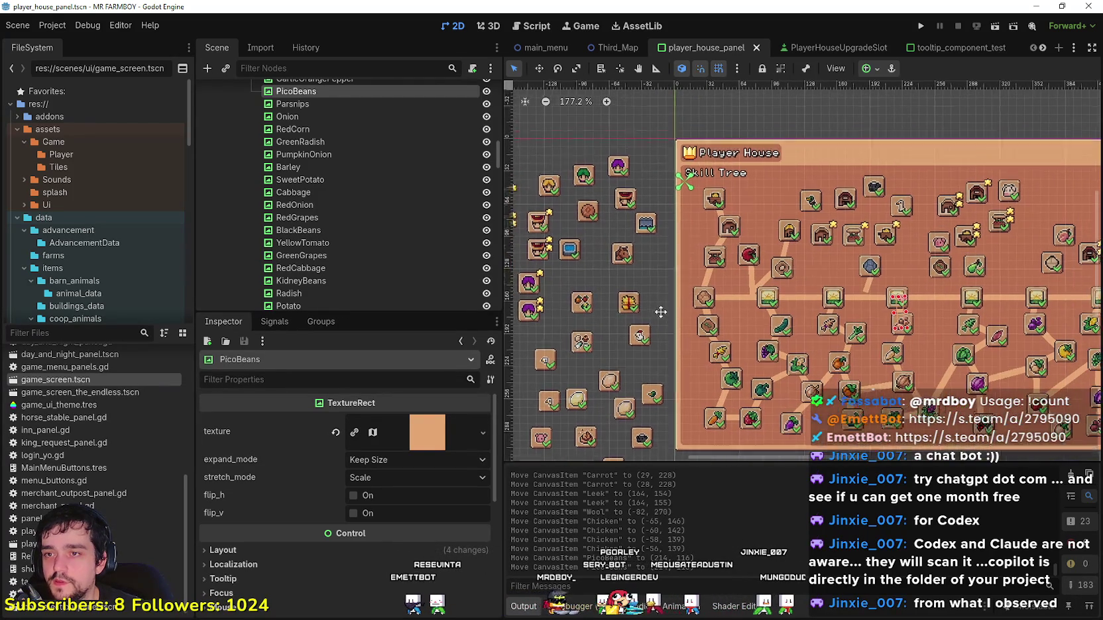
pyautogui.click(652, 226)
# Step: Move the Bridge slot to the skill tree's left edge at (8, 77)
pyautogui.moveTo(652, 228)
pyautogui.mouseDown()
pyautogui.moveTo(654, 310)
pyautogui.moveTo(729, 266)
pyautogui.mouseUp()
pyautogui.scroll(3, 655, 308)
pyautogui.scroll(-7, 736, 265)
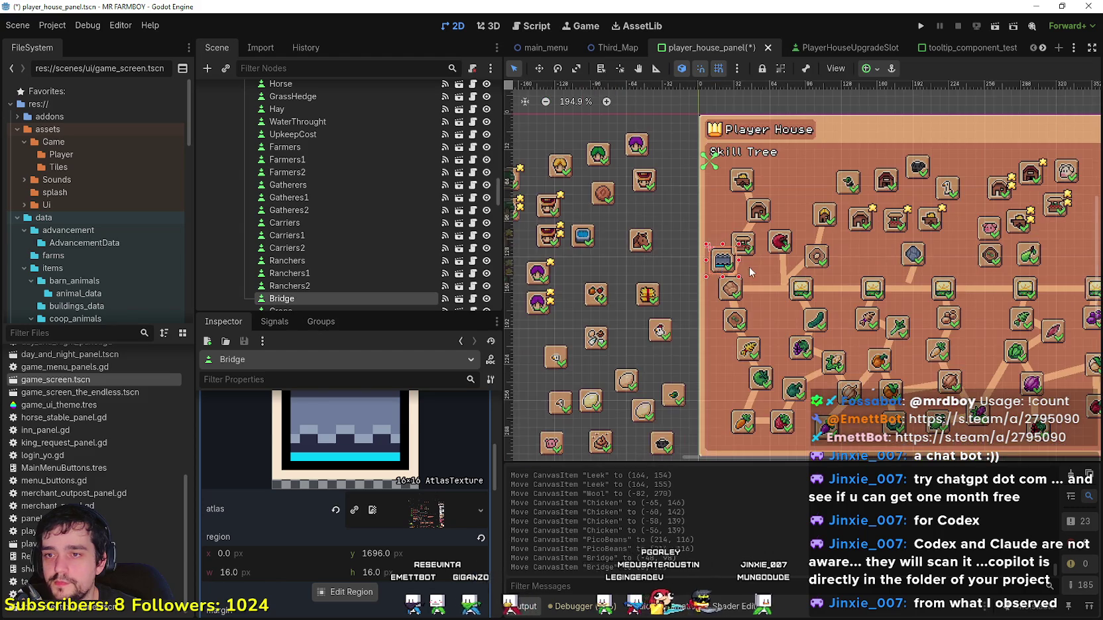
pyautogui.click(748, 253)
pyautogui.scroll(2, 727, 268)
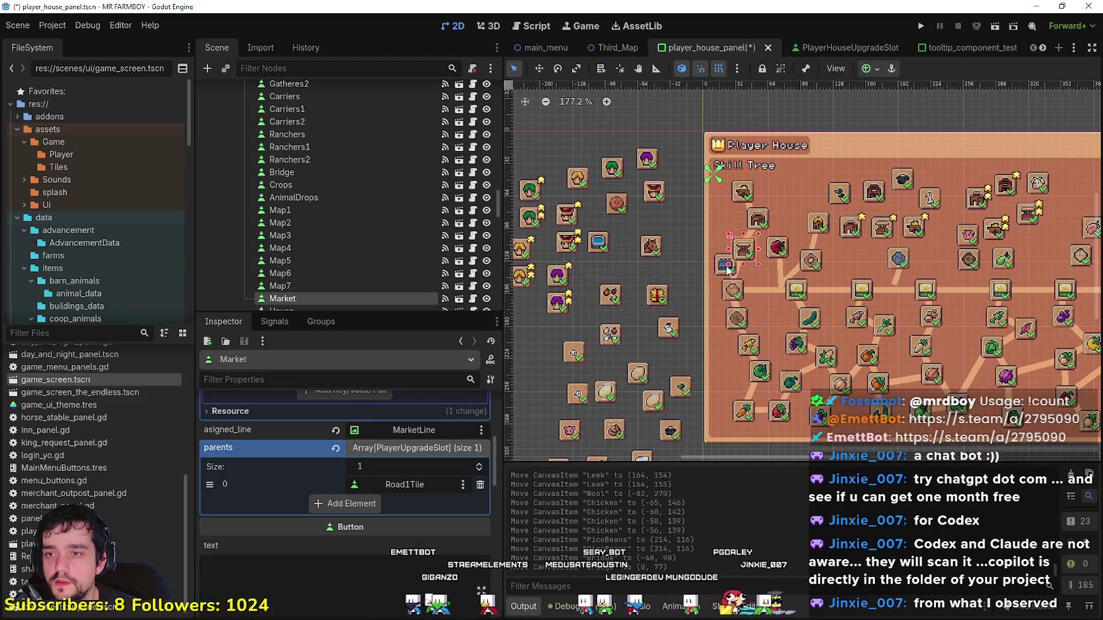
pyautogui.scroll(-3, 724, 268)
pyautogui.scroll(2, 724, 269)
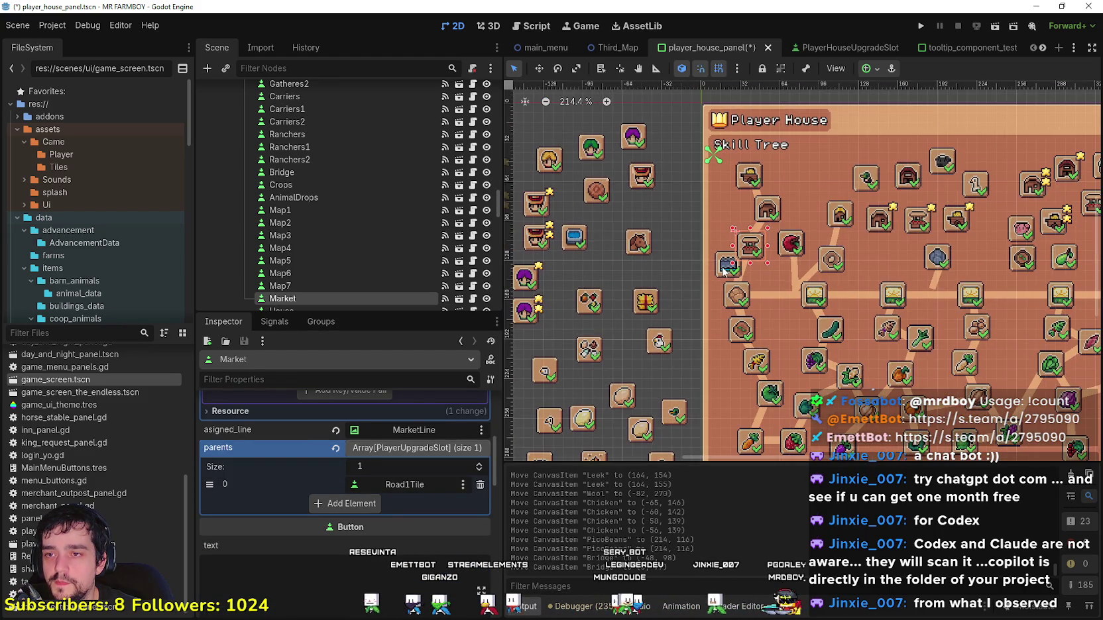
pyautogui.click(727, 267)
pyautogui.scroll(-4, 726, 268)
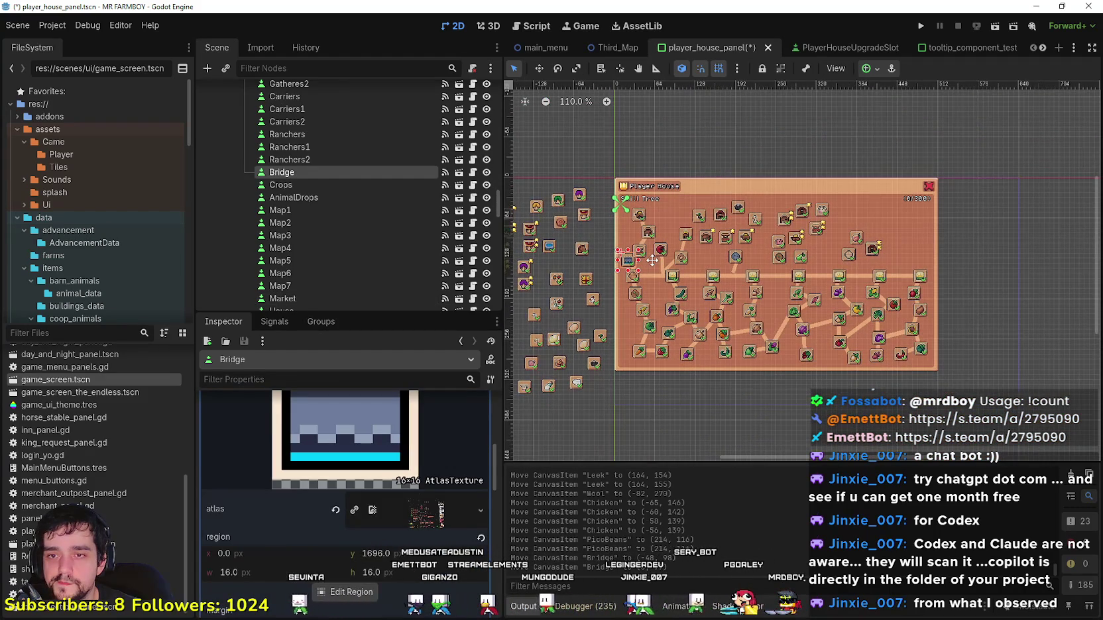
pyautogui.scroll(-2, 689, 277)
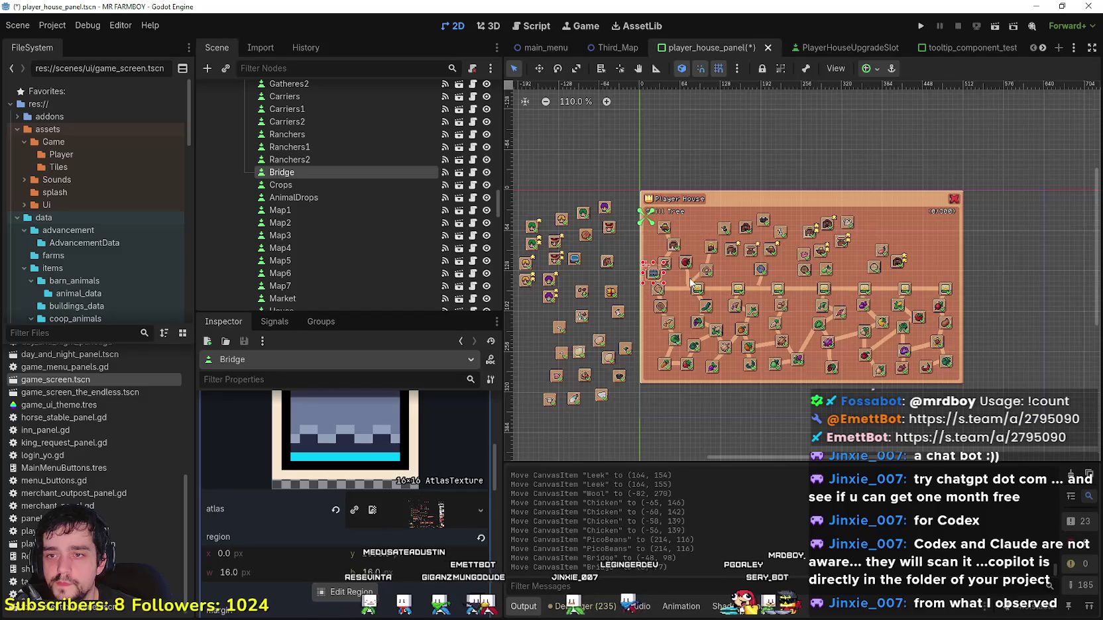
pyautogui.scroll(5, 689, 276)
pyautogui.scroll(3, 688, 278)
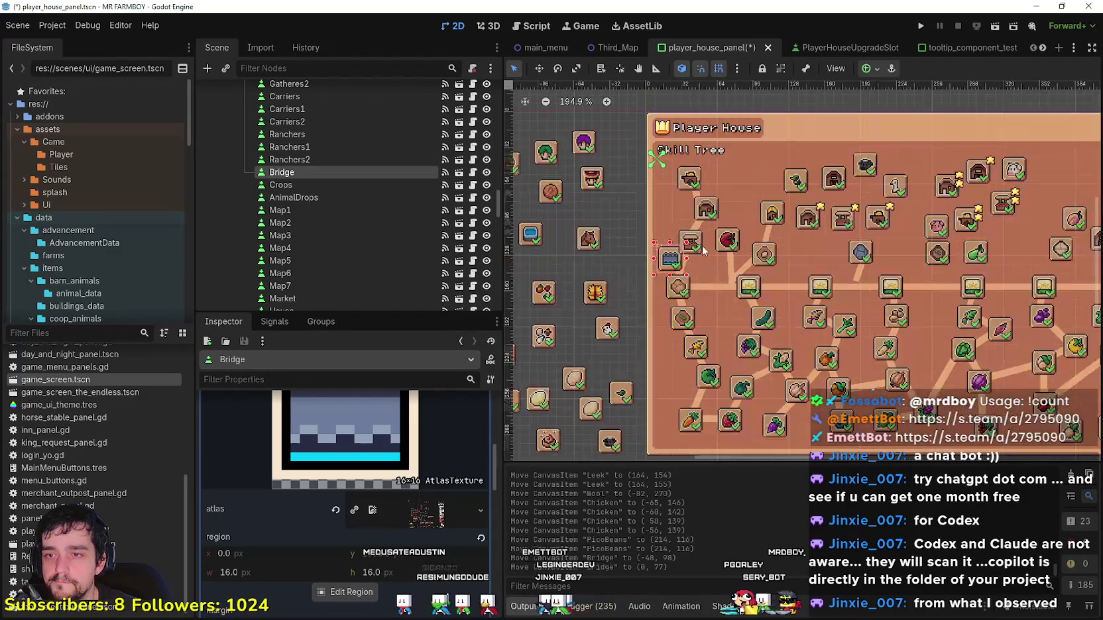
pyautogui.scroll(4, 703, 250)
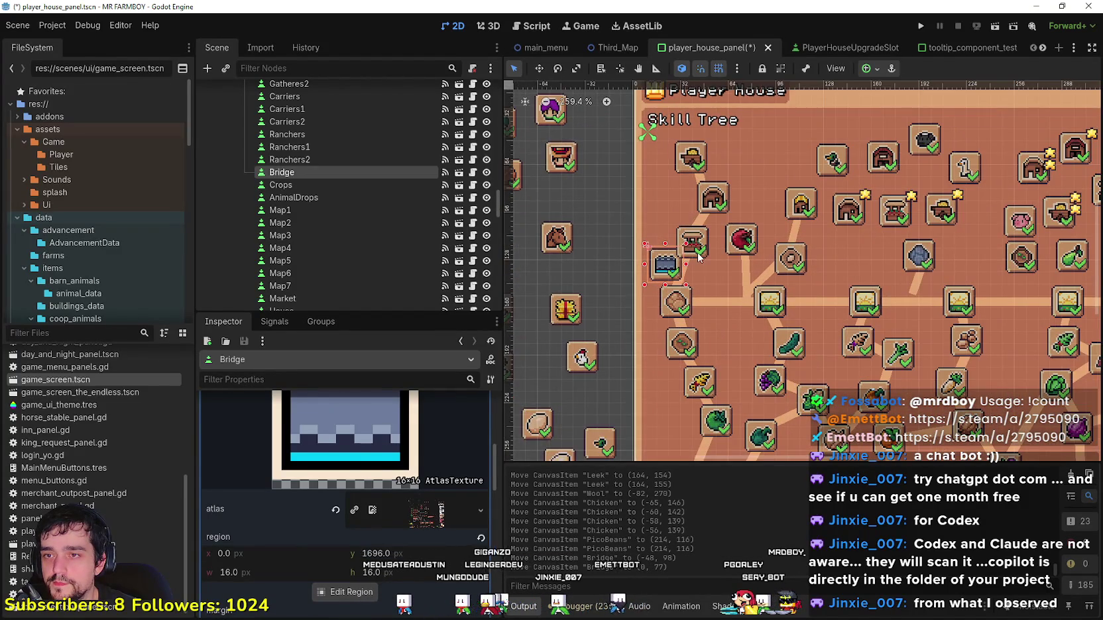
# Step: Shift the Warehouse slot slightly right to (56, 4)
pyautogui.click(689, 262)
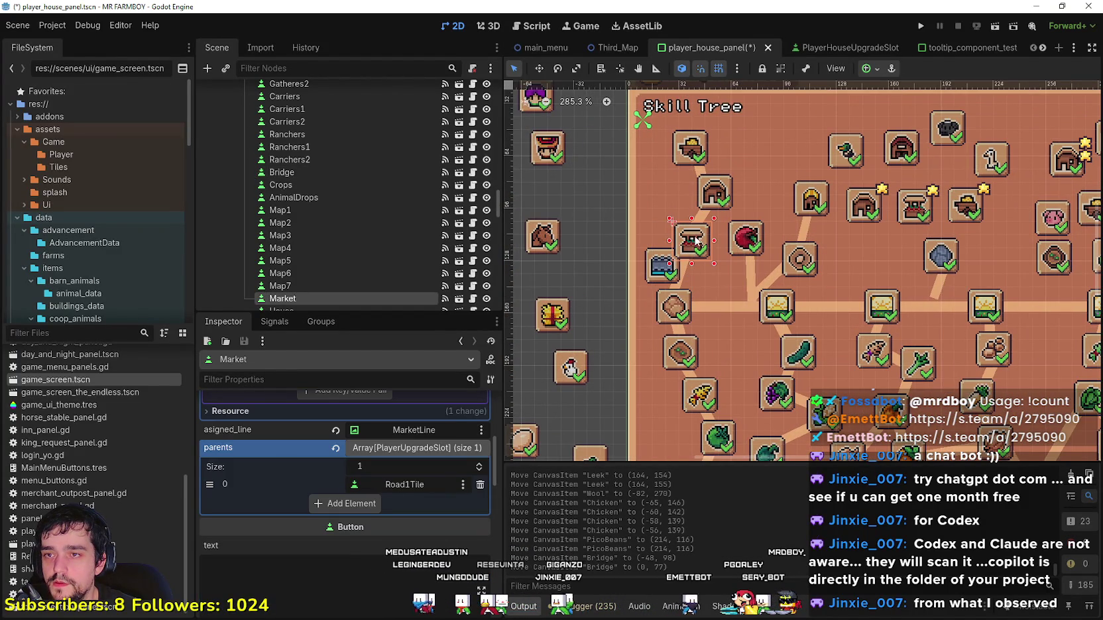
pyautogui.scroll(-4, 696, 244)
pyautogui.moveTo(696, 187)
pyautogui.mouseDown()
pyautogui.moveTo(739, 186)
pyautogui.moveTo(713, 212)
pyautogui.moveTo(733, 215)
pyautogui.mouseUp()
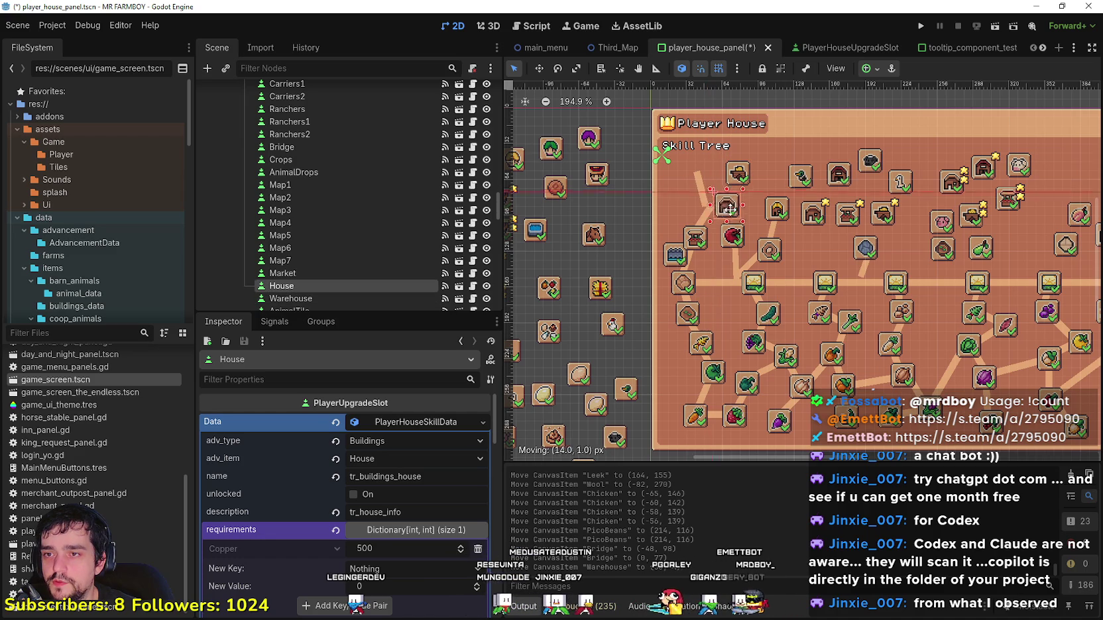
pyautogui.click(666, 253)
pyautogui.scroll(1, 670, 254)
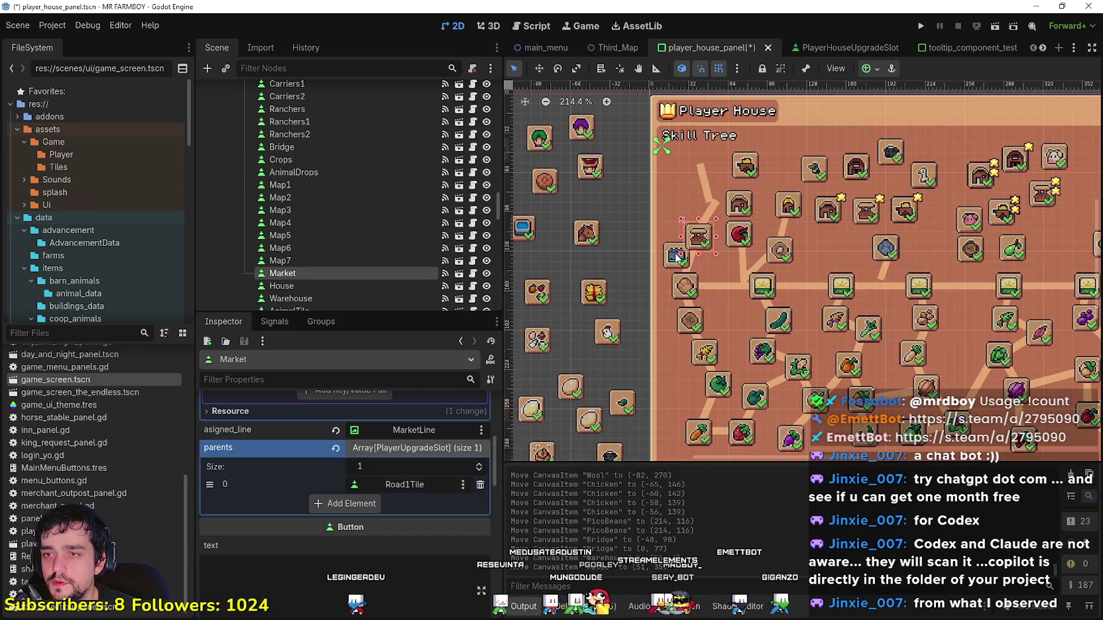
pyautogui.click(672, 262)
# Step: Drag the Horse slot from the spare slots onto the skill tree
pyautogui.hscroll(-4, 657, 291)
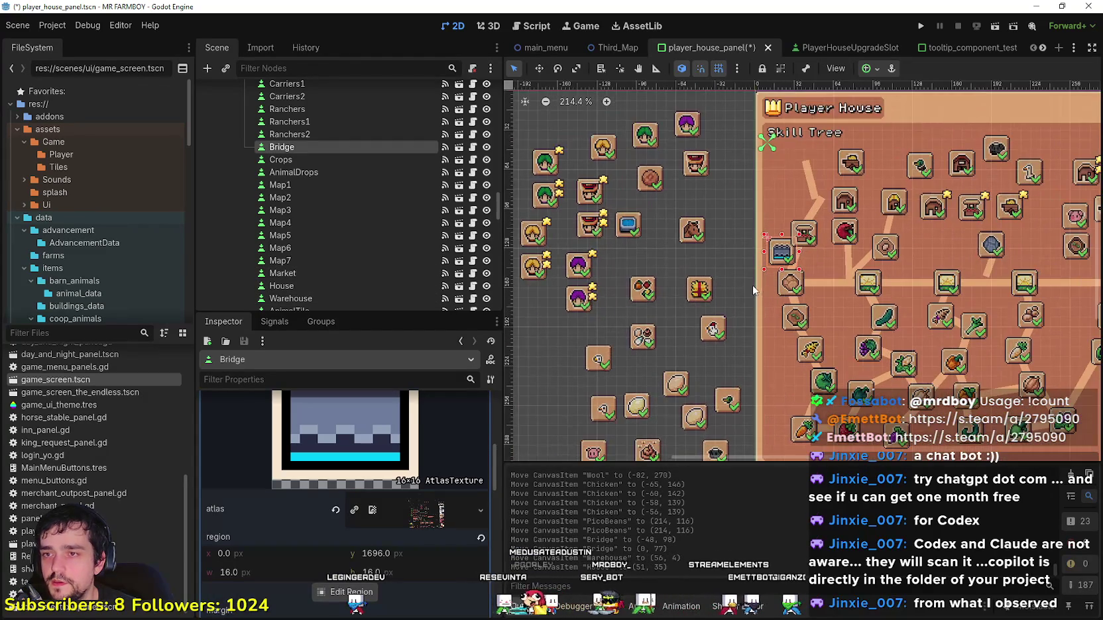
pyautogui.scroll(-2, 756, 279)
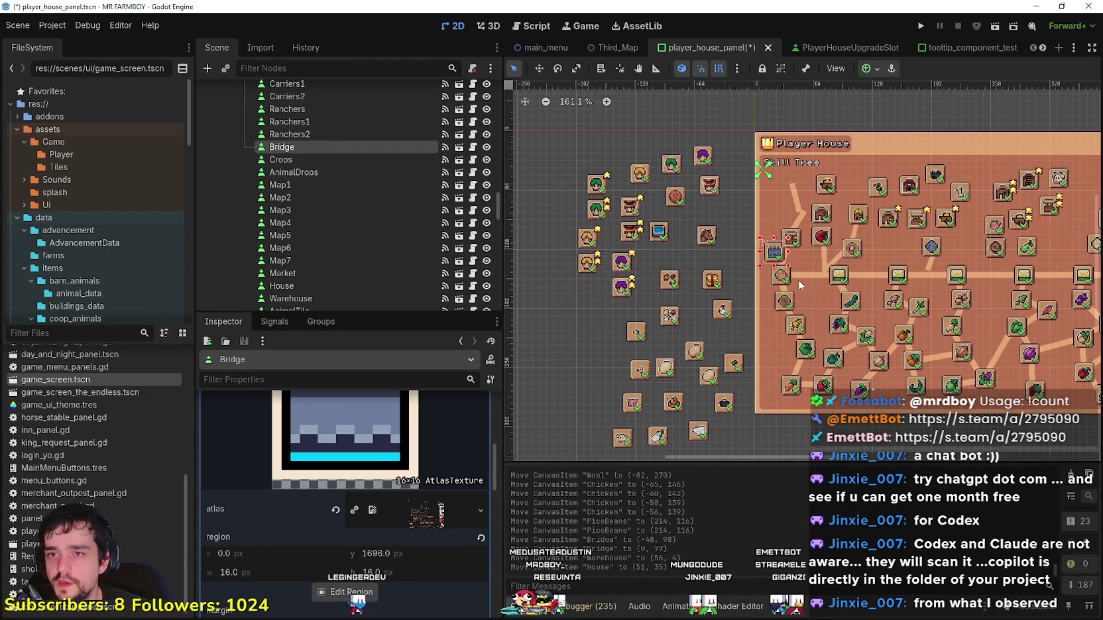
pyautogui.hscroll(2, 798, 280)
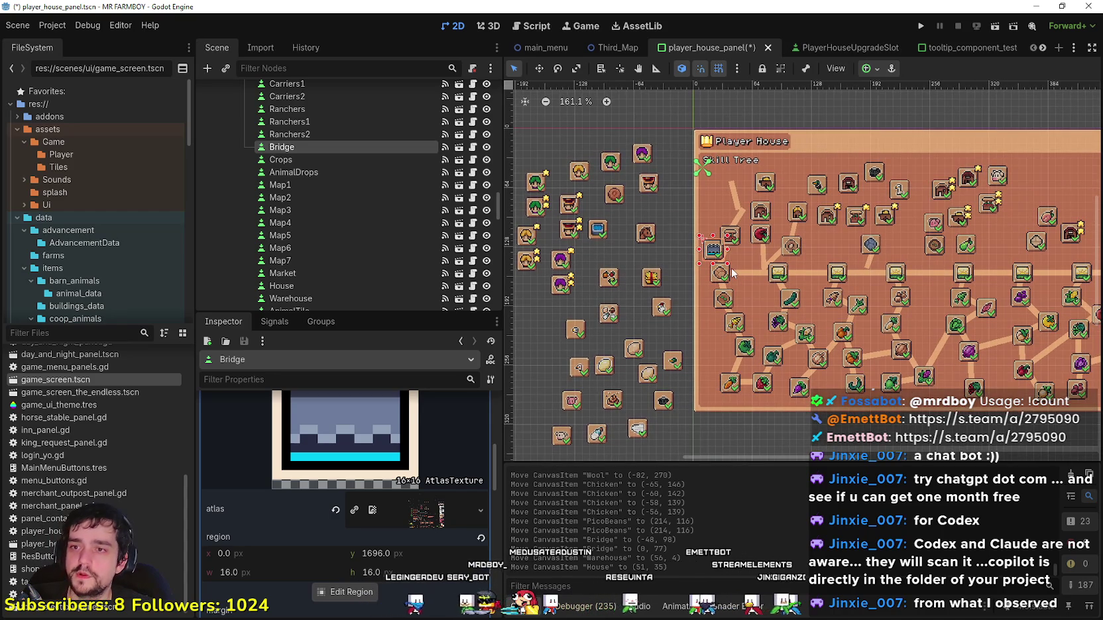
pyautogui.scroll(4, 732, 272)
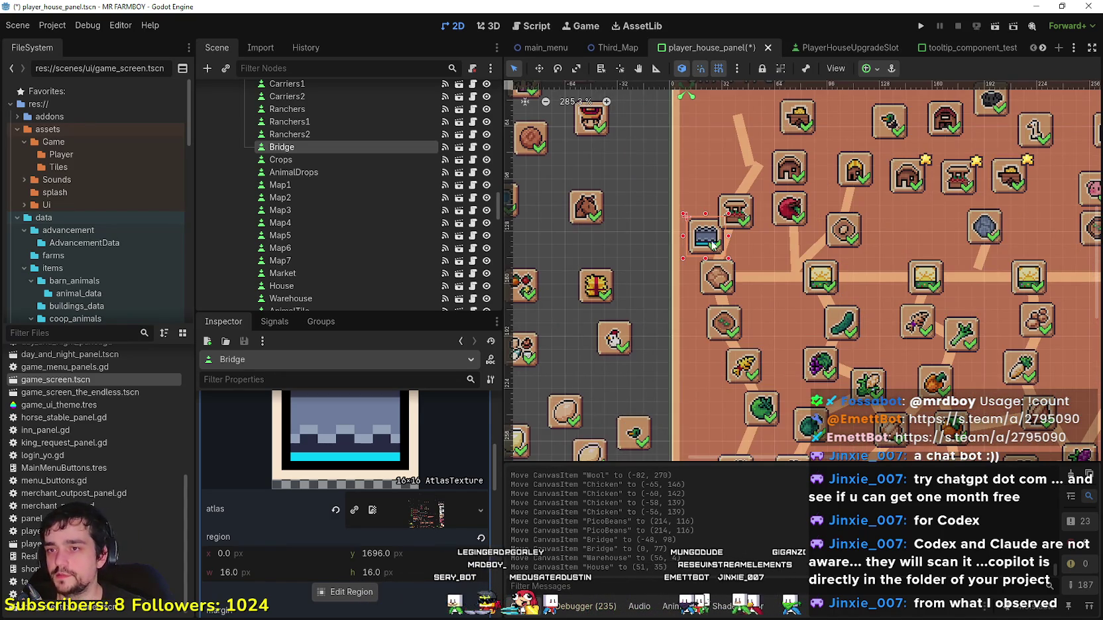
pyautogui.scroll(-3, 712, 245)
pyautogui.moveTo(636, 226); pyautogui.dragTo(843, 238)
pyautogui.scroll(-2, 843, 237)
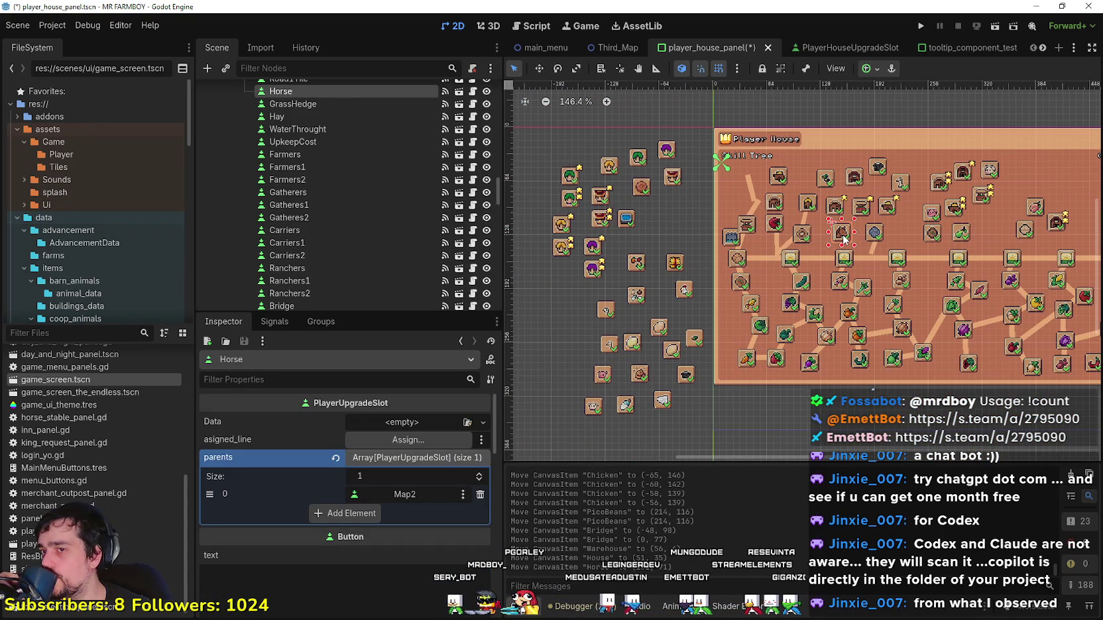
# Step: Nudge the Horse slot into place at (121, 71)
pyautogui.moveTo(833, 240); pyautogui.dragTo(836, 238)
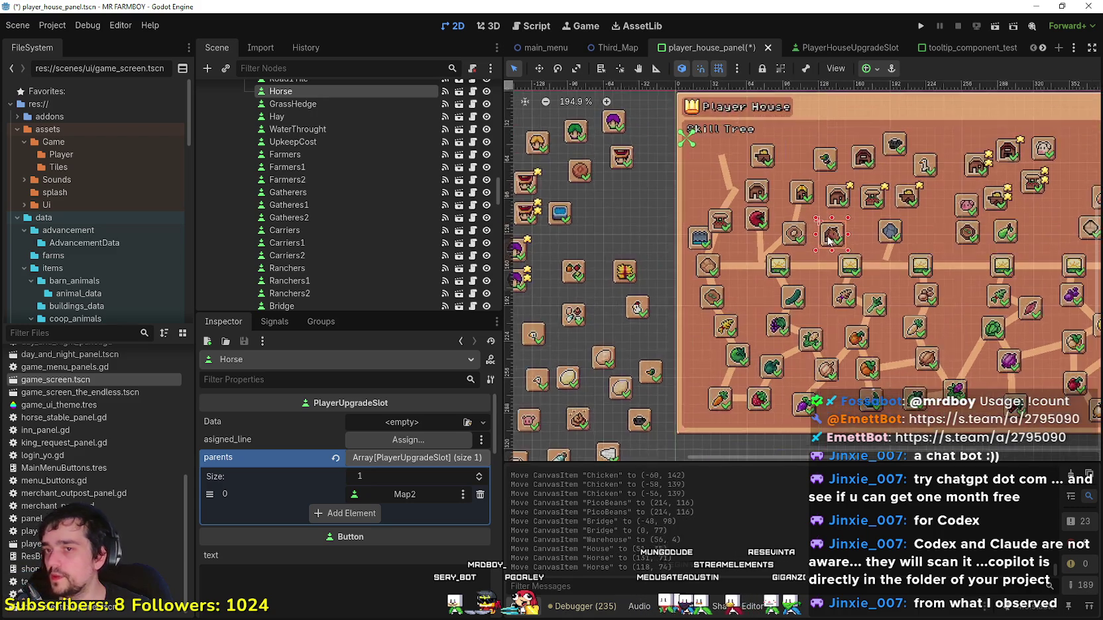
pyautogui.scroll(4, 835, 238)
pyautogui.scroll(-4, 835, 237)
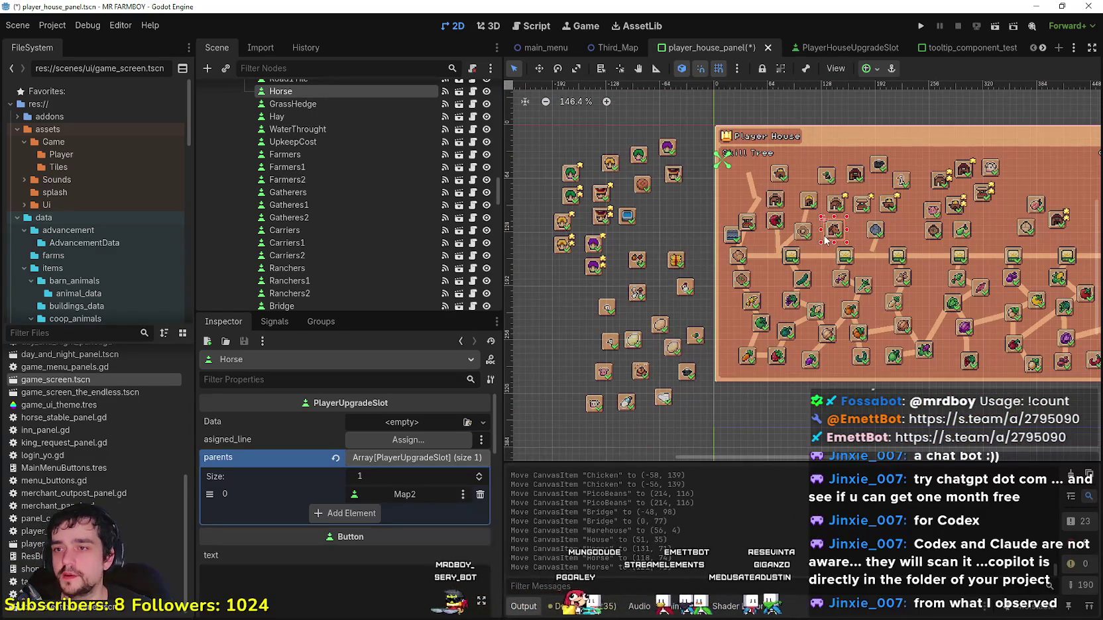
pyautogui.hscroll(2, 741, 256)
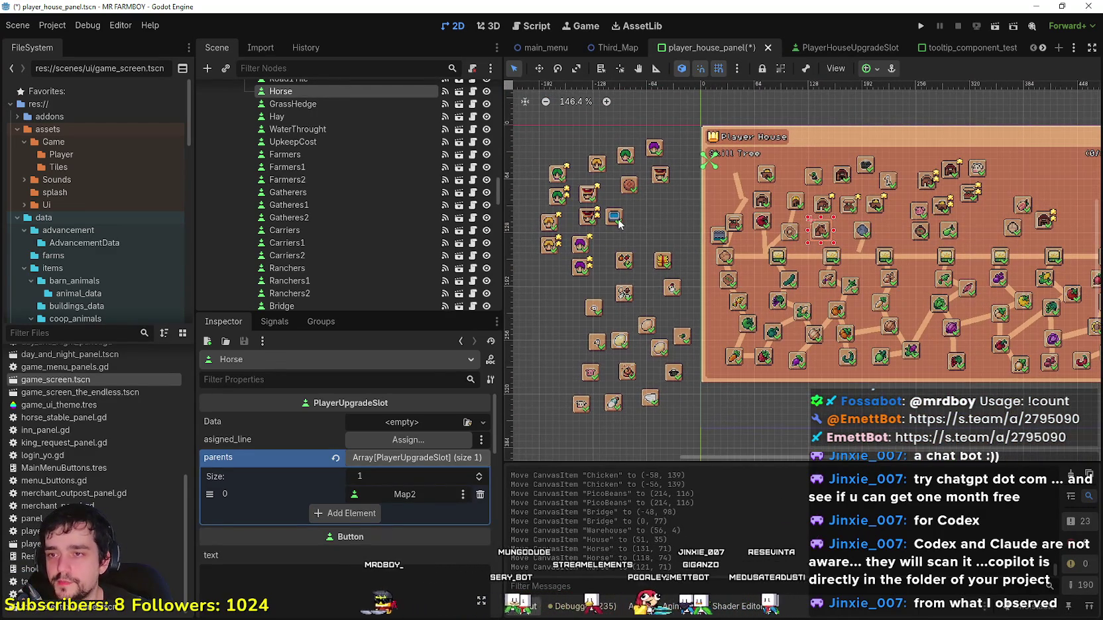
# Step: Move the Crops slot into the tree beside the cucumber at (42, 129)
pyautogui.click(614, 216)
pyautogui.moveTo(630, 186)
pyautogui.mouseDown()
pyautogui.moveTo(653, 217)
pyautogui.moveTo(836, 324)
pyautogui.moveTo(819, 311)
pyautogui.mouseUp()
pyautogui.scroll(3, 653, 217)
pyautogui.scroll(1, 850, 371)
pyautogui.scroll(3, 850, 371)
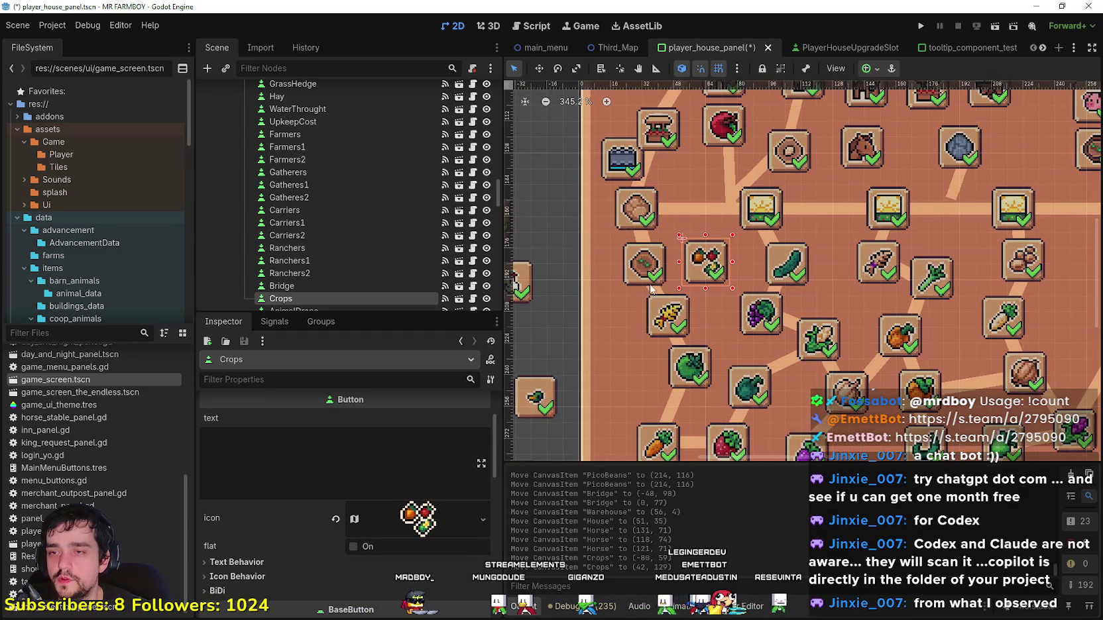
pyautogui.scroll(-3, 651, 289)
pyautogui.scroll(2, 669, 305)
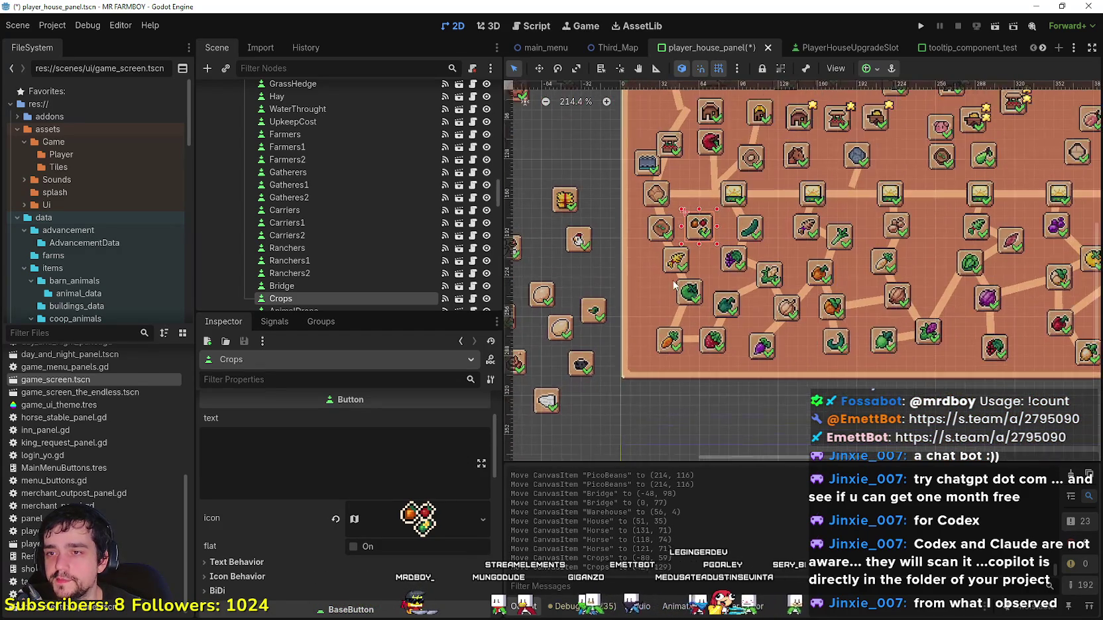
pyautogui.scroll(-2, 702, 228)
pyautogui.scroll(2, 701, 228)
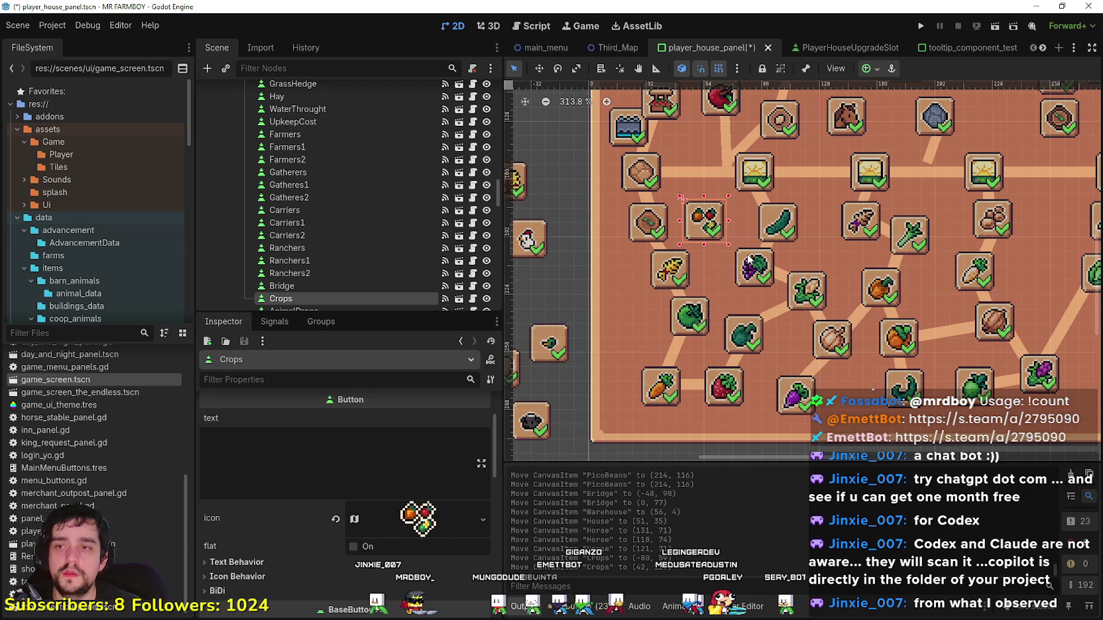
pyautogui.scroll(-6, 736, 272)
pyautogui.scroll(-2, 736, 277)
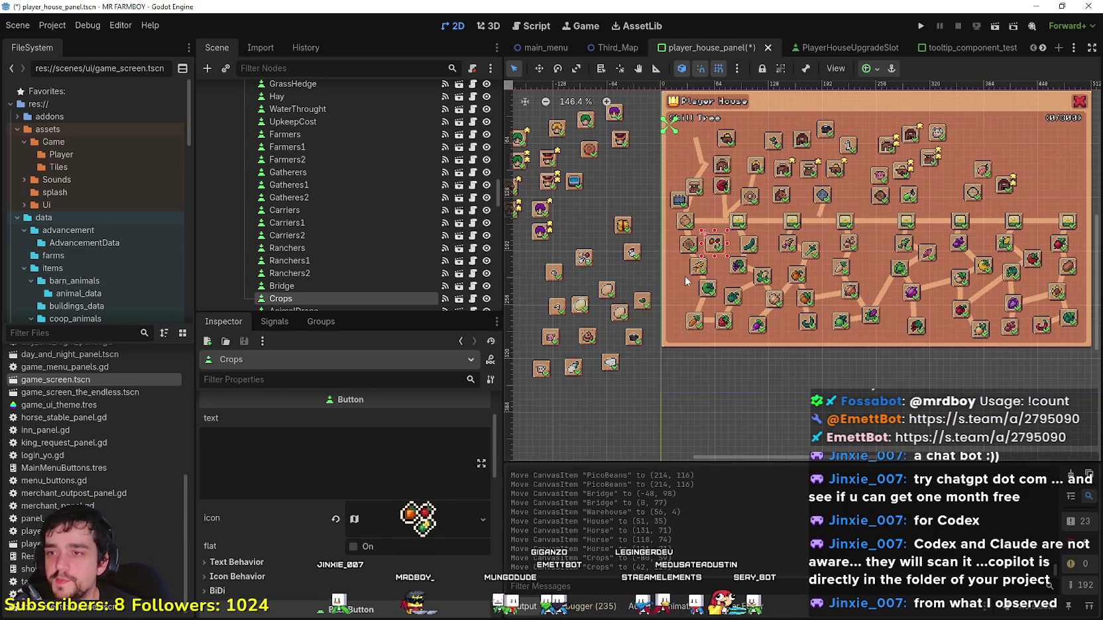
# Step: Reposition the spare AnimalDrops slot within the left column
pyautogui.click(592, 264)
pyautogui.moveTo(587, 266)
pyautogui.mouseDown()
pyautogui.moveTo(881, 130)
pyautogui.moveTo(988, 133)
pyautogui.moveTo(1014, 165)
pyautogui.moveTo(583, 247)
pyautogui.moveTo(577, 259)
pyautogui.mouseUp()
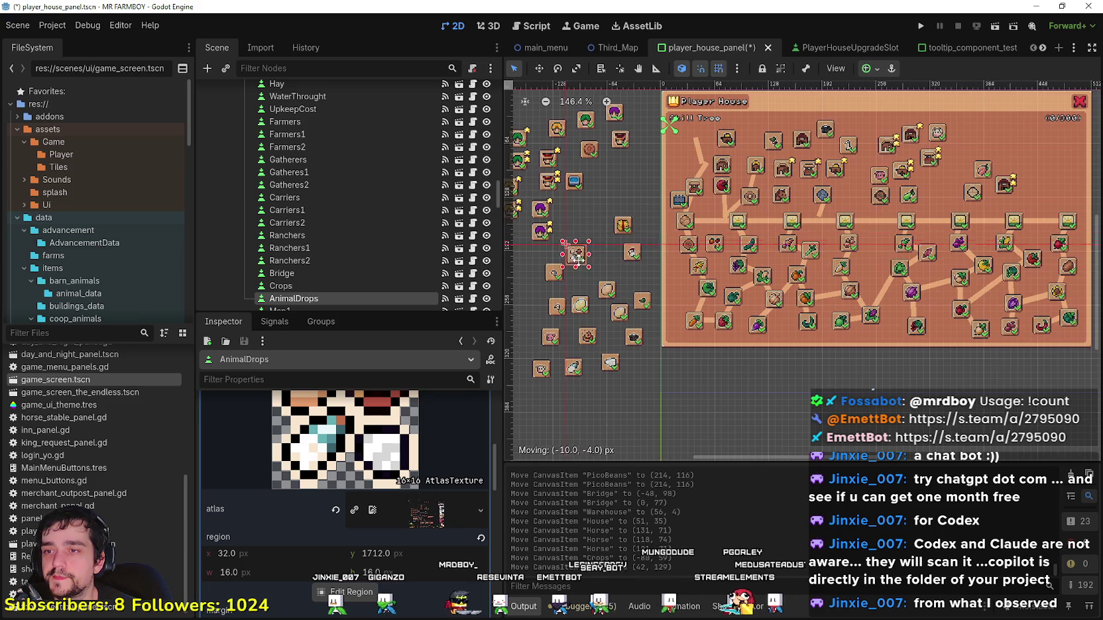
pyautogui.scroll(2, 639, 280)
pyautogui.scroll(-1, 639, 280)
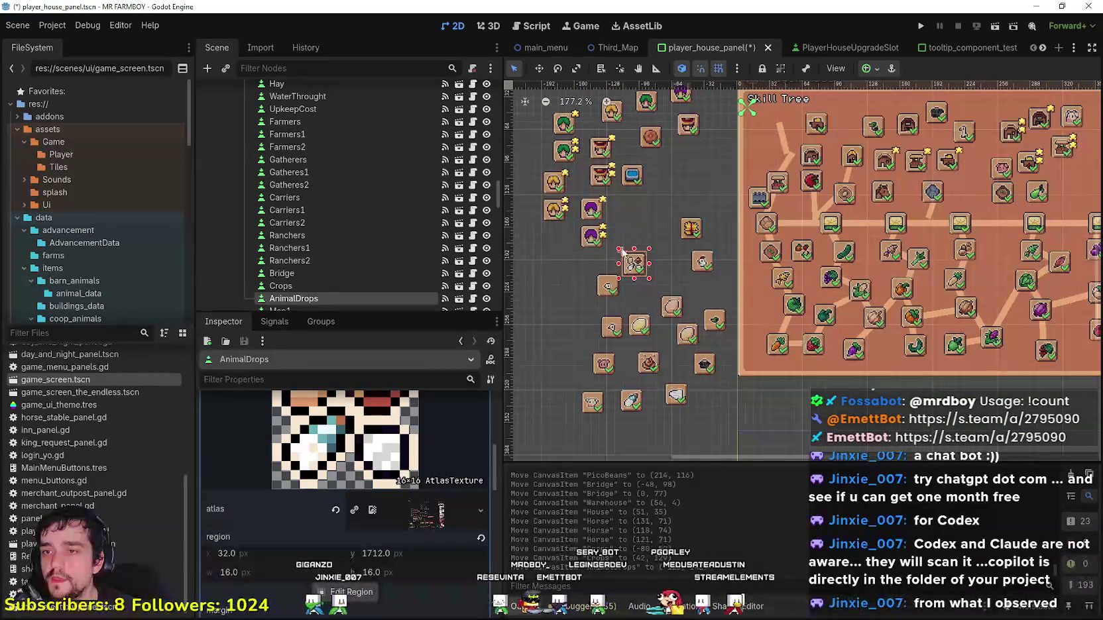
pyautogui.scroll(-1, 633, 312)
pyautogui.moveTo(618, 312)
pyautogui.mouseDown()
pyautogui.moveTo(671, 320)
pyautogui.moveTo(642, 354)
pyautogui.mouseUp()
pyautogui.scroll(3, 656, 322)
pyautogui.scroll(-2, 659, 354)
pyautogui.scroll(-2, 643, 355)
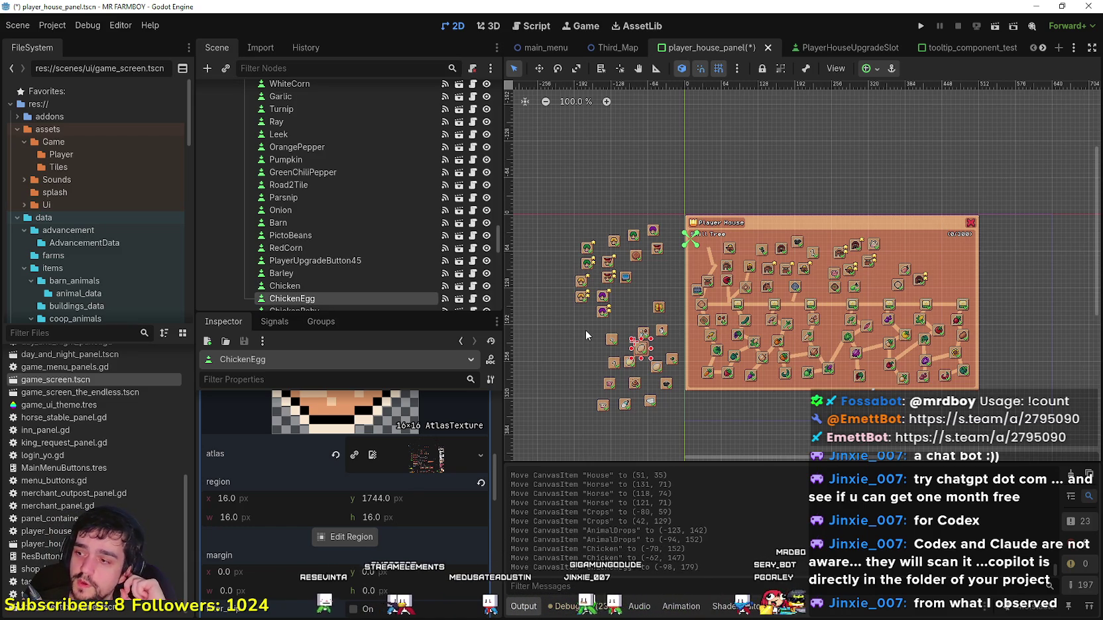
# Step: Nudge the Road2Tile connecting line under the horse slot to (178, 109)
pyautogui.scroll(4, 785, 291)
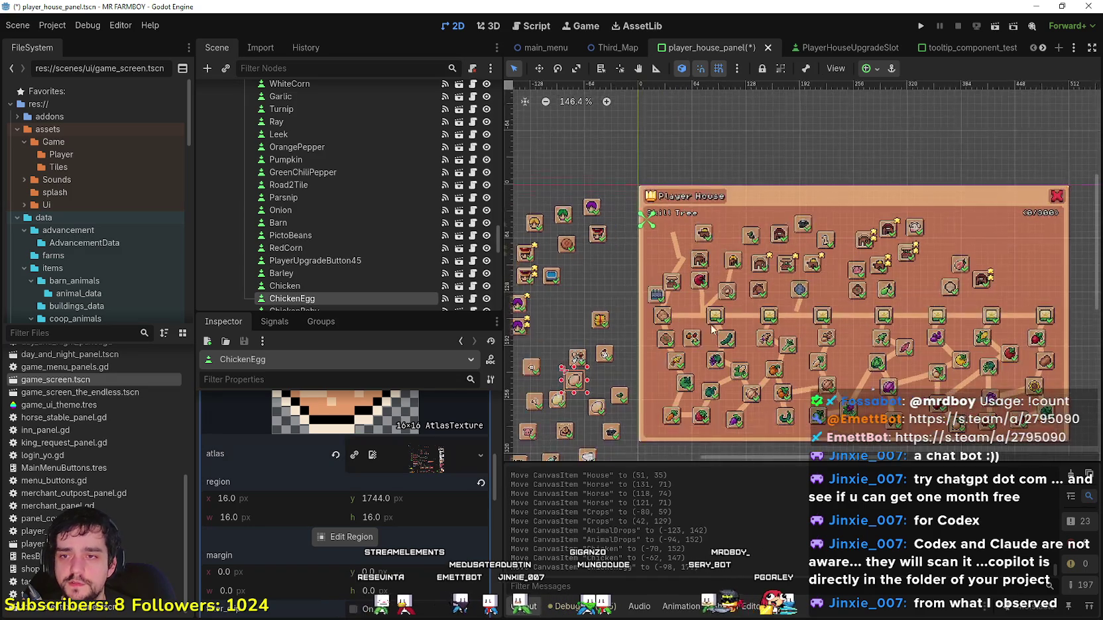
pyautogui.scroll(3, 790, 313)
pyautogui.click(791, 311)
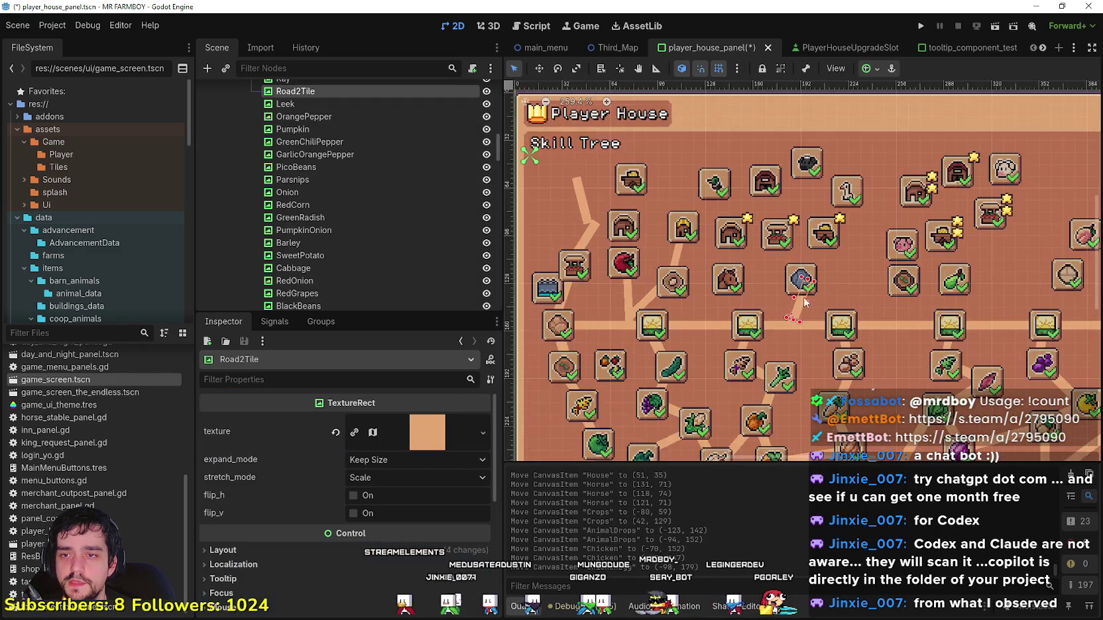
pyautogui.scroll(2, 790, 310)
pyautogui.moveTo(796, 303); pyautogui.dragTo(789, 305)
pyautogui.scroll(-11, 789, 306)
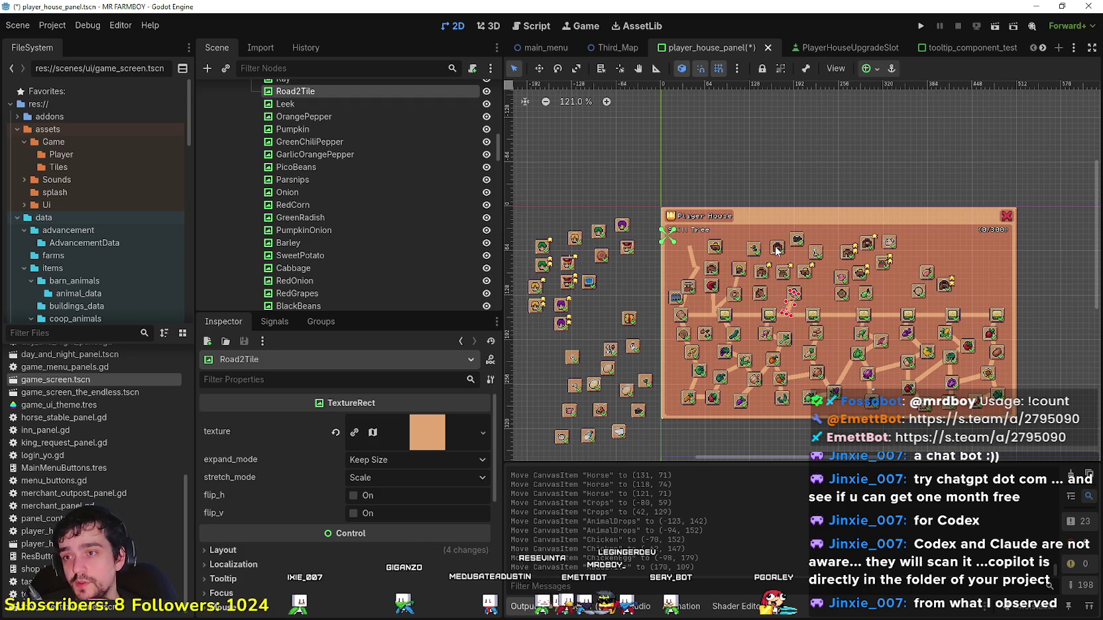
pyautogui.scroll(2, 695, 299)
pyautogui.scroll(-1, 609, 262)
pyautogui.scroll(1, 583, 249)
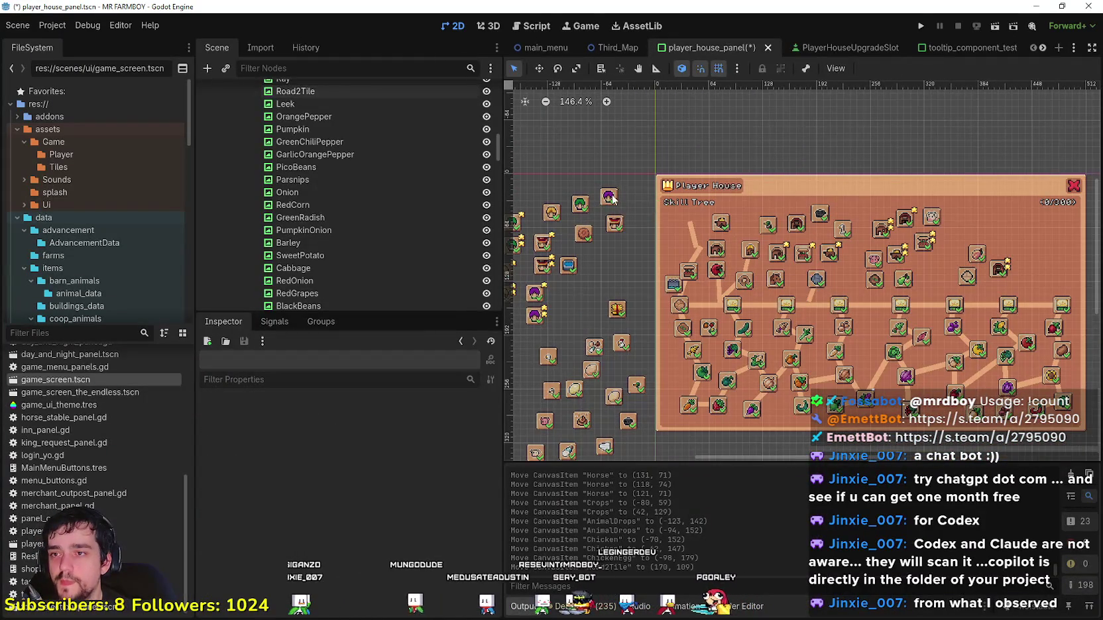
# Step: Select the Ranchers and UpkeepCost spare slots, zooming and panning to check the layout
pyautogui.click(608, 196)
pyautogui.scroll(3, 608, 224)
pyautogui.scroll(5, 417, 477)
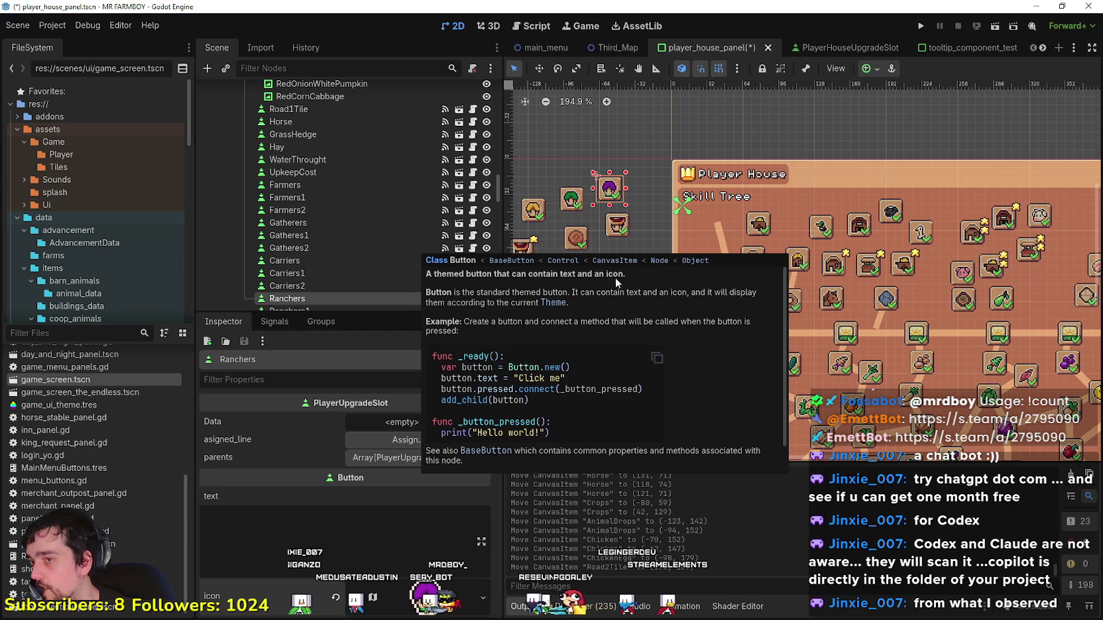
pyautogui.moveTo(650, 203); pyautogui.dragTo(671, 193)
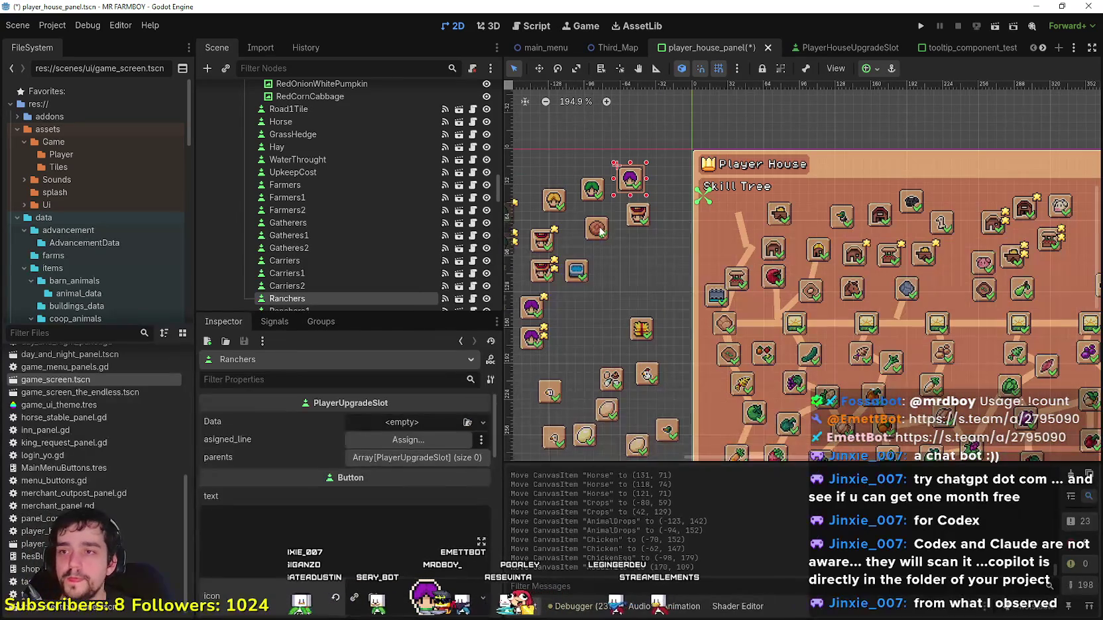
pyautogui.click(599, 230)
pyautogui.scroll(-4, 607, 245)
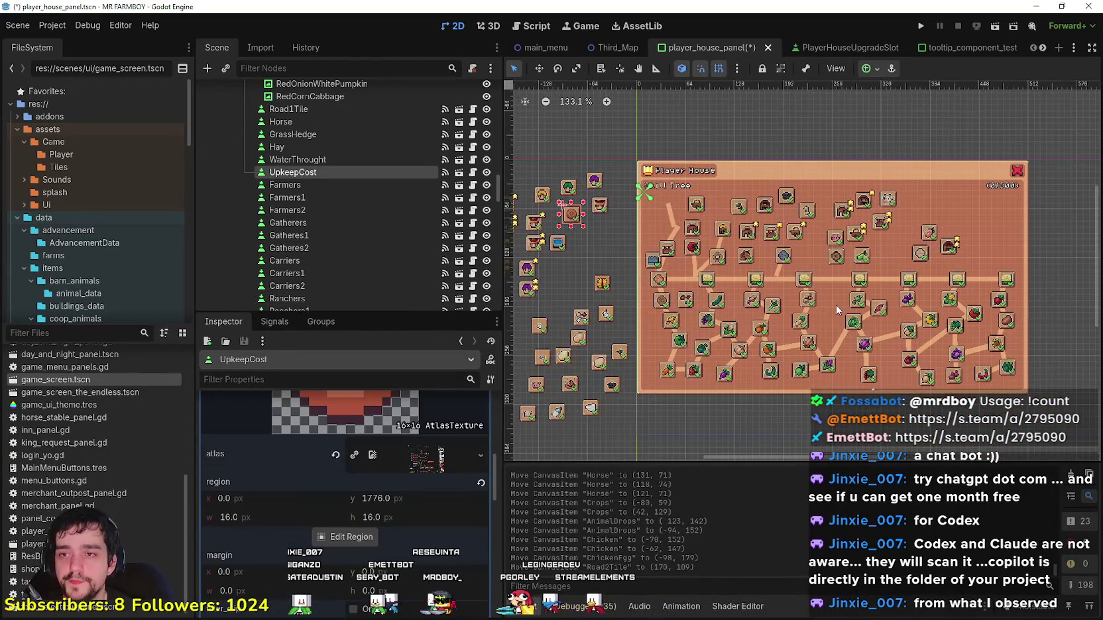
pyautogui.scroll(5, 836, 307)
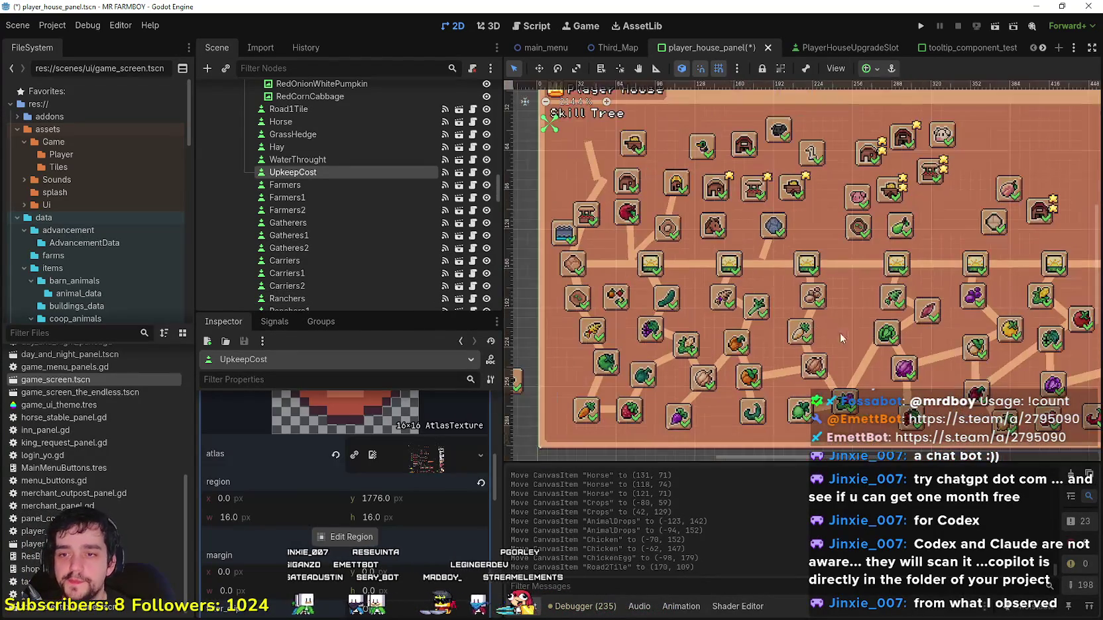
pyautogui.scroll(-3, 814, 328)
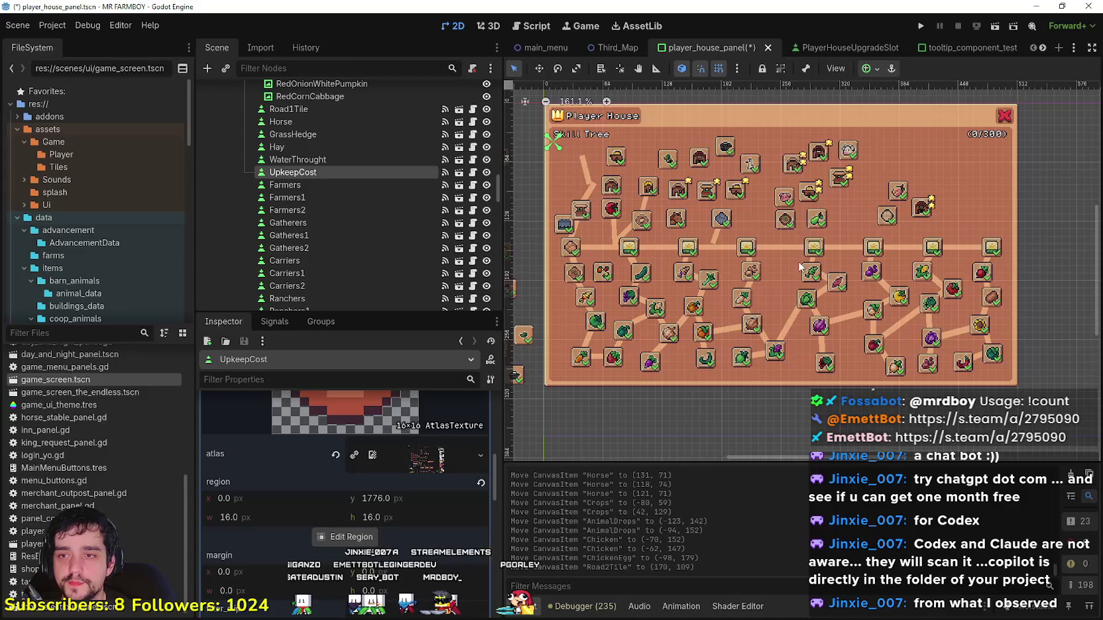
pyautogui.scroll(-3, 818, 272)
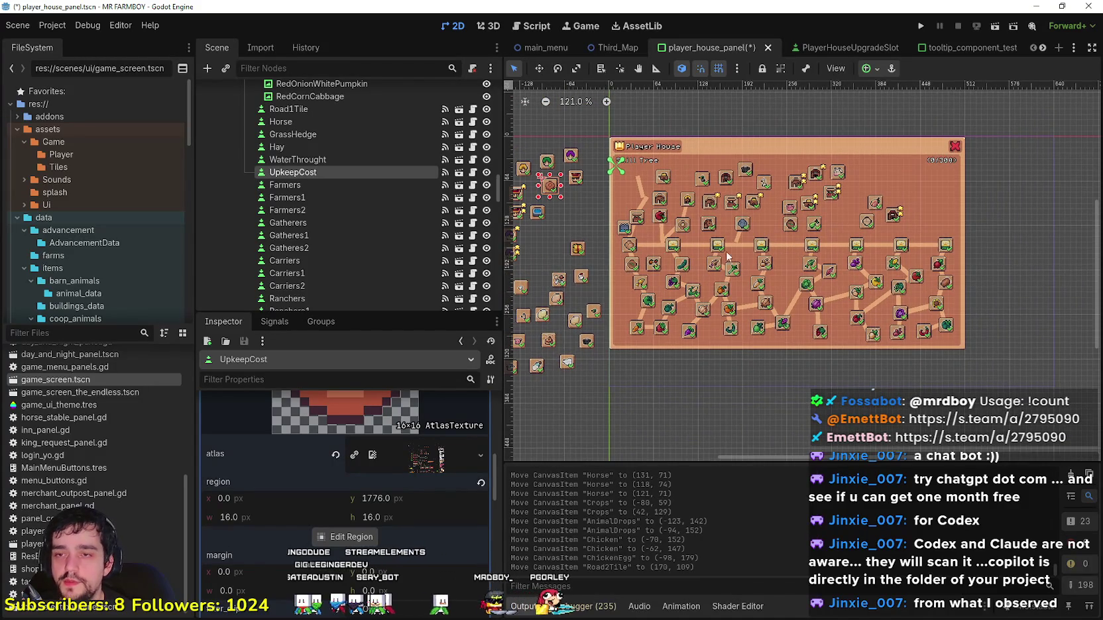
pyautogui.scroll(5, 668, 240)
pyautogui.scroll(-4, 876, 253)
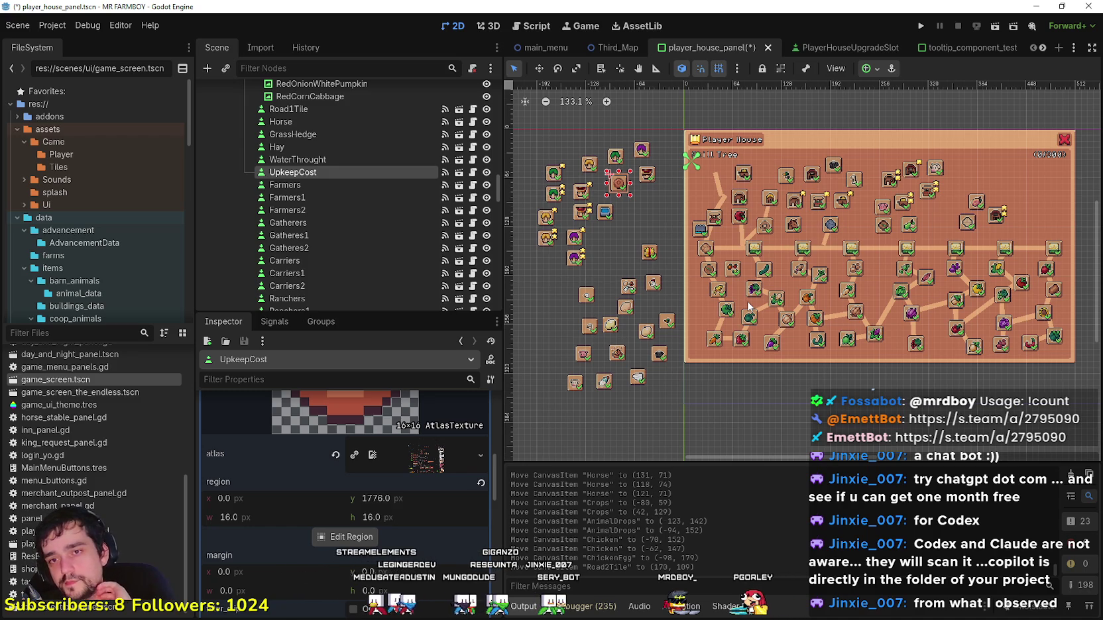
pyautogui.scroll(-1, 853, 275)
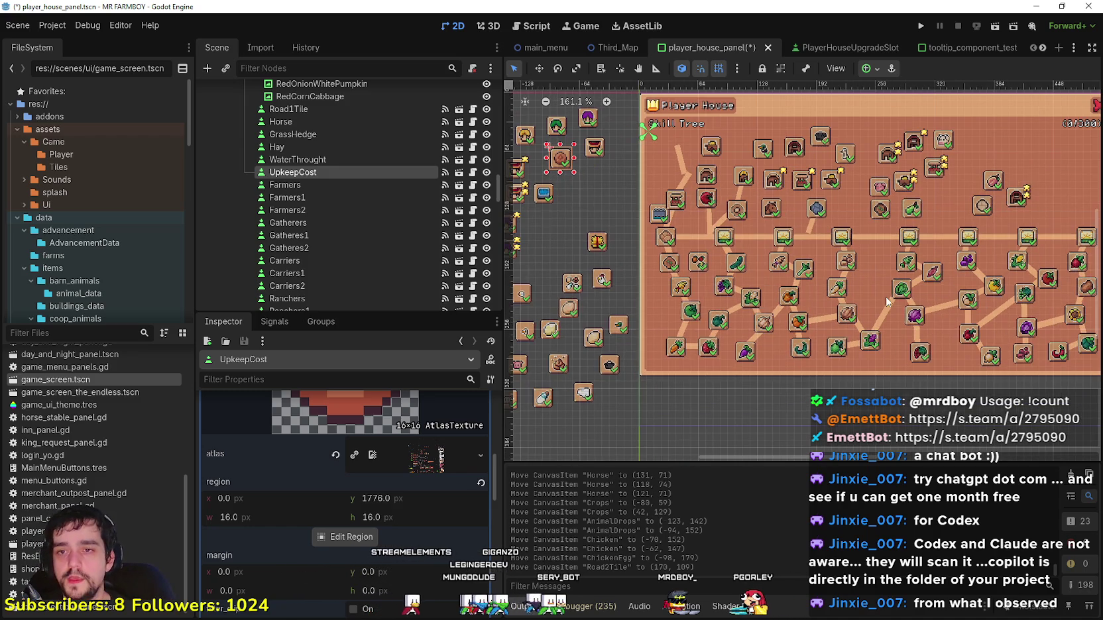
pyautogui.hscroll(2, 868, 254)
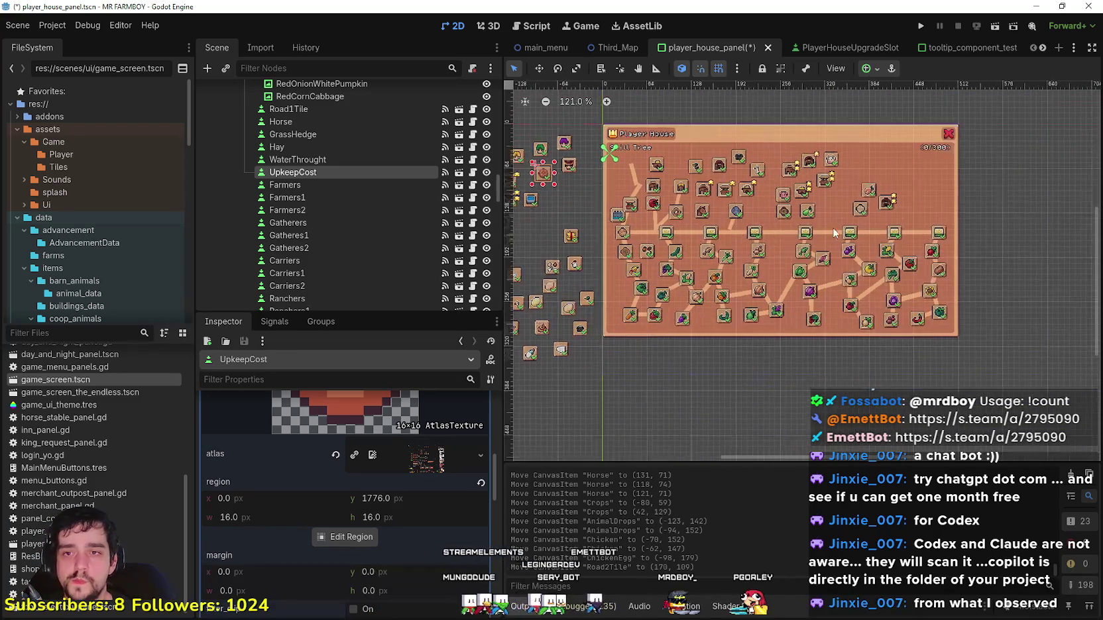
pyautogui.scroll(3, 976, 230)
pyautogui.hscroll(-2, 968, 230)
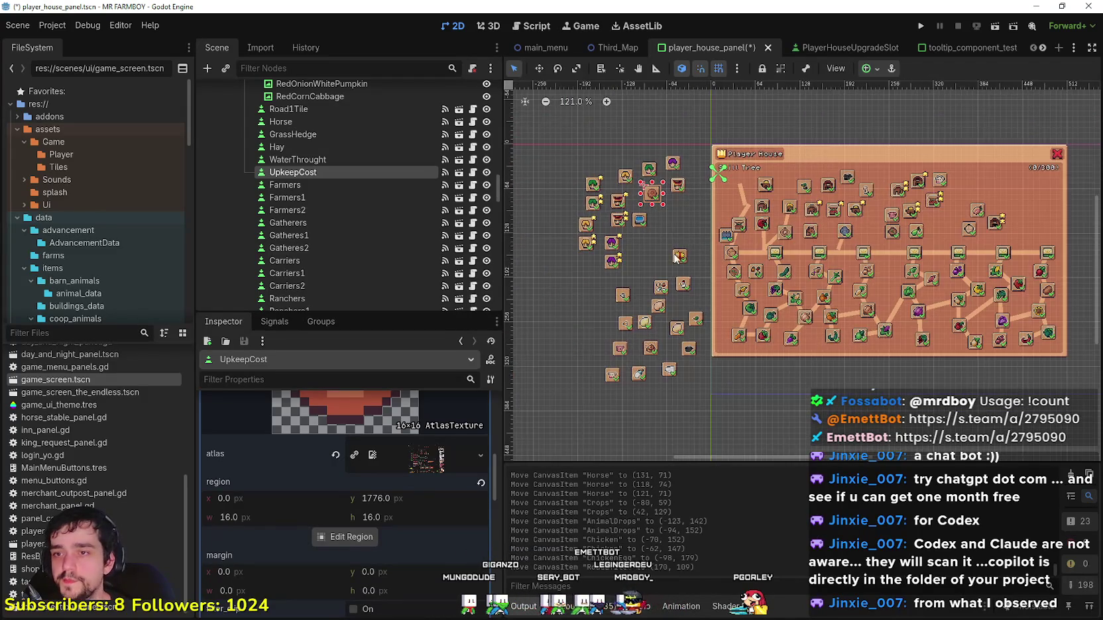
pyautogui.scroll(1, 959, 230)
pyautogui.hscroll(3, 974, 239)
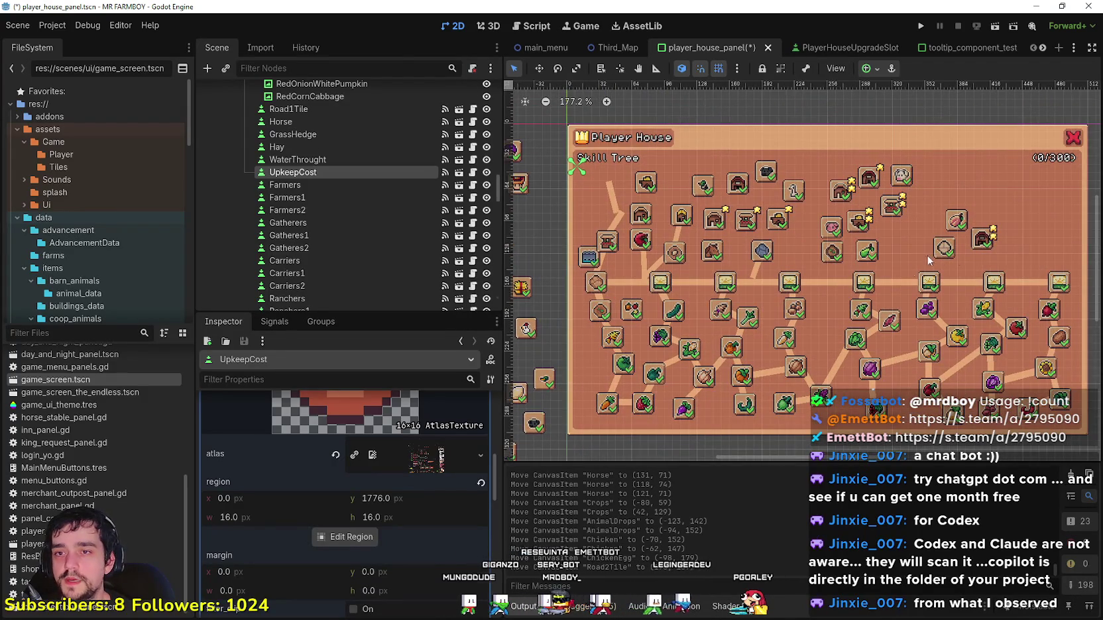
# Step: Select the Pear and FarmTile2 slots while zooming around the tree
pyautogui.scroll(1, 937, 255)
pyautogui.click(867, 251)
pyautogui.click(829, 252)
pyautogui.scroll(-3, 829, 252)
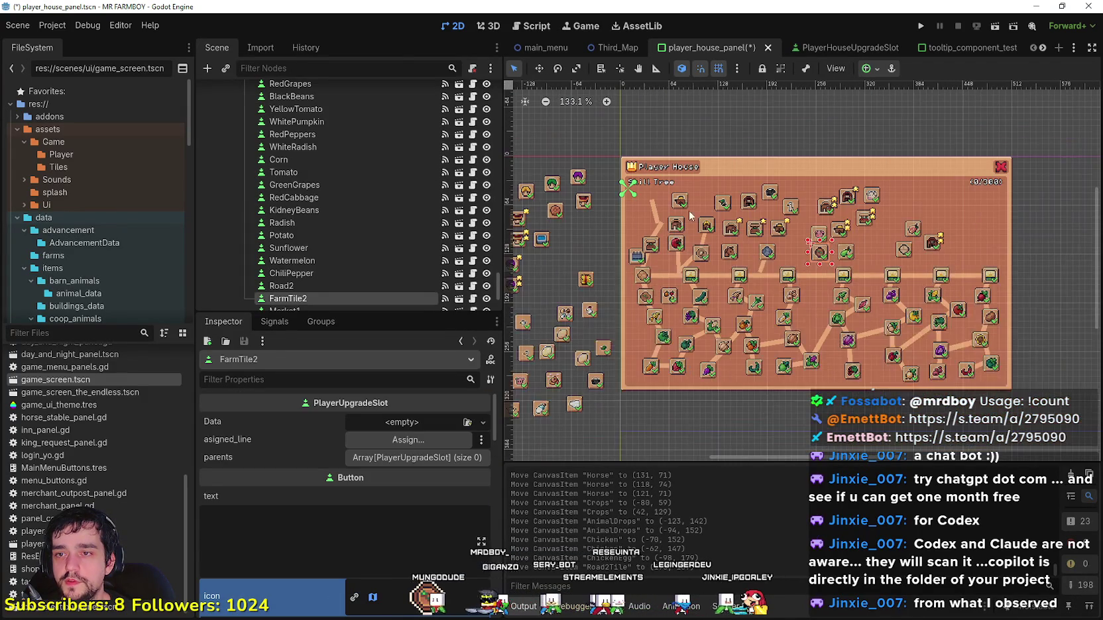
pyautogui.scroll(5, 769, 275)
pyautogui.scroll(1, 761, 321)
pyautogui.scroll(-3, 736, 328)
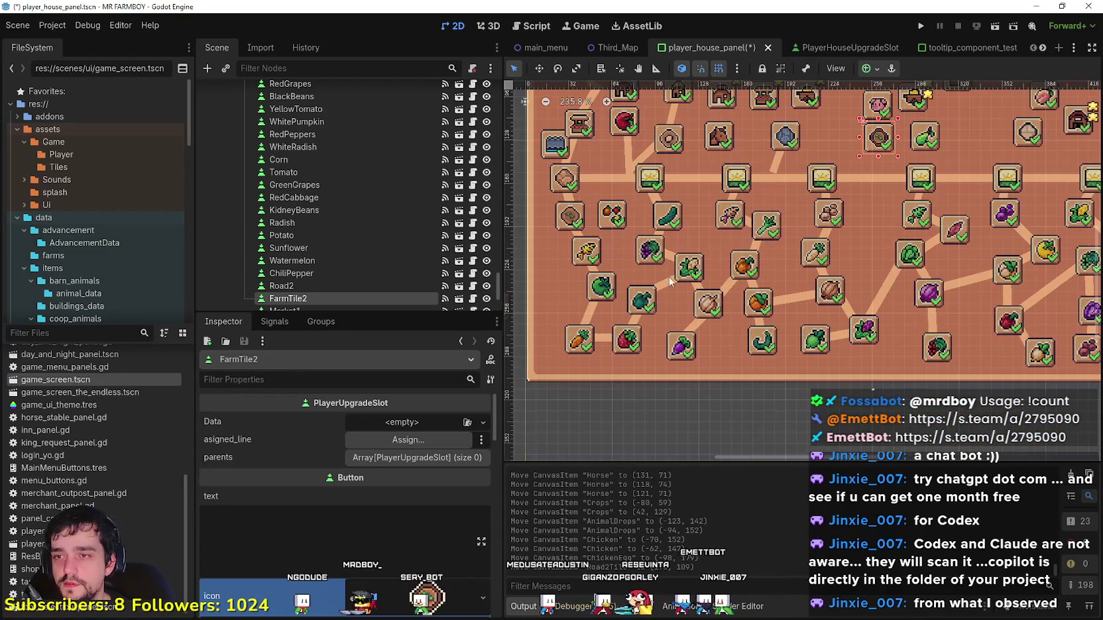
pyautogui.scroll(2, 666, 315)
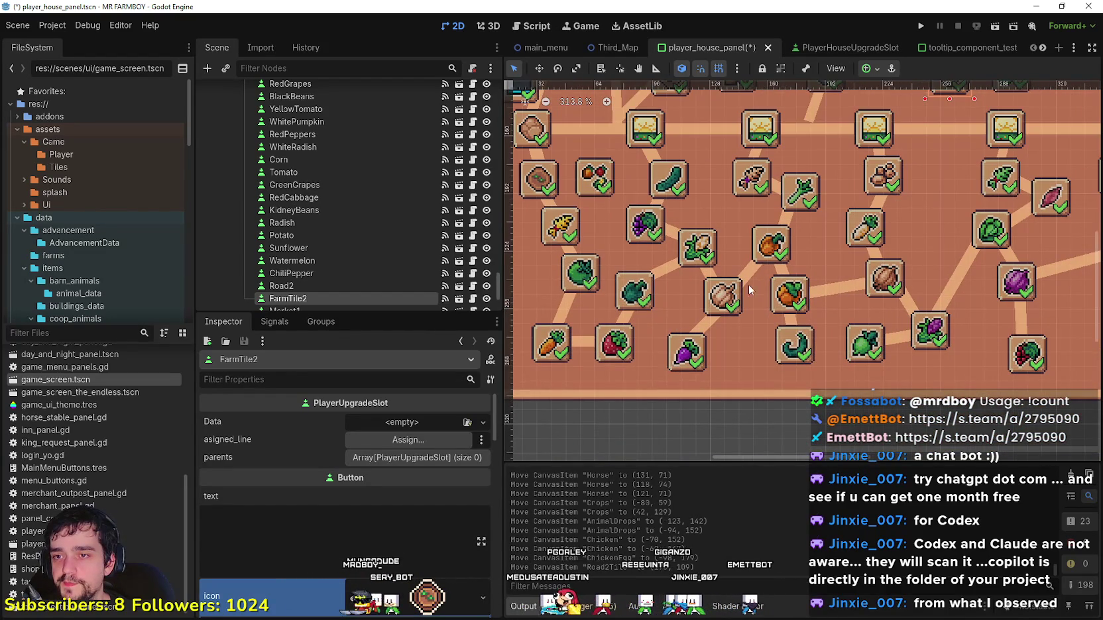
pyautogui.scroll(-2, 685, 280)
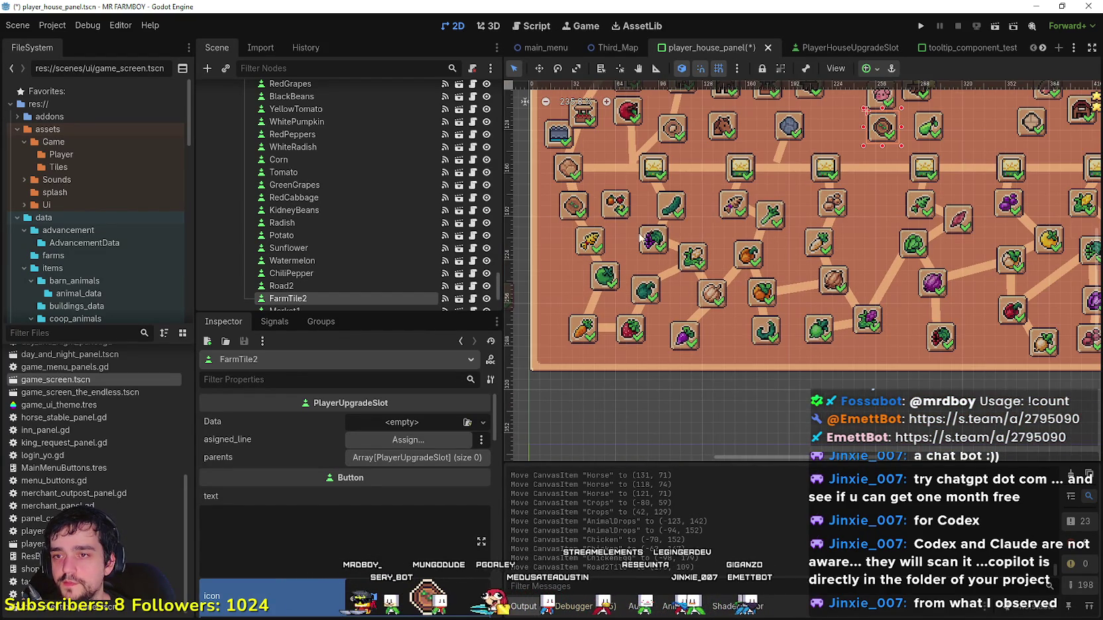
# Step: Select the GreenPepper slot to review its 1360 Copper unlock requirement
pyautogui.hscroll(-5, 640, 238)
pyautogui.hscroll(5, 710, 321)
pyautogui.scroll(1, 669, 311)
pyautogui.click(662, 308)
pyautogui.hscroll(-3, 662, 308)
pyautogui.scroll(1, 720, 306)
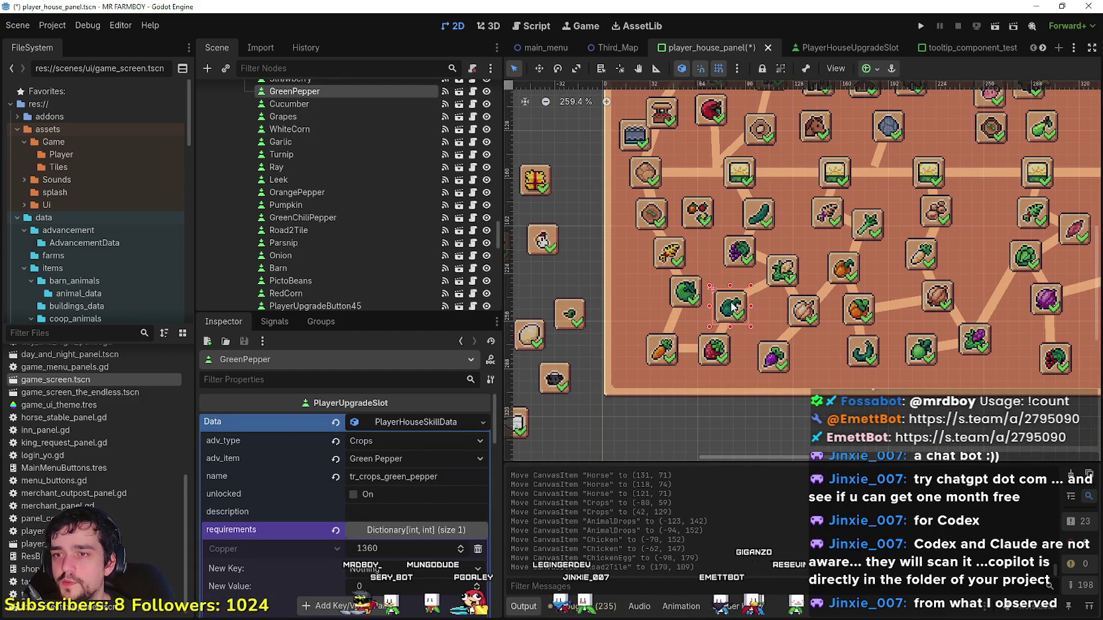
# Step: Inspect the WhiteCorn, GreenPepper and Map1 slots' data in the Inspector
pyautogui.click(781, 273)
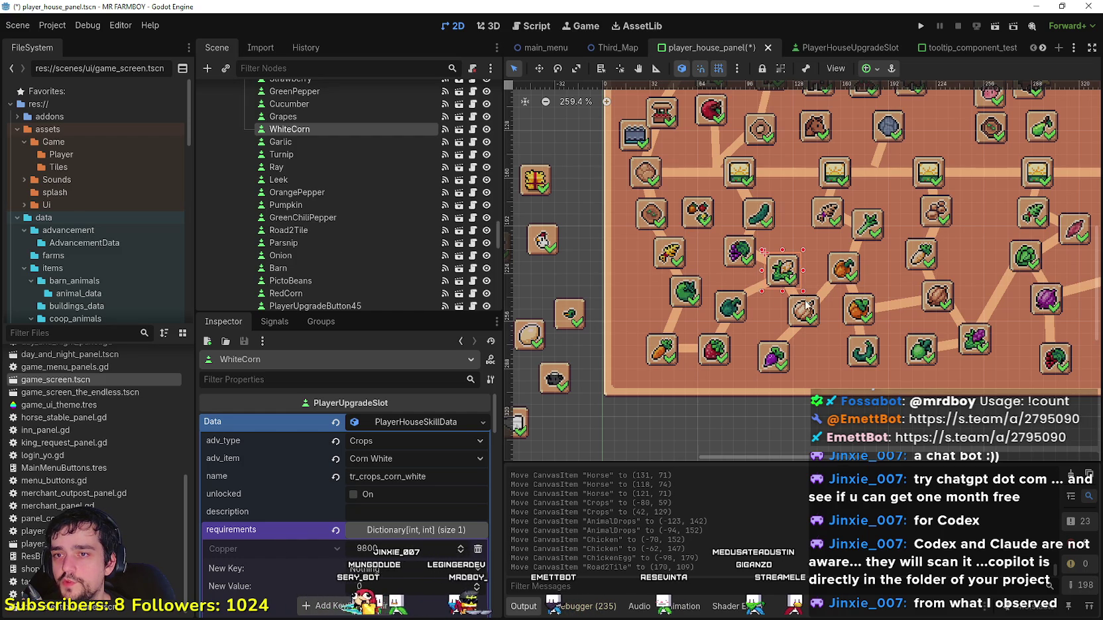
pyautogui.click(727, 319)
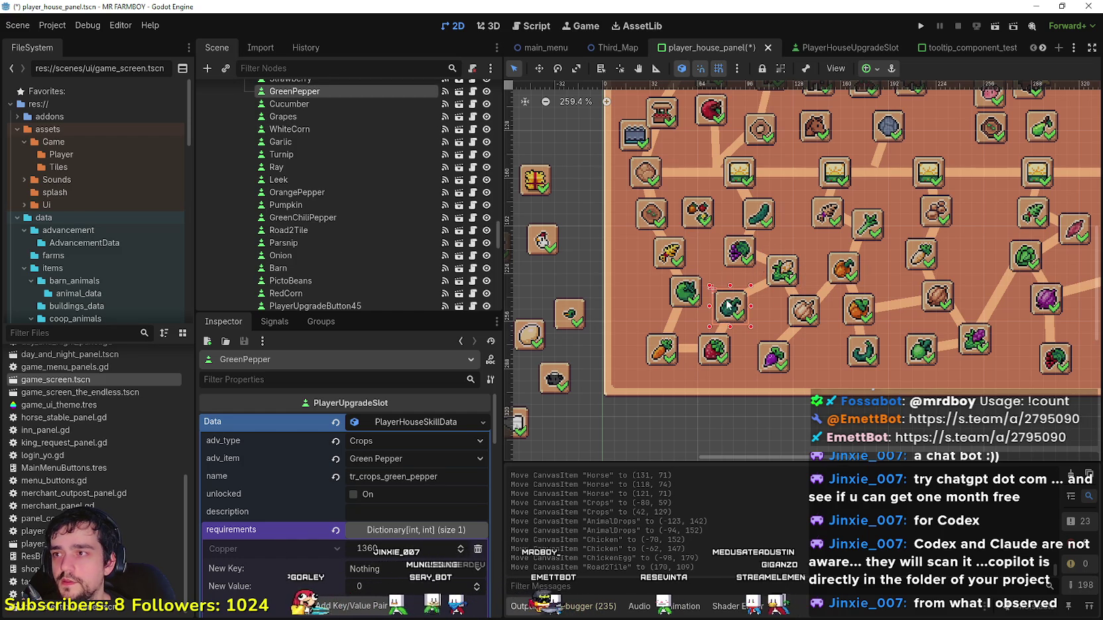
pyautogui.click(743, 175)
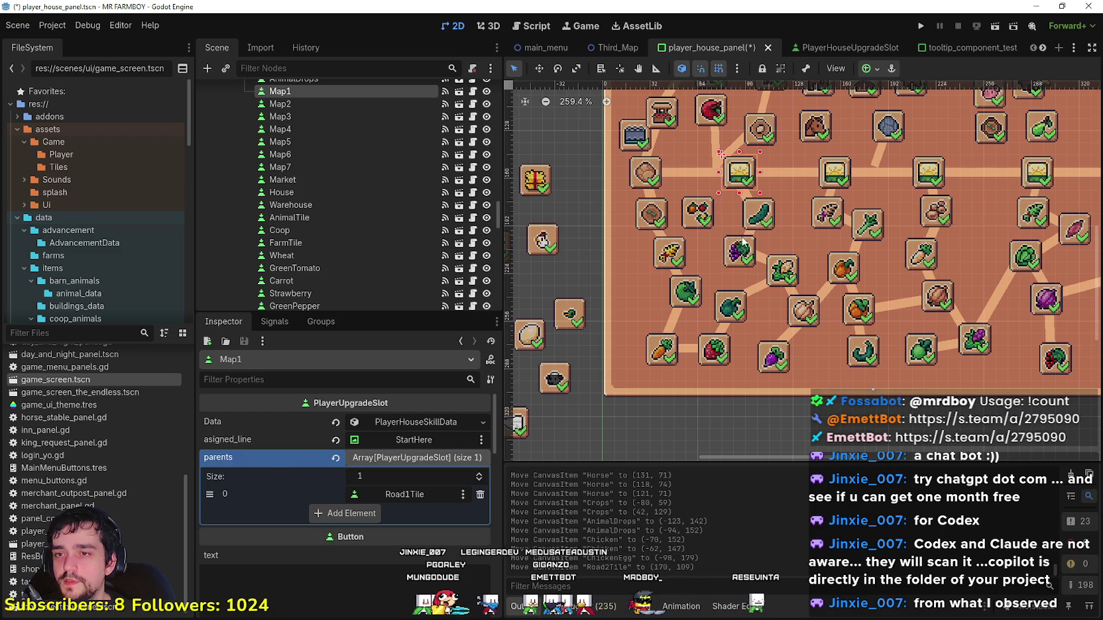
pyautogui.click(788, 273)
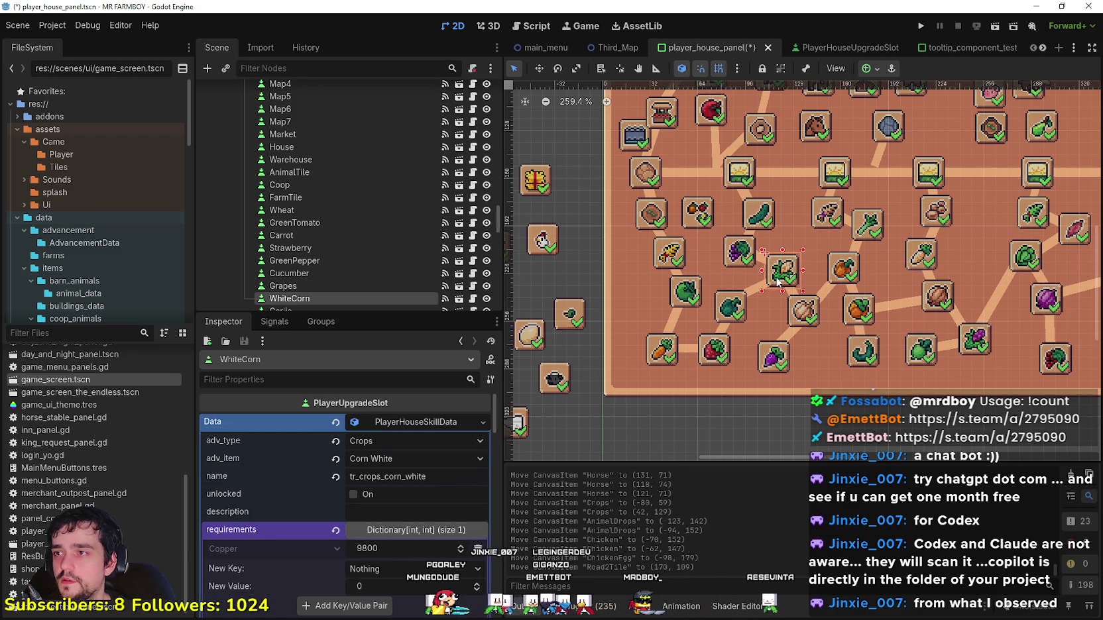
pyautogui.scroll(-3, 792, 273)
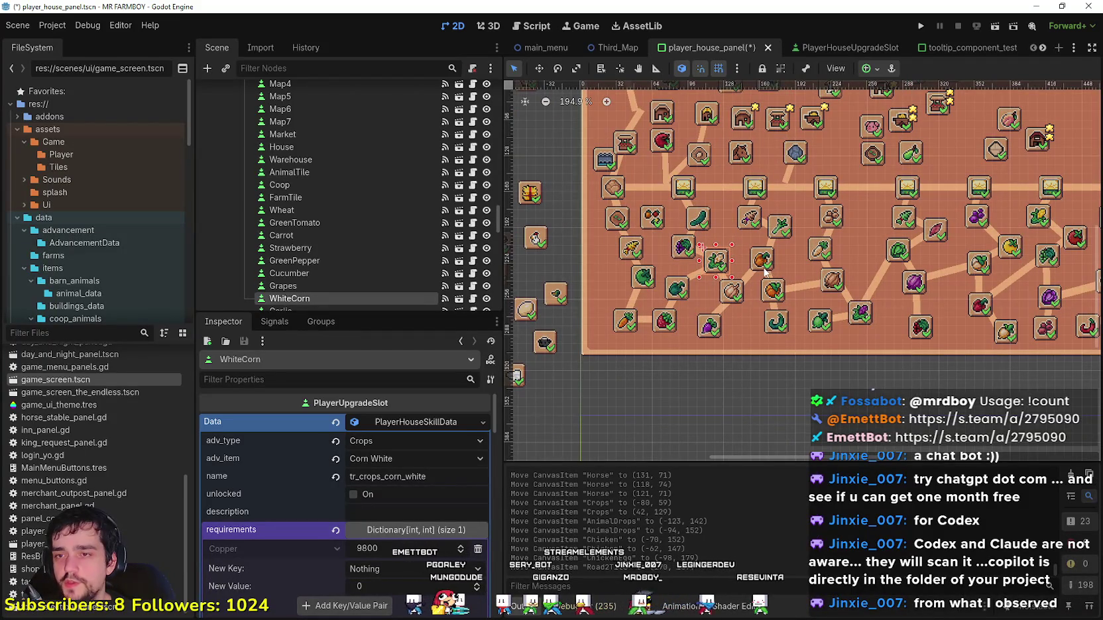
# Step: Compare the Leek and OrangePepper requirements, ending on OrangePepper's 51100 Copper and 50 Silver
pyautogui.click(762, 259)
pyautogui.scroll(-2, 395, 563)
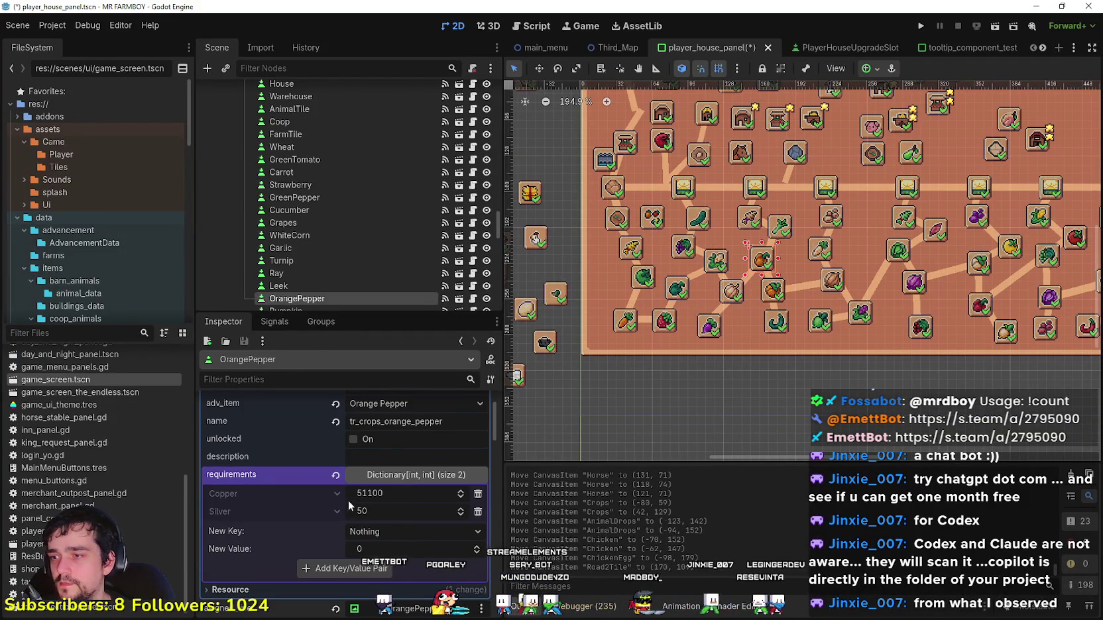
pyautogui.scroll(-1, 764, 258)
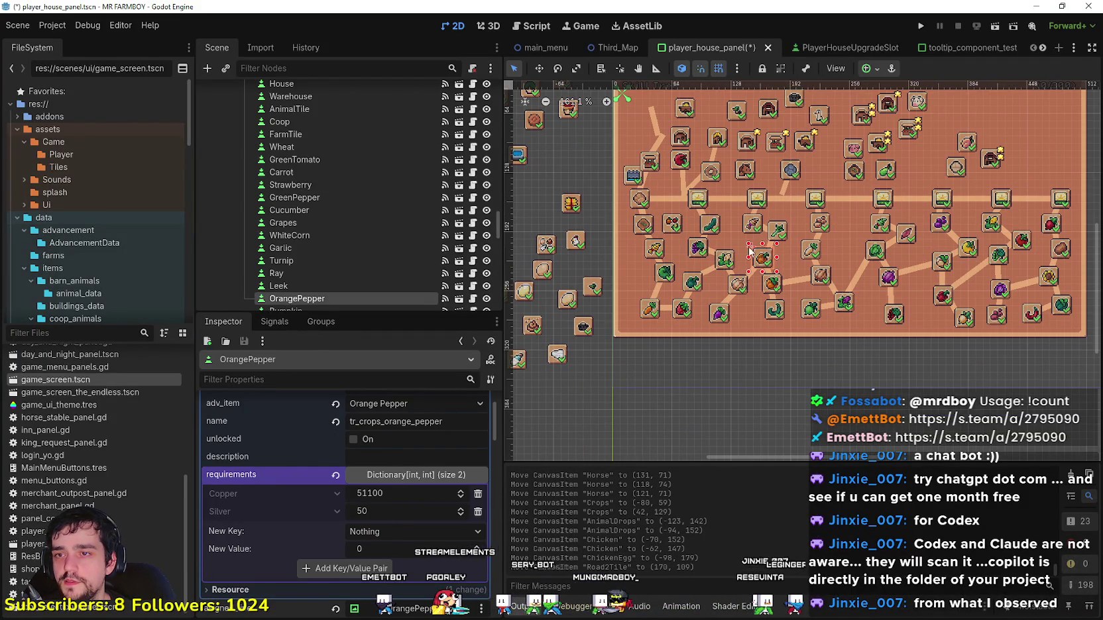
pyautogui.scroll(3, 754, 255)
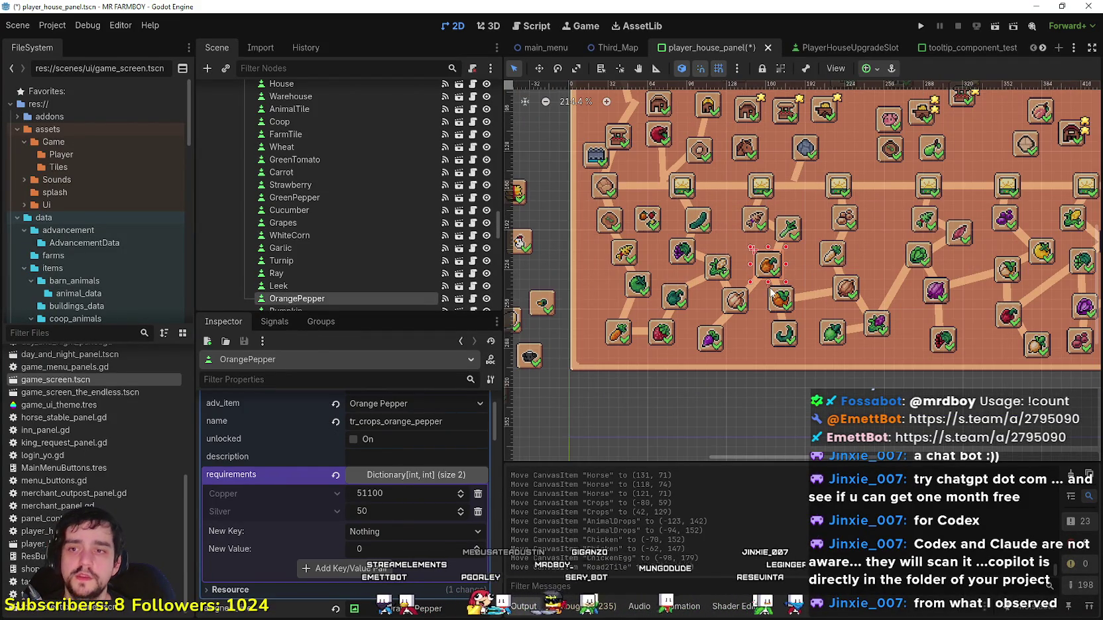
pyautogui.scroll(2, 769, 285)
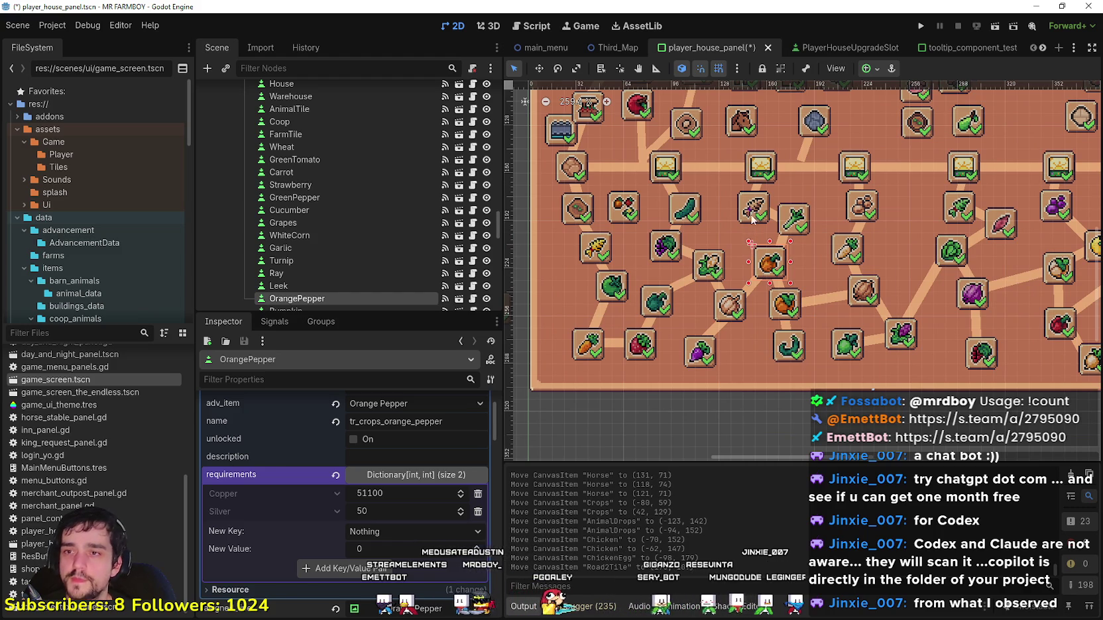
pyautogui.scroll(-1, 746, 225)
pyautogui.click(785, 222)
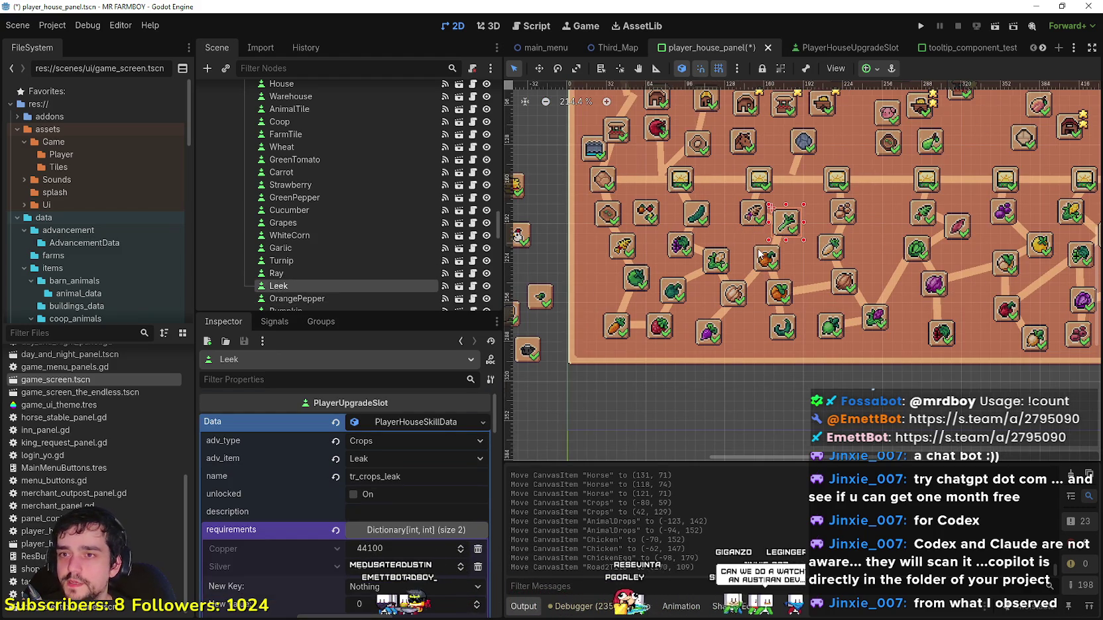
pyautogui.click(765, 258)
pyautogui.scroll(-1, 786, 340)
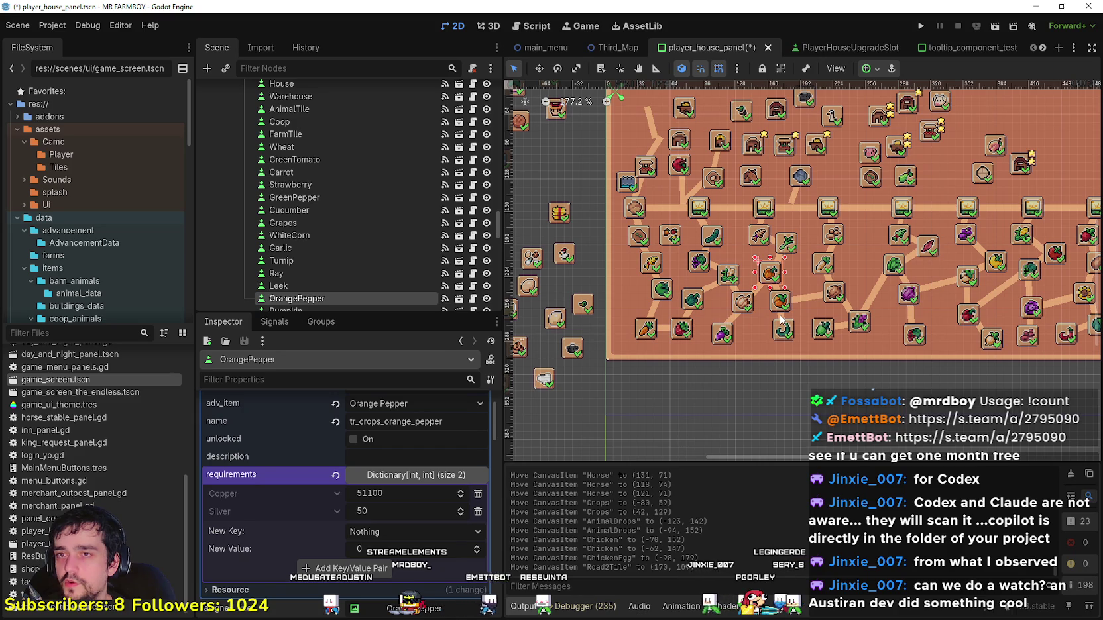
pyautogui.scroll(-2, 782, 320)
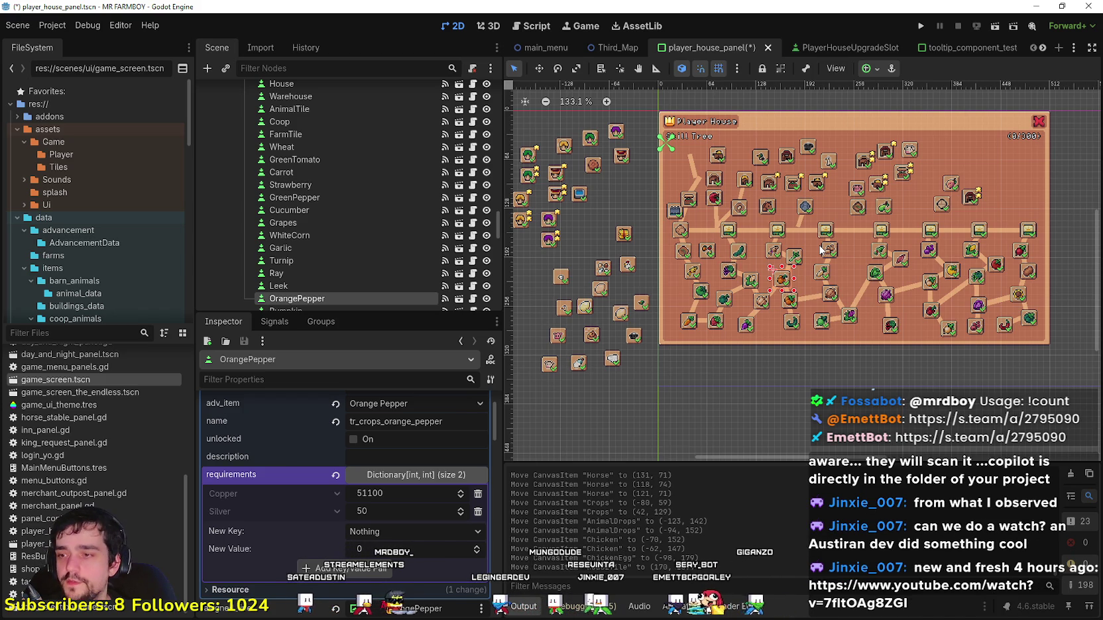
pyautogui.scroll(-2, 839, 229)
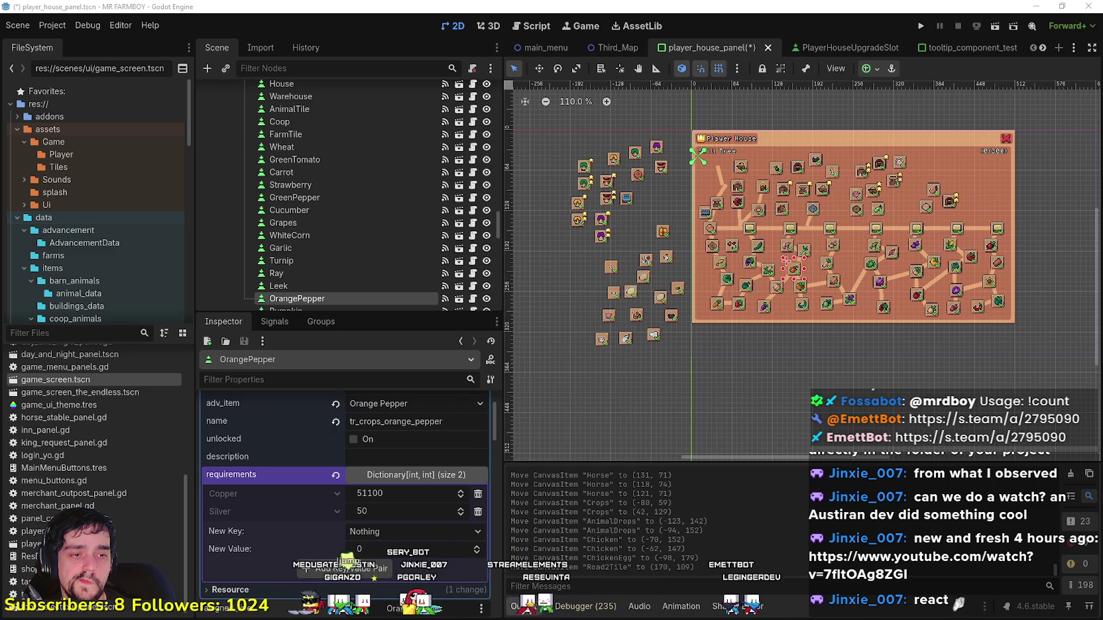
pyautogui.hotkey('alt', 'Tab')
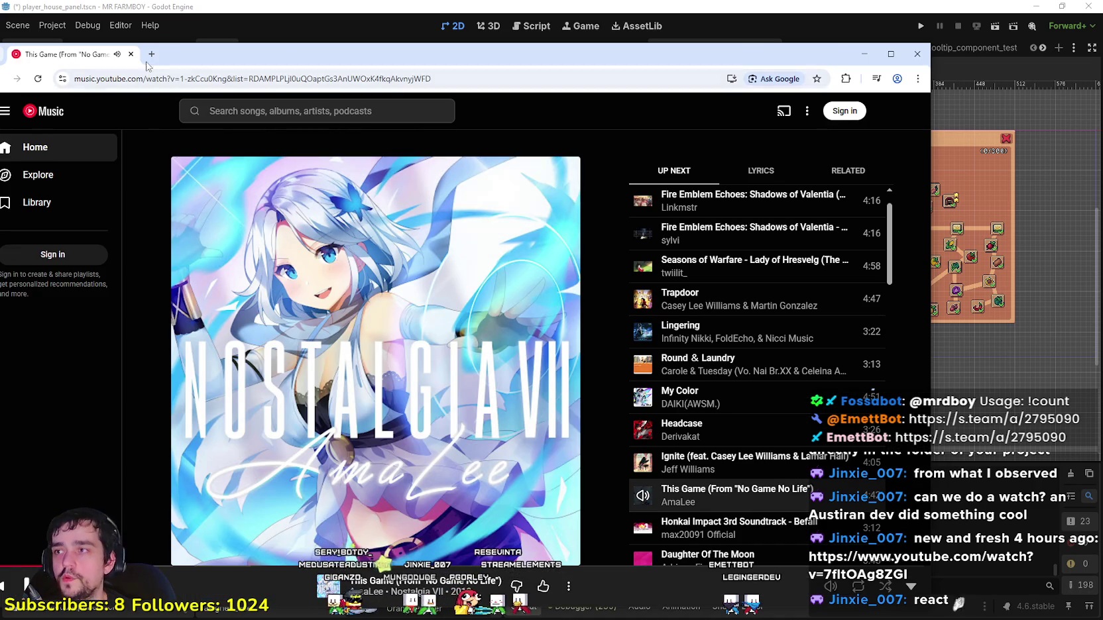
# Step: Load the pasted ClawdBot video link in a new tab, pause it, and move the window right
pyautogui.hotkey('ctrl', 't')
pyautogui.write('https://www.youtube.com/watch?v=7fltOAg8ZGI')
pyautogui.press('Return')
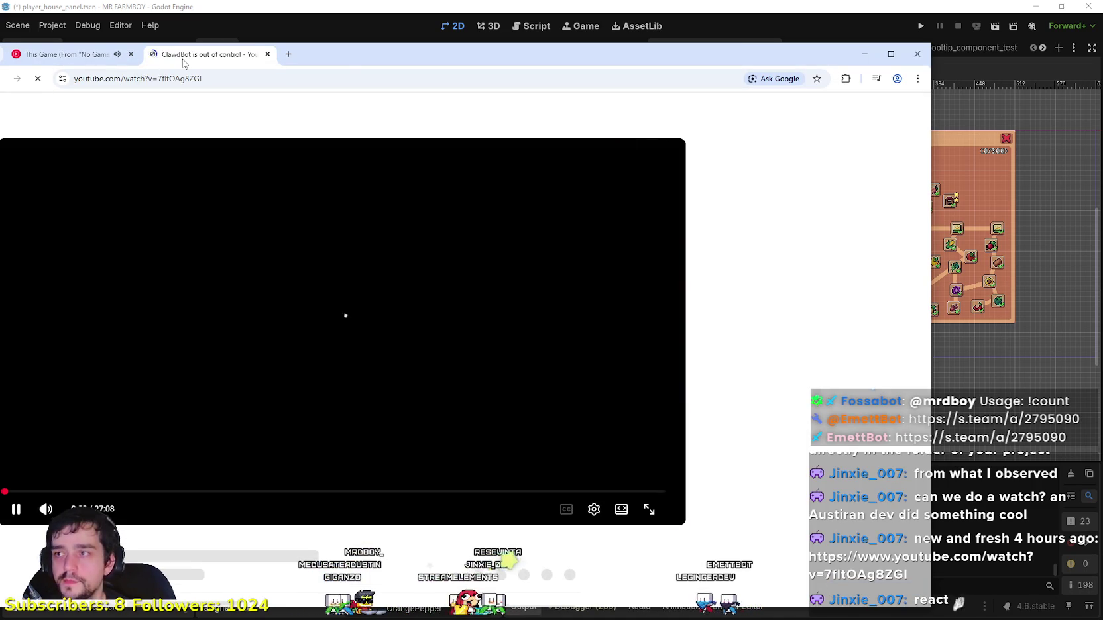
pyautogui.rightClick(185, 63)
pyautogui.click(504, 271)
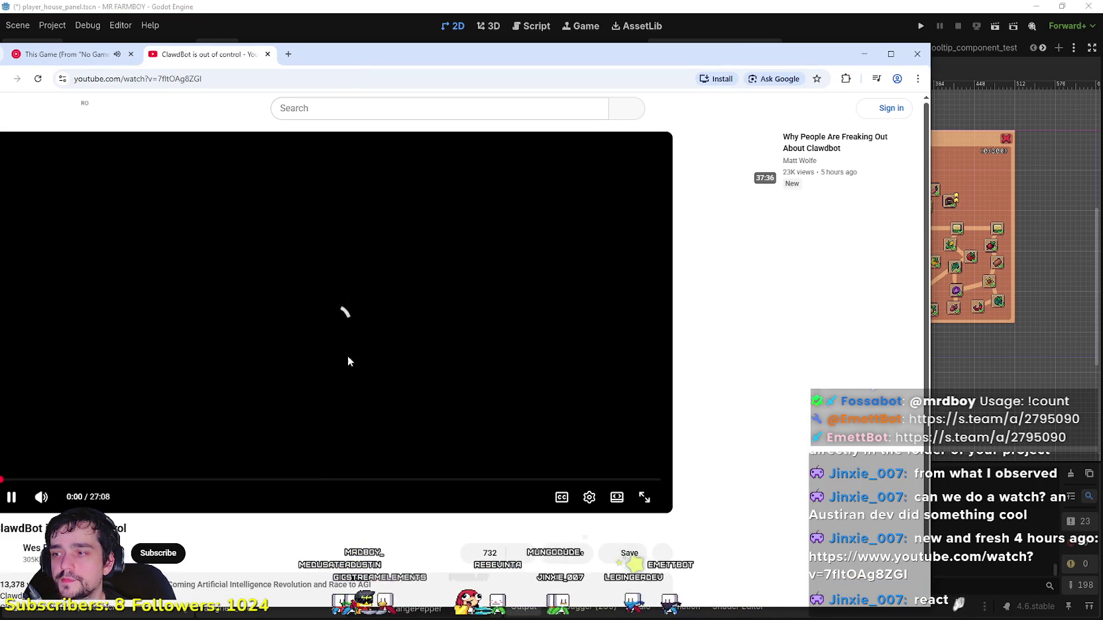
pyautogui.click(340, 308)
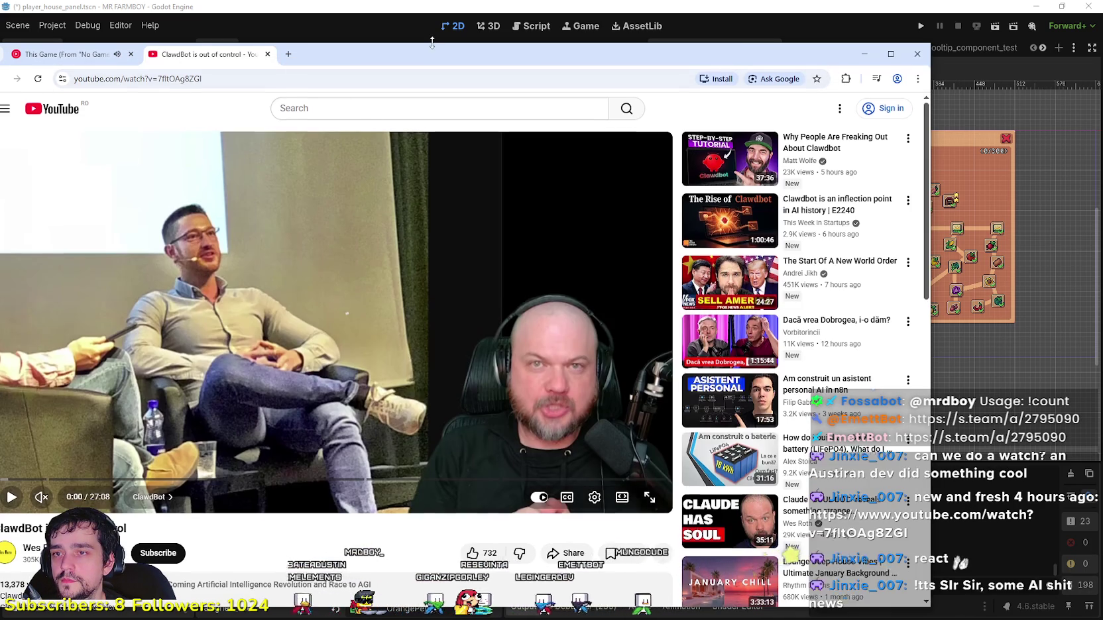
pyautogui.moveTo(528, 46); pyautogui.dragTo(528, 33)
pyautogui.moveTo(320, 47); pyautogui.dragTo(452, 40)
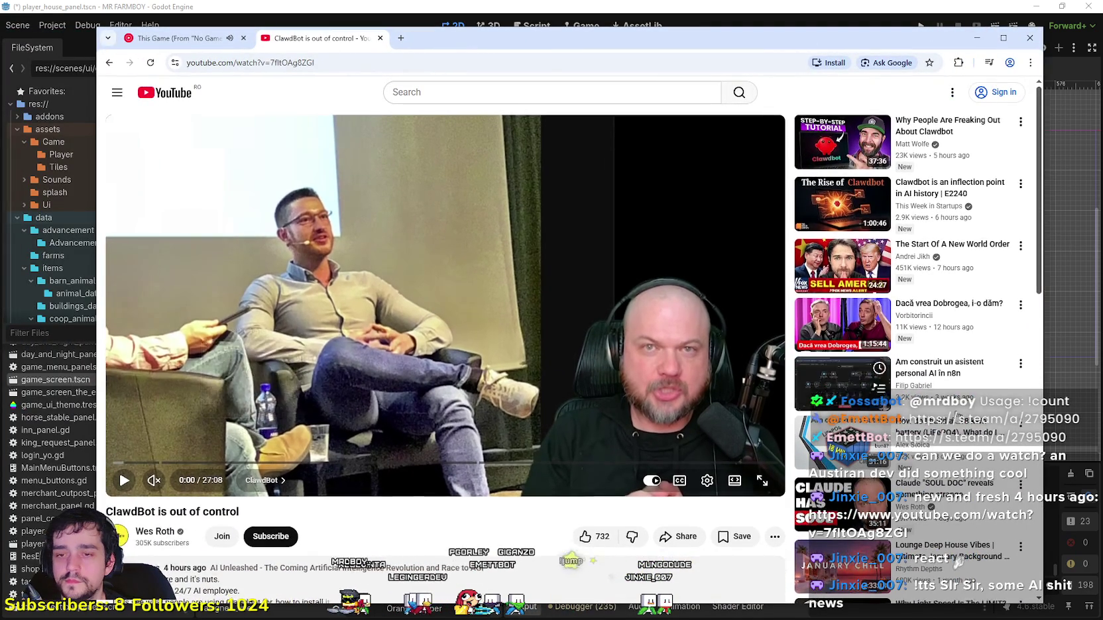
# Step: Skim the video from about 1:11 ahead to the setup wizard around 24:35
pyautogui.scroll(-7, 685, 525)
pyautogui.scroll(7, 958, 417)
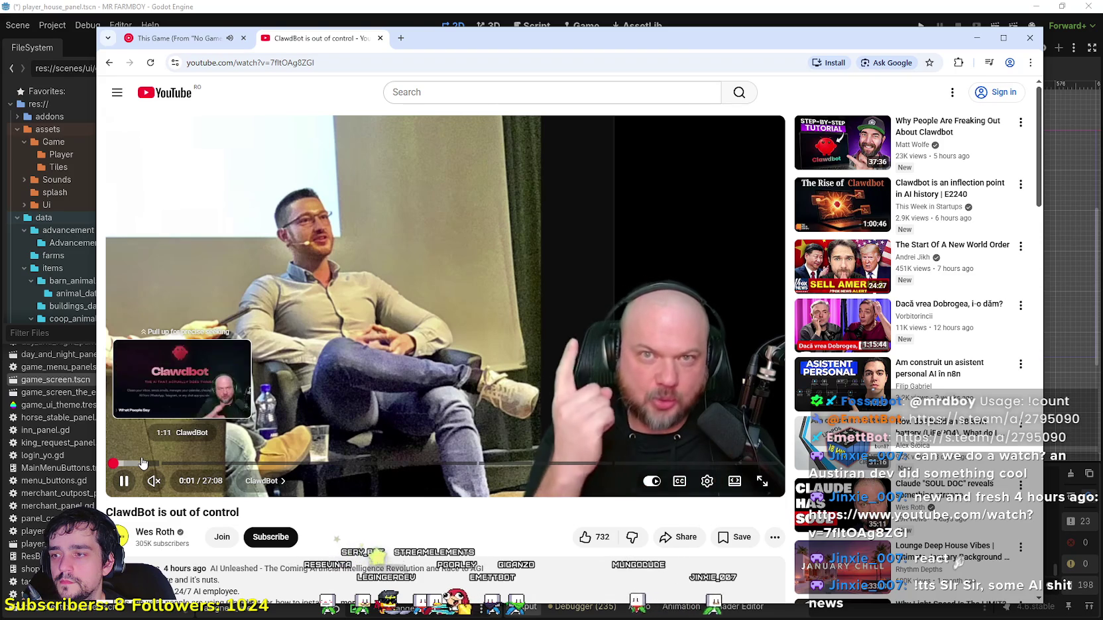
pyautogui.click(147, 462)
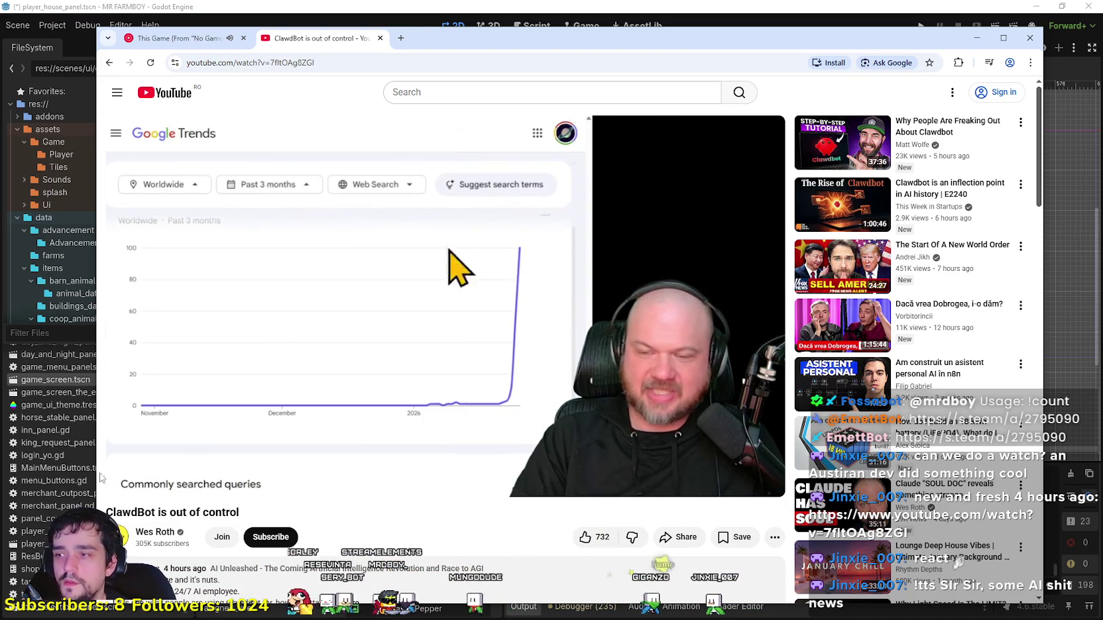
pyautogui.moveTo(141, 463); pyautogui.dragTo(134, 465)
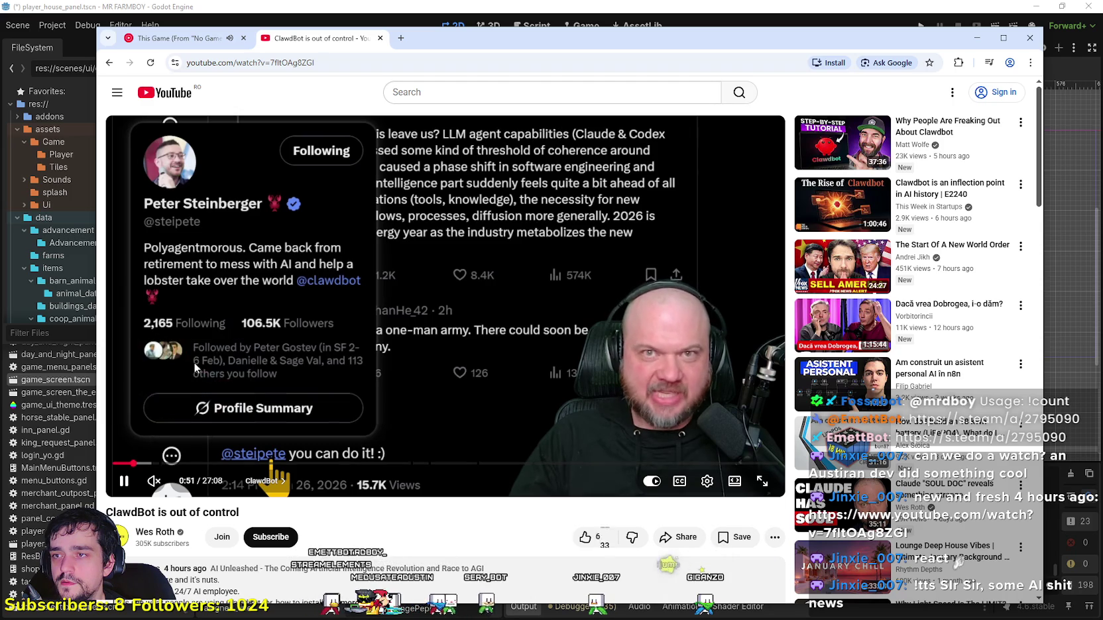
pyautogui.moveTo(194, 462); pyautogui.dragTo(414, 462)
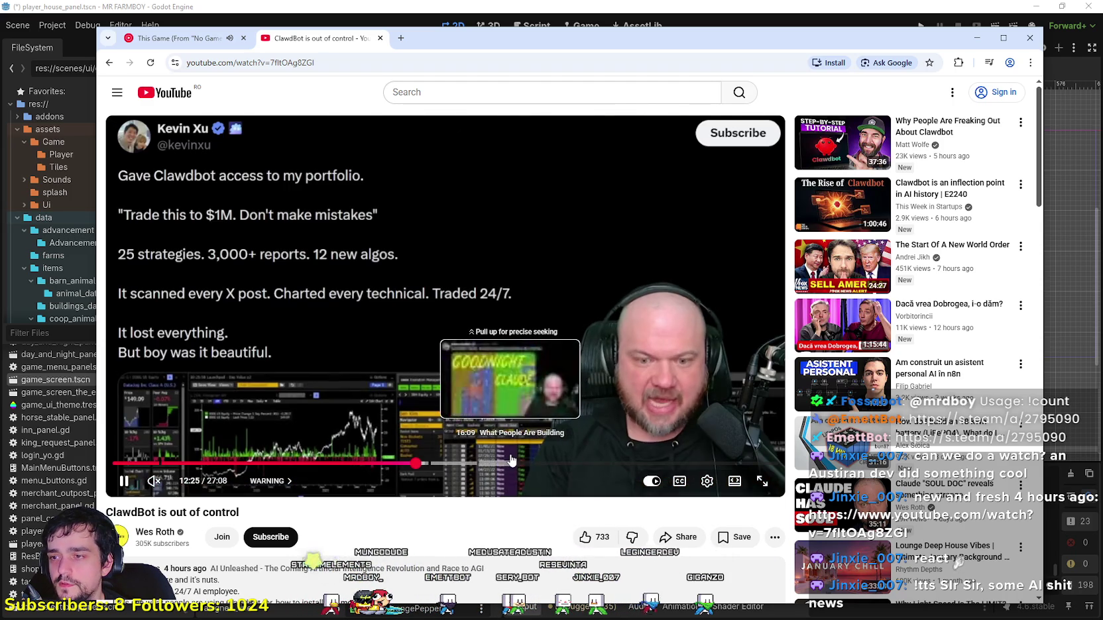
pyautogui.click(484, 463)
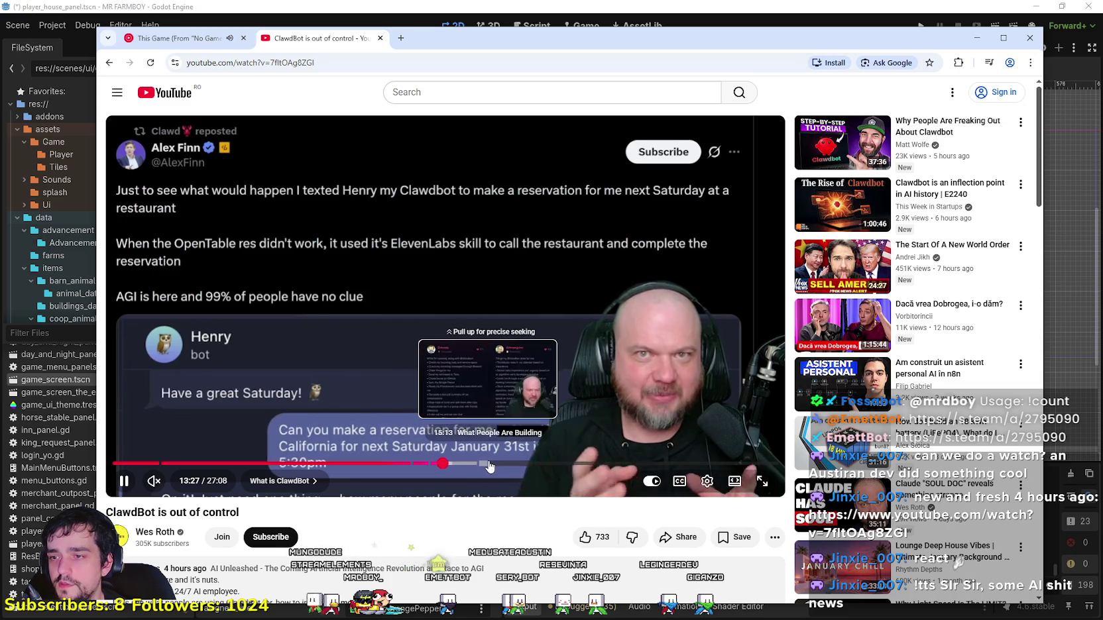
pyautogui.click(530, 463)
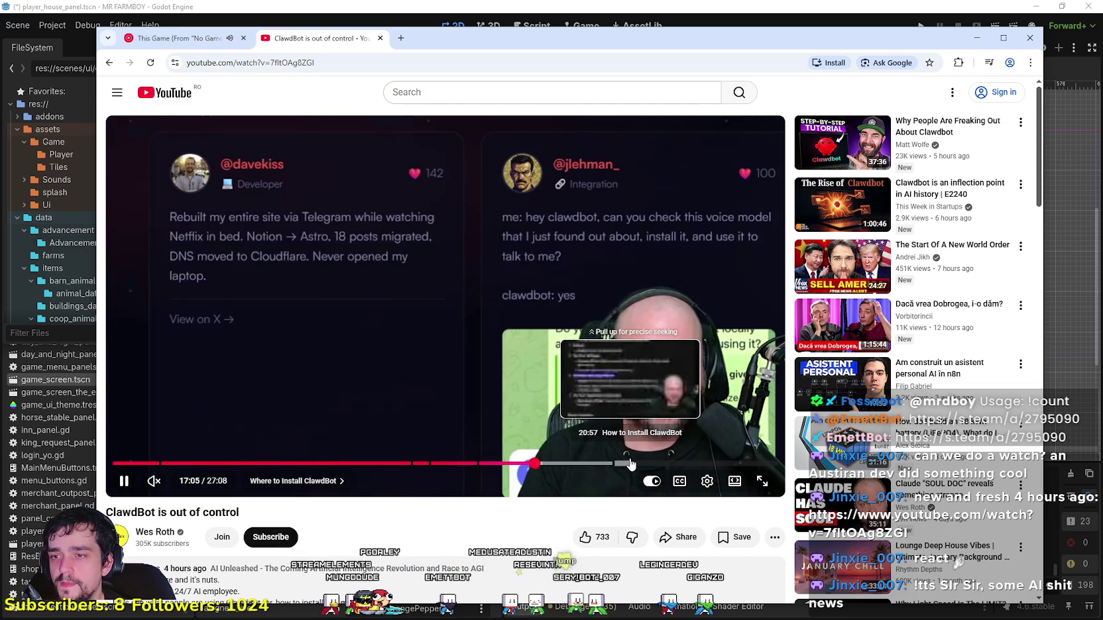
pyautogui.click(632, 463)
pyautogui.click(666, 463)
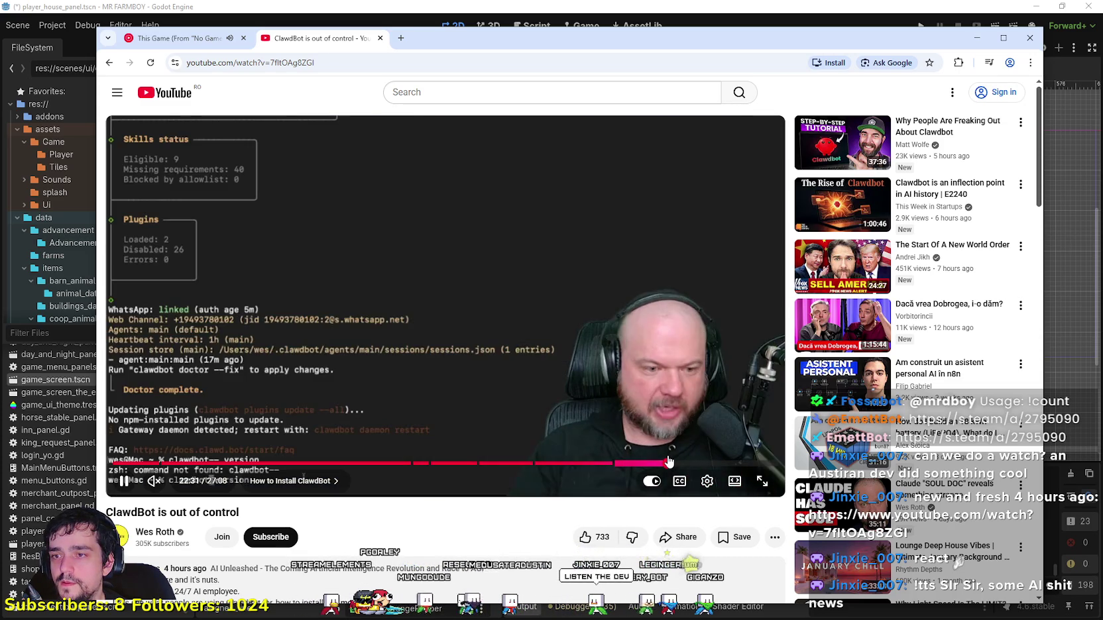
pyautogui.click(719, 462)
pyautogui.scroll(-5, 320, 398)
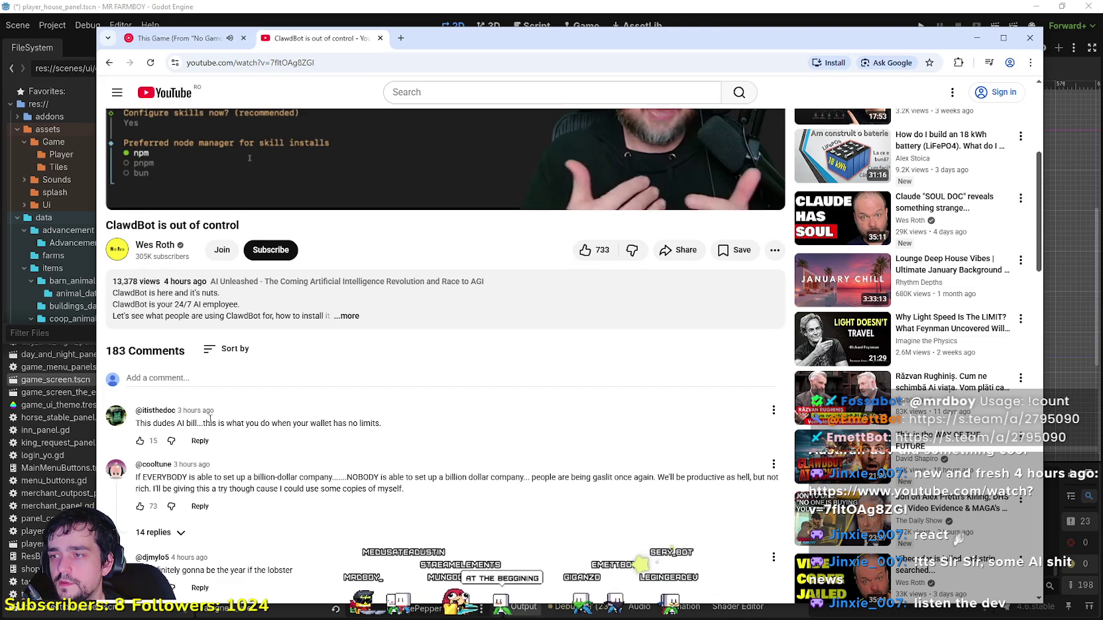
# Step: Highlight and clear text in the first two comments, then restart the video near the beginning
pyautogui.moveTo(210, 422)
pyautogui.mouseDown()
pyautogui.moveTo(135, 423)
pyautogui.moveTo(376, 418)
pyautogui.mouseUp()
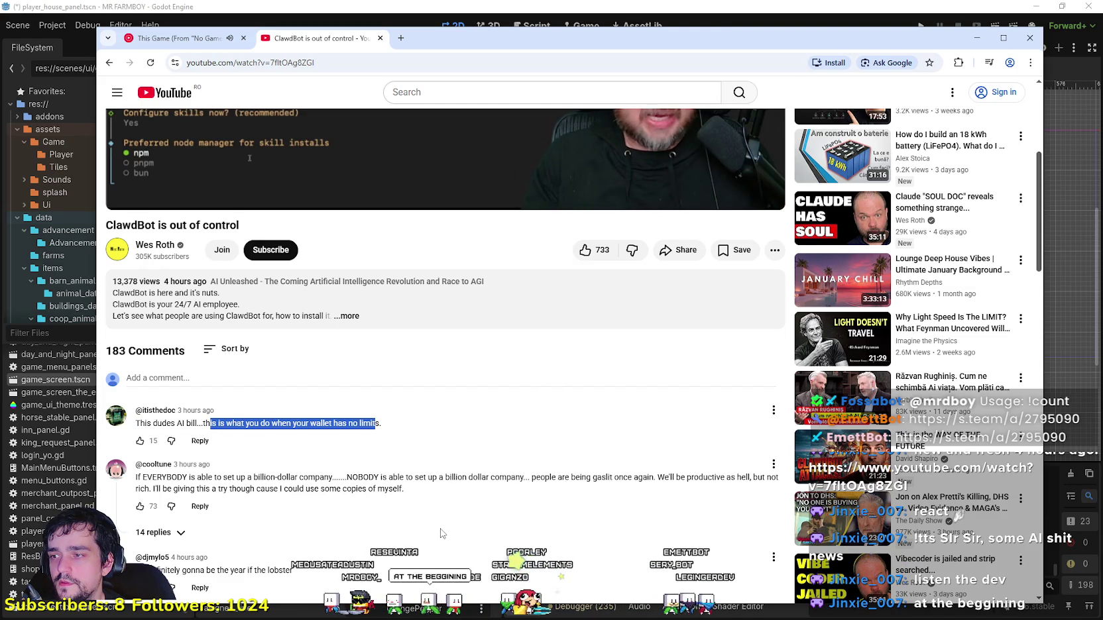
pyautogui.click(211, 475)
pyautogui.moveTo(348, 477)
pyautogui.mouseDown()
pyautogui.moveTo(138, 478)
pyautogui.moveTo(633, 479)
pyautogui.moveTo(720, 495)
pyautogui.mouseUp()
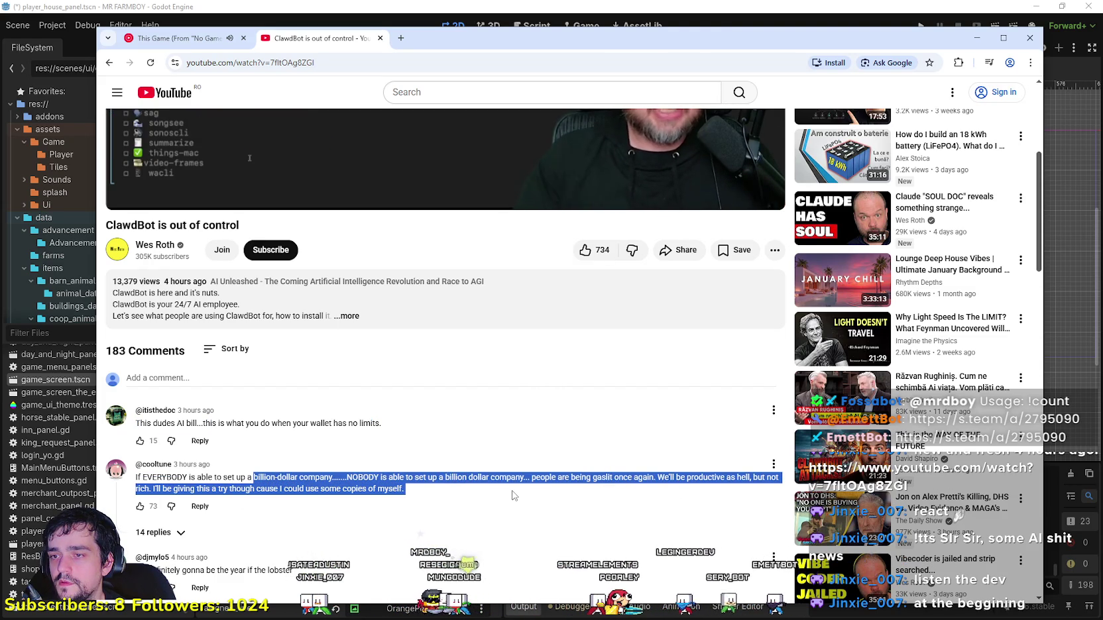
pyautogui.scroll(-2, 511, 496)
pyautogui.click(375, 411)
pyautogui.scroll(6, 429, 379)
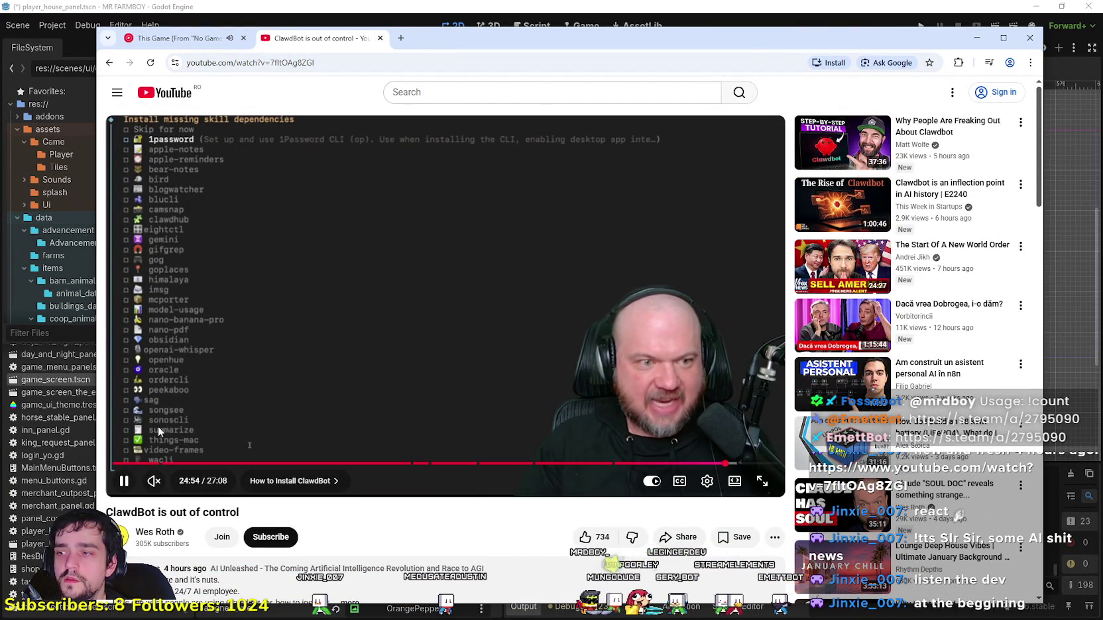
pyautogui.click(135, 465)
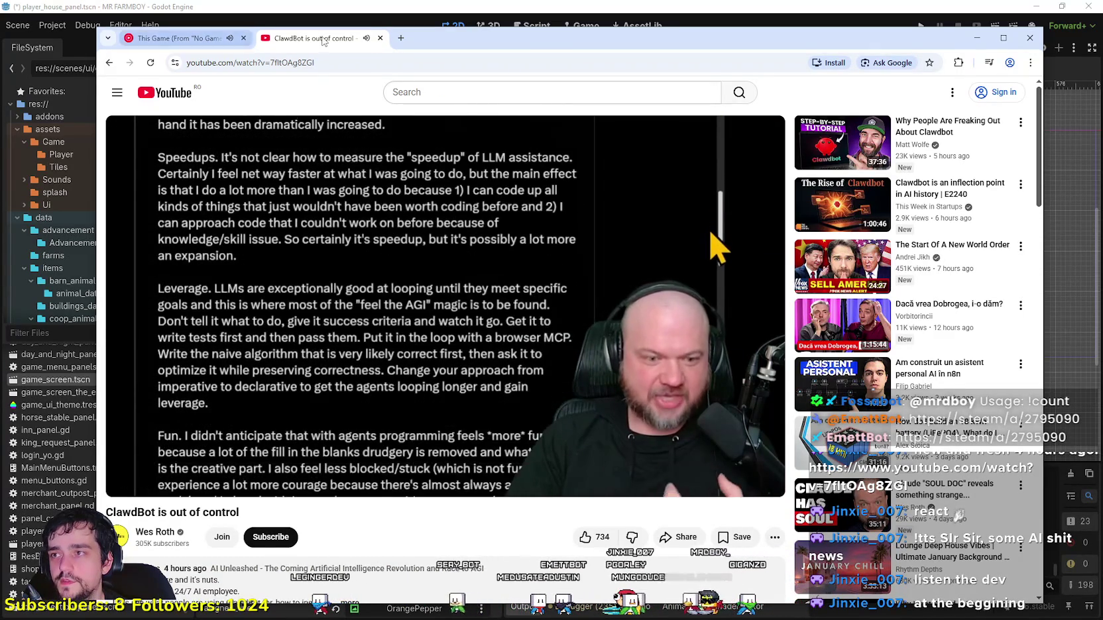
# Step: Resume the ClawdBot video, flick to the music tab and back, and seek to 0:00
pyautogui.rightClick(328, 47)
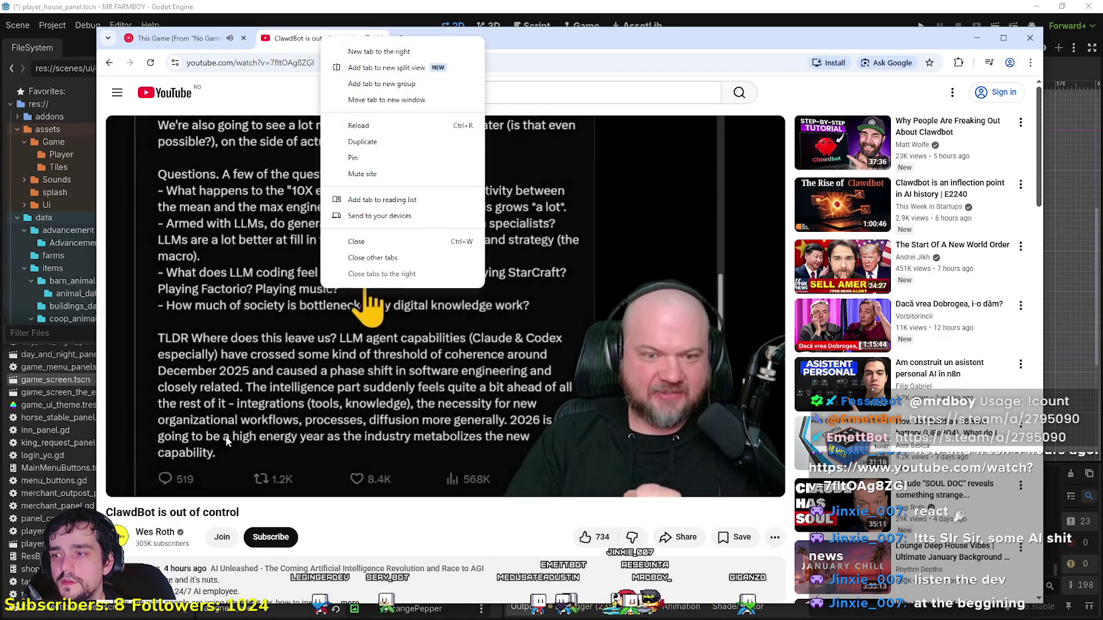
pyautogui.click(210, 475)
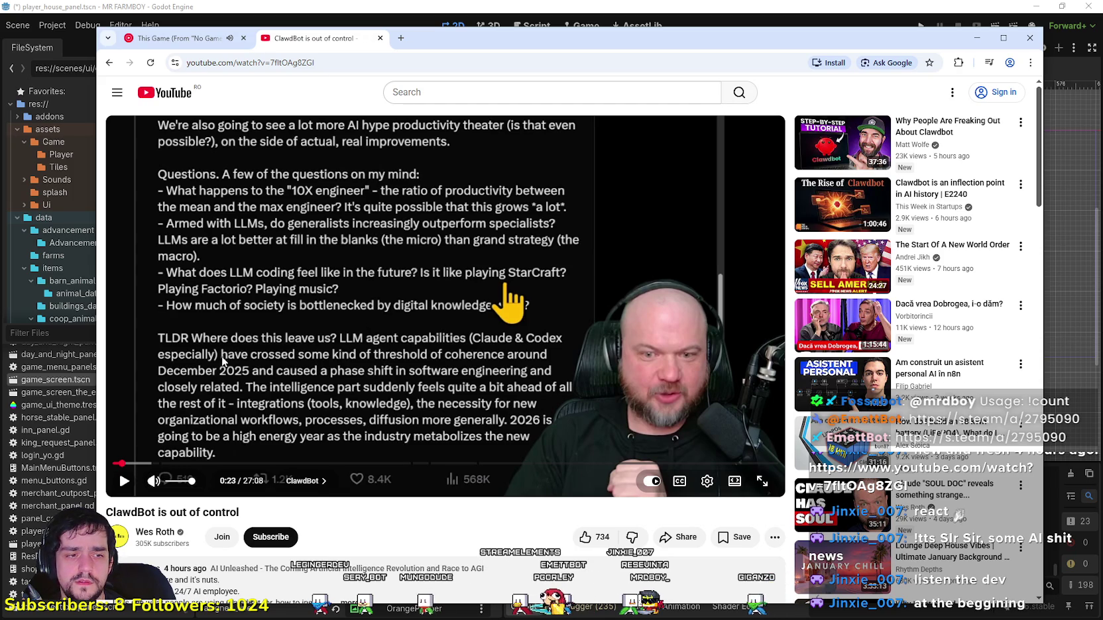
pyautogui.click(347, 336)
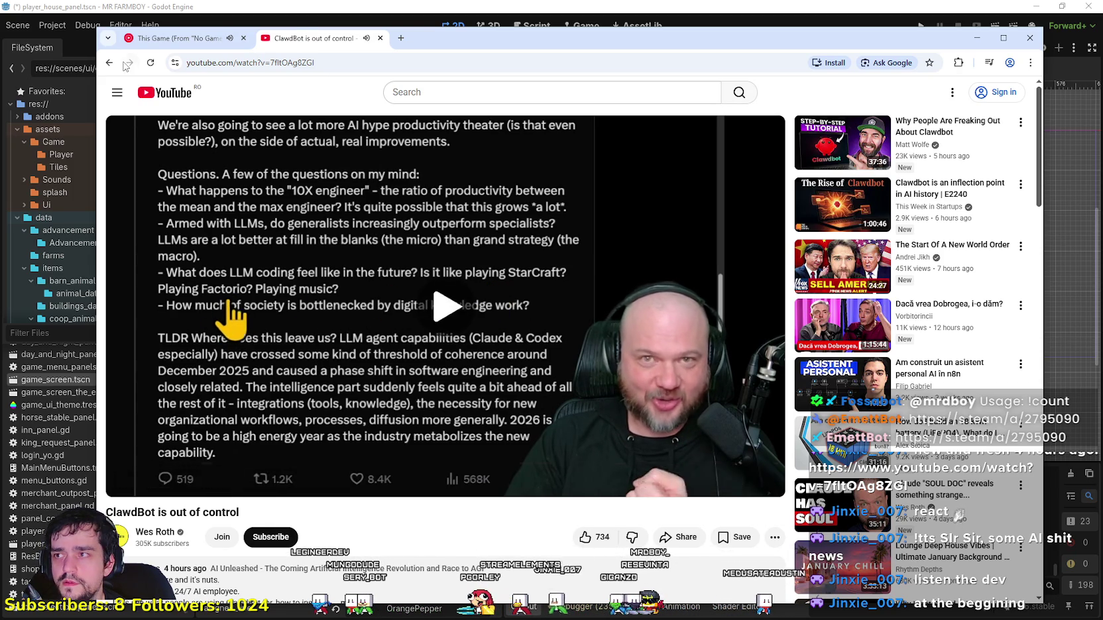
pyautogui.hotkey('ctrl', '1')
pyautogui.hotkey('ctrl', '2')
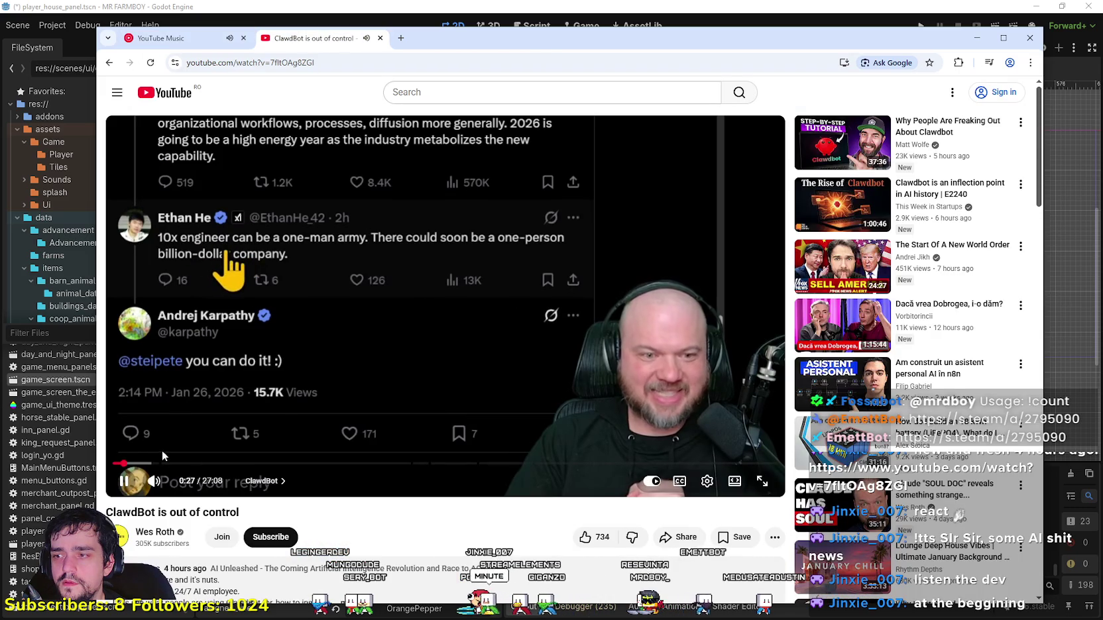
pyautogui.moveTo(356, 223)
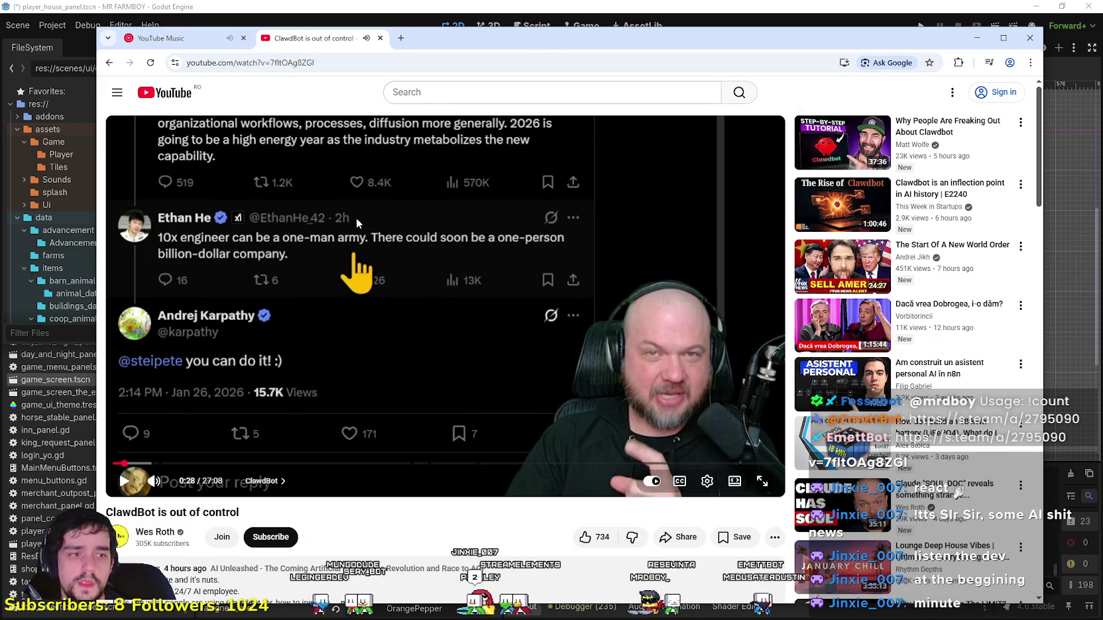
pyautogui.moveTo(124, 463); pyautogui.dragTo(123, 469)
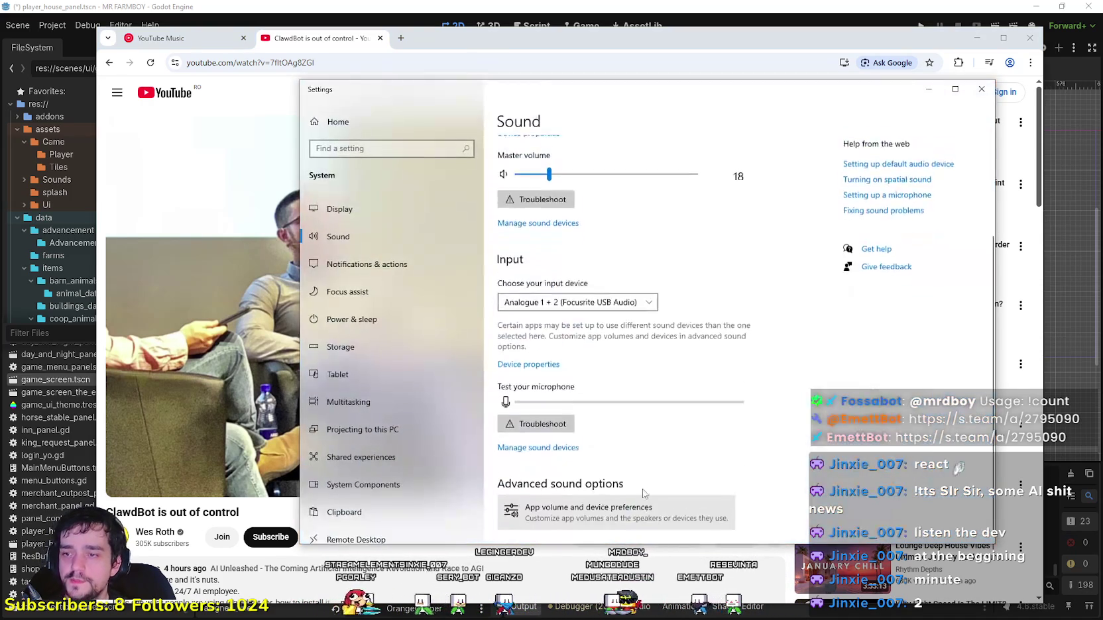
# Step: Route Google Chrome's output to Headset Earphone in app volume preferences and minimise Settings
pyautogui.click(644, 493)
pyautogui.scroll(-5, 541, 283)
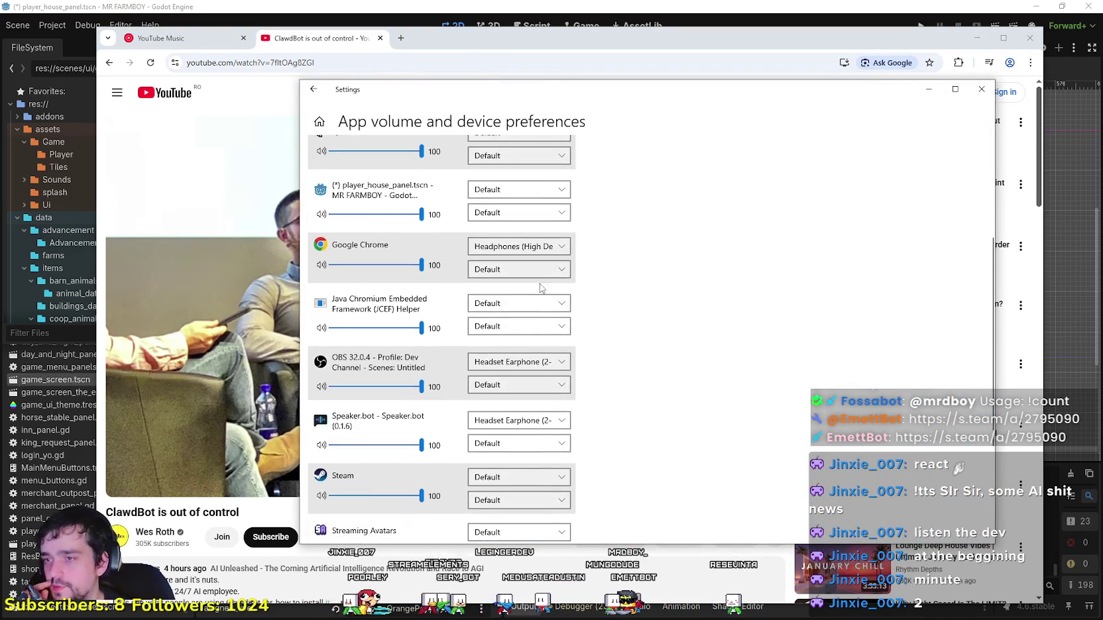
pyautogui.scroll(1, 502, 245)
pyautogui.click(502, 245)
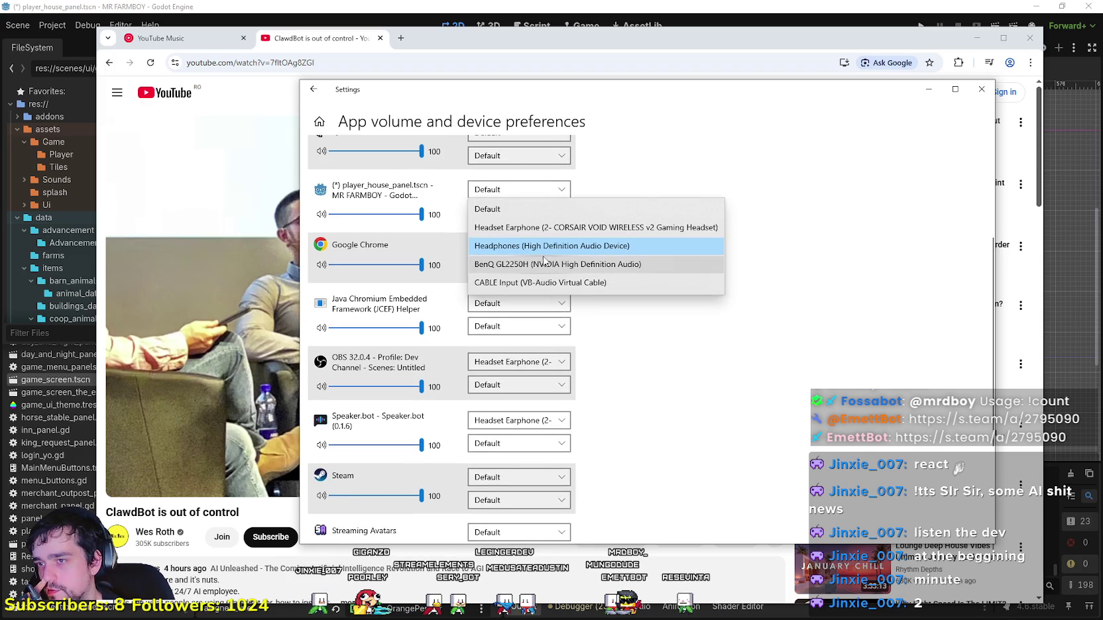
pyautogui.click(553, 246)
pyautogui.click(537, 309)
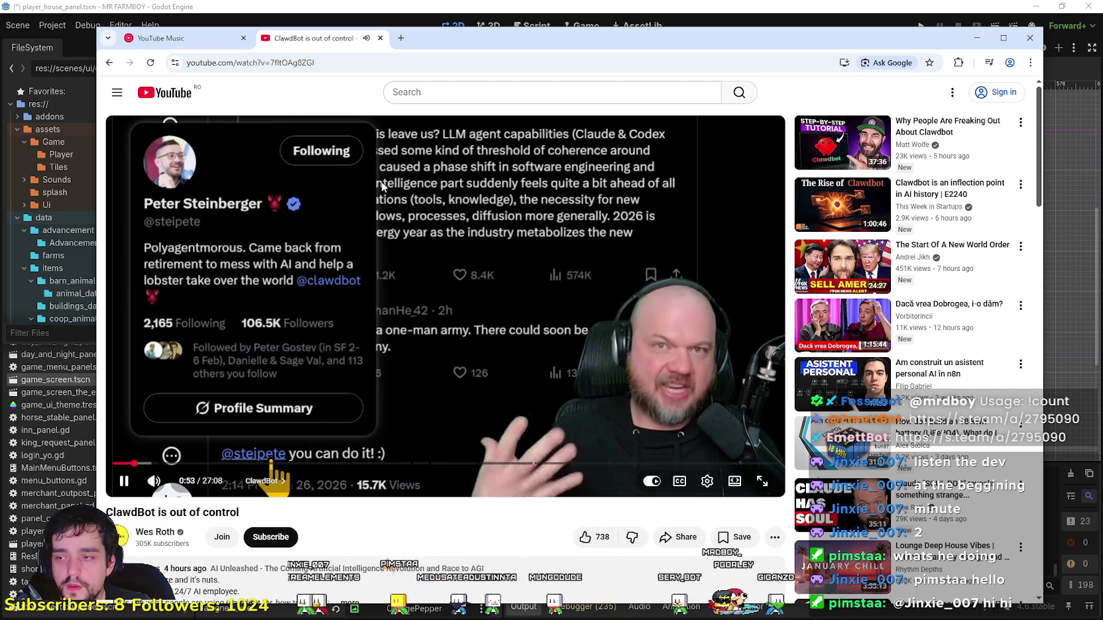
# Step: Pause and resume the ClawdBot video twice
pyautogui.click(198, 396)
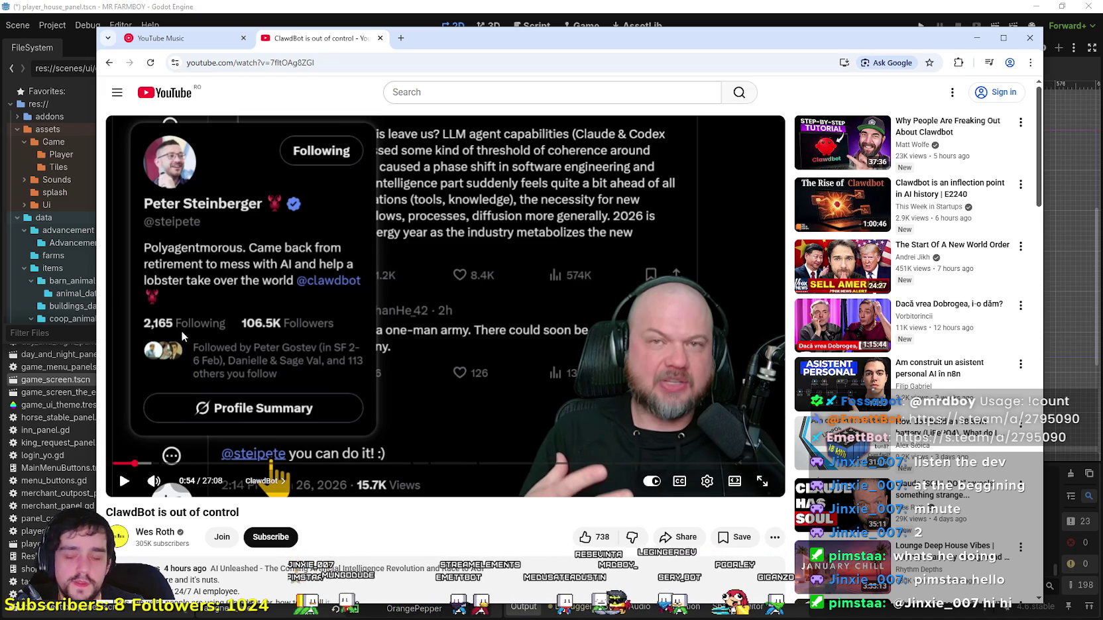
pyautogui.click(574, 330)
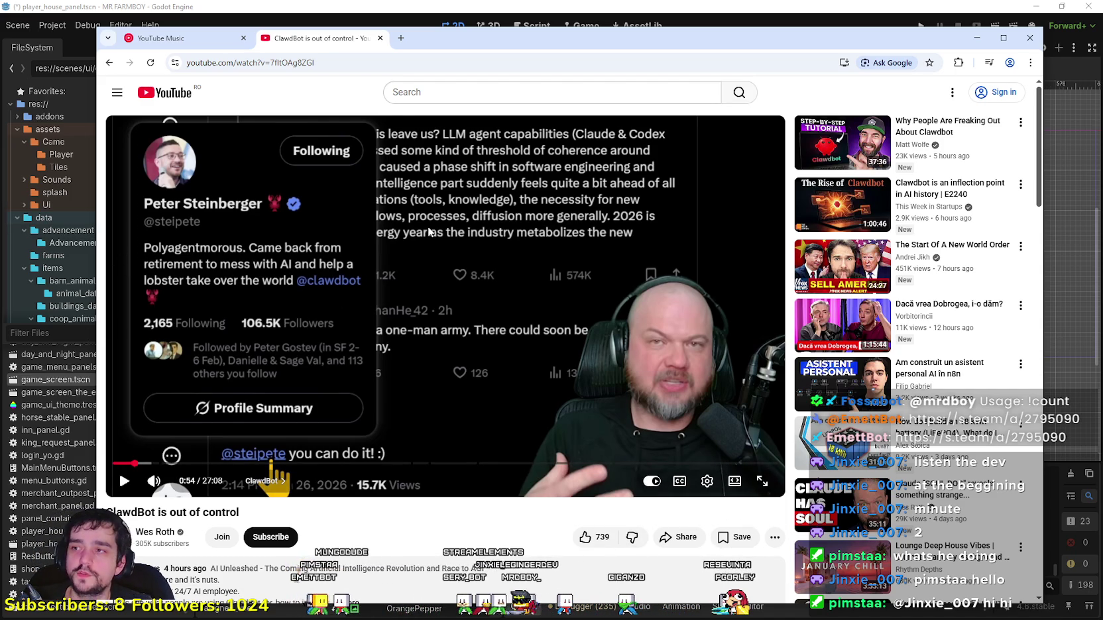
pyautogui.click(581, 358)
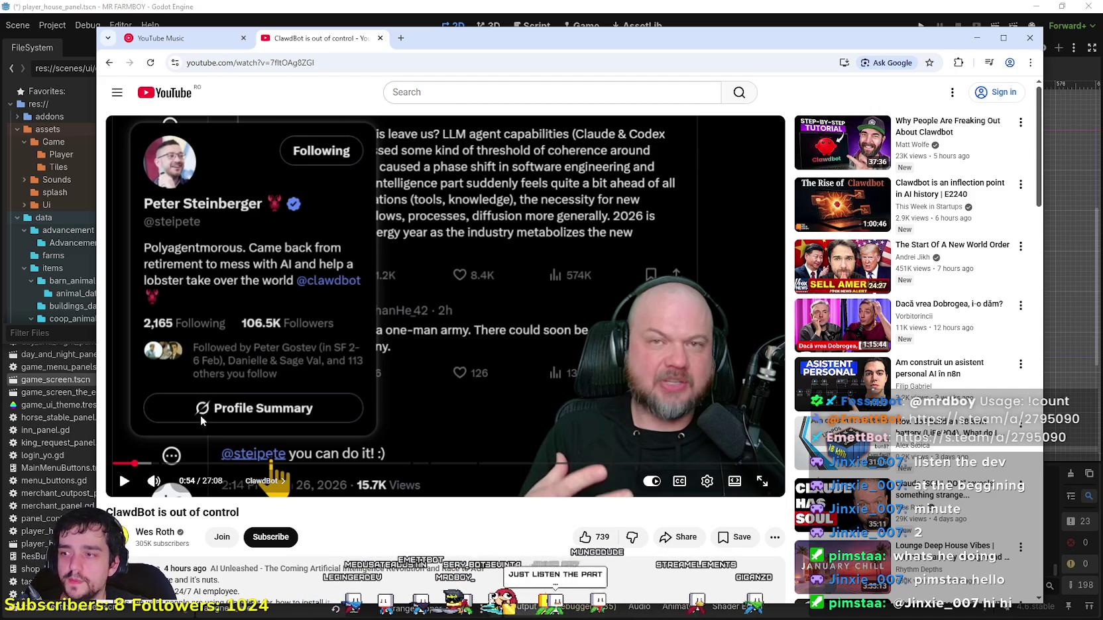
pyautogui.click(291, 338)
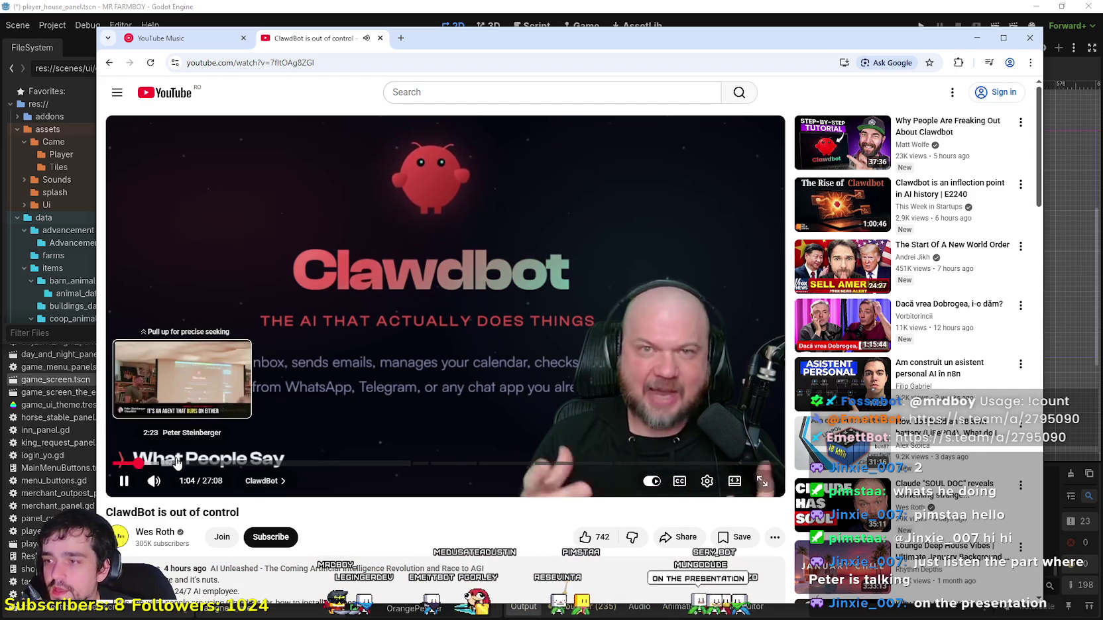
# Step: Jump to the on-stage presentation around 2:07, skip ahead a few seconds, then close the tab
pyautogui.click(165, 463)
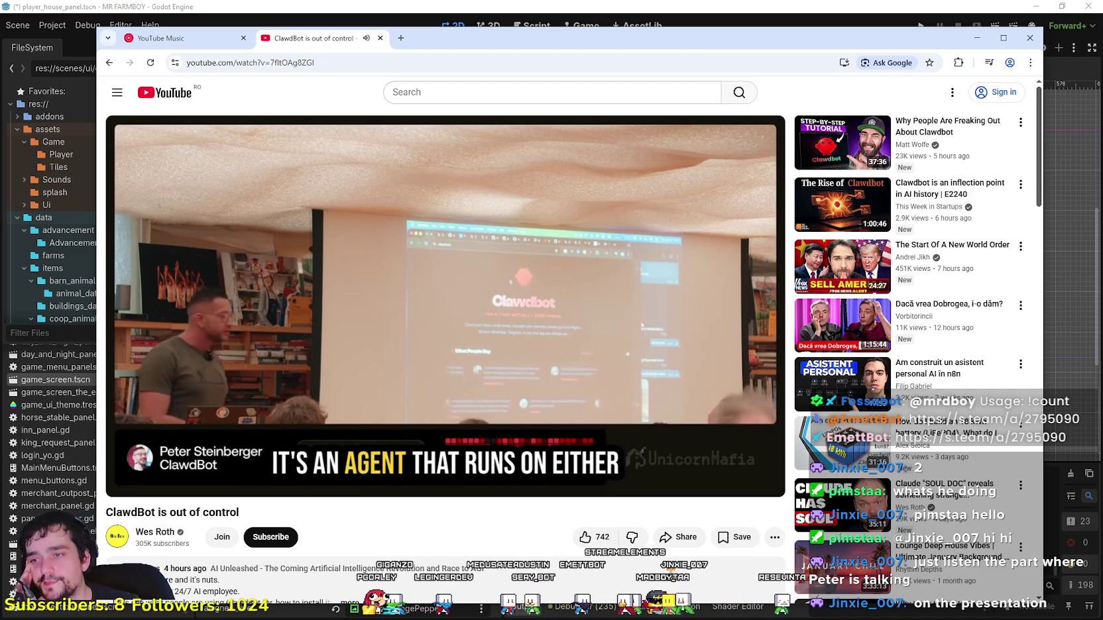
pyautogui.moveTo(222, 357)
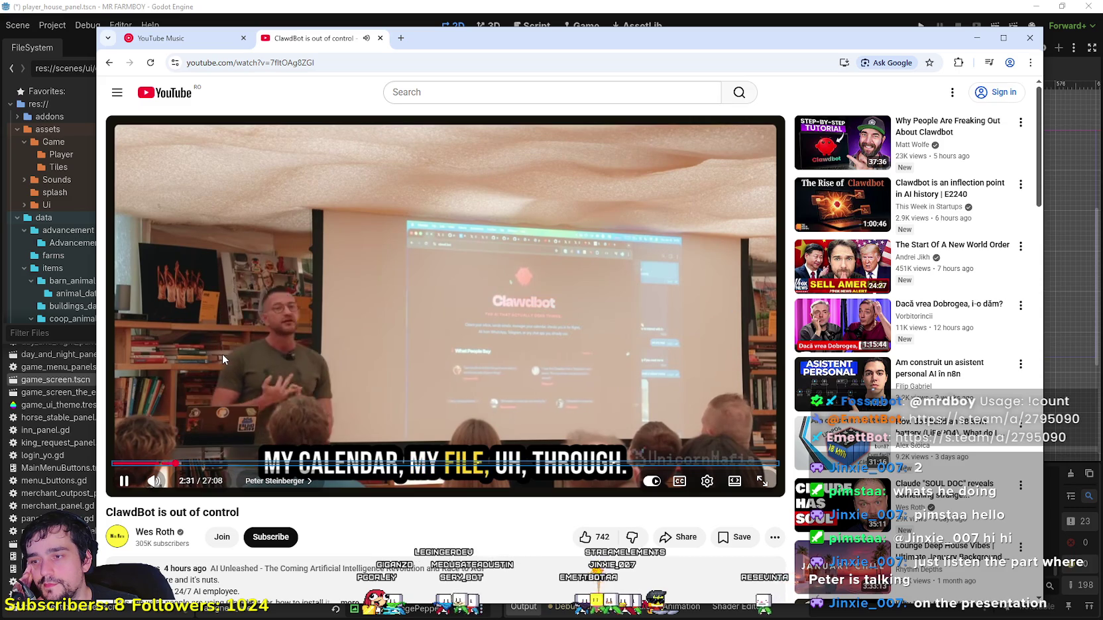
pyautogui.press('l')
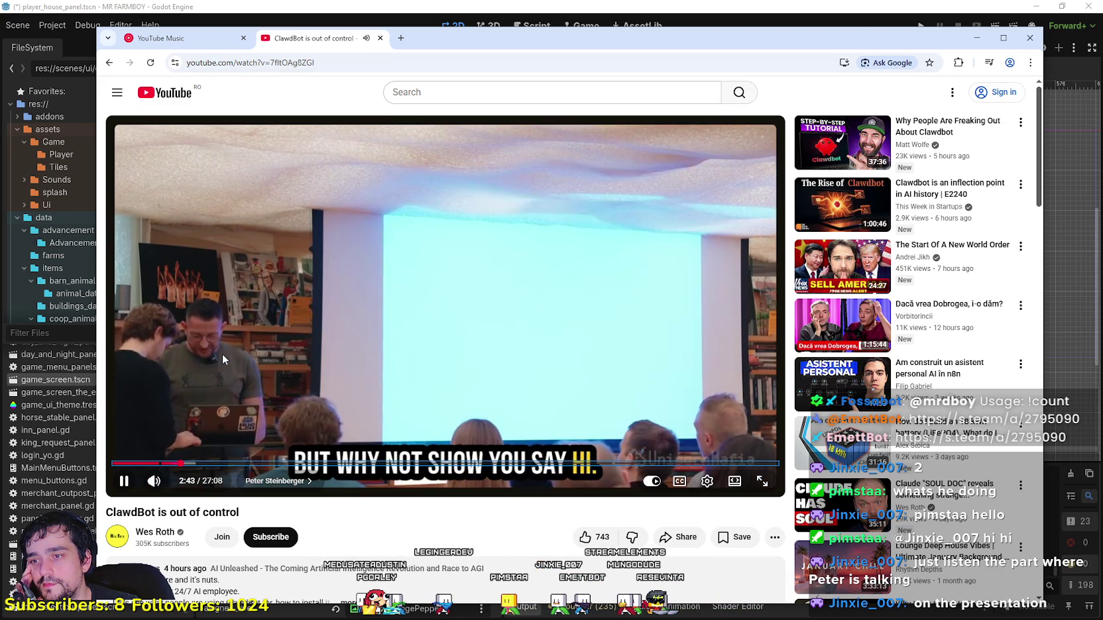
pyautogui.press('Right')
pyautogui.press('Right')
pyautogui.press('Right')
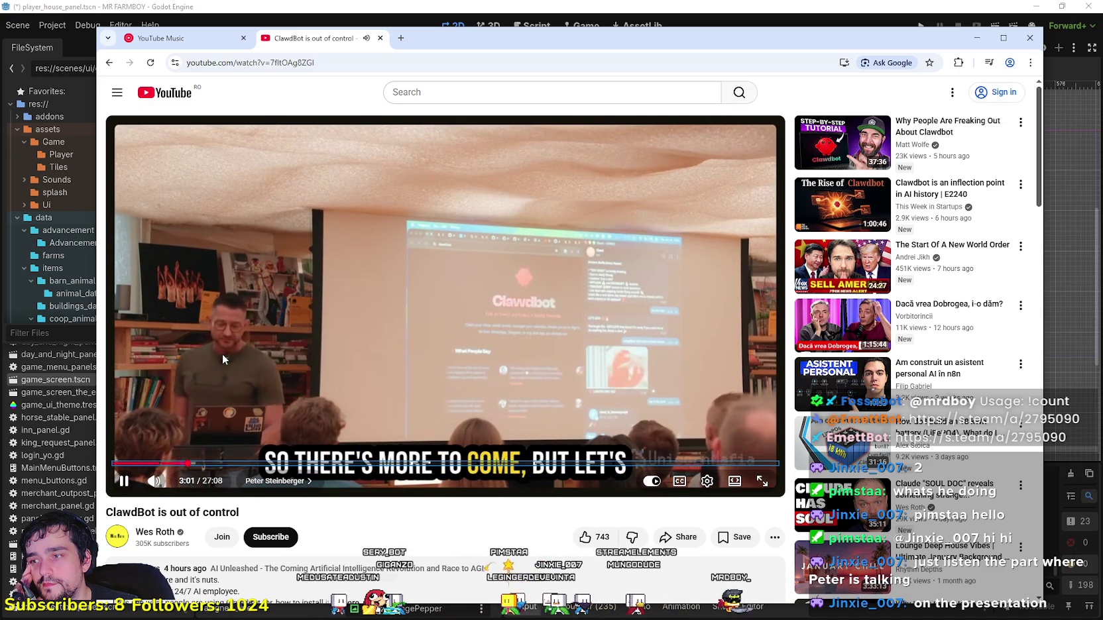
pyautogui.press('Right')
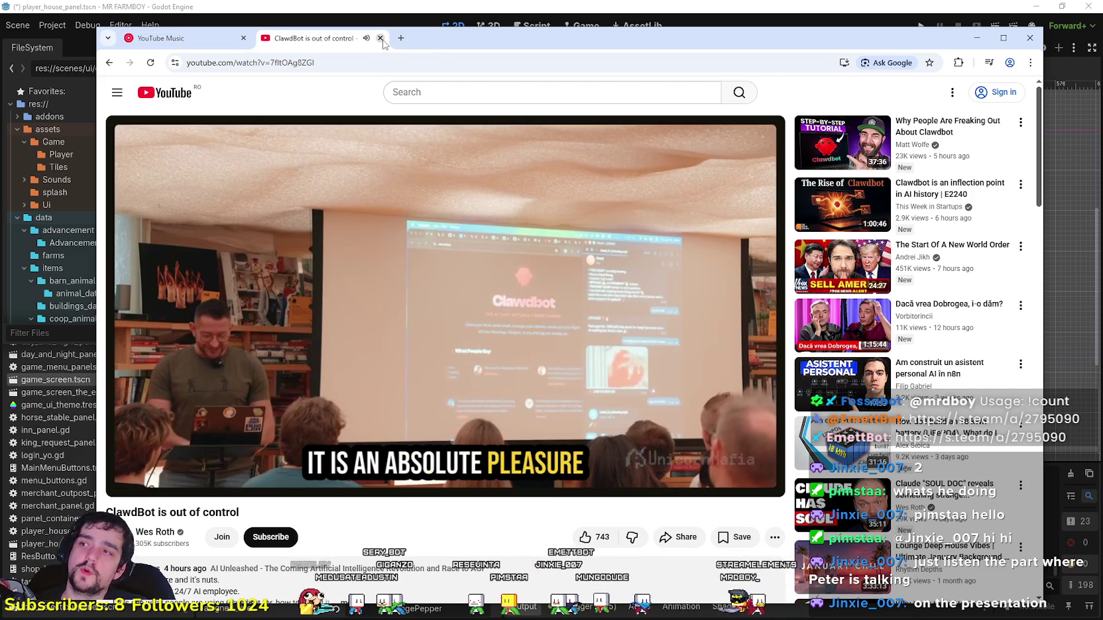
pyautogui.hotkey('ctrl', 'w')
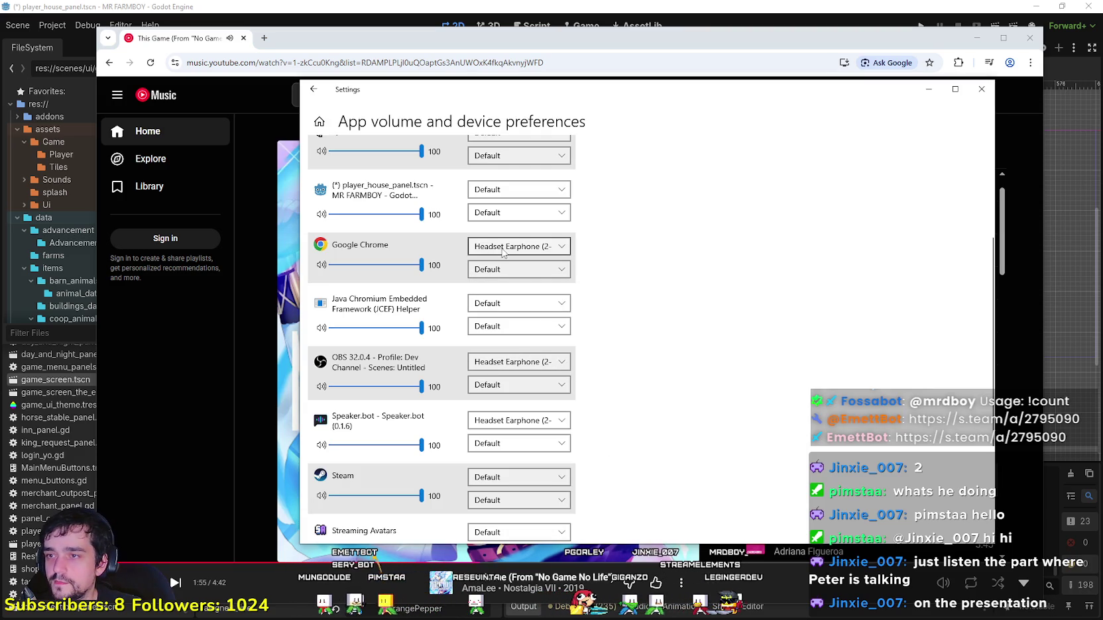
# Step: Set Chrome's output to Headphones (High Definition Audio Device), then hide Settings and Chrome
pyautogui.click(517, 246)
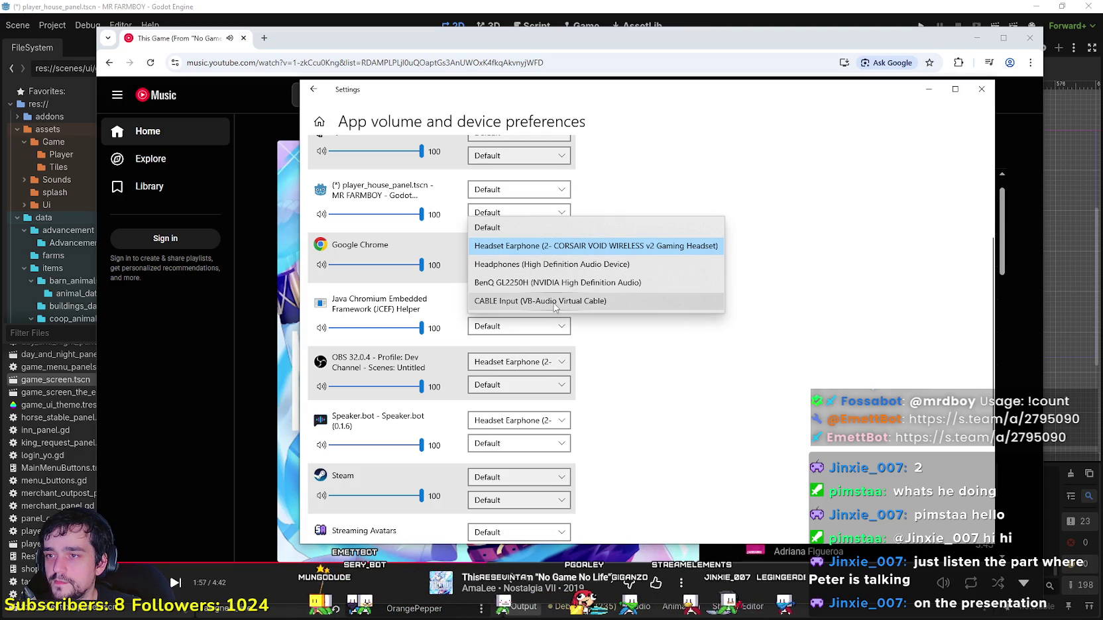
pyautogui.click(663, 366)
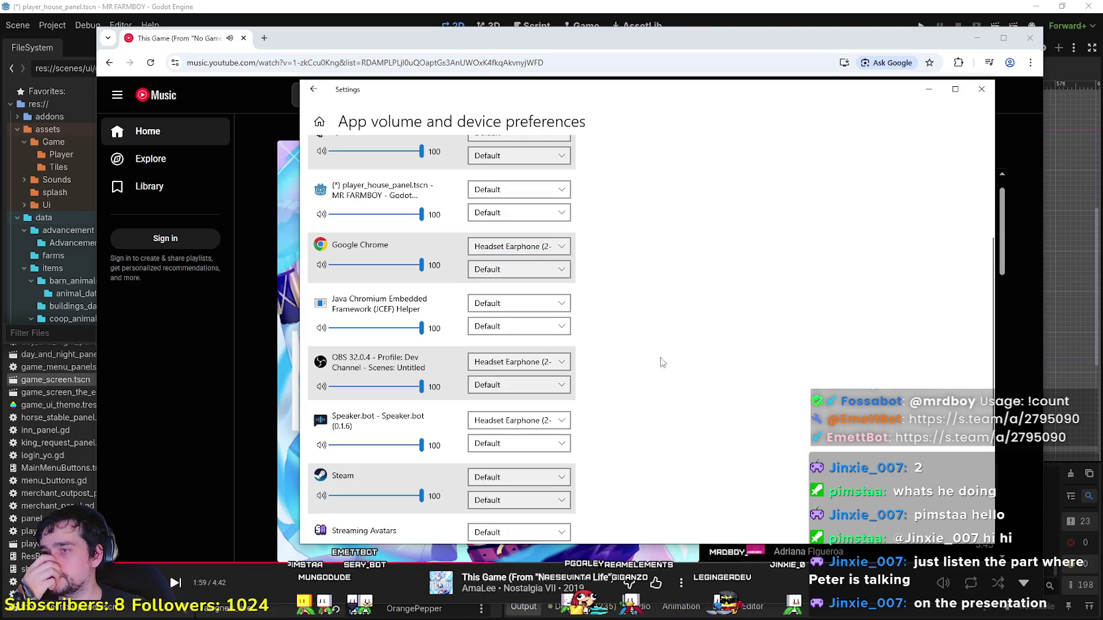
pyautogui.click(517, 246)
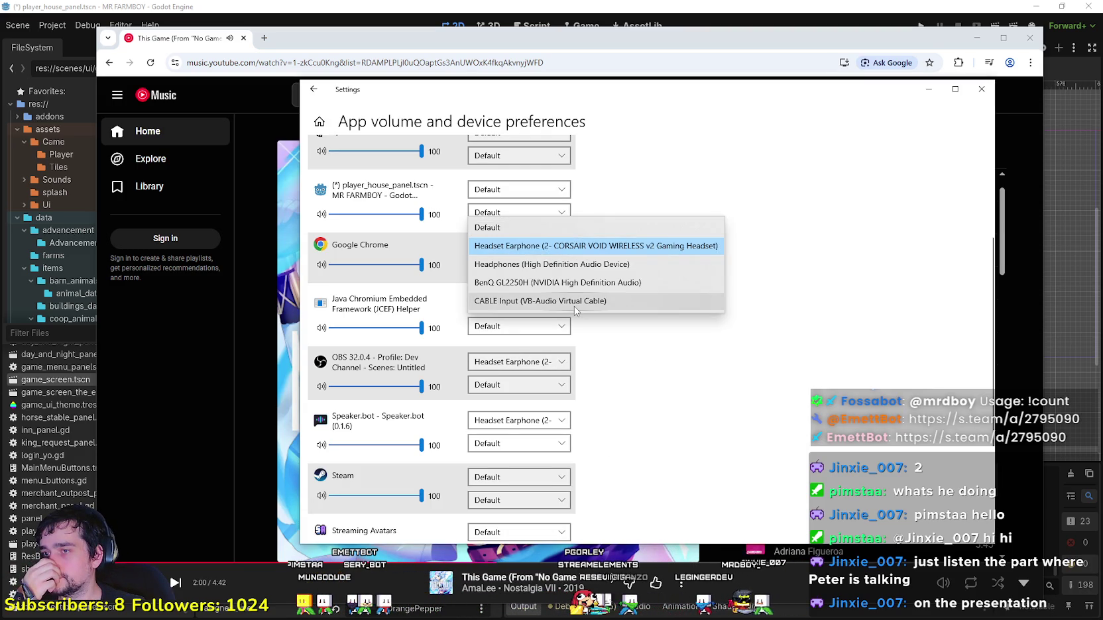
pyautogui.click(563, 265)
pyautogui.click(931, 86)
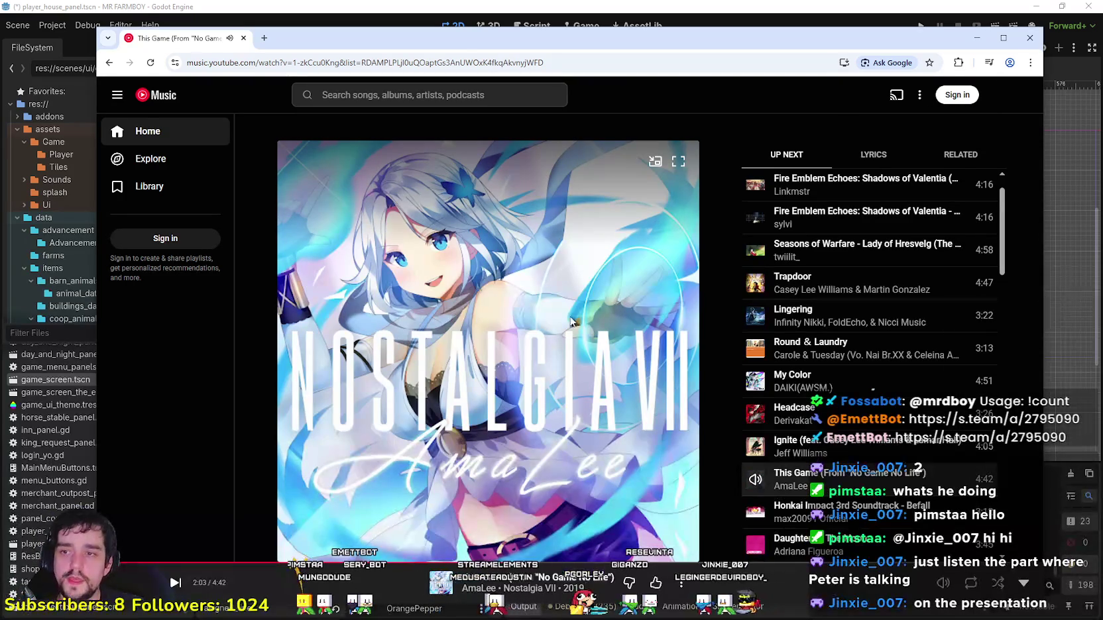
pyautogui.click(976, 37)
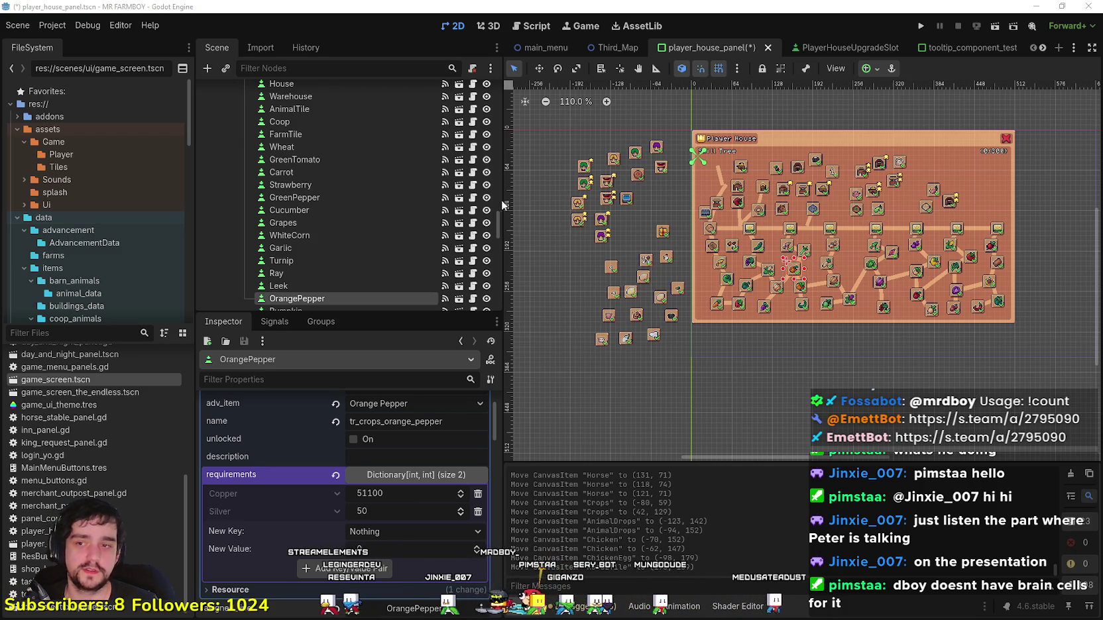
# Step: Box-select the loose spare slots, then nudge the DuckBaby slot slightly lower to y=180
pyautogui.scroll(2, 705, 359)
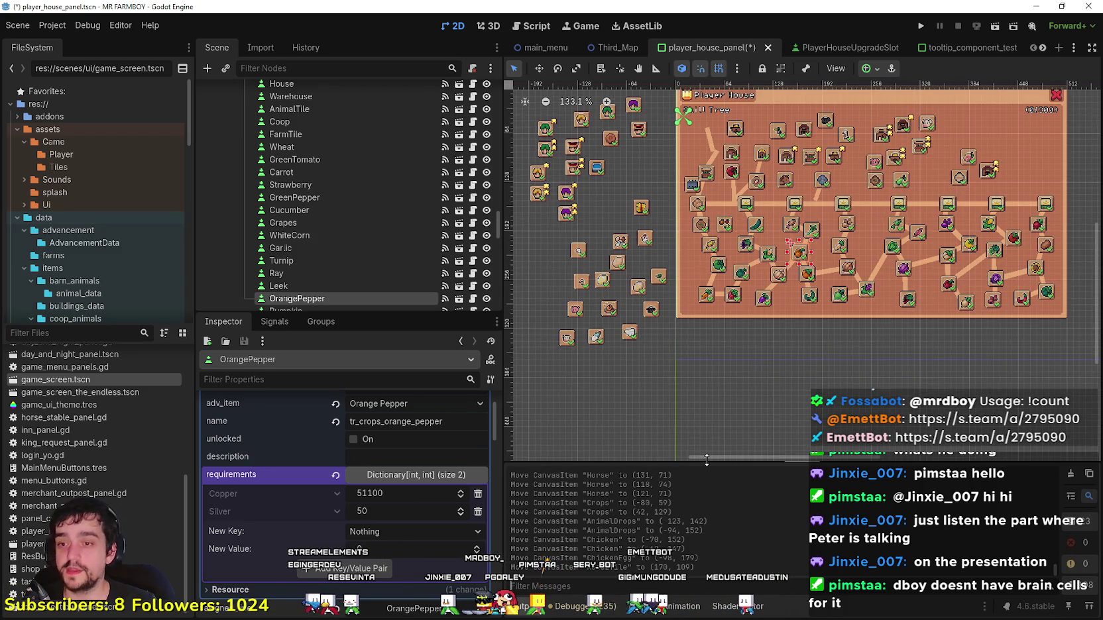
pyautogui.scroll(-2, 682, 368)
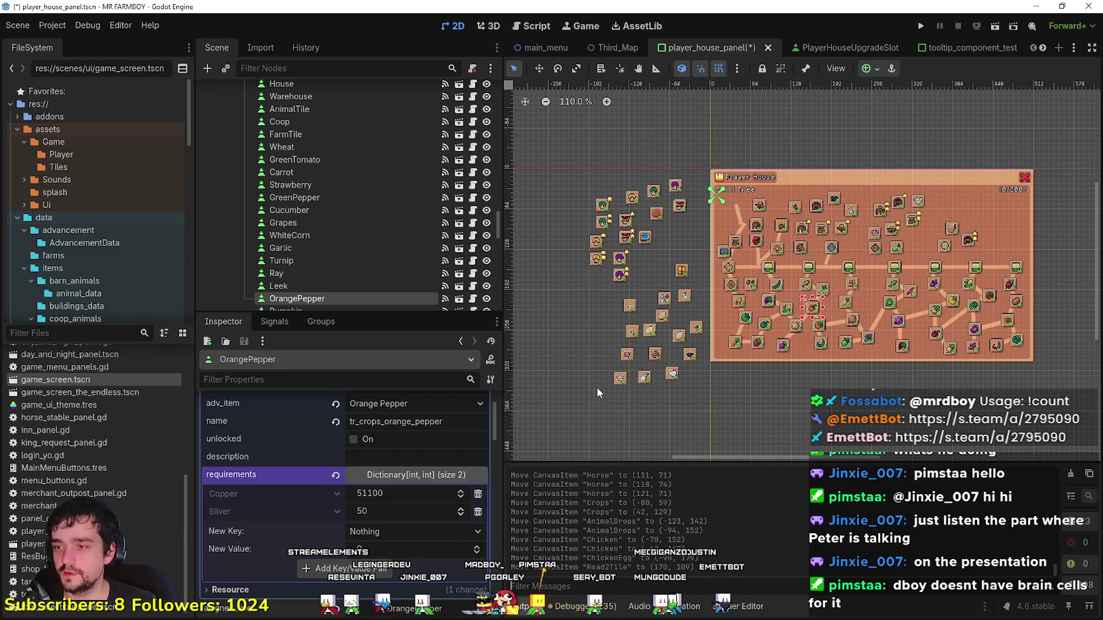
pyautogui.moveTo(594, 395); pyautogui.dragTo(704, 146)
pyautogui.moveTo(549, 394)
pyautogui.mouseDown()
pyautogui.moveTo(574, 393)
pyautogui.moveTo(663, 151)
pyautogui.moveTo(704, 143)
pyautogui.mouseUp()
pyautogui.scroll(3, 756, 331)
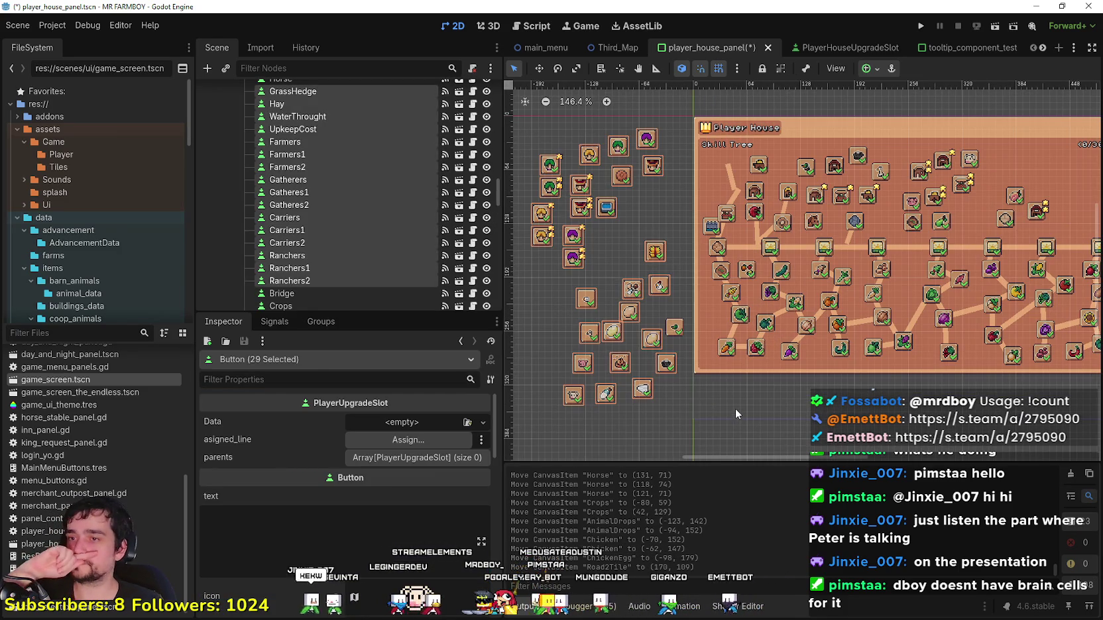
pyautogui.click(681, 348)
pyautogui.click(674, 330)
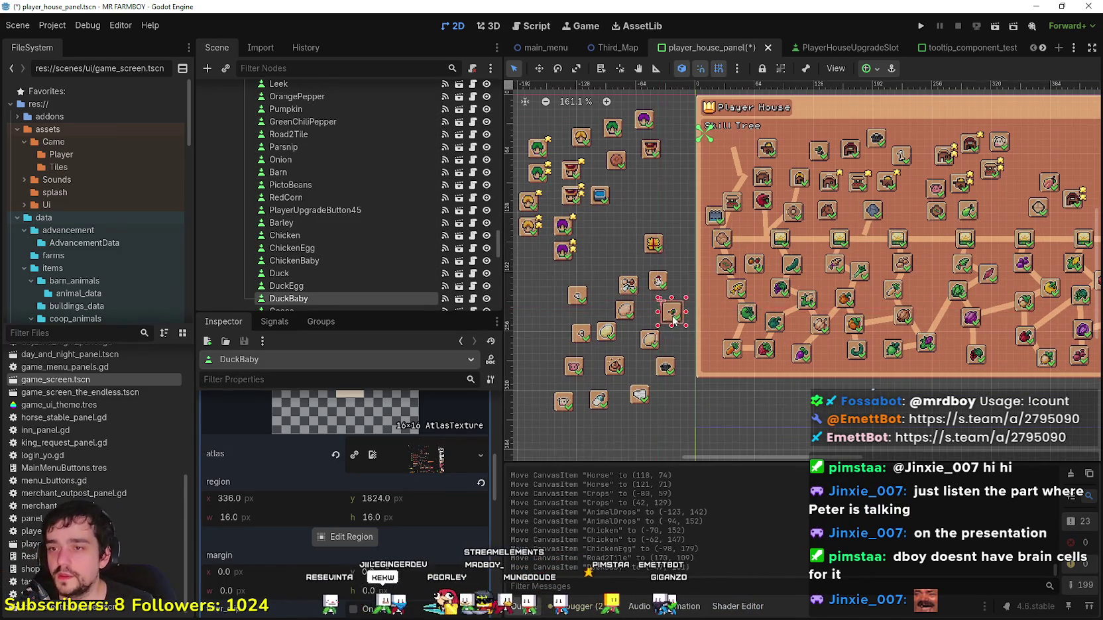
pyautogui.scroll(6, 676, 320)
pyautogui.moveTo(676, 319); pyautogui.dragTo(675, 316)
pyautogui.scroll(-8, 665, 328)
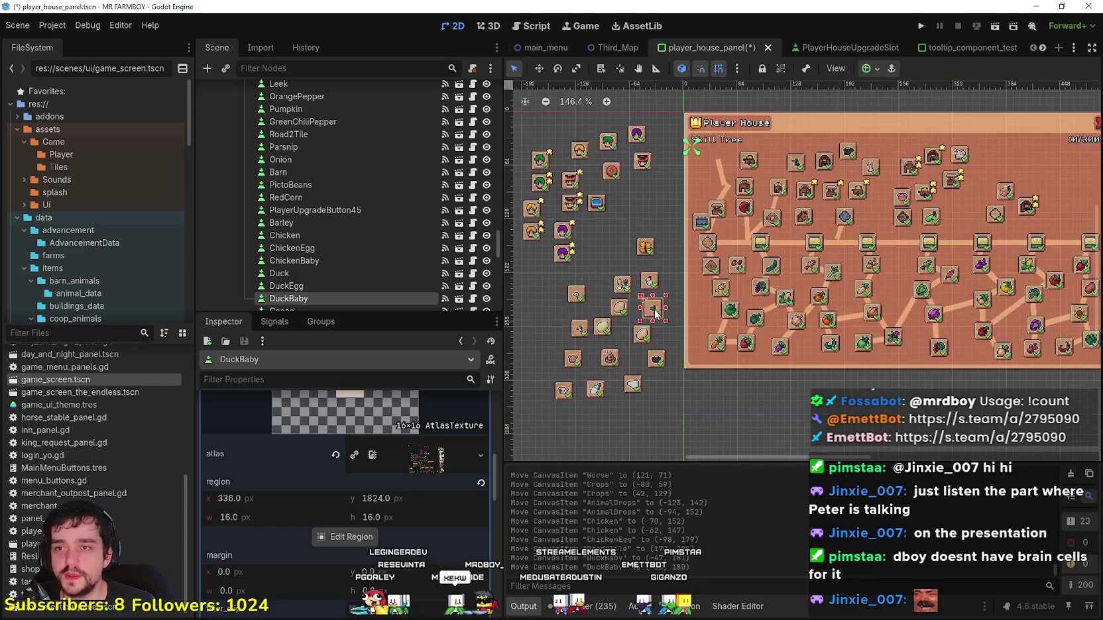
pyautogui.click(668, 332)
# Step: Select and deselect the 21 spare slot buttons, select HouseLine, and hide the second editor window
pyautogui.scroll(-3, 670, 336)
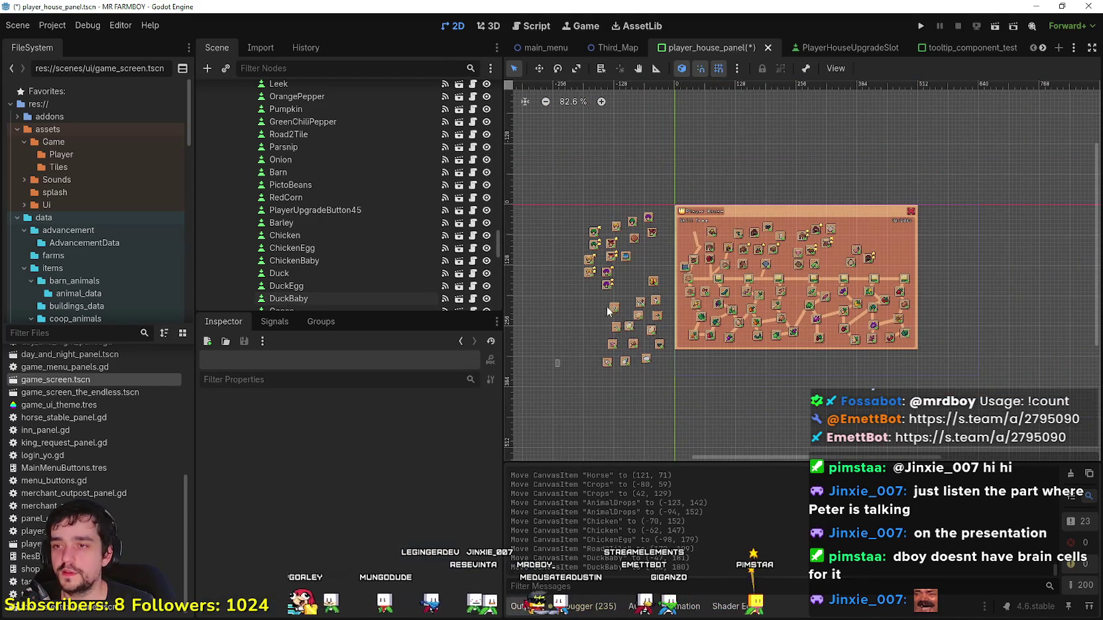
pyautogui.scroll(3, 697, 299)
pyautogui.moveTo(659, 398)
pyautogui.mouseDown()
pyautogui.moveTo(552, 184)
pyautogui.moveTo(638, 280)
pyautogui.mouseUp()
pyautogui.scroll(-3, 556, 203)
pyautogui.scroll(2, 609, 248)
pyautogui.click(612, 237)
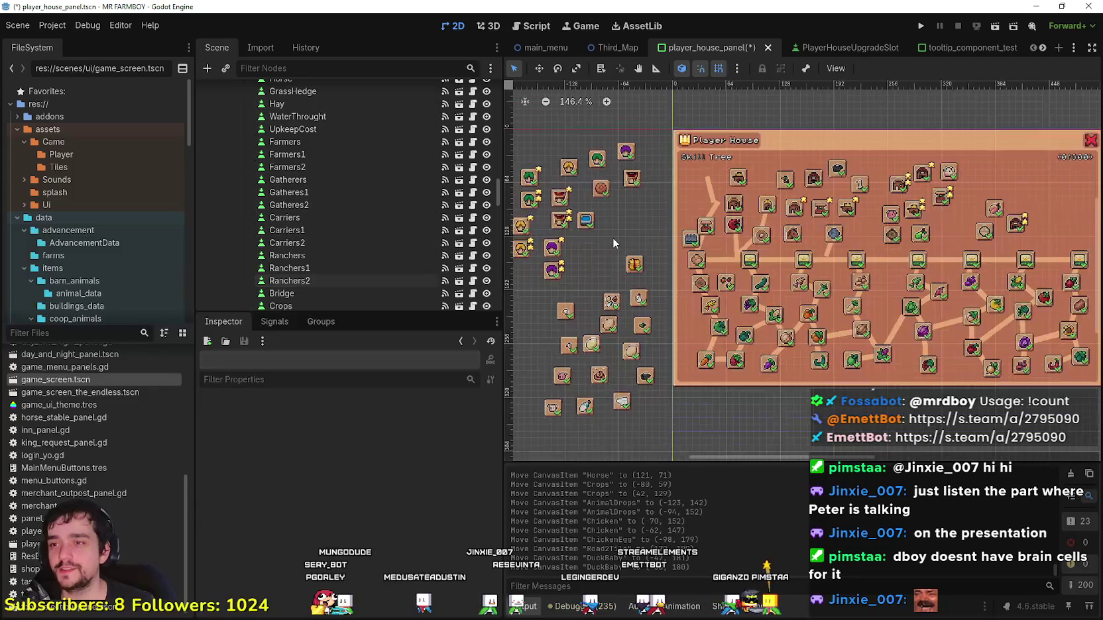
pyautogui.scroll(10, 617, 228)
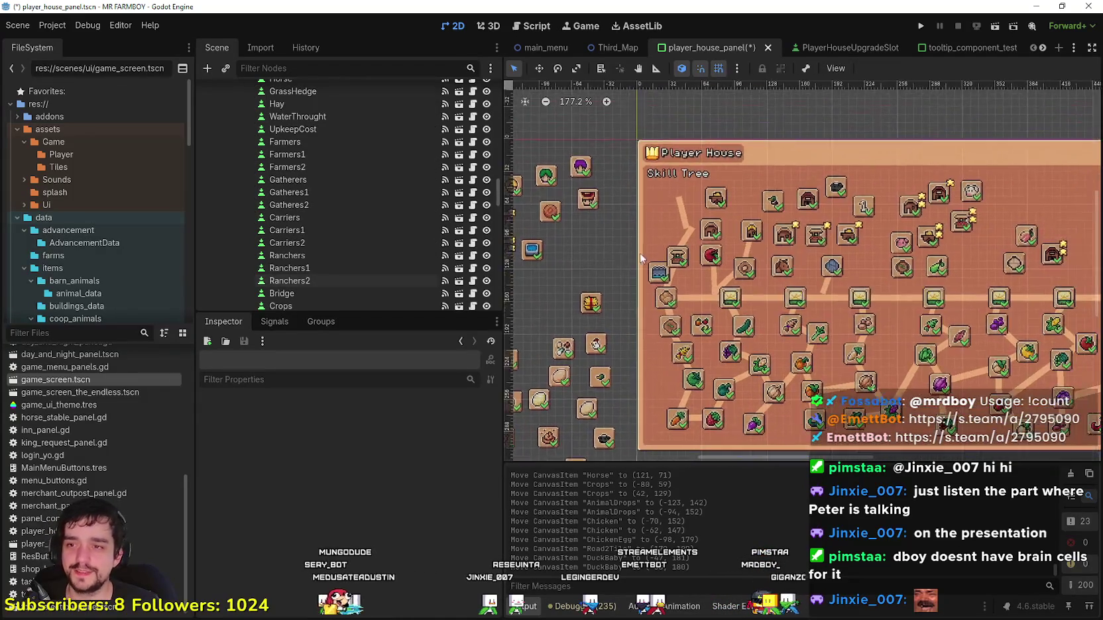
pyautogui.click(698, 227)
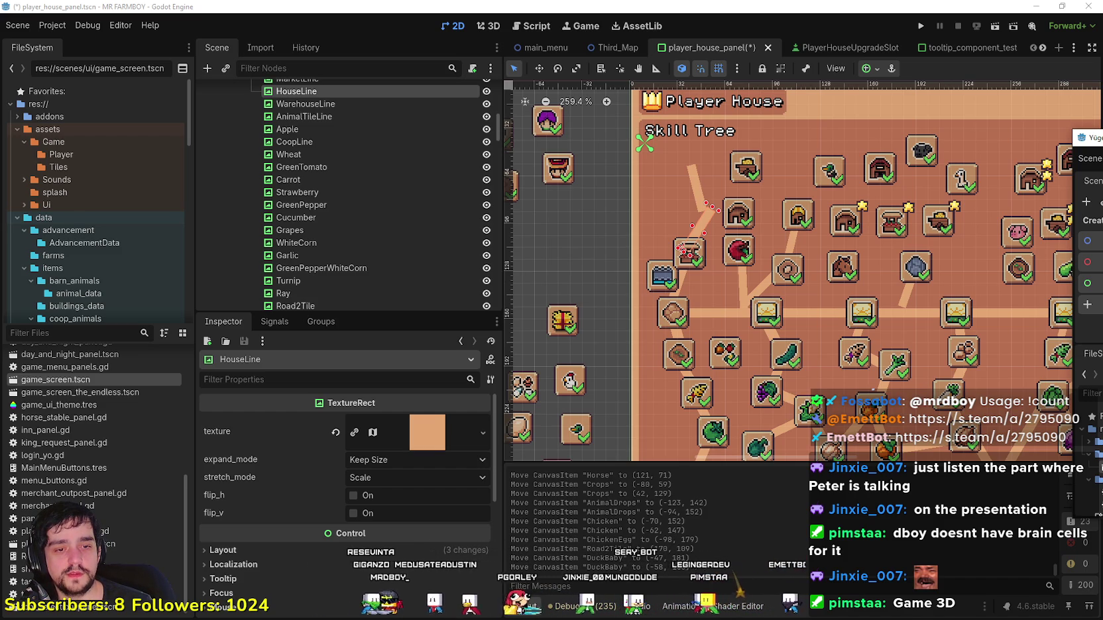
pyautogui.click(649, 559)
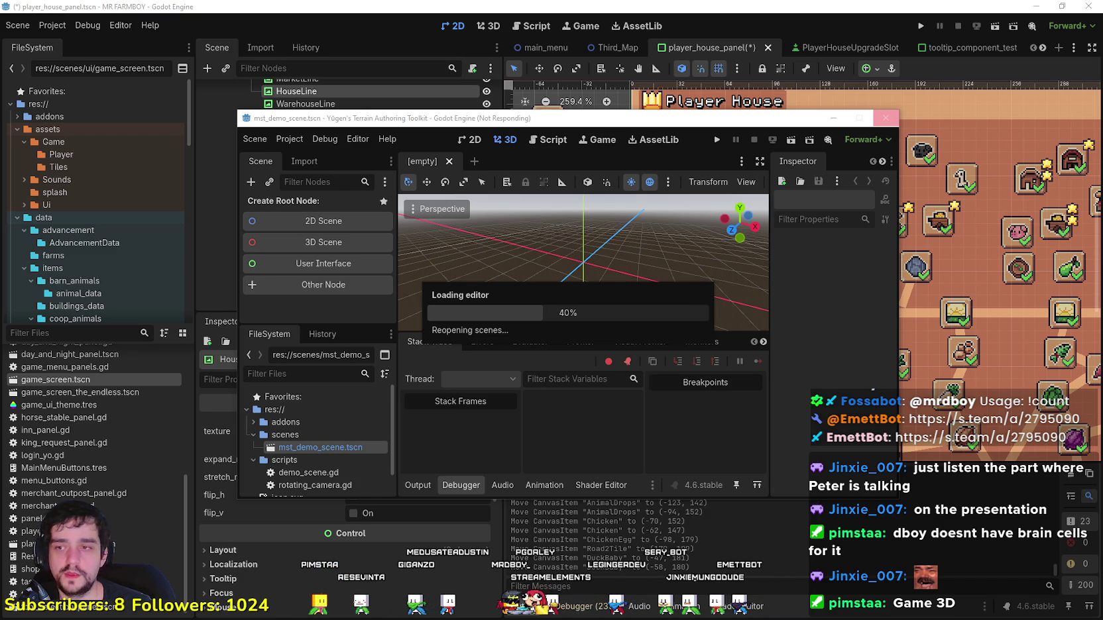
# Step: Move the loading demo window aside and bring the terrain demo editor to the front
pyautogui.moveTo(645, 126); pyautogui.dragTo(842, 118)
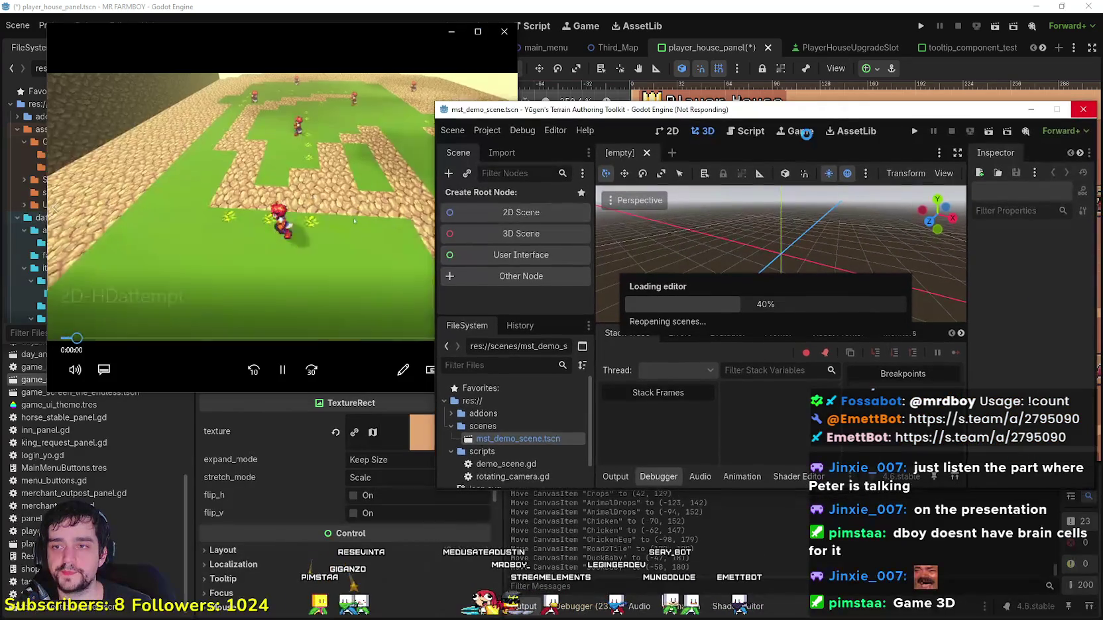
pyautogui.click(256, 31)
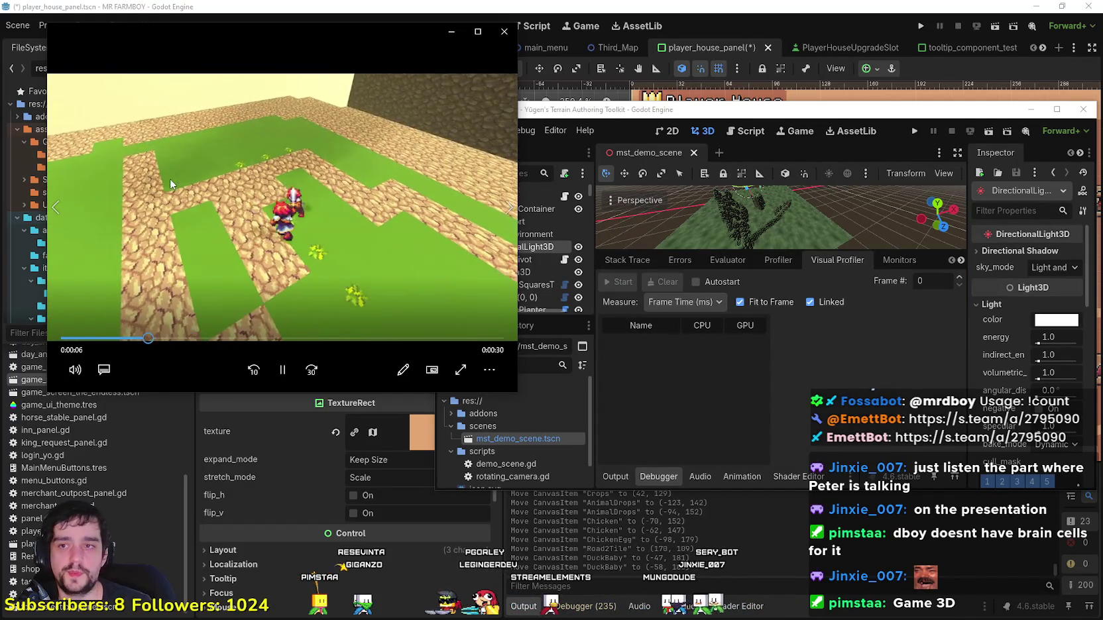
pyautogui.click(973, 177)
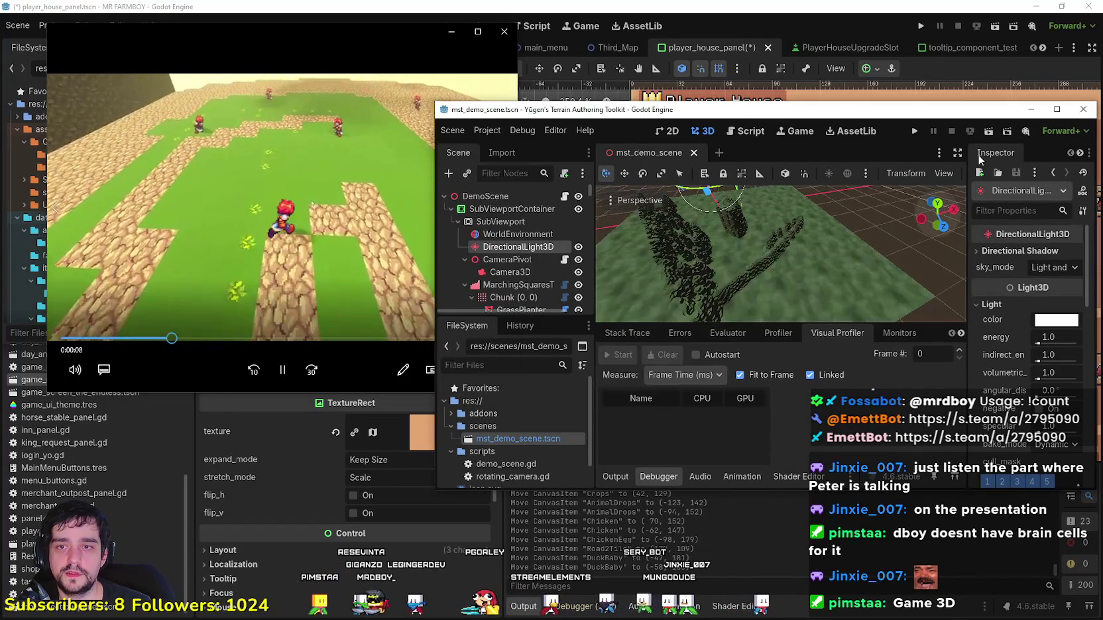
# Step: Review the Application > Run and Display > Window project settings, then run the demo with F5
pyautogui.click(486, 129)
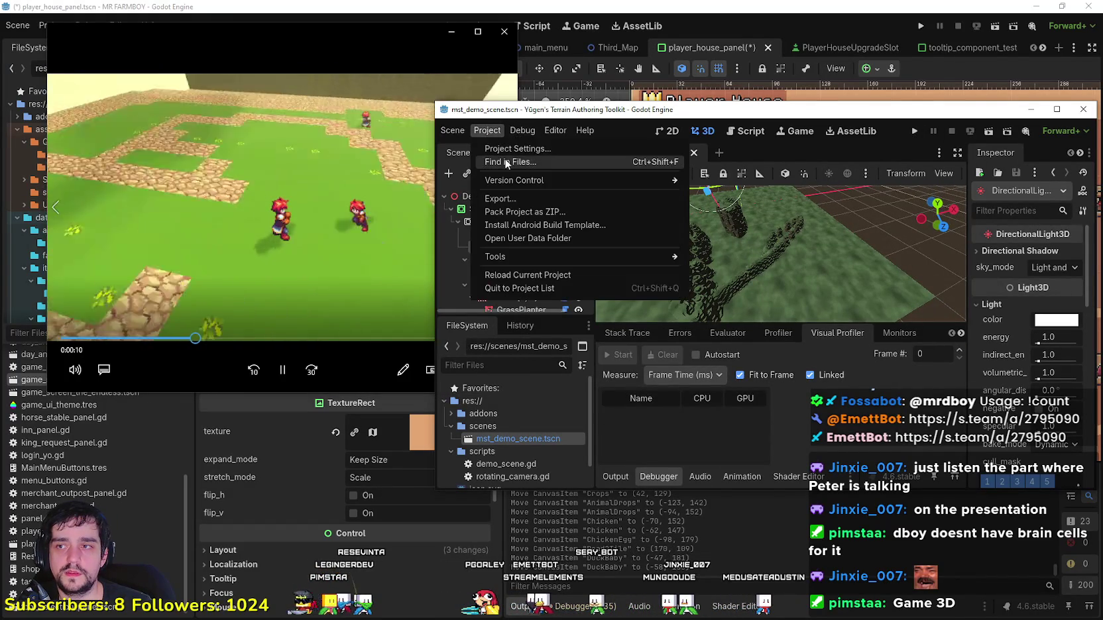
pyautogui.click(493, 147)
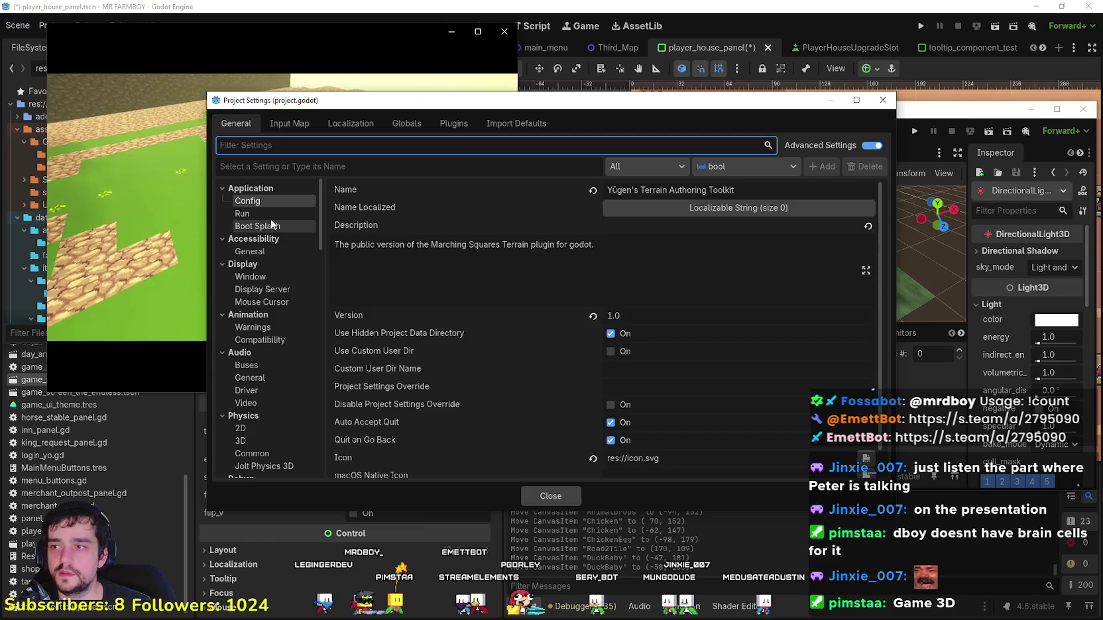
pyautogui.click(243, 213)
pyautogui.click(260, 276)
pyautogui.press('F5')
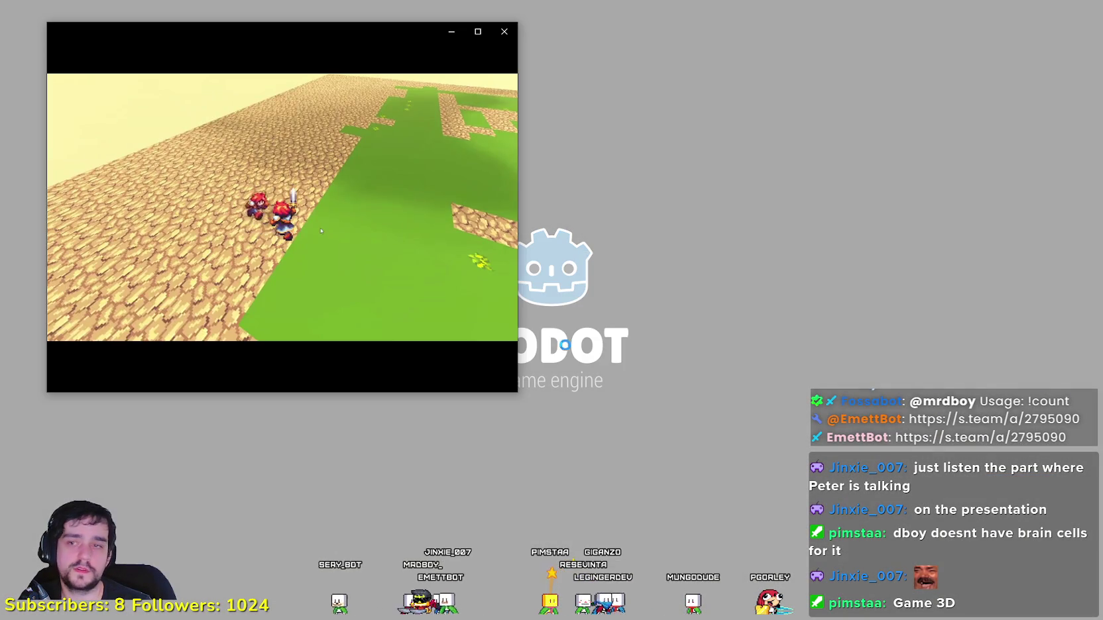
# Step: Shrink and reposition the reference video player, replay it, then close it
pyautogui.moveTo(317, 35)
pyautogui.mouseDown()
pyautogui.moveTo(374, 54)
pyautogui.moveTo(290, 28)
pyautogui.mouseUp()
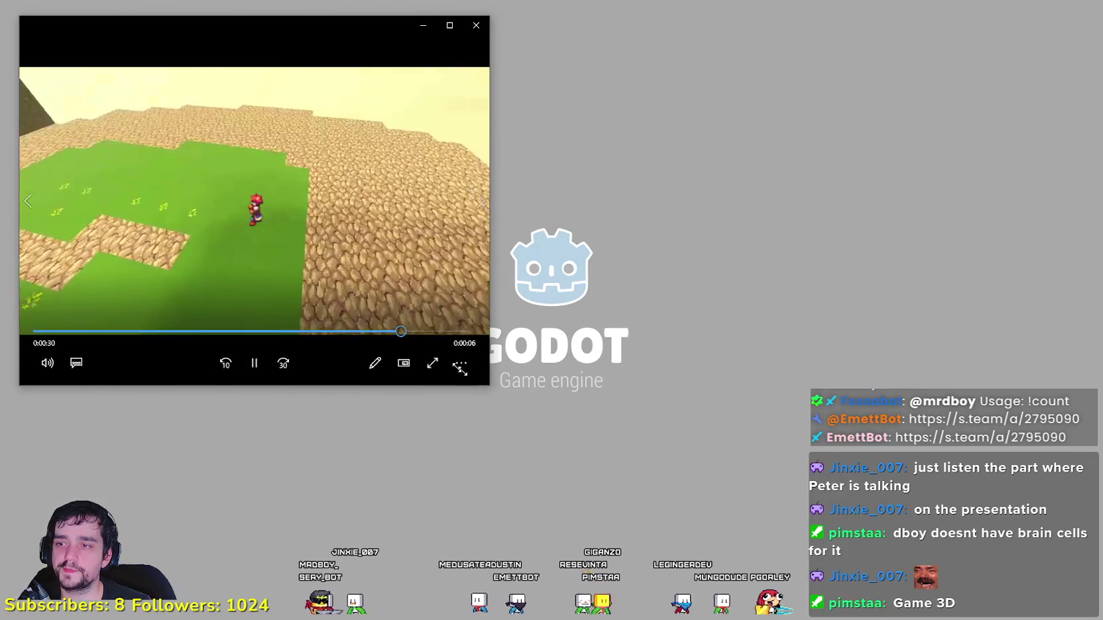
pyautogui.moveTo(487, 363); pyautogui.dragTo(356, 292)
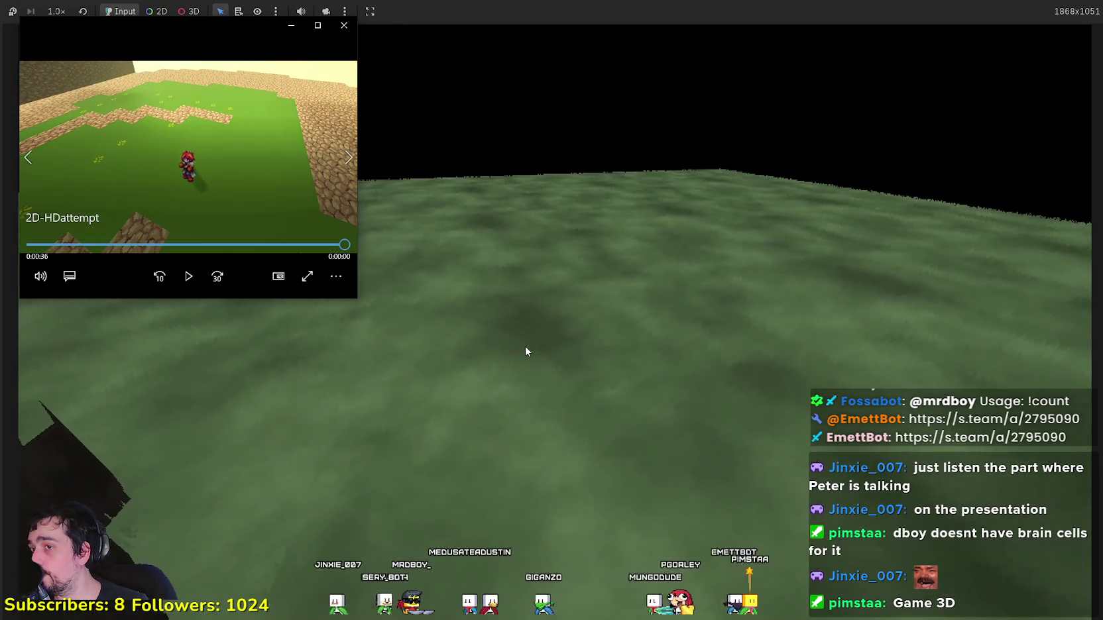
pyautogui.moveTo(213, 19); pyautogui.dragTo(781, 11)
pyautogui.click(756, 270)
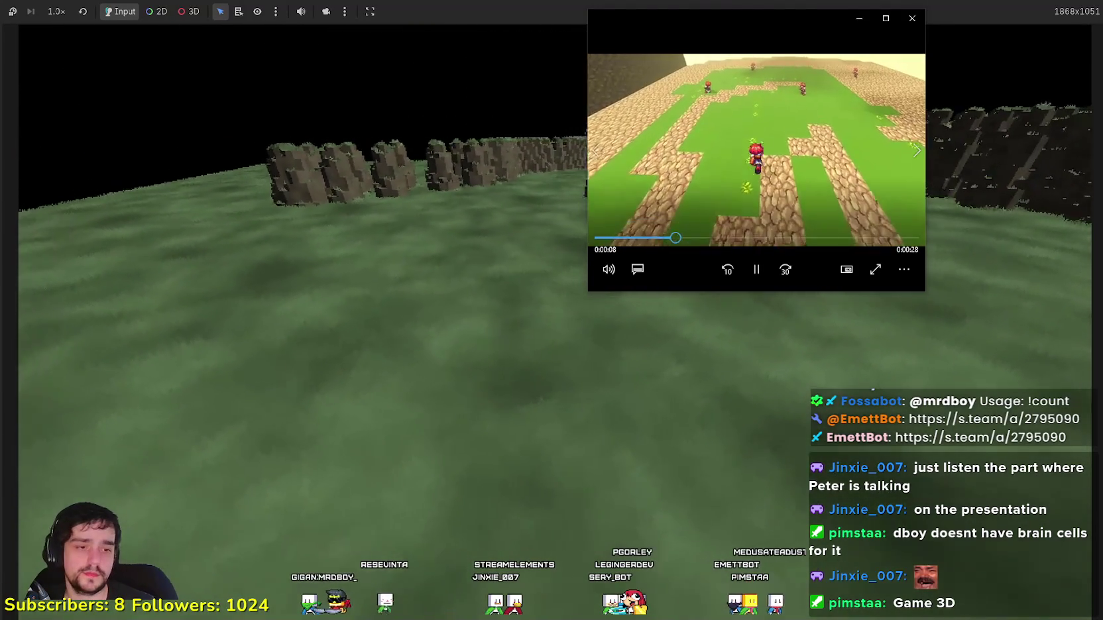
pyautogui.moveTo(716, 27); pyautogui.dragTo(283, 46)
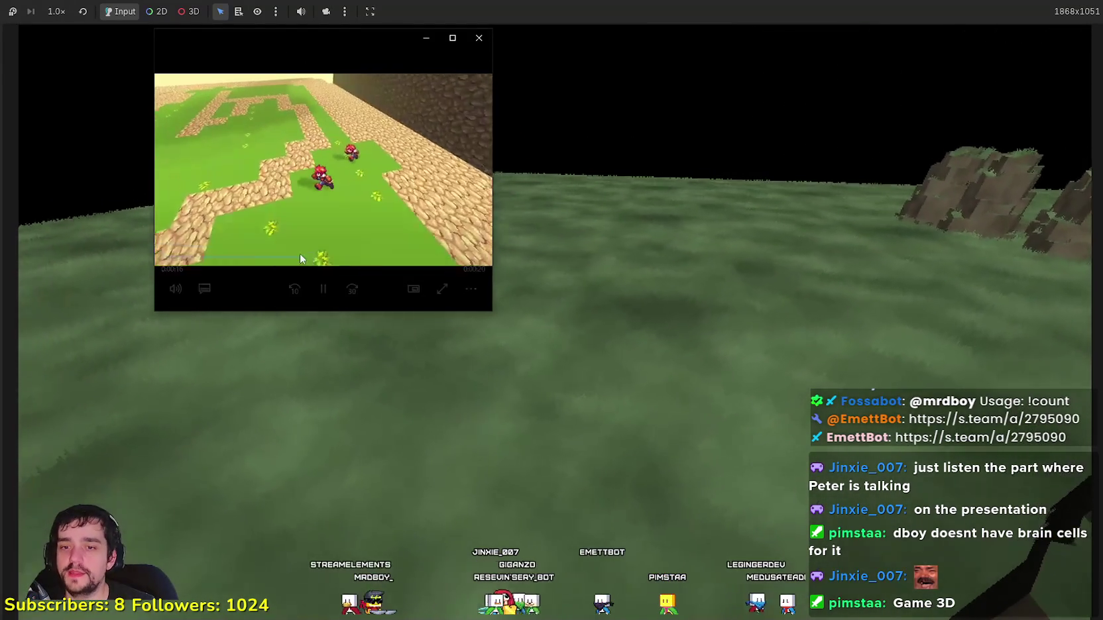
pyautogui.moveTo(517, 312)
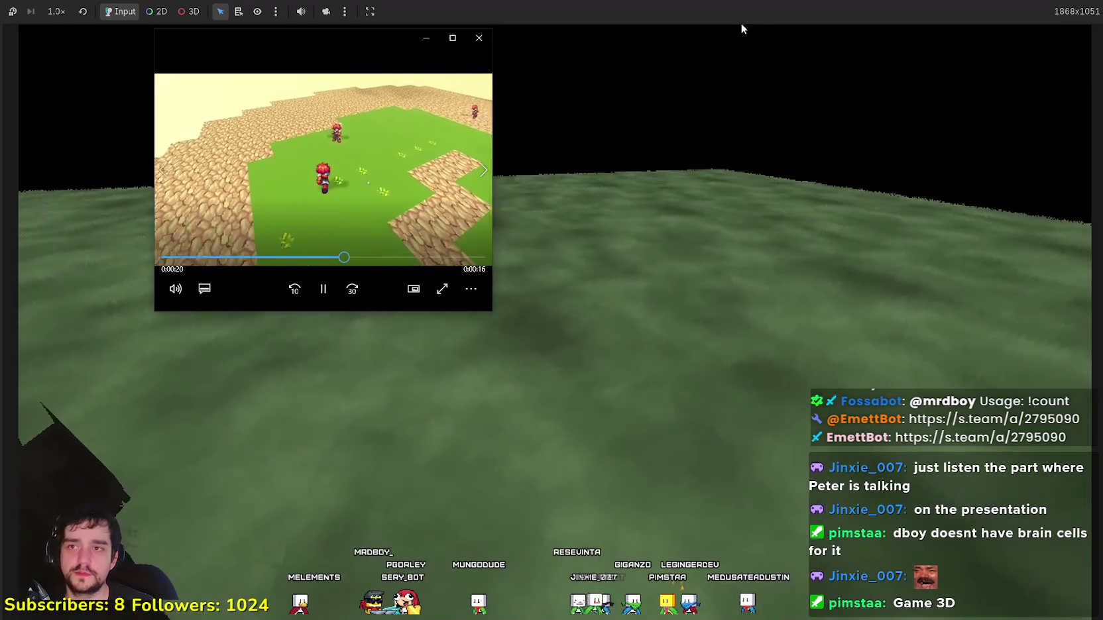
pyautogui.click(478, 38)
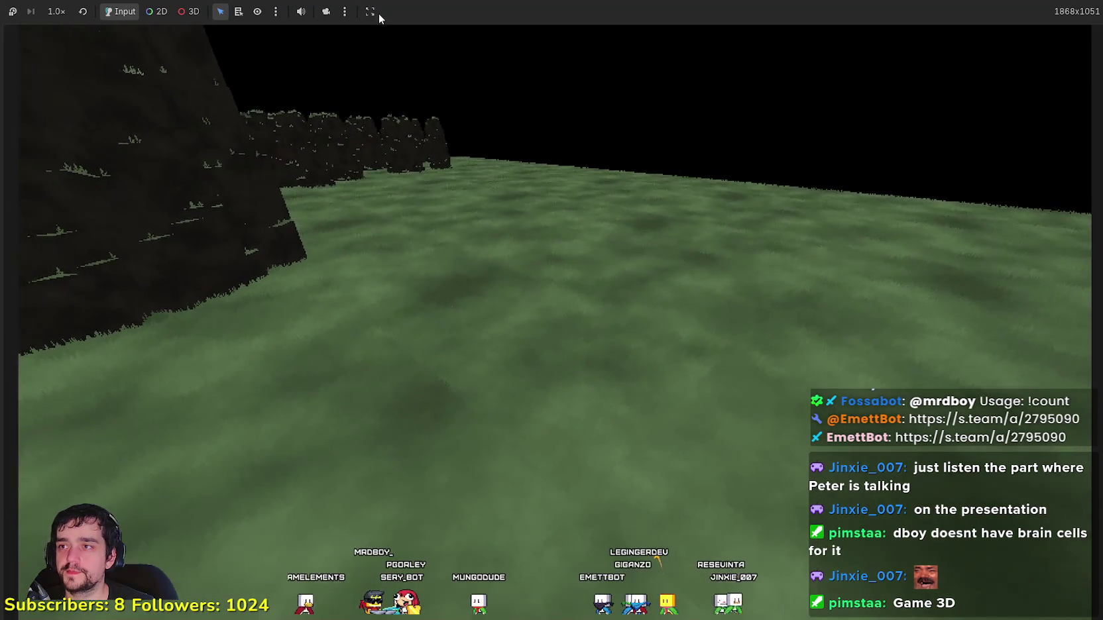
# Step: Stop the running terrain demo and maximize the mst_demo_scene editor over the 3D terrain
pyautogui.click(370, 12)
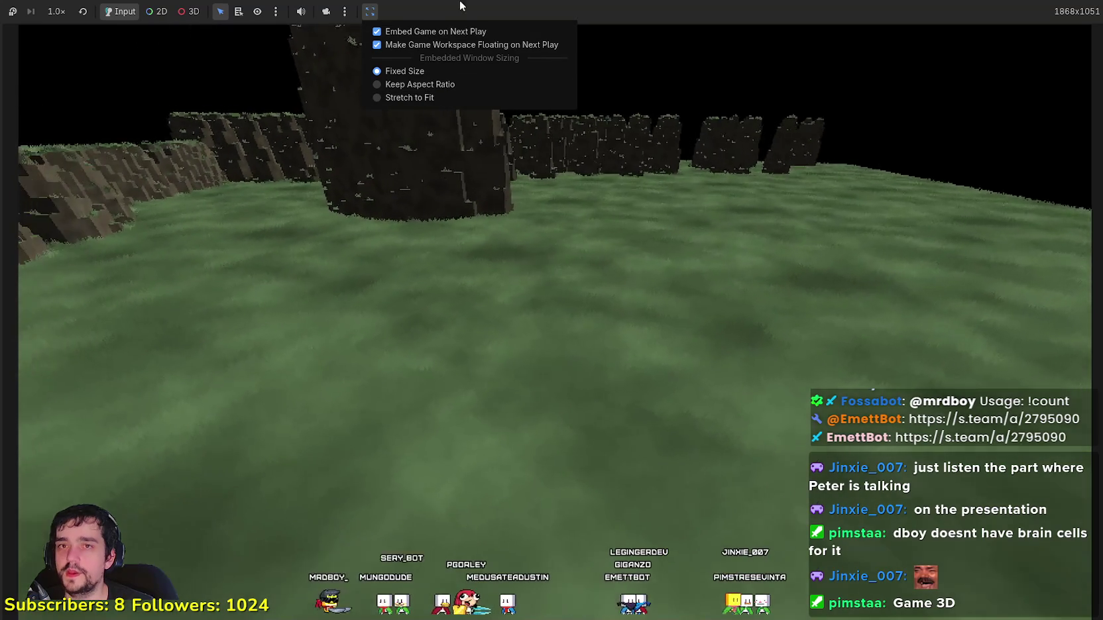
pyautogui.hotkey('alt', 'Tab')
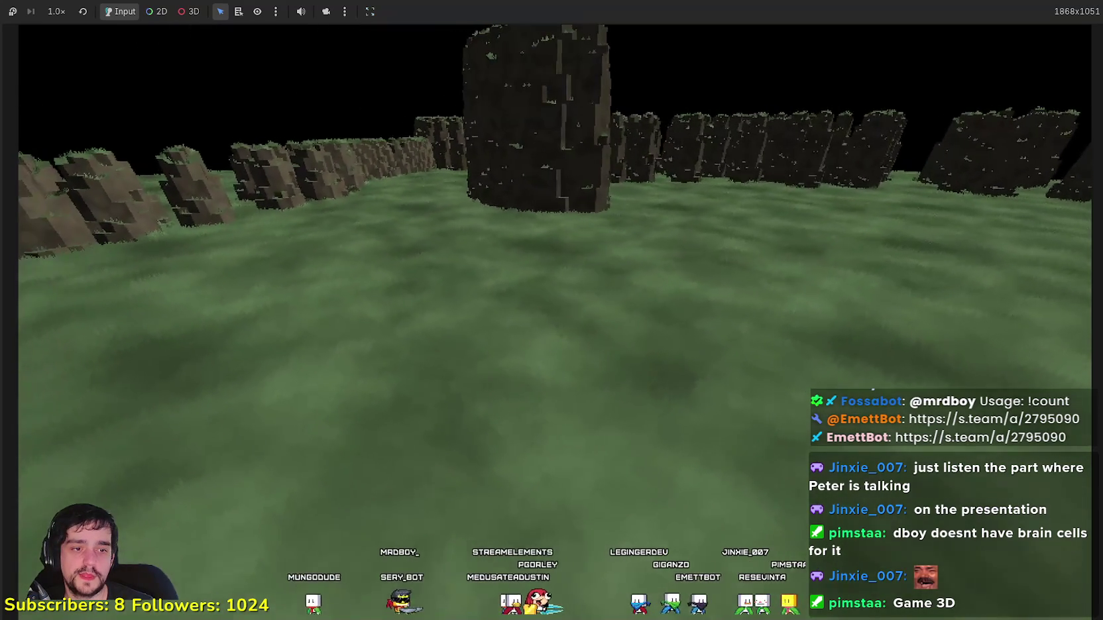
pyautogui.click(952, 131)
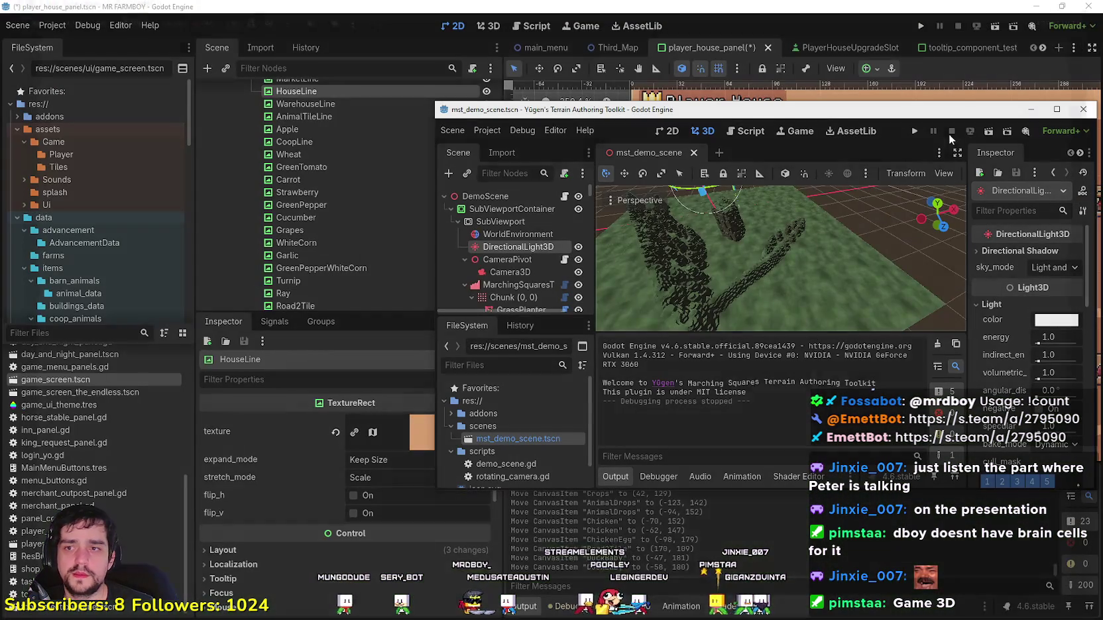
pyautogui.scroll(5, 752, 291)
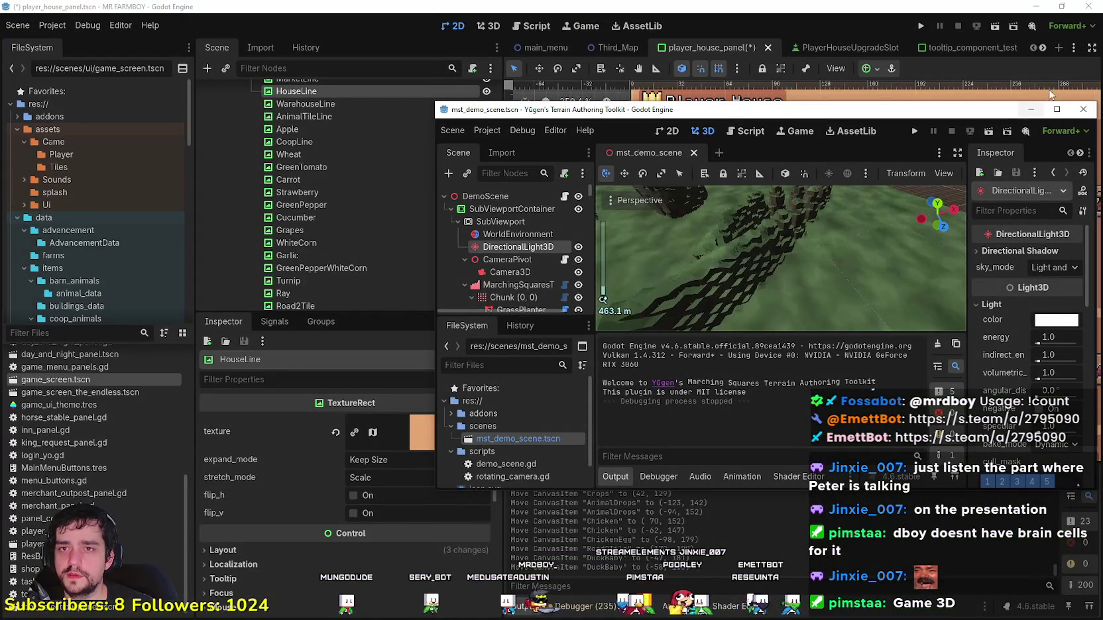
pyautogui.click(1057, 109)
pyautogui.scroll(2, 524, 188)
pyautogui.press('w')
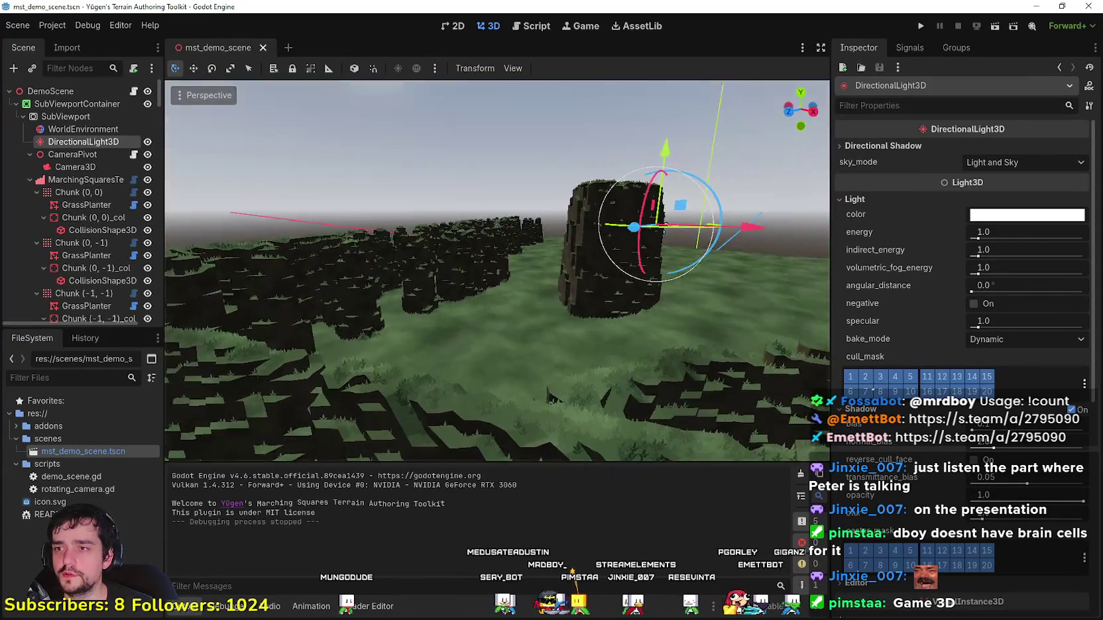
pyautogui.scroll(8, 497, 270)
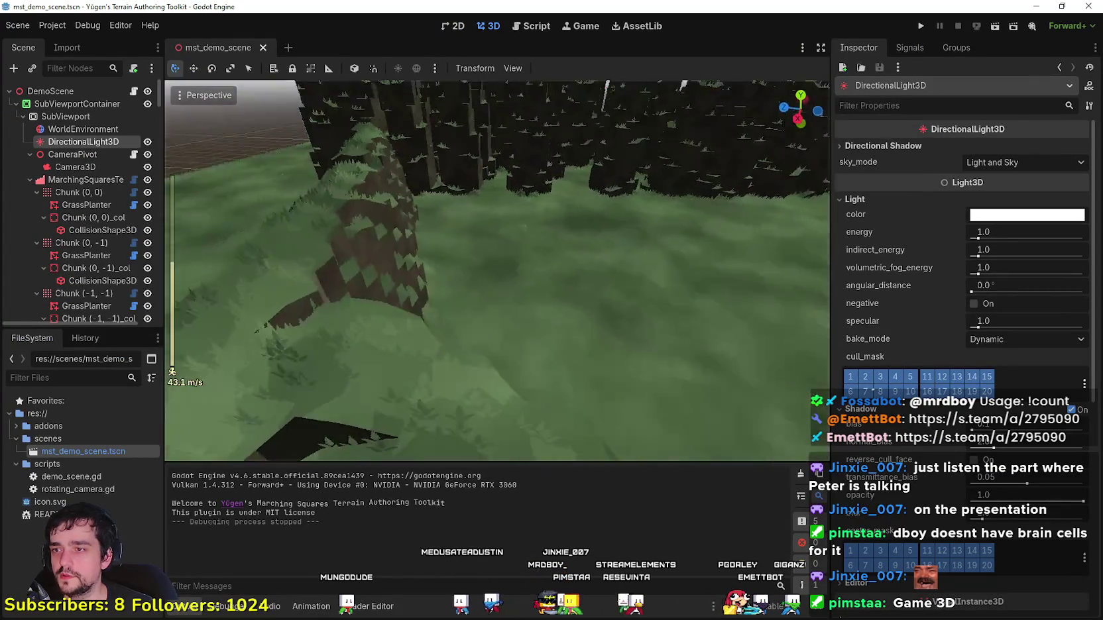
pyautogui.press('w')
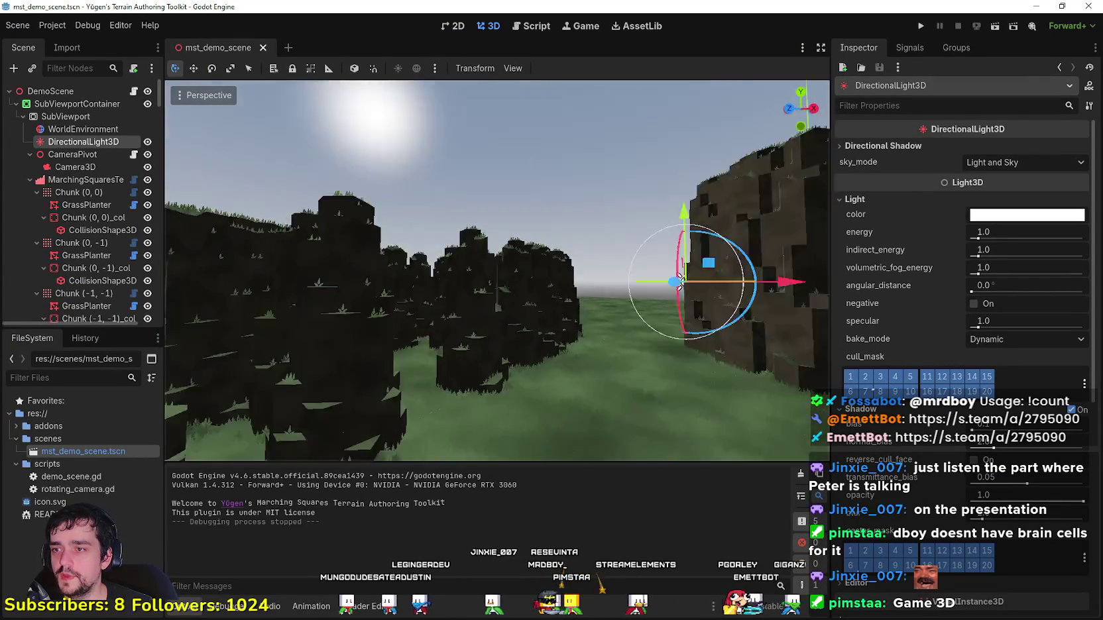
pyautogui.press('w')
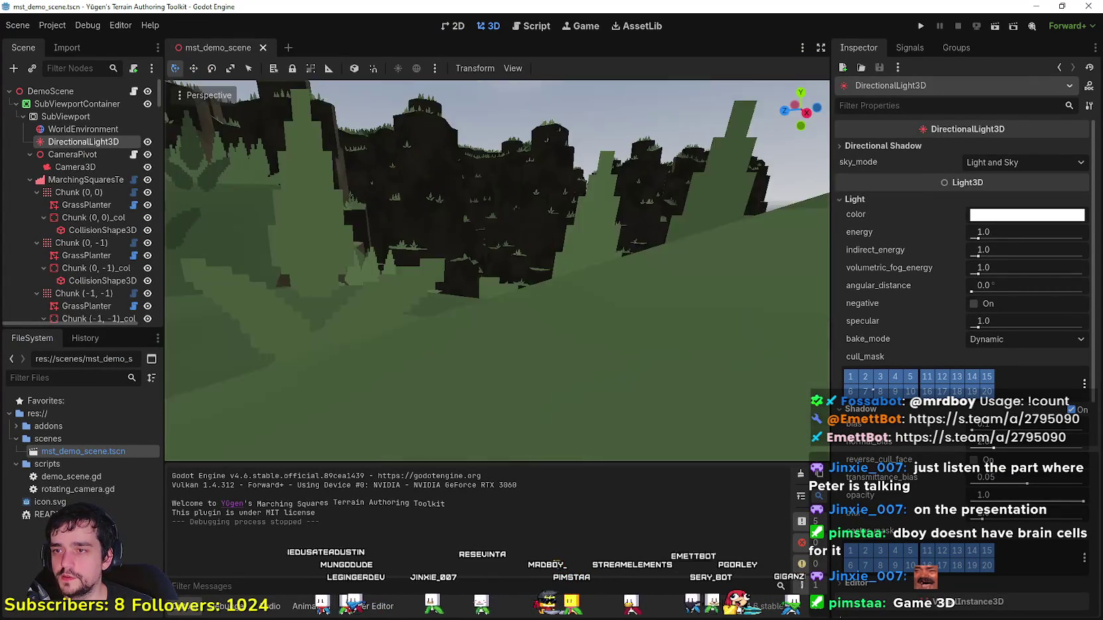
pyautogui.press('w')
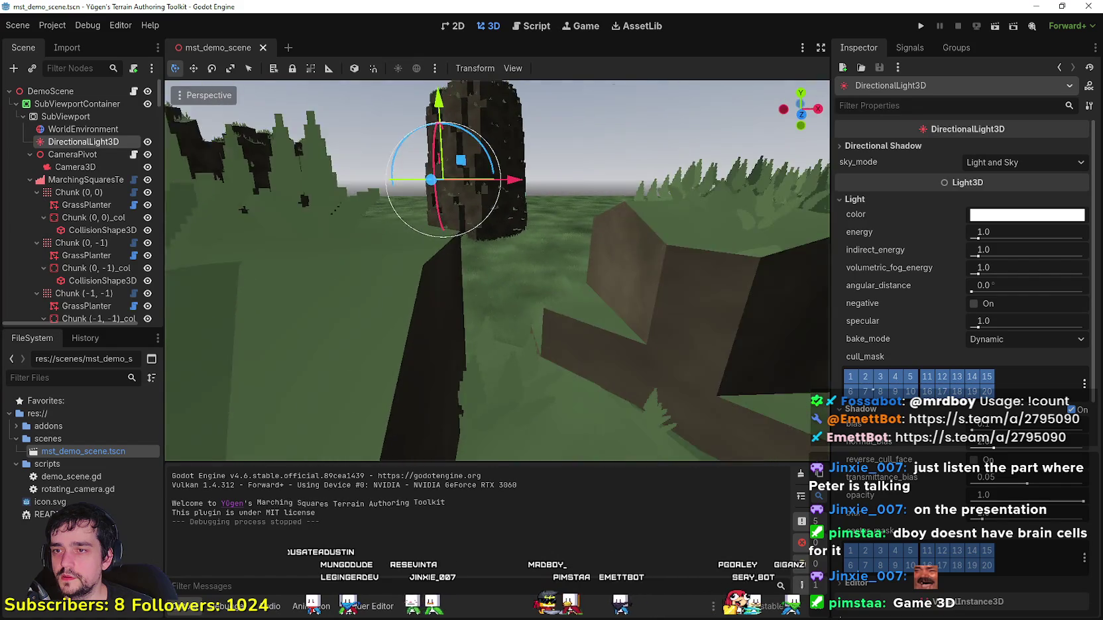
pyautogui.press('w')
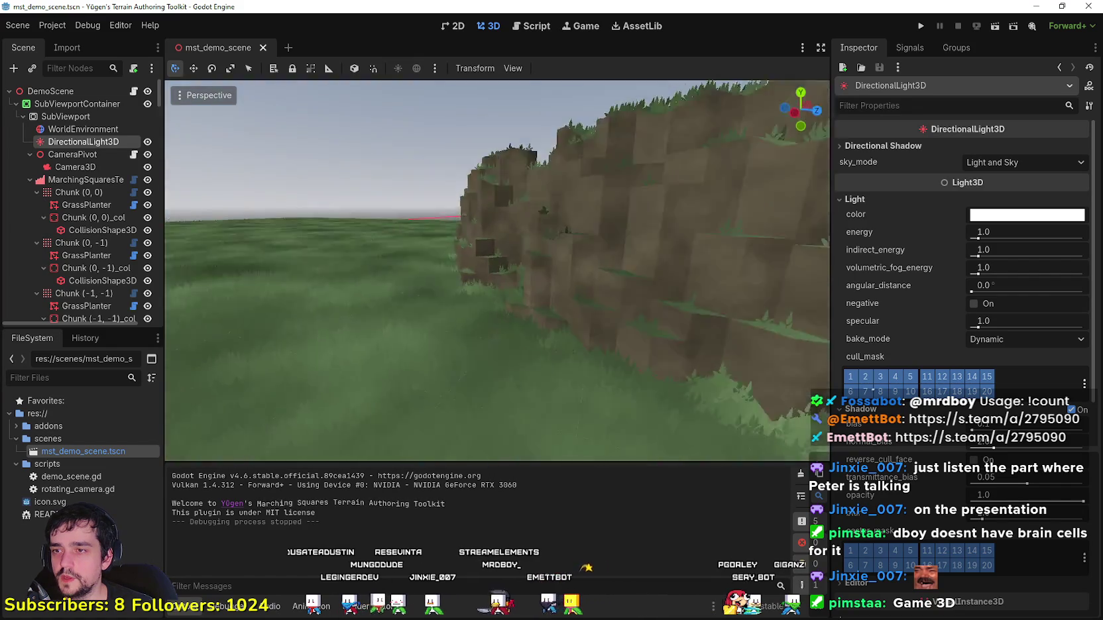
pyautogui.press('w')
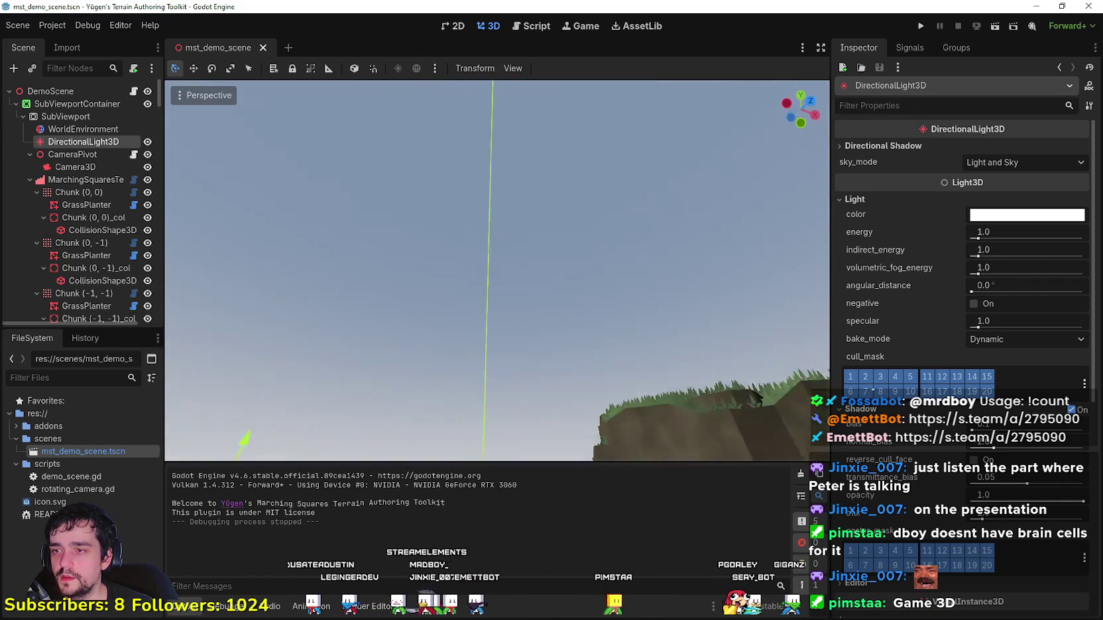
pyautogui.press('w')
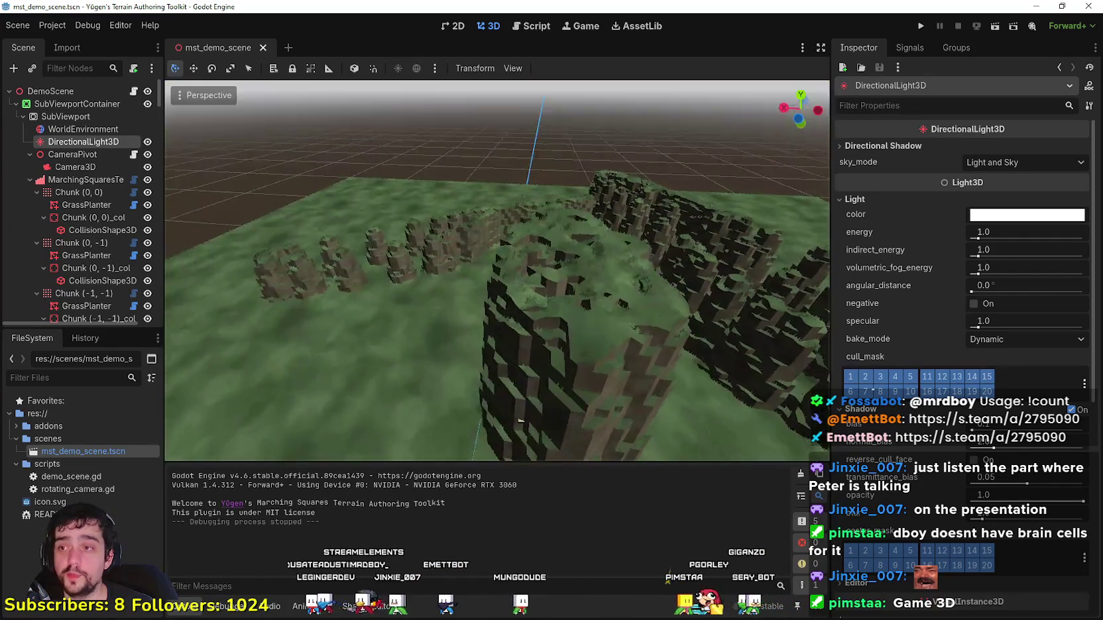
pyautogui.press('w')
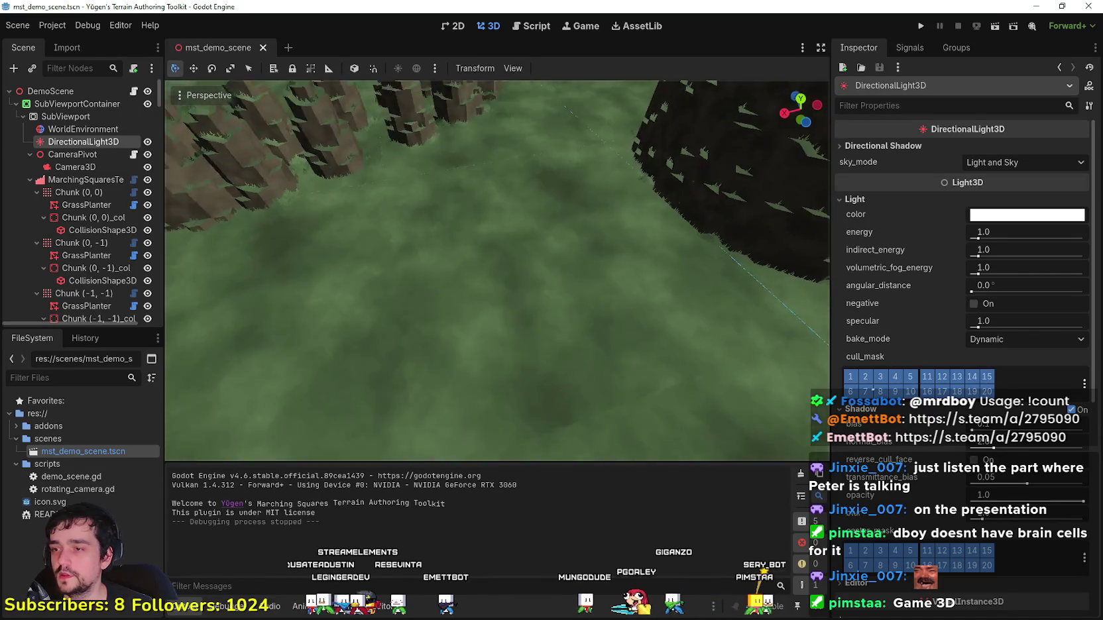
# Step: Select MarchingSquaresTerrain, frame the grass terrain, and height-paint a raised mound
pyautogui.click(51, 185)
pyautogui.scroll(-10, 499, 319)
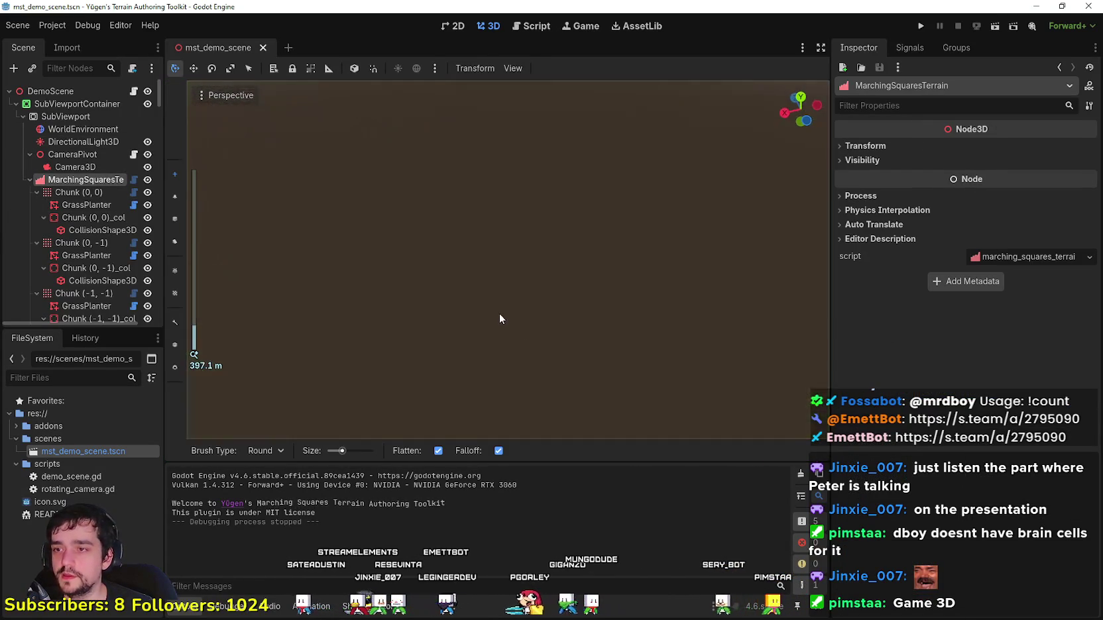
pyautogui.press('f')
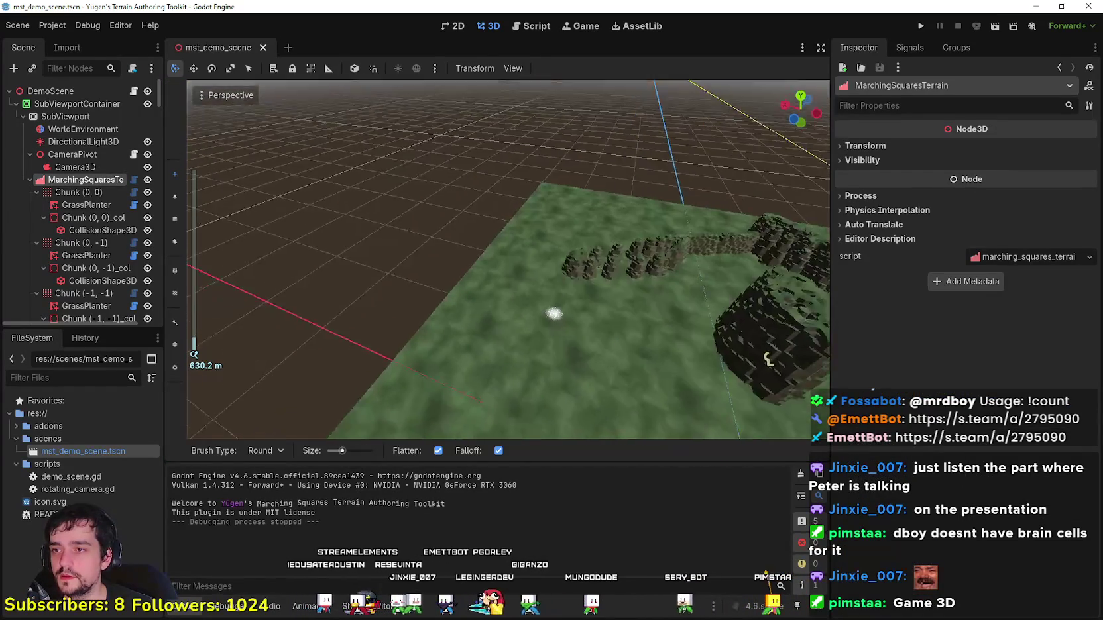
pyautogui.moveTo(556, 320); pyautogui.dragTo(558, 286)
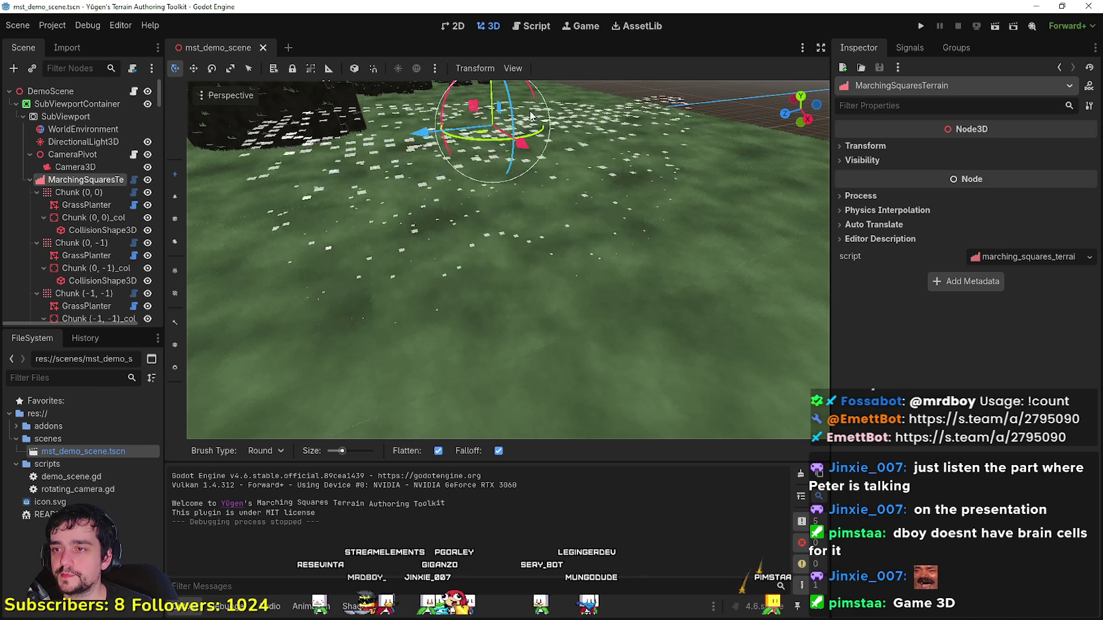
pyautogui.moveTo(516, 249); pyautogui.dragTo(536, 252)
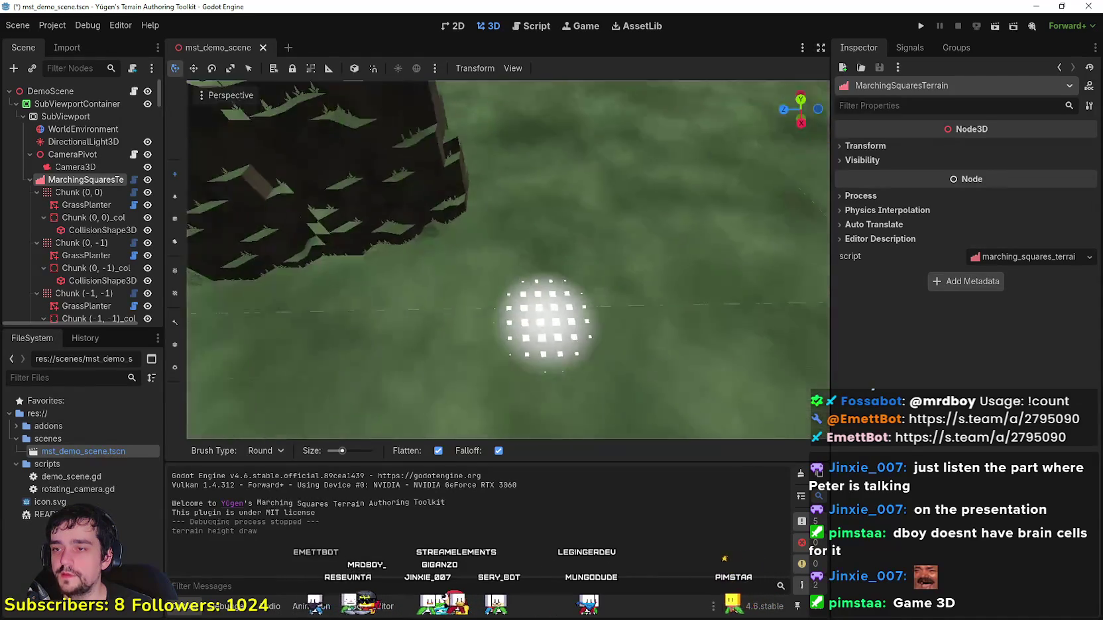
pyautogui.moveTo(552, 321); pyautogui.dragTo(562, 302)
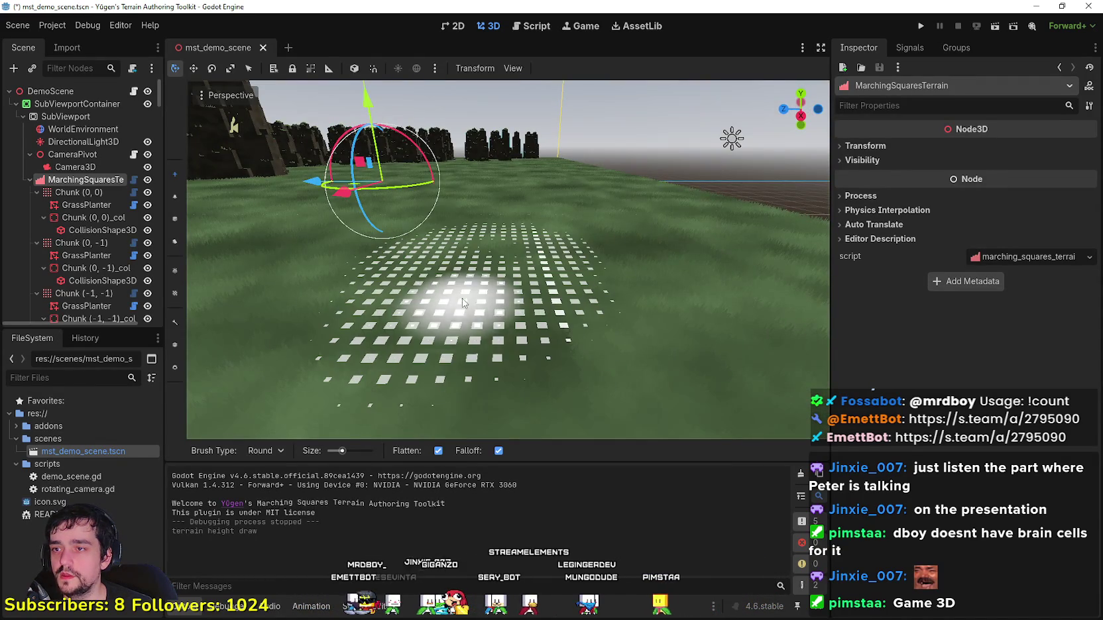
pyautogui.click(480, 394)
# Step: Drag the terrain brush Size slider to its maximum
pyautogui.scroll(5, 537, 324)
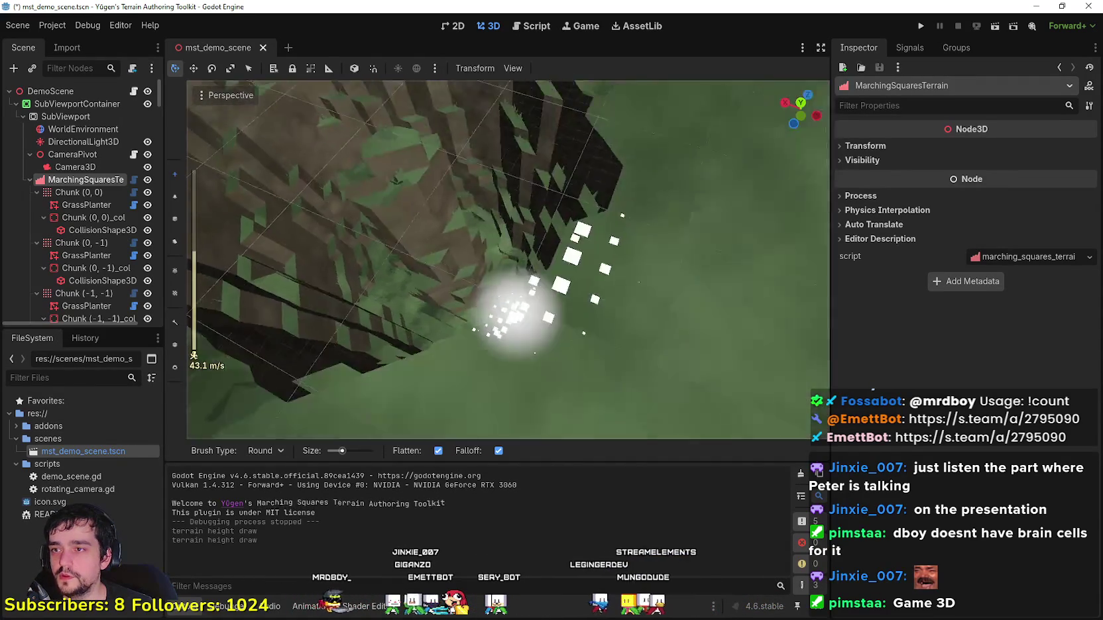
pyautogui.scroll(3, 548, 320)
pyautogui.scroll(-10, 549, 319)
pyautogui.press('w')
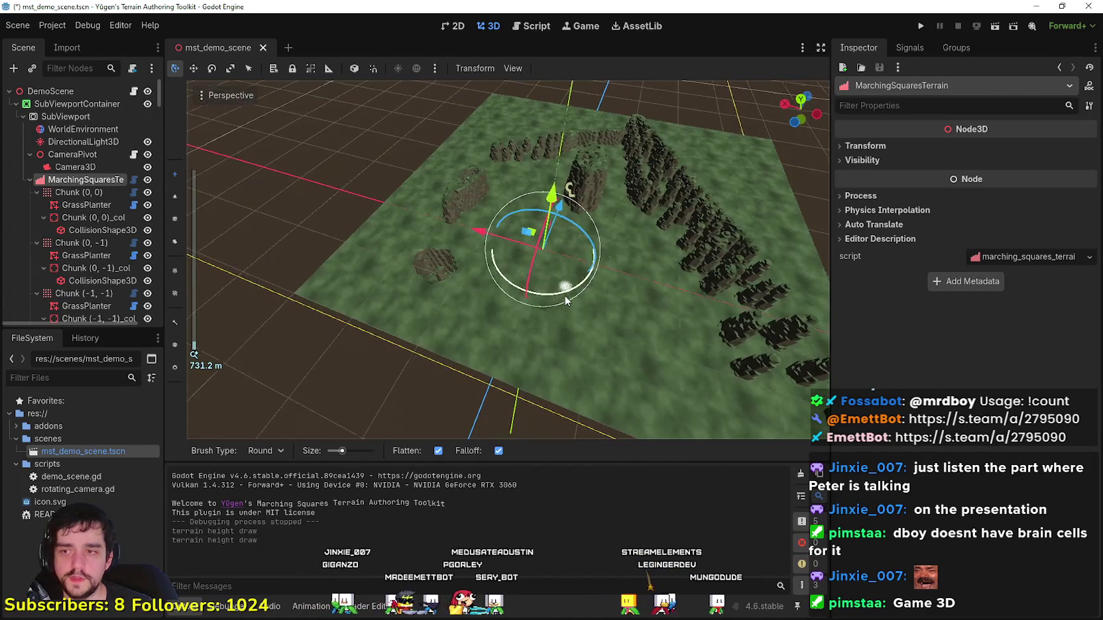
pyautogui.scroll(3, 550, 317)
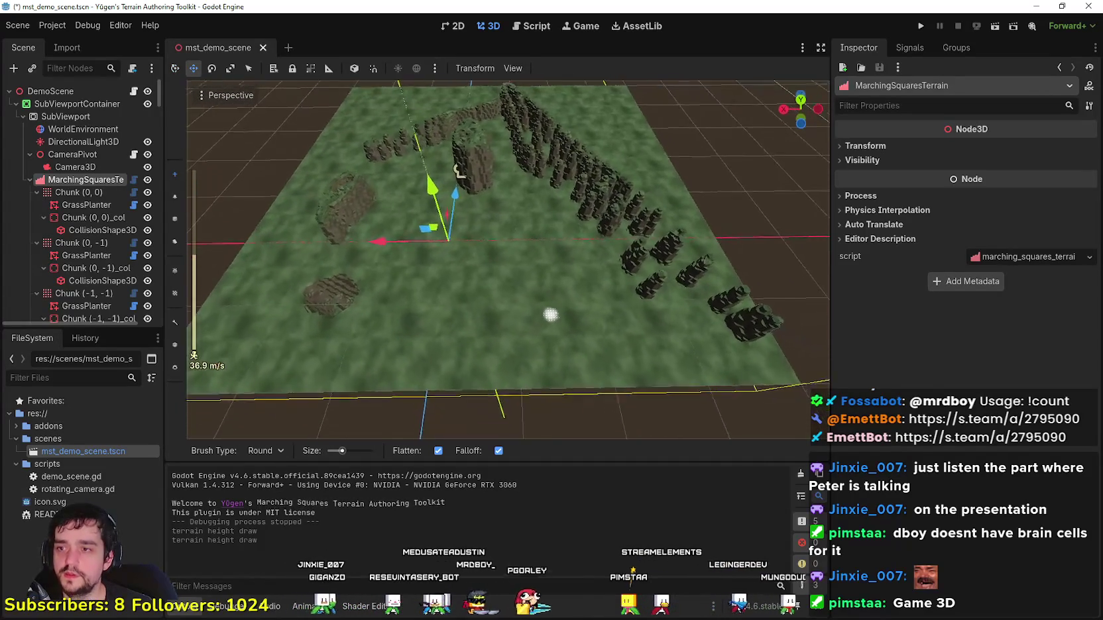
pyautogui.scroll(-10, 562, 309)
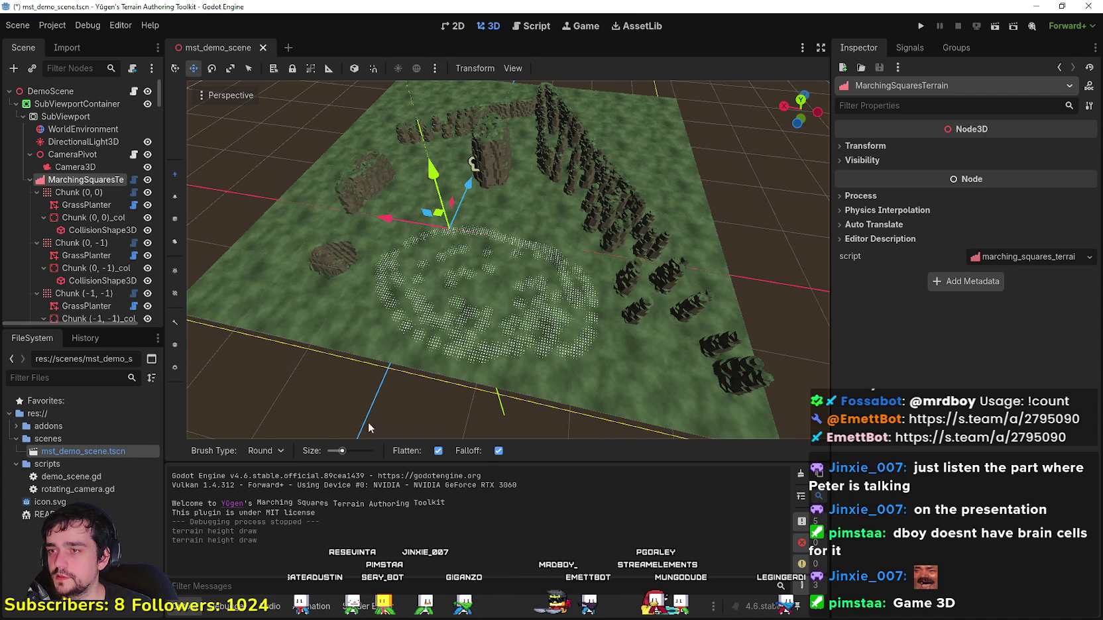
pyautogui.moveTo(342, 450); pyautogui.dragTo(376, 450)
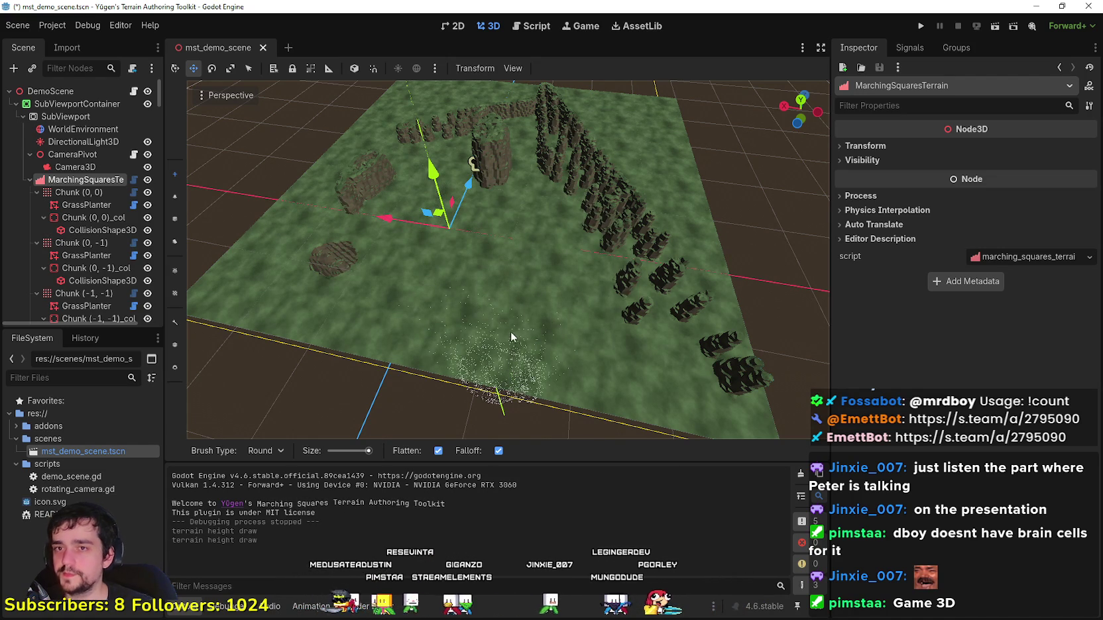
# Step: Sculpt a large terraced crater, then undo it with Ctrl+Z
pyautogui.moveTo(474, 357); pyautogui.dragTo(475, 369)
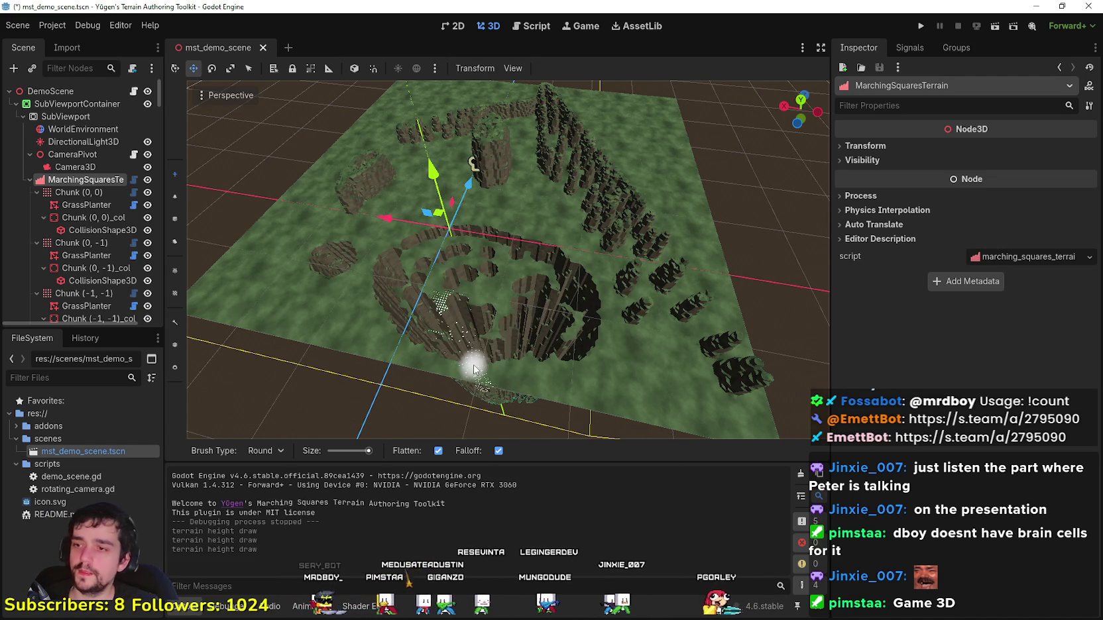
pyautogui.scroll(3, 506, 325)
pyautogui.scroll(-6, 517, 312)
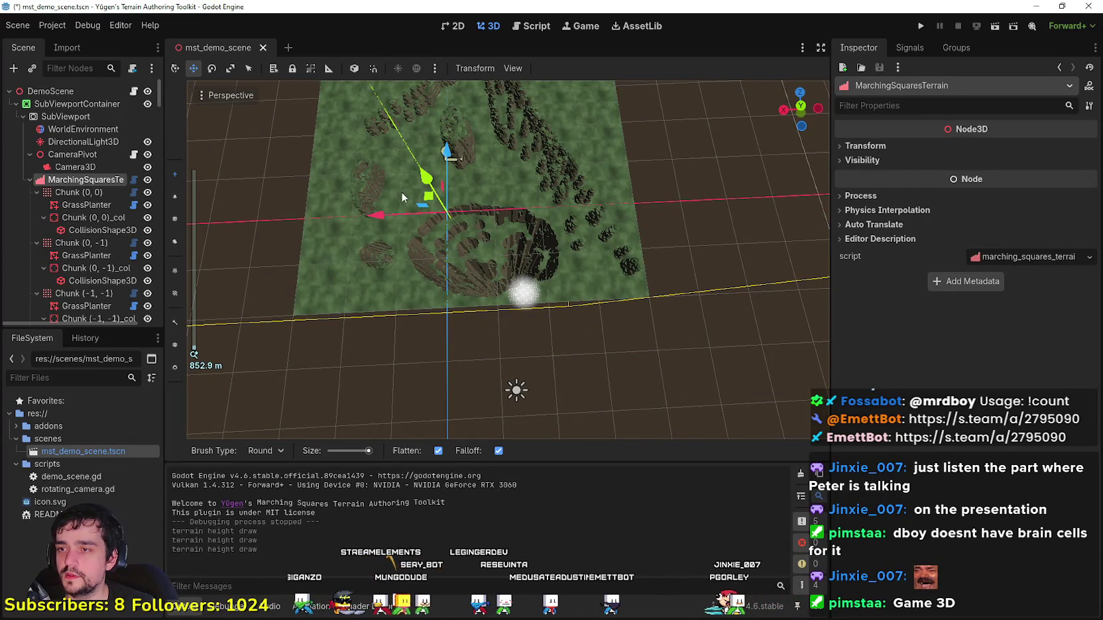
pyautogui.hotkey('ctrl', 'z')
pyautogui.scroll(-2, 482, 215)
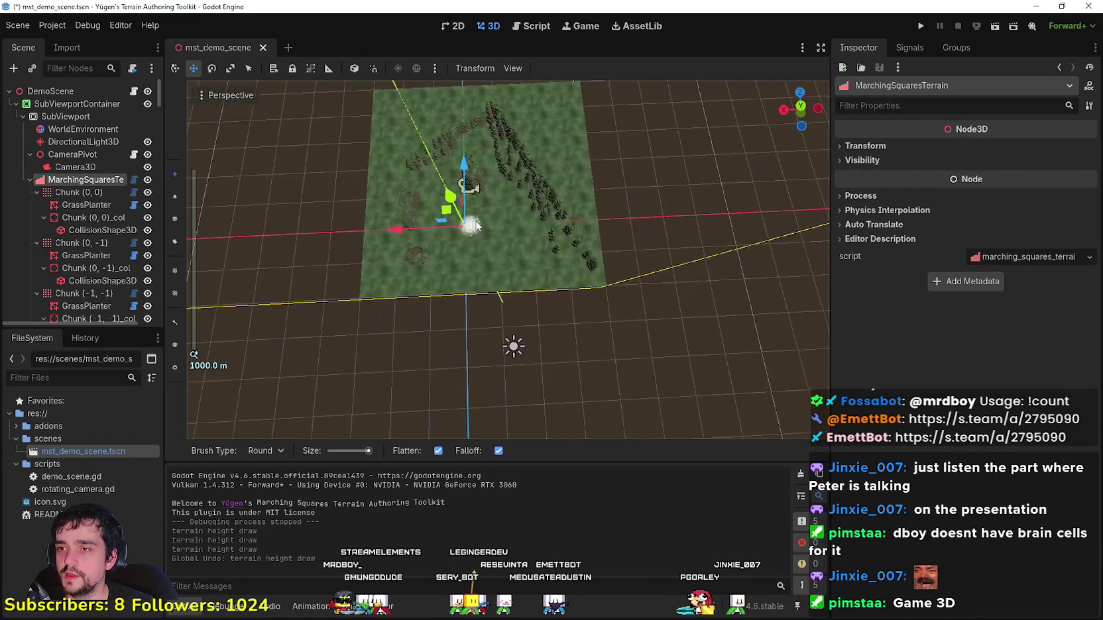
pyautogui.scroll(-2, 511, 191)
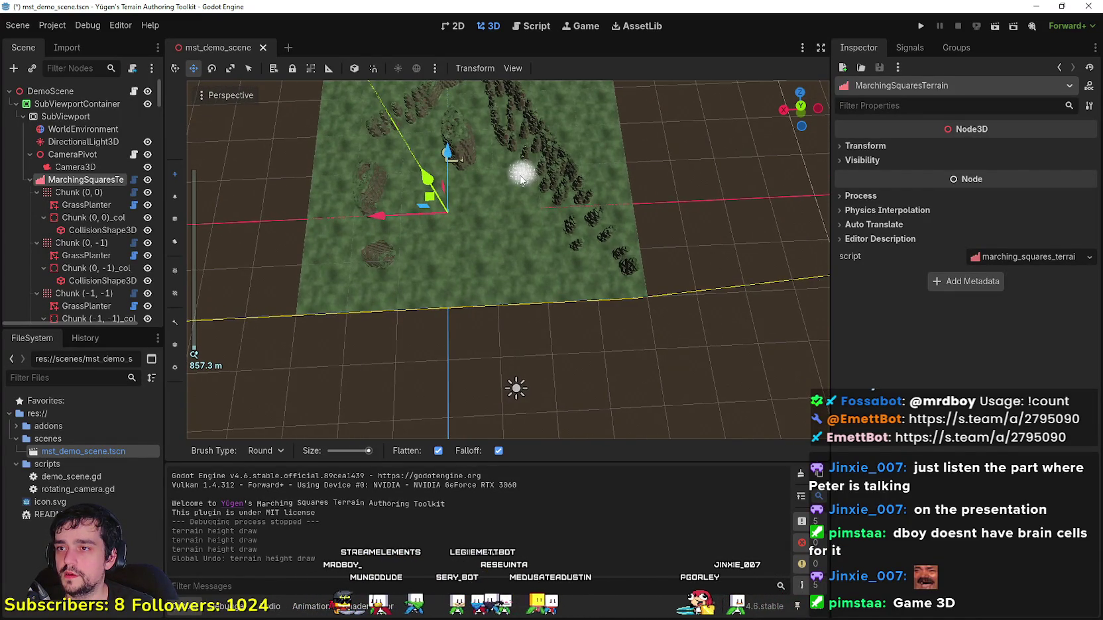
pyautogui.moveTo(512, 196)
pyautogui.mouseDown()
pyautogui.moveTo(509, 223)
pyautogui.moveTo(551, 158)
pyautogui.mouseUp()
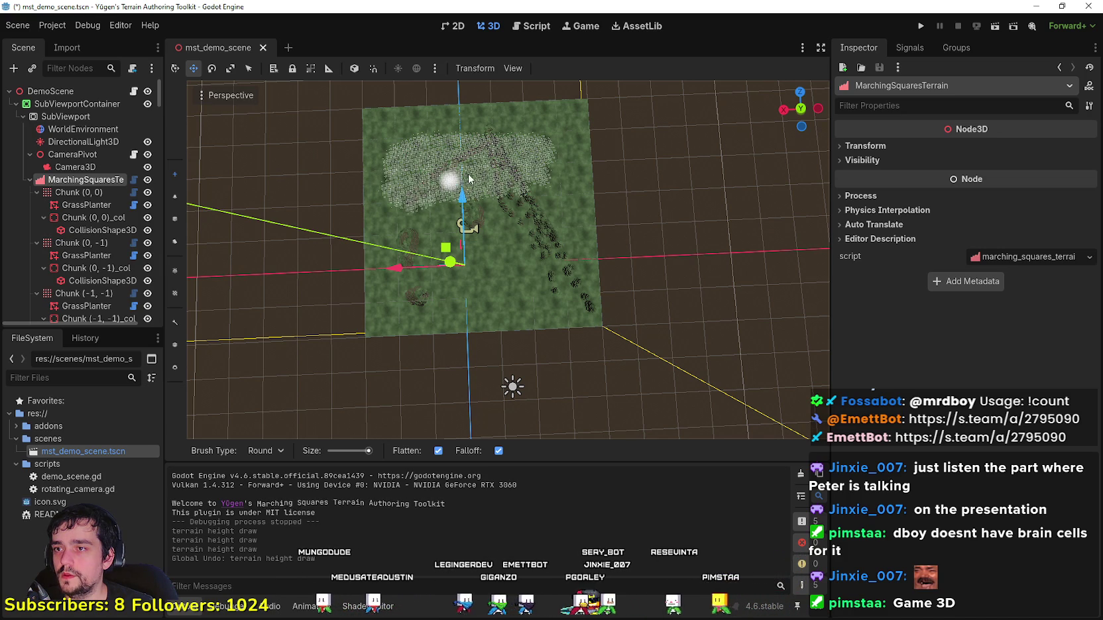
# Step: Paint a maximum-size height stroke over the terrain centre, raising a tall cliff-walled plateau
pyautogui.click(503, 237)
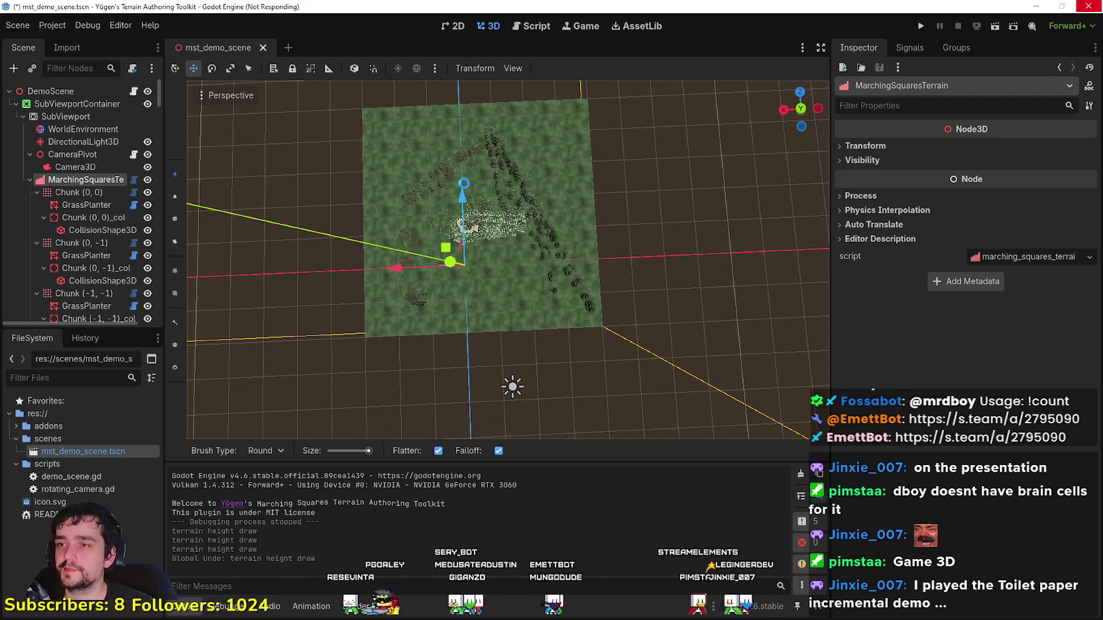
pyautogui.scroll(5, 455, 193)
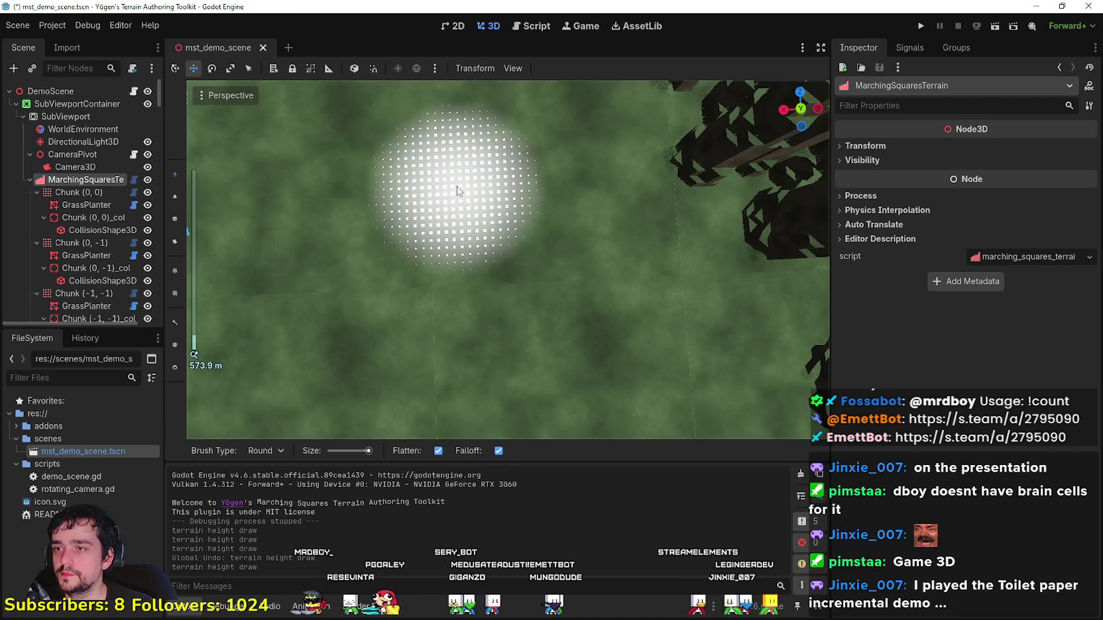
pyautogui.scroll(-3, 455, 185)
pyautogui.scroll(5, 508, 259)
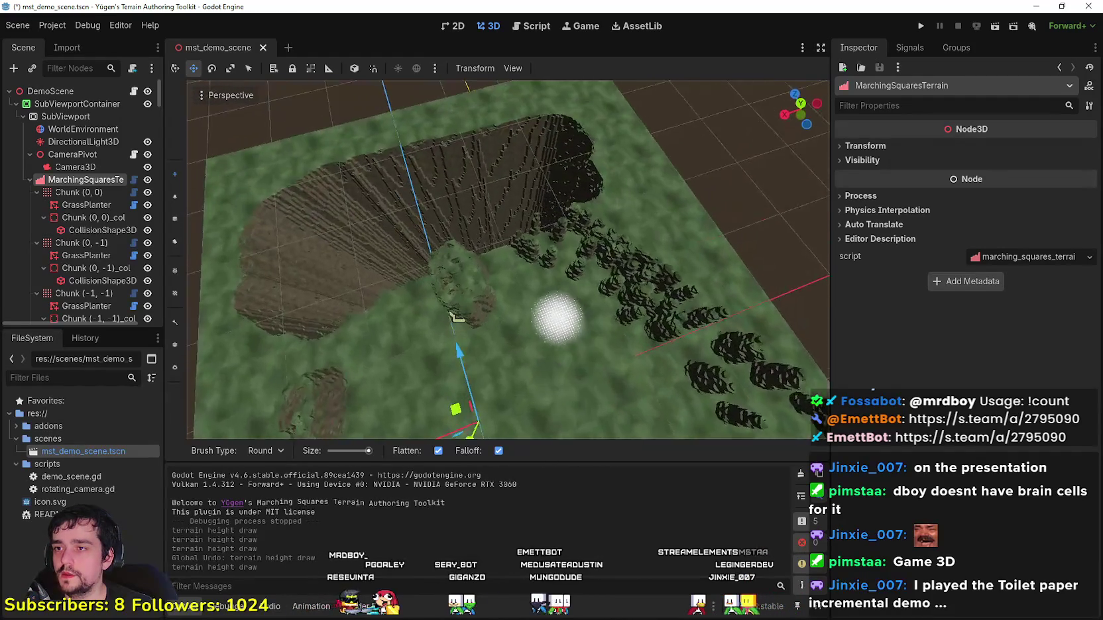
pyautogui.scroll(5, 508, 259)
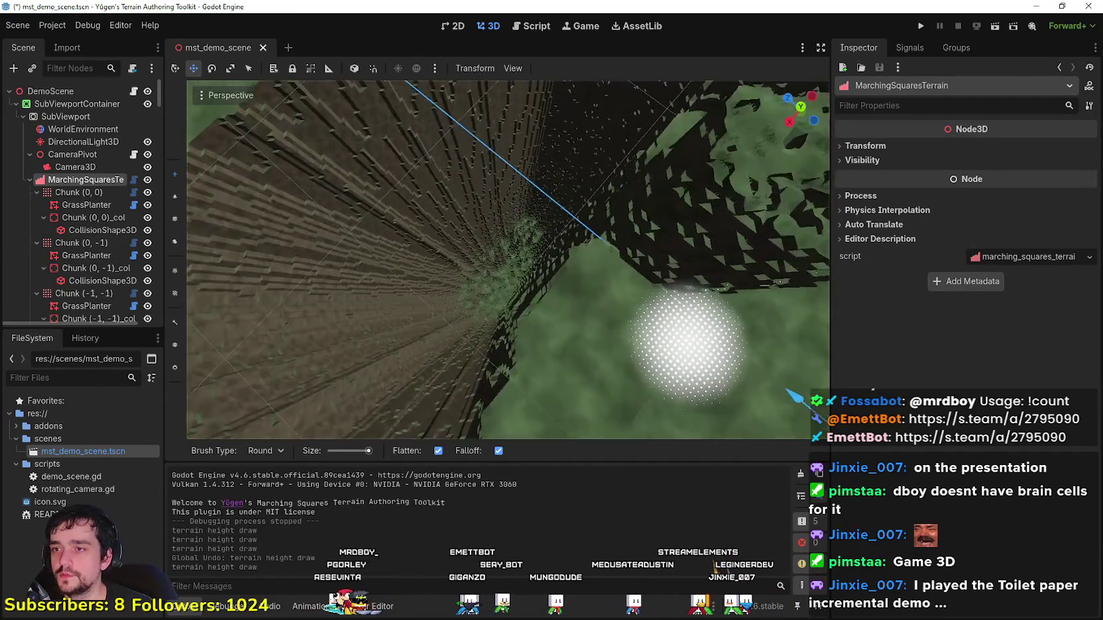
pyautogui.scroll(3, 557, 326)
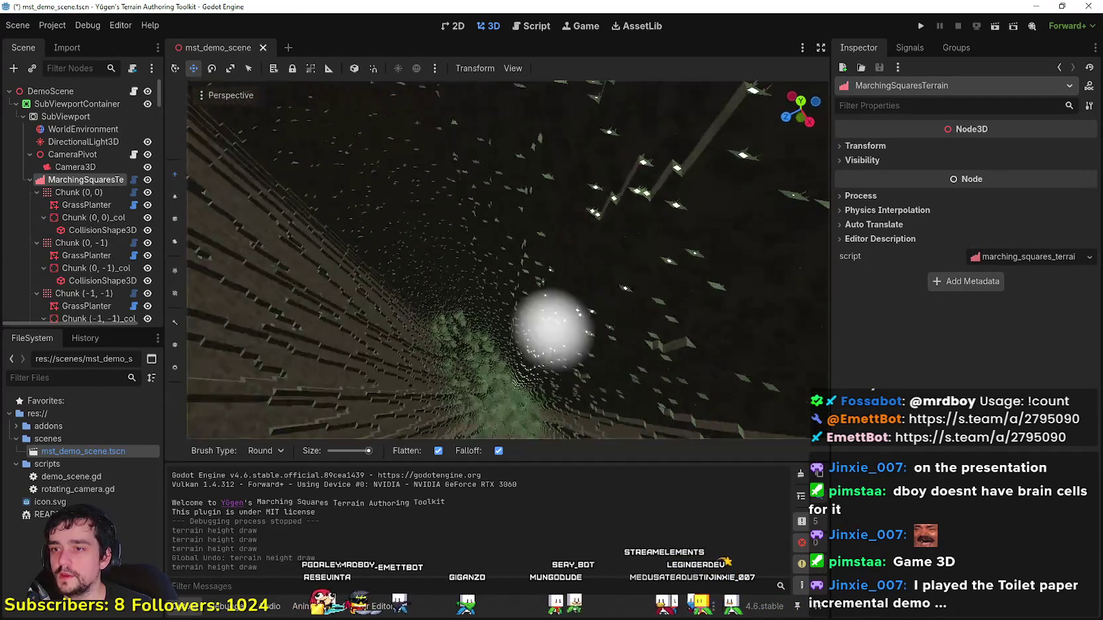
pyautogui.scroll(-5, 546, 341)
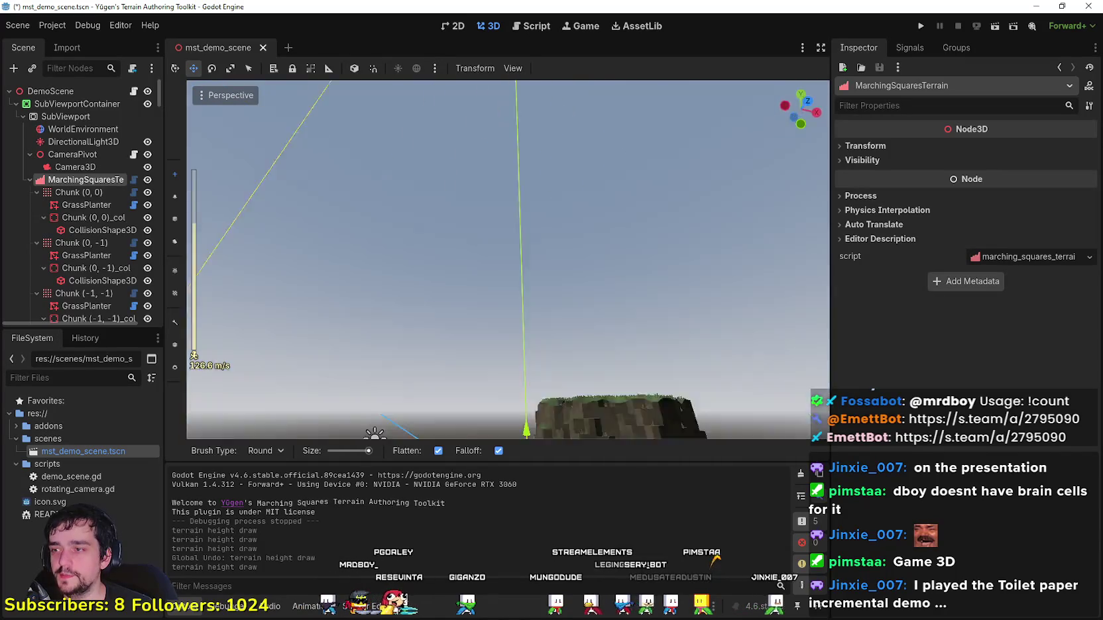
pyautogui.scroll(-5, 557, 325)
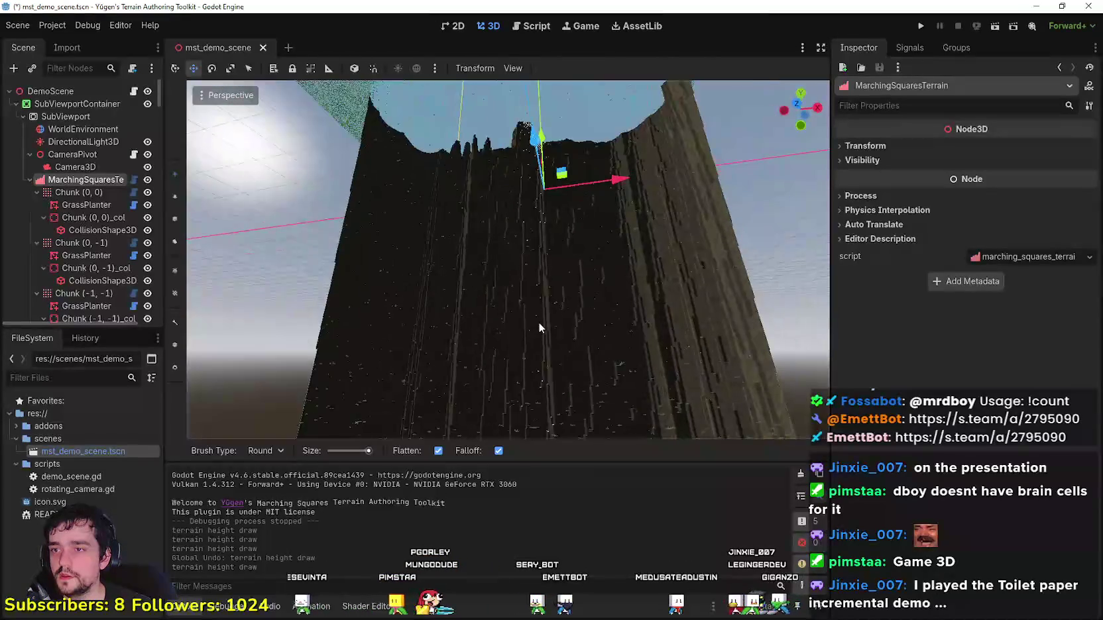
pyautogui.moveTo(580, 281)
pyautogui.mouseDown()
pyautogui.moveTo(550, 238)
pyautogui.moveTo(570, 285)
pyautogui.mouseUp()
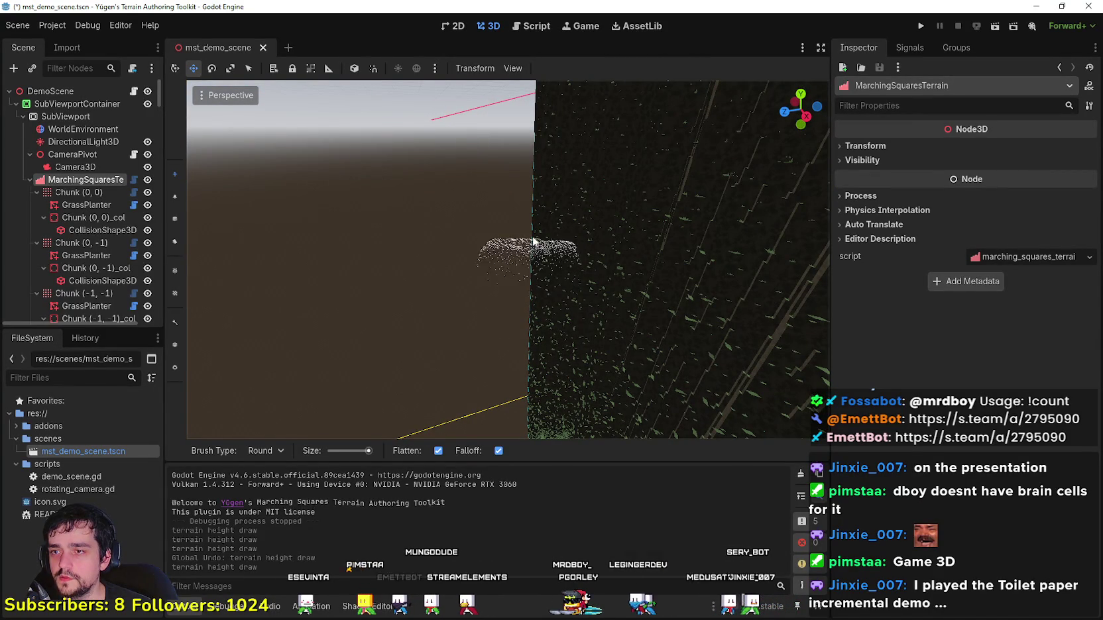
pyautogui.moveTo(593, 304)
pyautogui.mouseDown()
pyautogui.moveTo(616, 299)
pyautogui.moveTo(597, 279)
pyautogui.moveTo(538, 358)
pyautogui.moveTo(485, 311)
pyautogui.moveTo(546, 326)
pyautogui.moveTo(464, 358)
pyautogui.moveTo(507, 372)
pyautogui.moveTo(407, 290)
pyautogui.mouseUp()
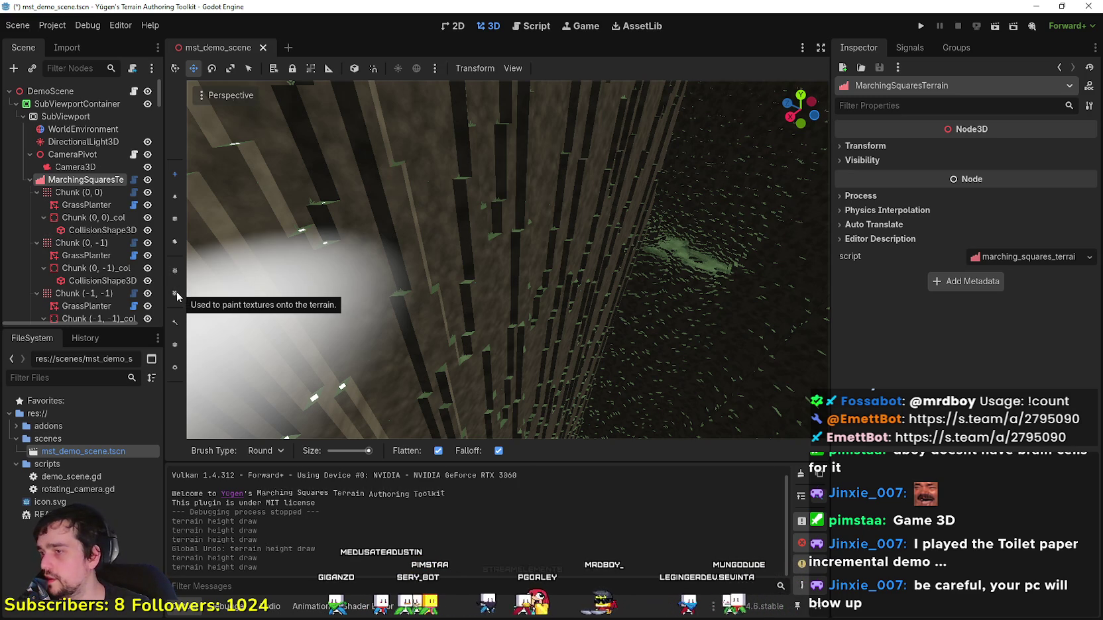
pyautogui.click(176, 292)
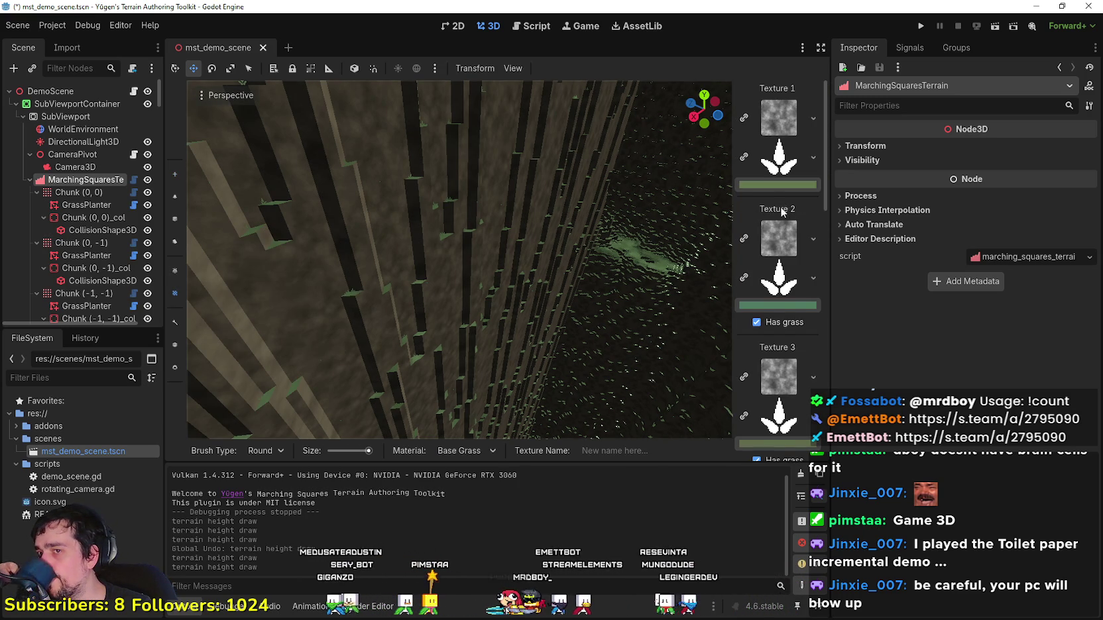
# Step: Orbit past the terrain wall and raise the view to look down on the terrain
pyautogui.scroll(-8, 781, 210)
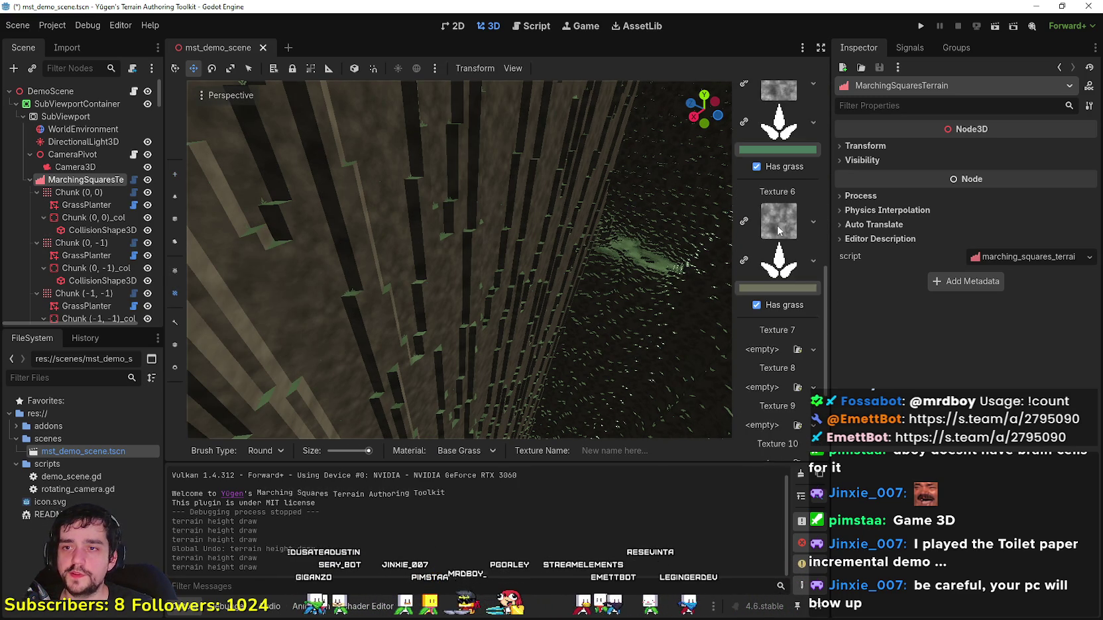
pyautogui.scroll(-3, 778, 226)
pyautogui.scroll(10, 769, 391)
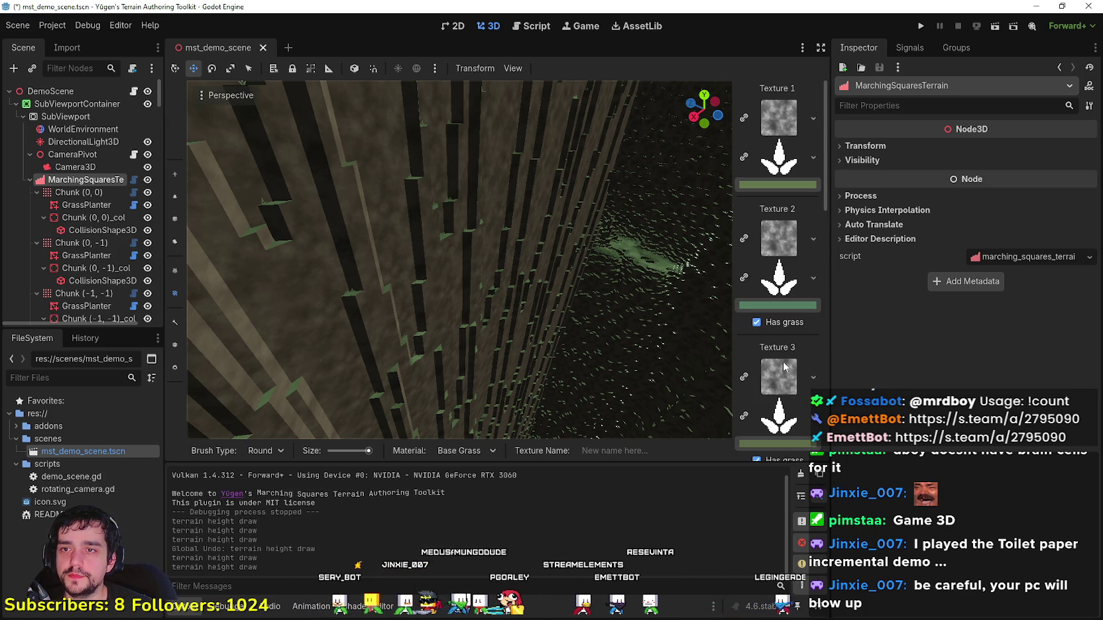
pyautogui.scroll(-5, 363, 92)
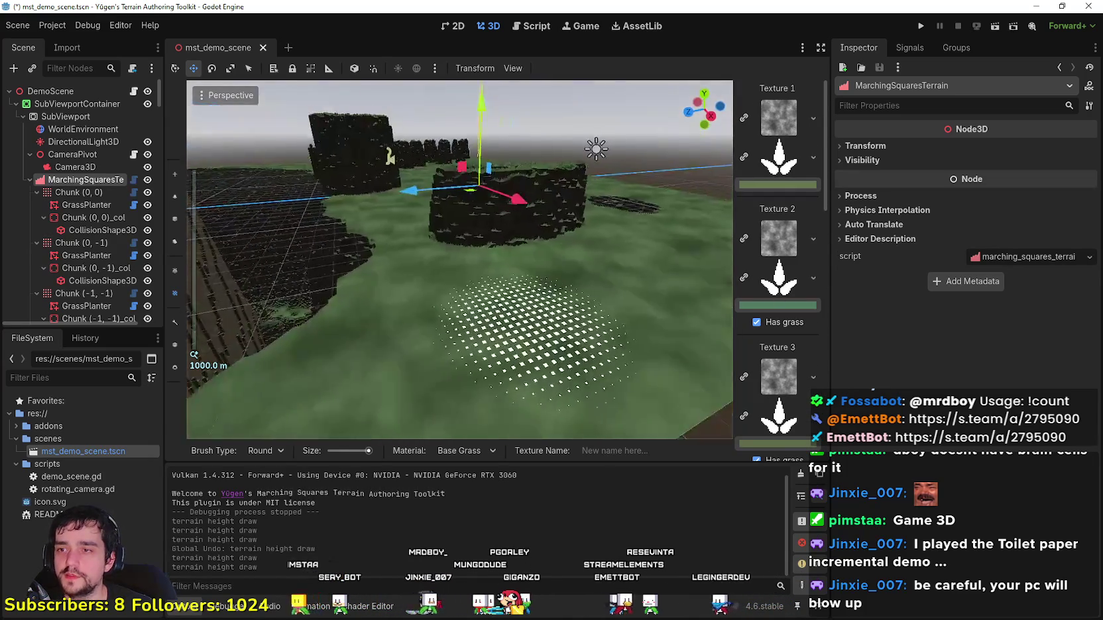
pyautogui.moveTo(364, 92)
pyautogui.mouseDown()
pyautogui.moveTo(548, 103)
pyautogui.moveTo(501, 234)
pyautogui.moveTo(477, 219)
pyautogui.moveTo(458, 225)
pyautogui.moveTo(444, 186)
pyautogui.moveTo(450, 238)
pyautogui.moveTo(464, 245)
pyautogui.moveTo(484, 228)
pyautogui.moveTo(493, 252)
pyautogui.moveTo(487, 199)
pyautogui.moveTo(494, 252)
pyautogui.mouseUp()
pyautogui.moveTo(576, 275)
pyautogui.mouseDown()
pyautogui.moveTo(375, 176)
pyautogui.moveTo(355, 128)
pyautogui.mouseUp()
# Step: Inspect the dark pit and terrain walls from several angles, then close the demo project
pyautogui.scroll(-3, 764, 252)
pyautogui.scroll(-3, 764, 252)
pyautogui.scroll(-6, 776, 175)
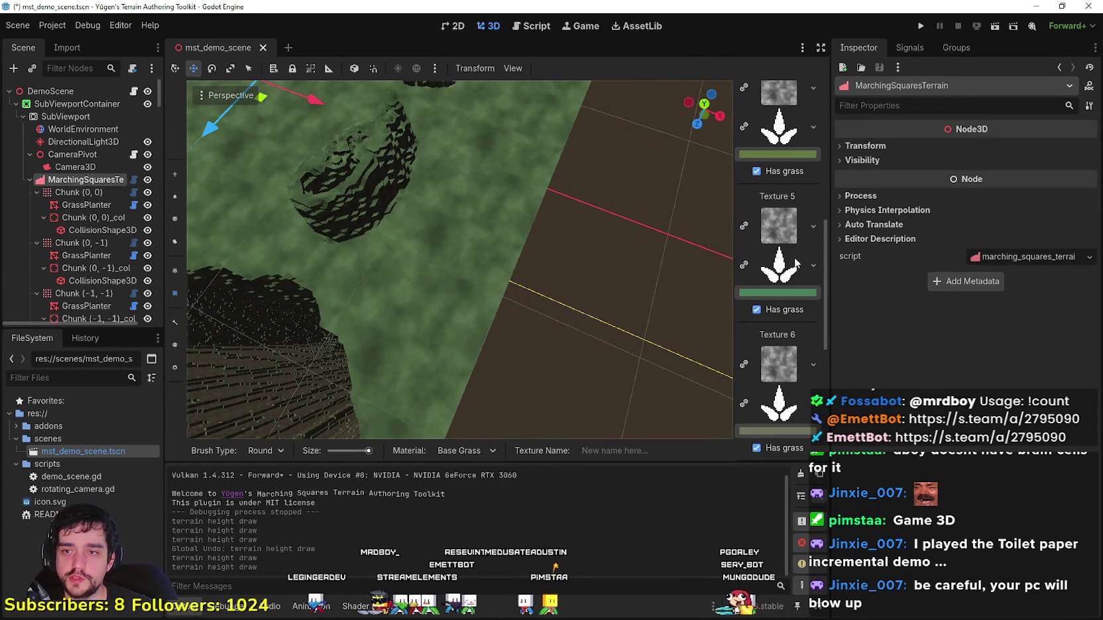
pyautogui.scroll(-7, 770, 321)
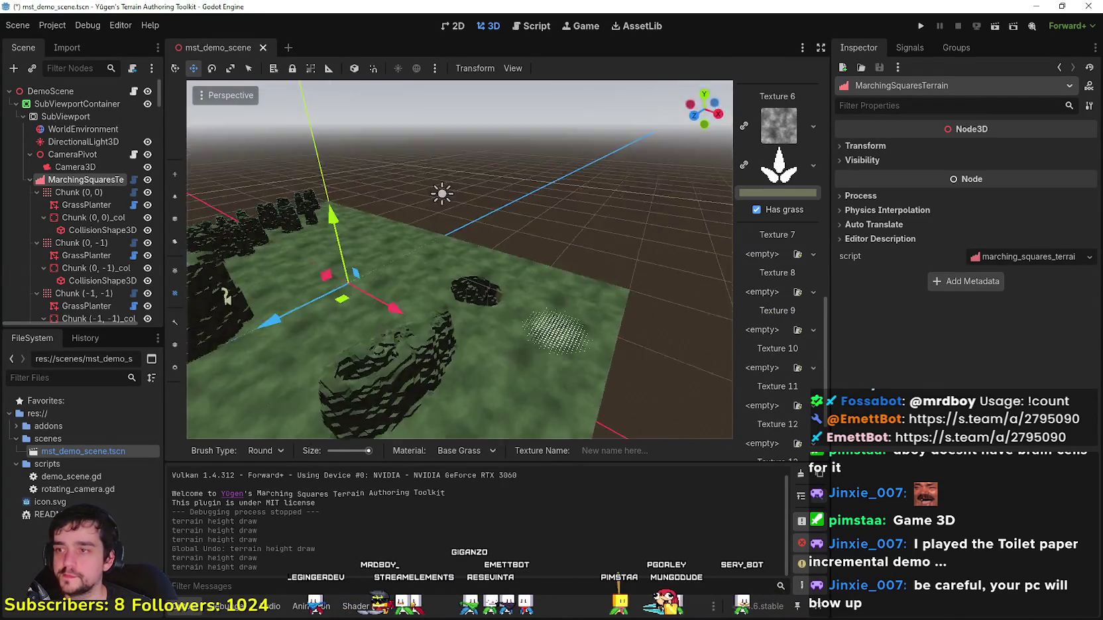
pyautogui.moveTo(417, 264)
pyautogui.mouseDown()
pyautogui.moveTo(385, 252)
pyautogui.moveTo(404, 279)
pyautogui.moveTo(417, 264)
pyautogui.mouseUp()
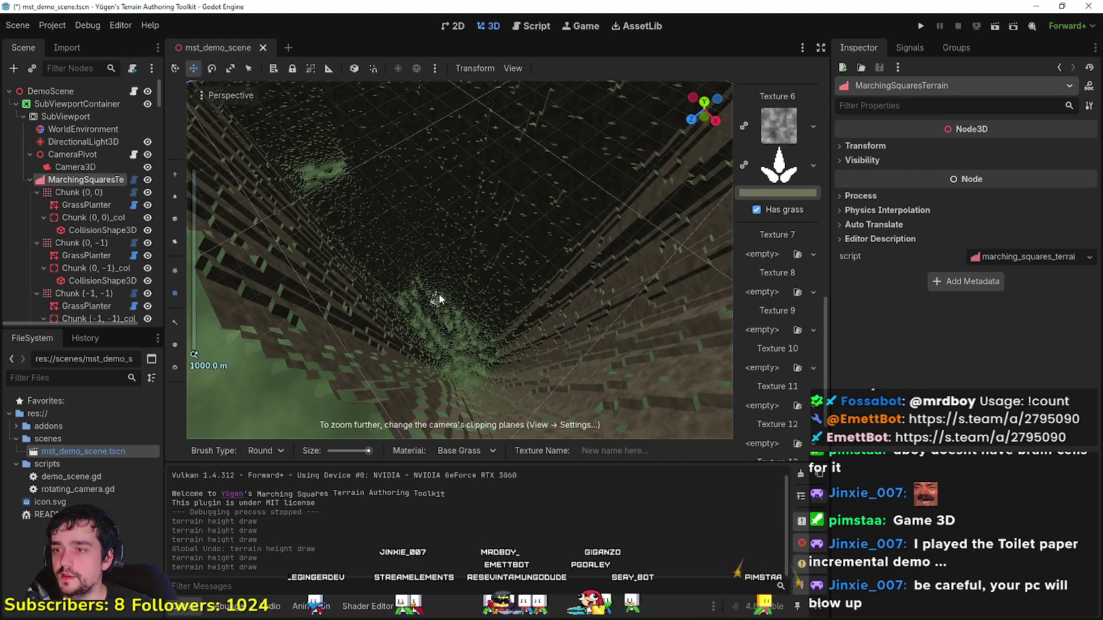
pyautogui.moveTo(439, 303); pyautogui.dragTo(675, 257)
pyautogui.moveTo(595, 285)
pyautogui.mouseDown()
pyautogui.moveTo(544, 272)
pyautogui.moveTo(497, 285)
pyautogui.moveTo(575, 148)
pyautogui.mouseUp()
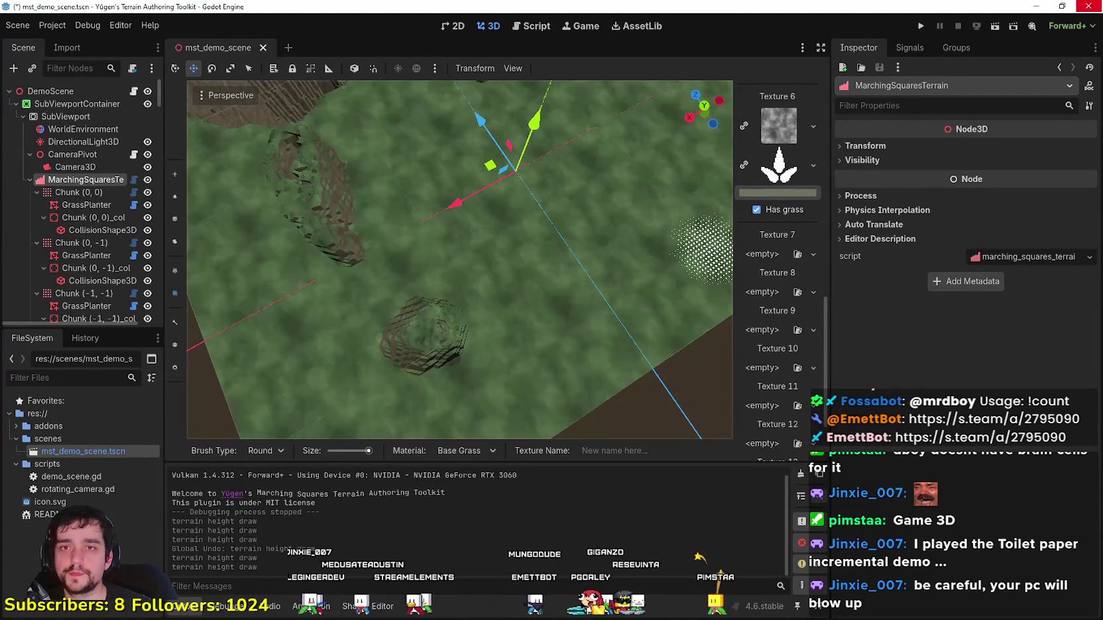
pyautogui.click(1097, 8)
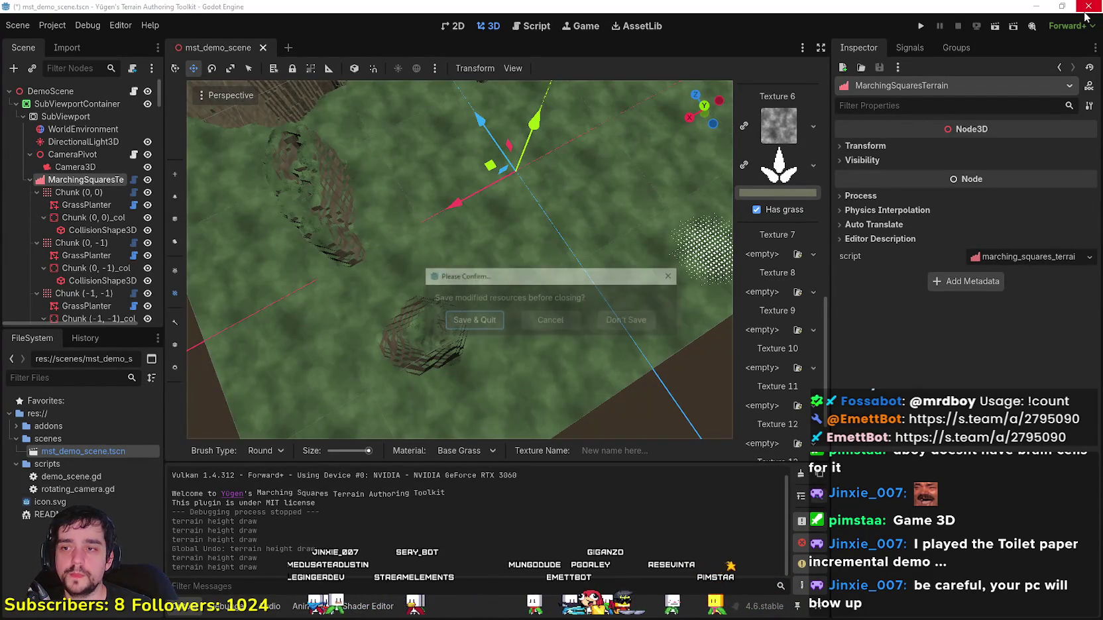
# Step: Choose Save & Quit to return to the player_house_panel scene
pyautogui.click(473, 321)
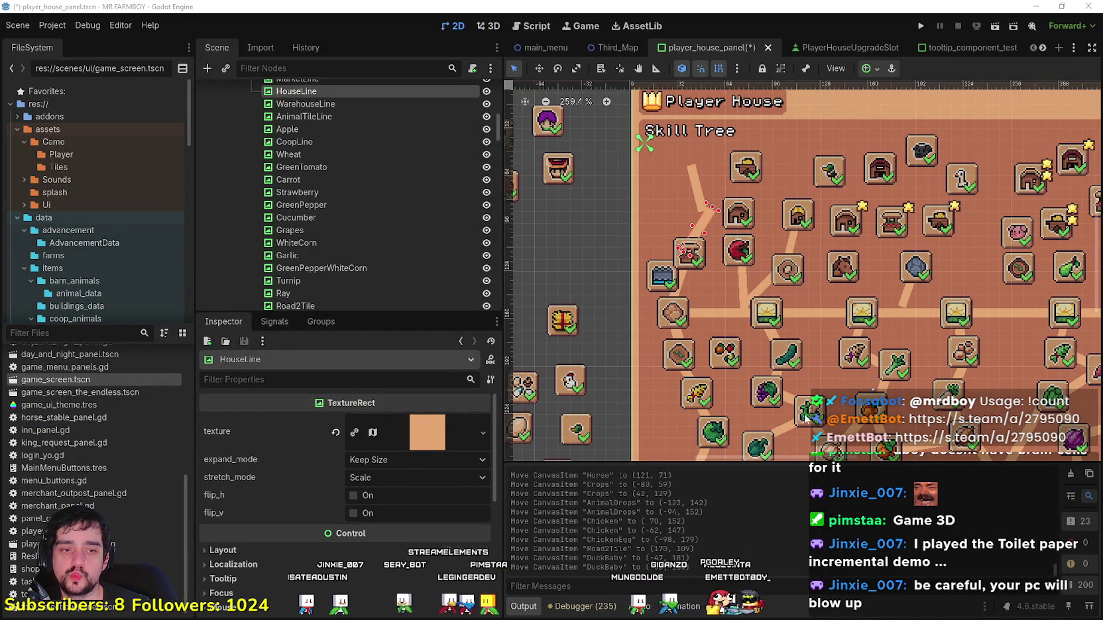
# Step: Move the Market slot upward in the skill tree
pyautogui.scroll(-2, 678, 353)
pyautogui.rightClick(734, 336)
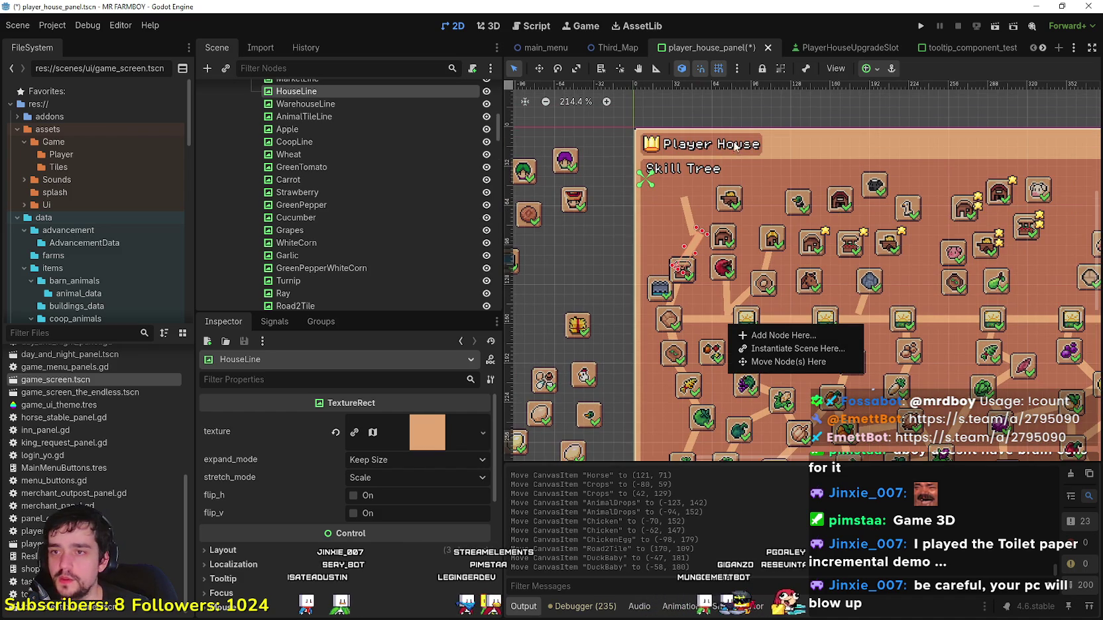
pyautogui.scroll(-5, 772, 263)
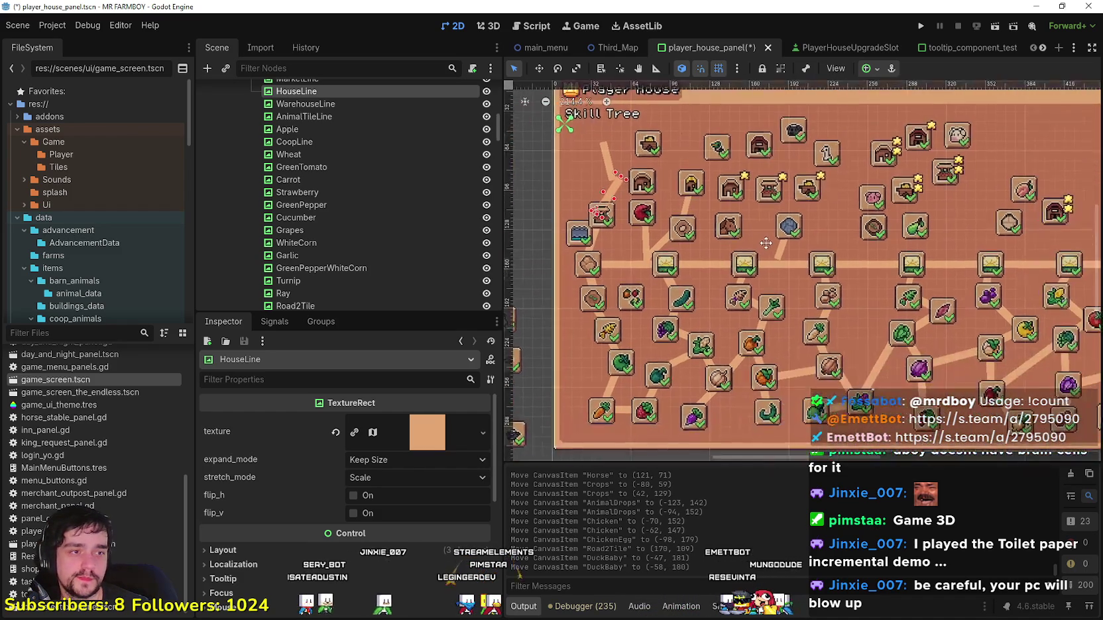
pyautogui.scroll(-3, 772, 262)
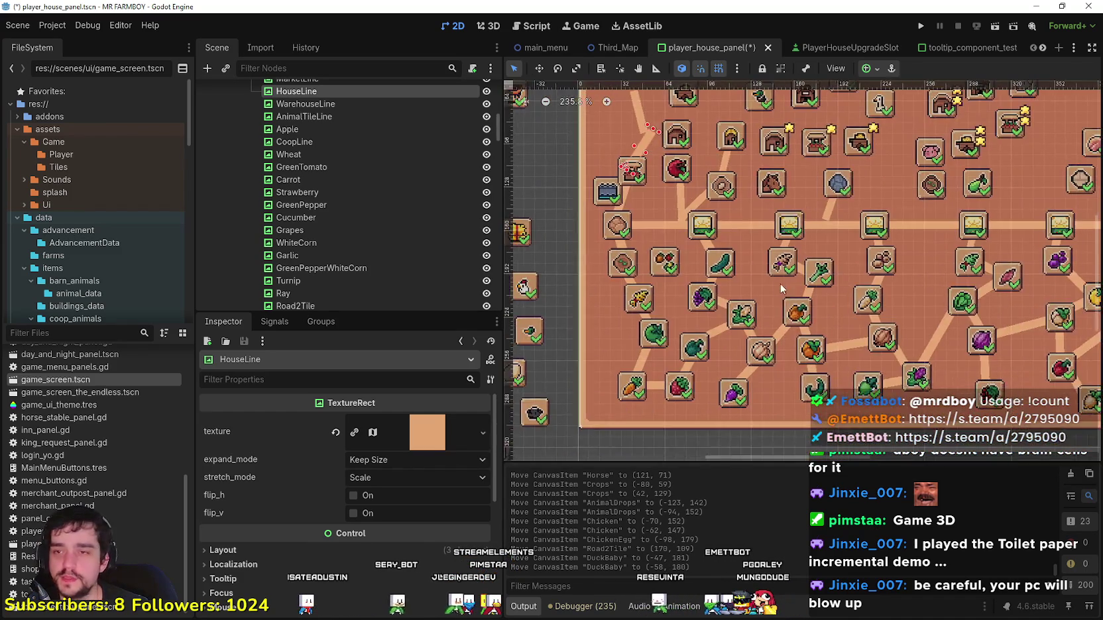
pyautogui.scroll(3, 719, 234)
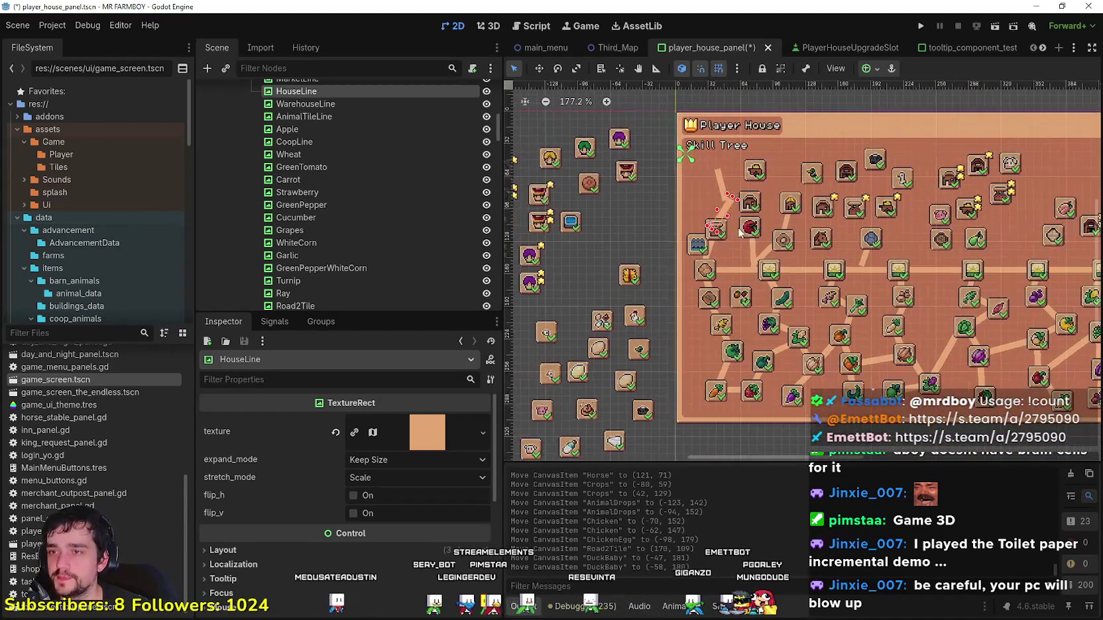
pyautogui.scroll(-2, 727, 228)
pyautogui.scroll(4, 727, 225)
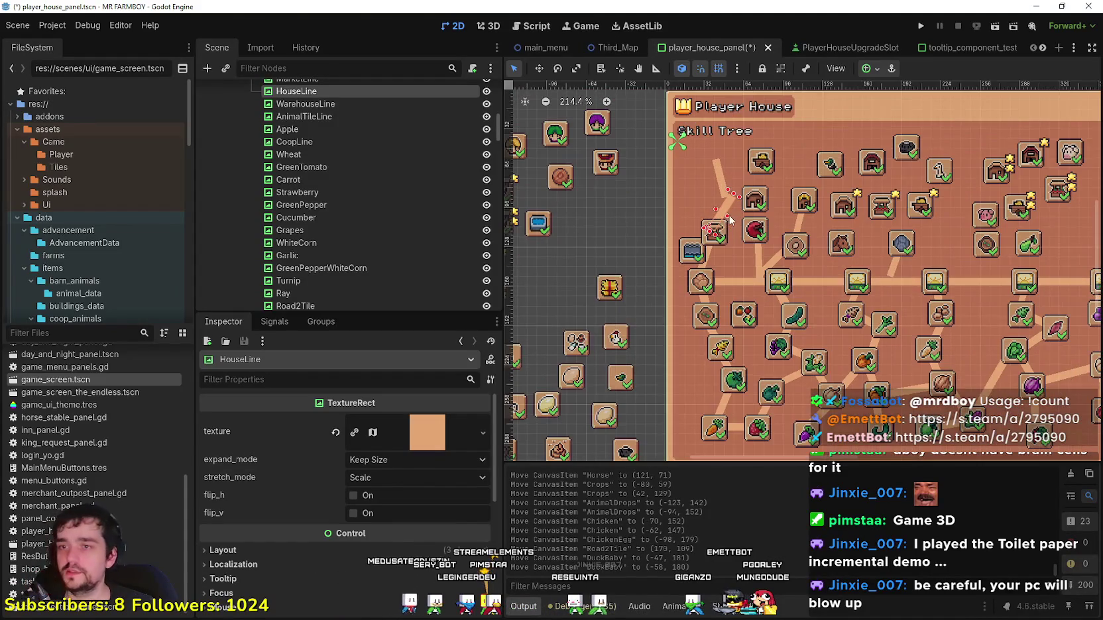
pyautogui.scroll(2, 759, 209)
pyautogui.click(753, 198)
pyautogui.scroll(-4, 742, 252)
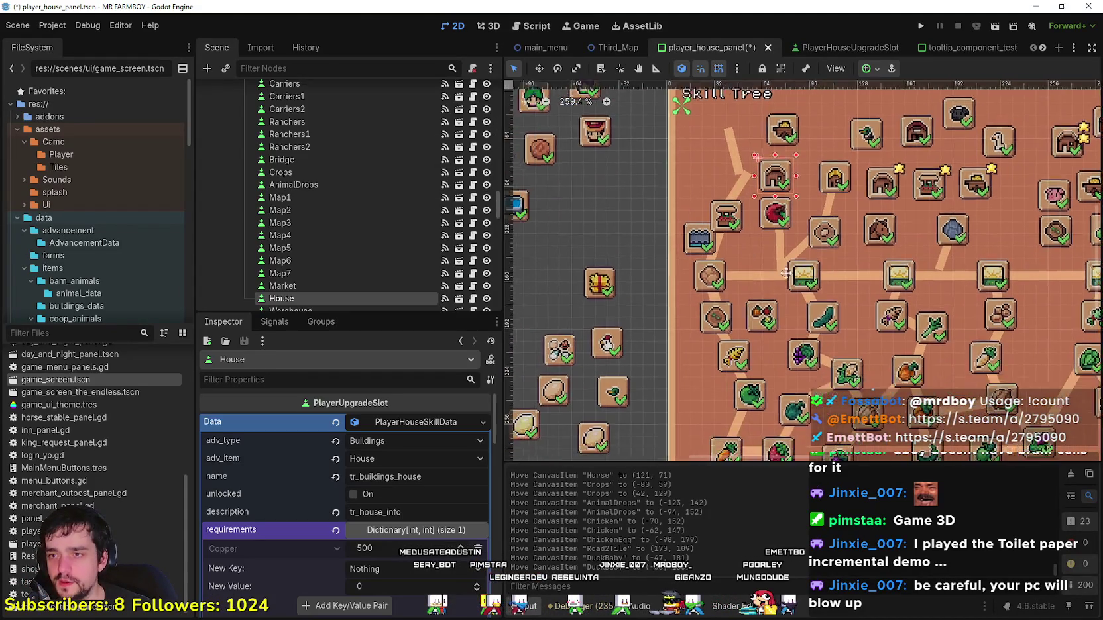
pyautogui.scroll(4, 762, 224)
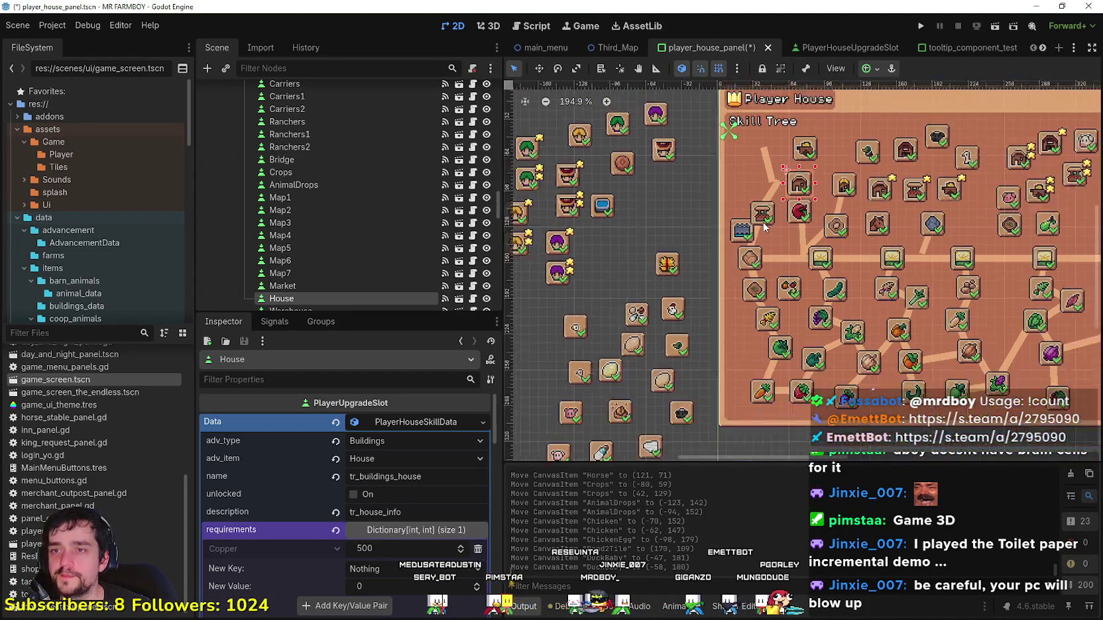
pyautogui.moveTo(761, 216); pyautogui.dragTo(764, 186)
# Step: Reposition the HouseLine and WarehouseLine rects and shift the House slot up and left
pyautogui.click(783, 174)
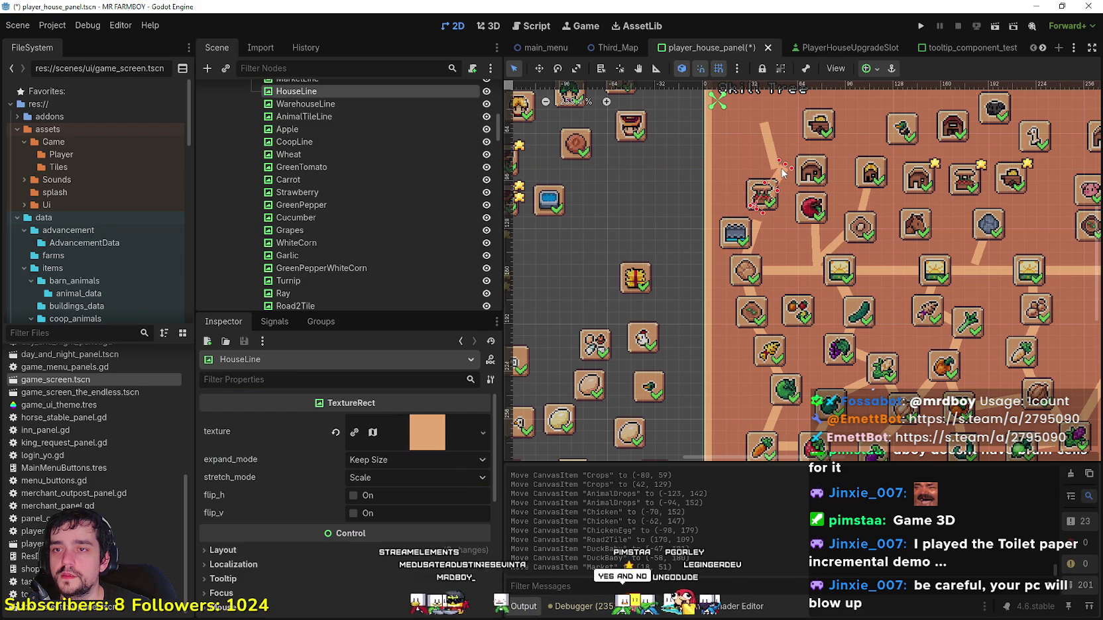
pyautogui.moveTo(780, 146); pyautogui.dragTo(766, 129)
pyautogui.click(768, 143)
pyautogui.moveTo(809, 174); pyautogui.dragTo(784, 157)
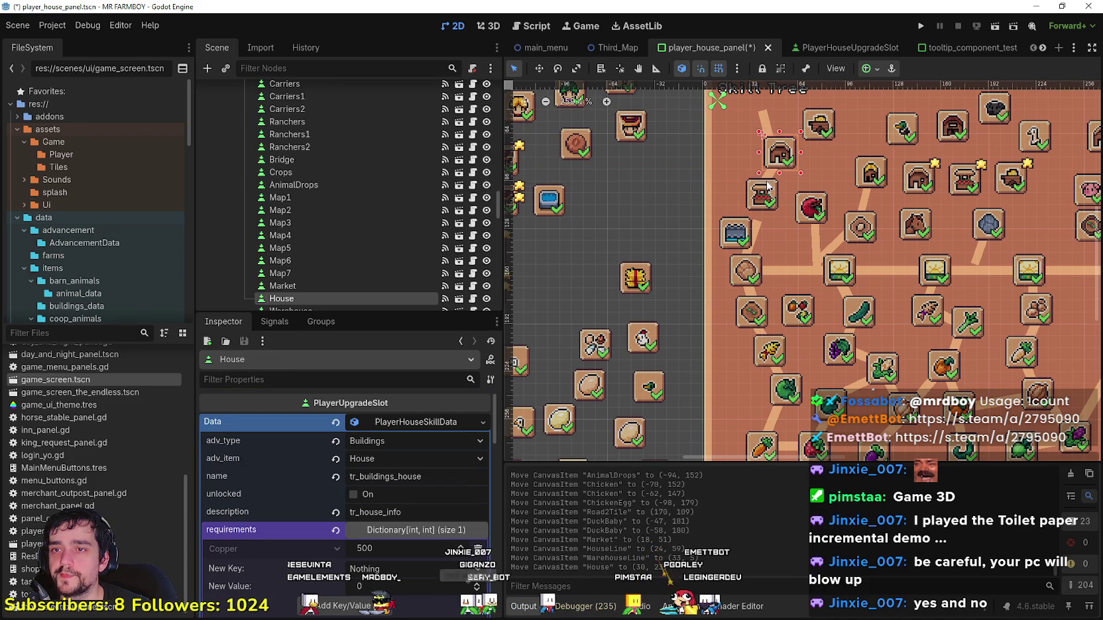
# Step: Move the Bridge slot to the right and the Apple slot up and right
pyautogui.hscroll(2, 776, 174)
pyautogui.moveTo(694, 223); pyautogui.dragTo(755, 242)
pyautogui.scroll(-3, 755, 242)
pyautogui.click(756, 204)
pyautogui.hscroll(2, 663, 259)
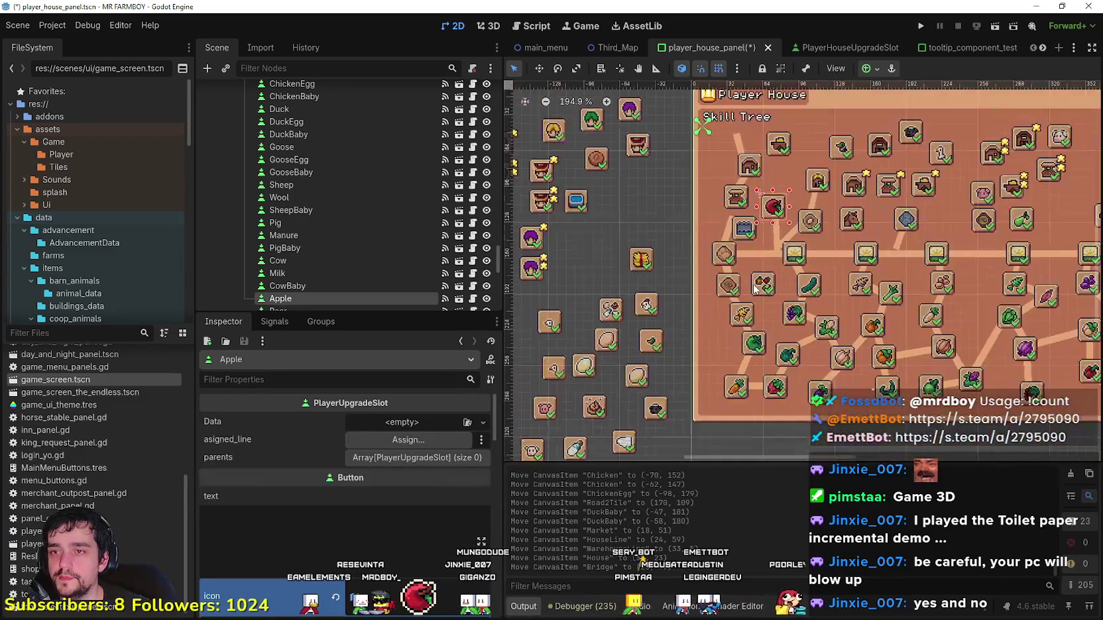
pyautogui.scroll(-2, 624, 264)
pyautogui.hscroll(-3, 663, 262)
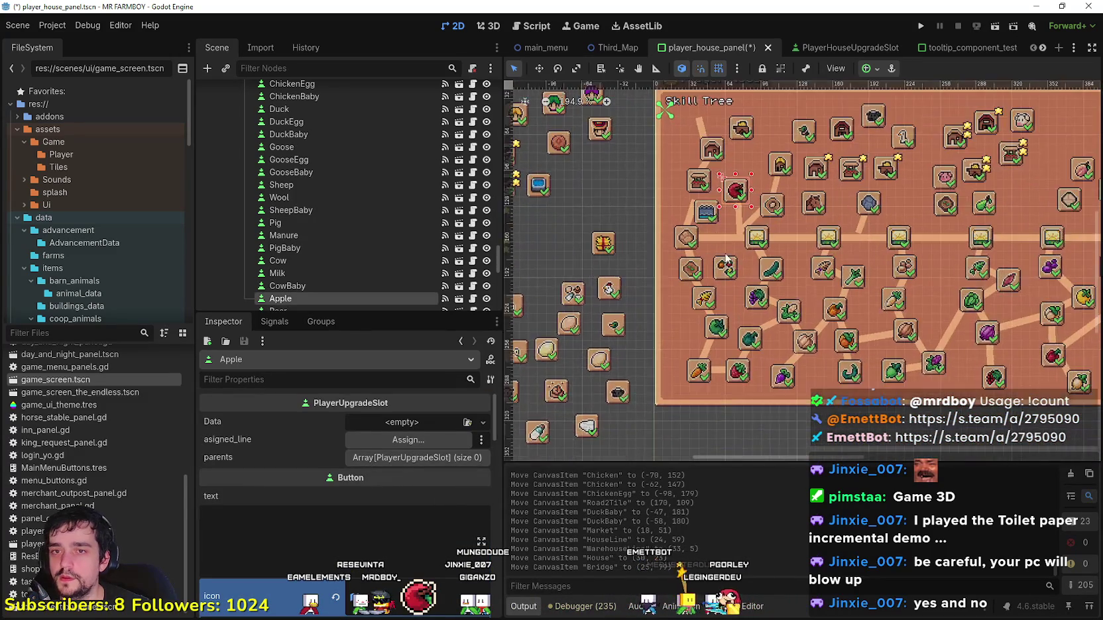
pyautogui.scroll(2, 728, 257)
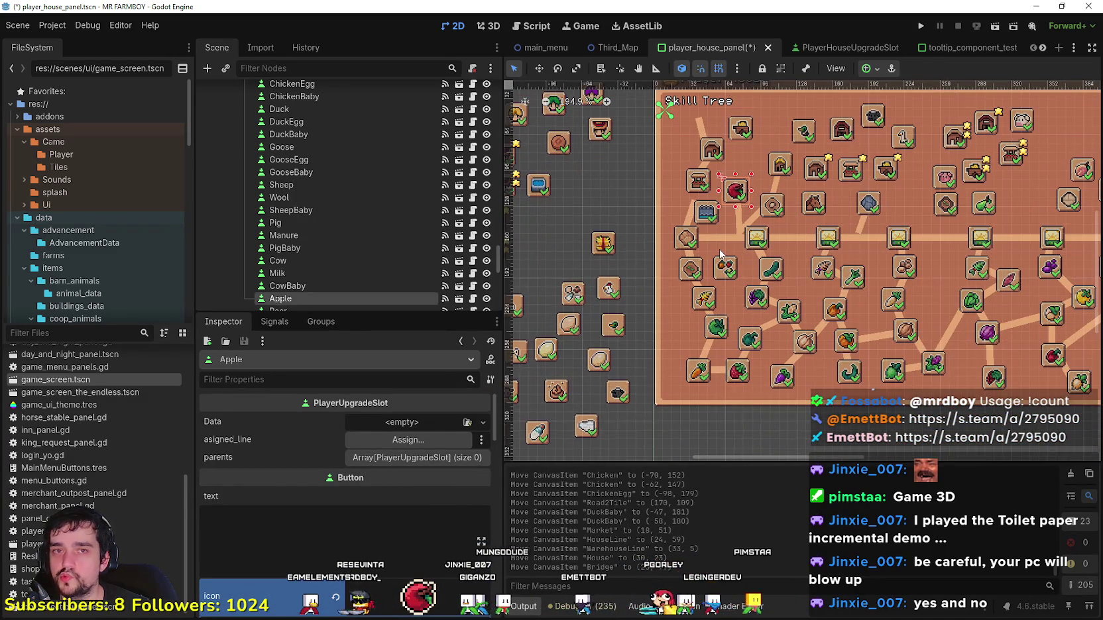
pyautogui.scroll(1, 720, 252)
pyautogui.scroll(-3, 720, 249)
pyautogui.scroll(2, 710, 238)
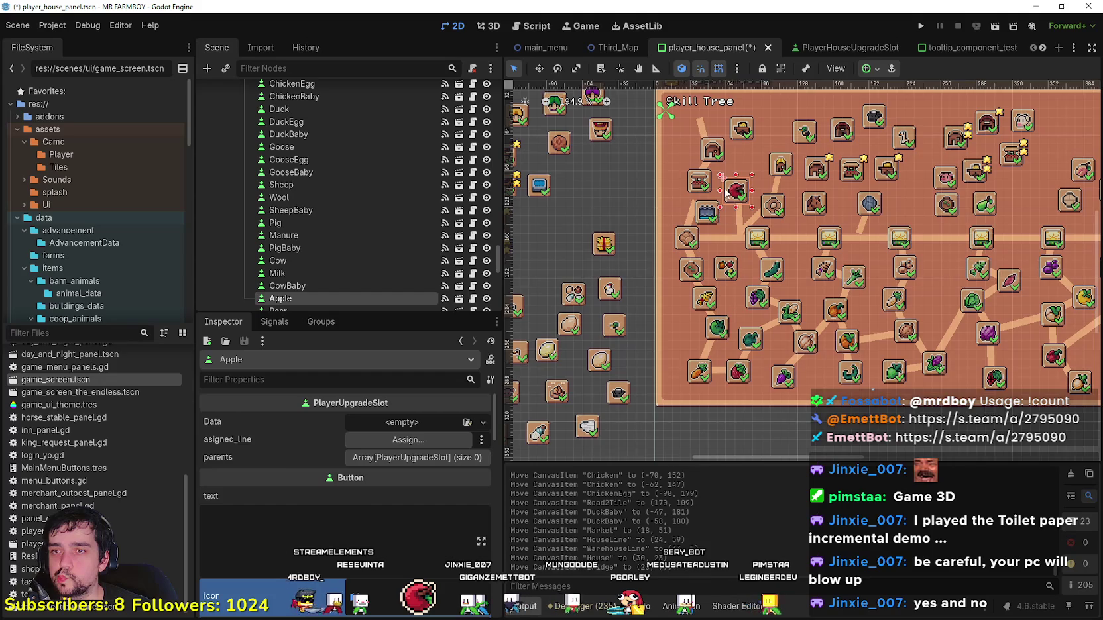
pyautogui.scroll(3, 727, 193)
pyautogui.moveTo(719, 268); pyautogui.dragTo(728, 253)
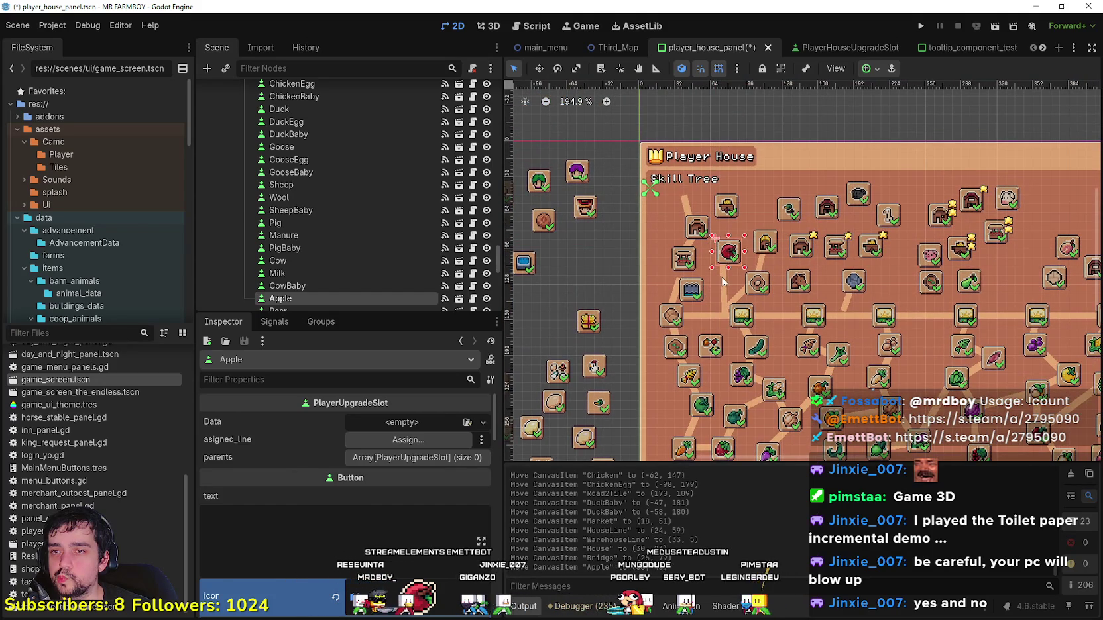
# Step: Nudge the Apple slot and the Bridge slot slightly to the right
pyautogui.click(722, 279)
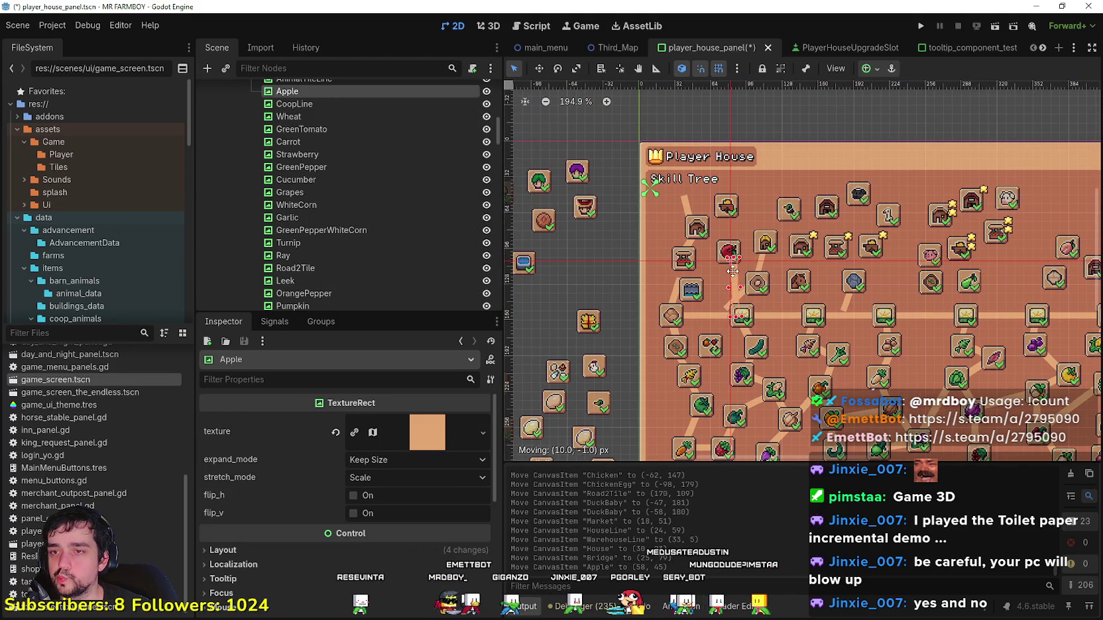
pyautogui.click(728, 253)
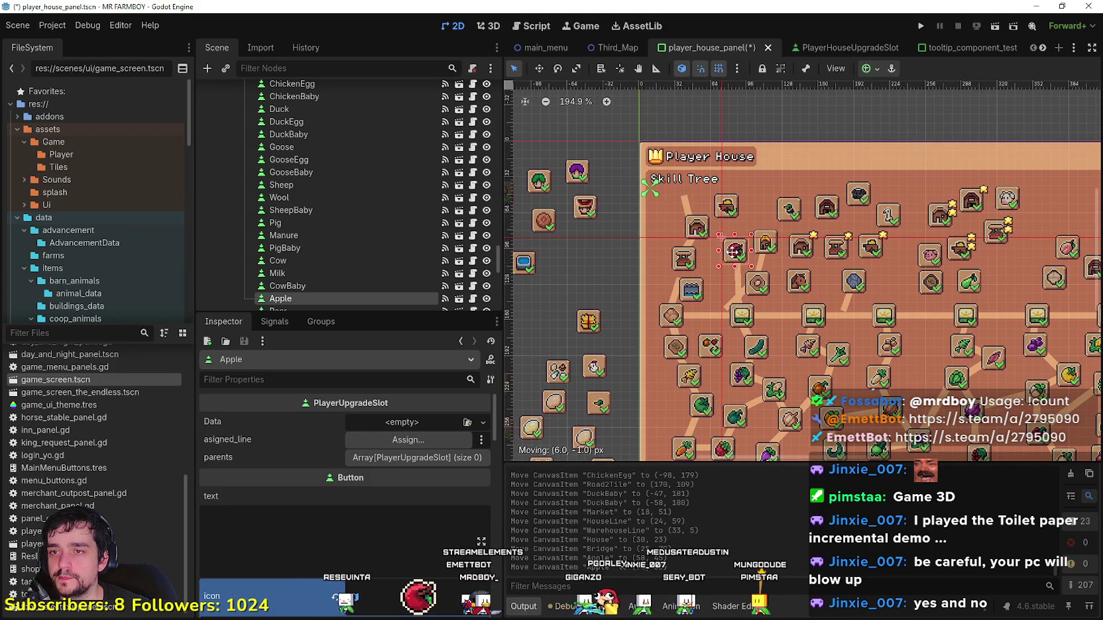
pyautogui.moveTo(733, 252); pyautogui.dragTo(734, 254)
pyautogui.scroll(2, 685, 291)
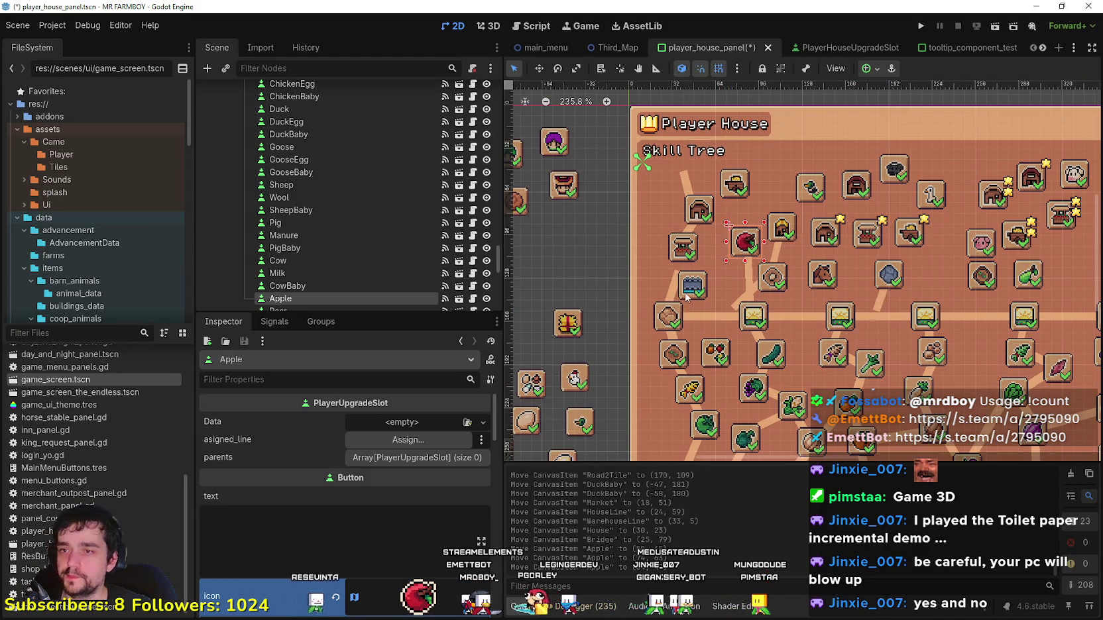
pyautogui.scroll(2, 685, 292)
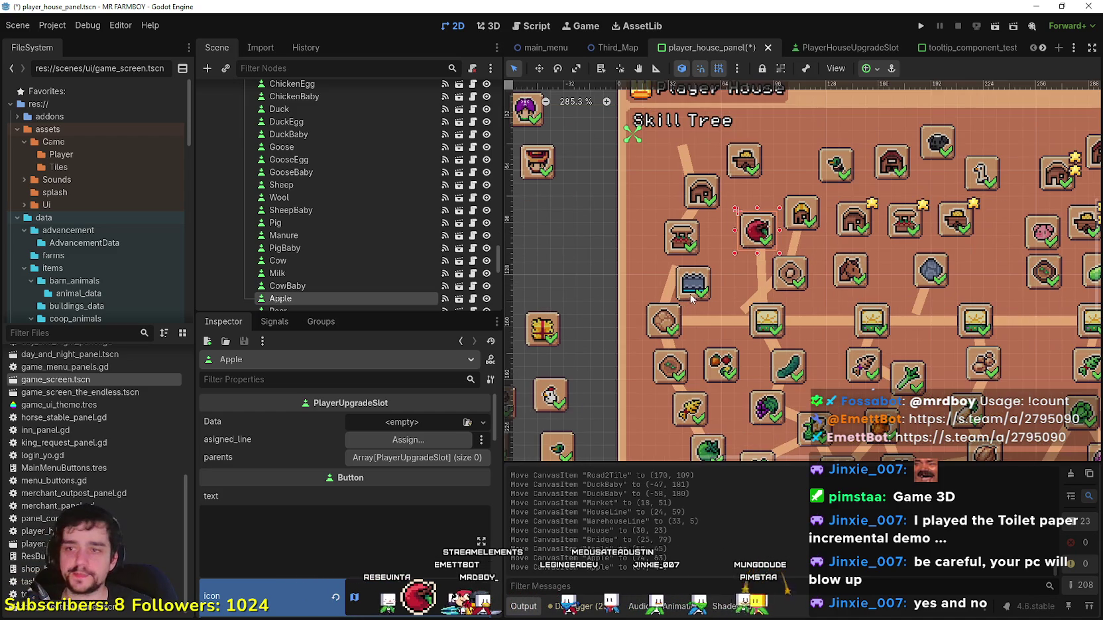
pyautogui.moveTo(689, 293); pyautogui.dragTo(710, 289)
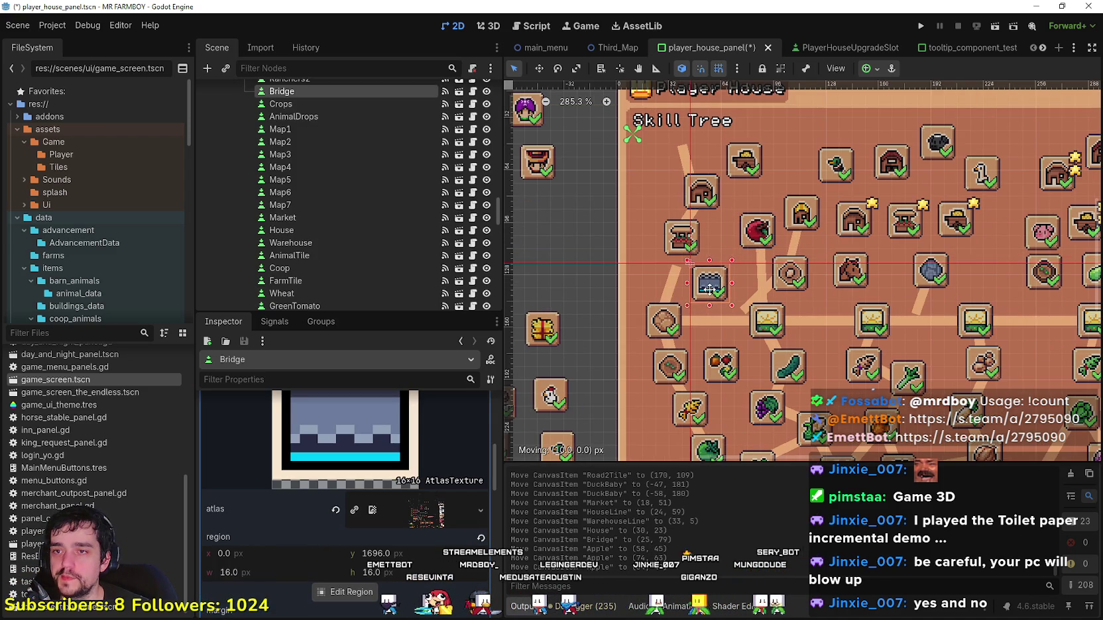
pyautogui.scroll(-1, 703, 289)
# Step: Resize the MarketLine and move the House slot down-right to (35, 25)
pyautogui.click(680, 285)
pyautogui.scroll(3, 683, 278)
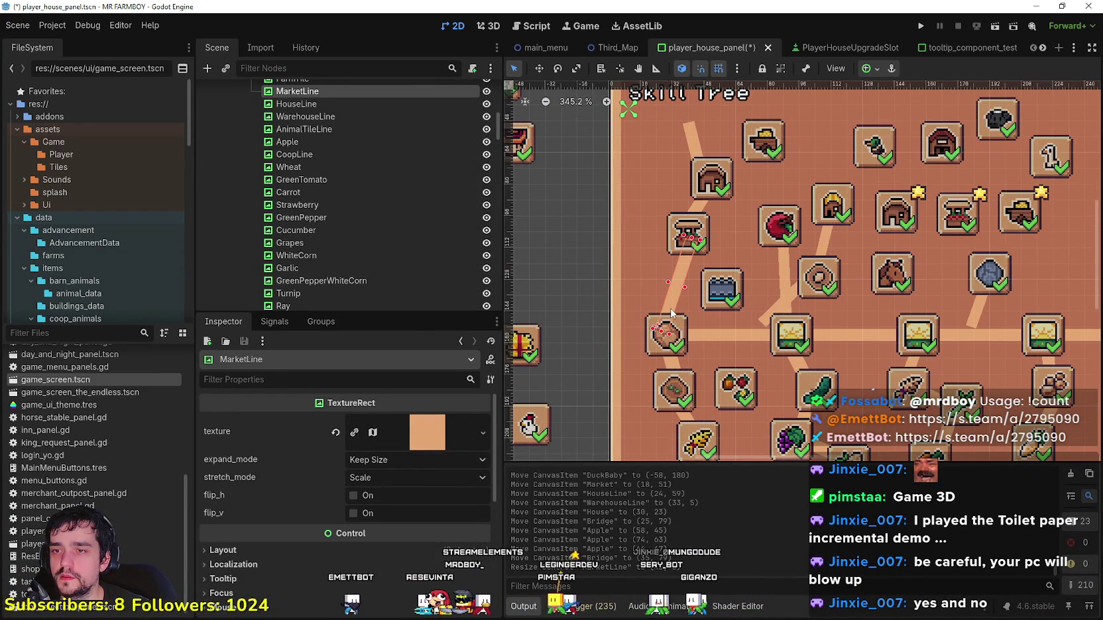
pyautogui.scroll(-3, 687, 289)
pyautogui.click(699, 237)
pyautogui.click(698, 224)
pyautogui.click(705, 230)
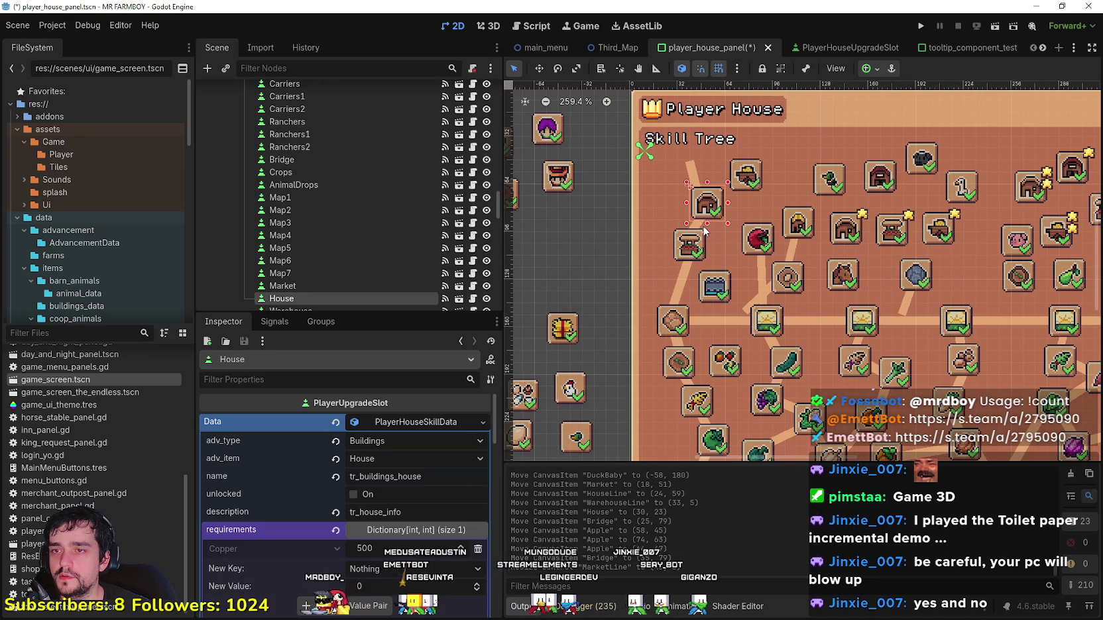
pyautogui.click(698, 230)
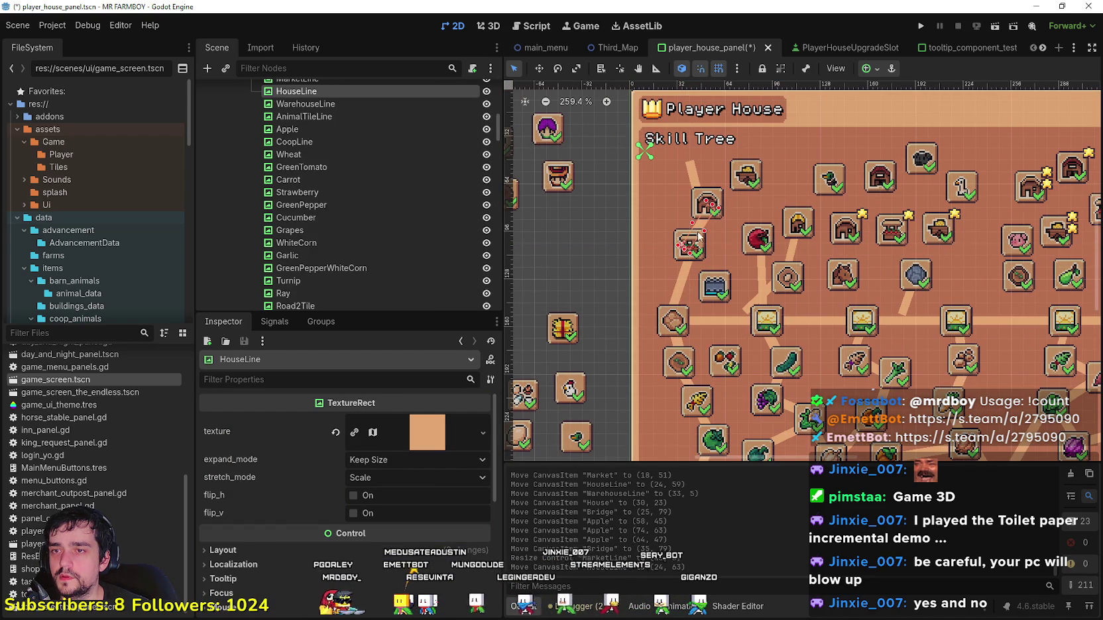
pyautogui.click(704, 200)
pyautogui.moveTo(705, 201); pyautogui.dragTo(712, 205)
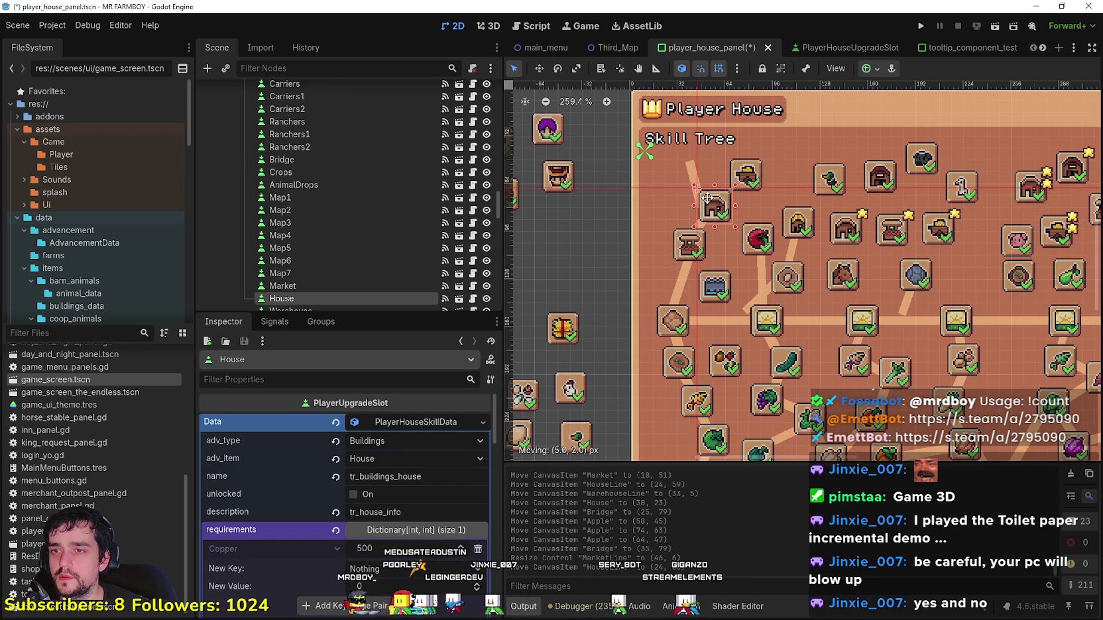
# Step: Drag the Warehouse slot up and left to (14, 1)
pyautogui.click(691, 247)
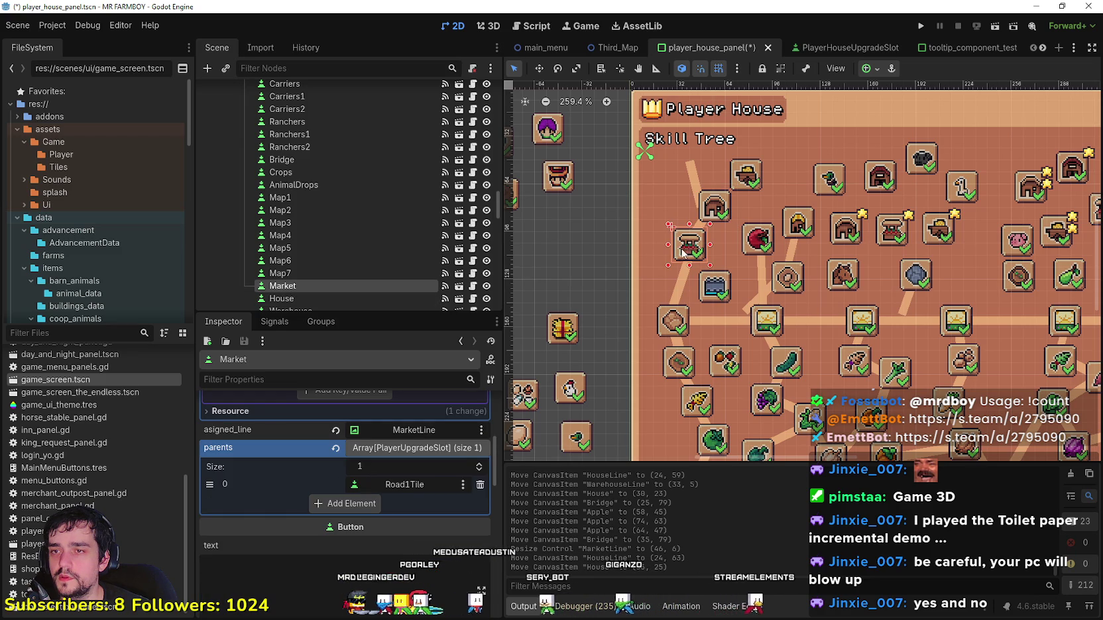
pyautogui.scroll(2, 696, 245)
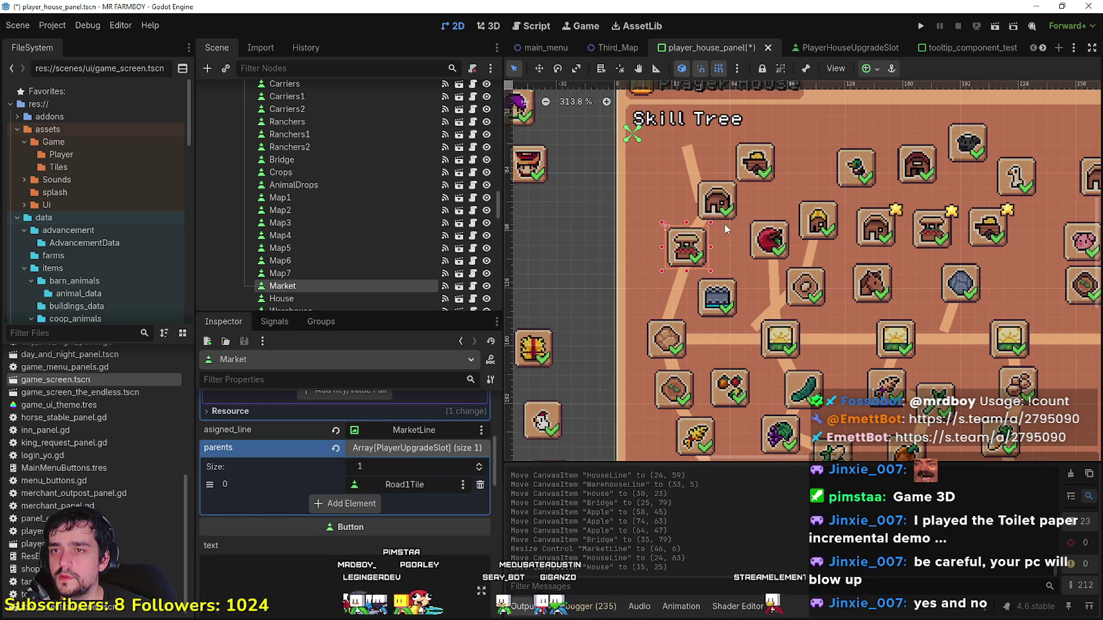
pyautogui.scroll(-1, 723, 229)
pyautogui.click(729, 207)
pyautogui.moveTo(750, 169); pyautogui.dragTo(684, 159)
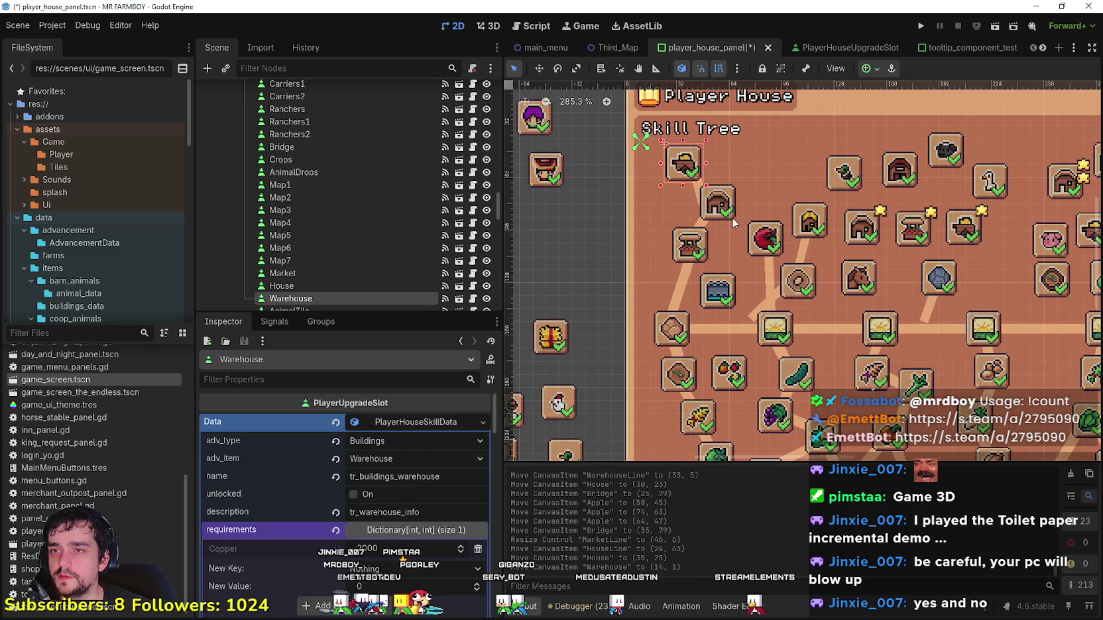
# Step: Shift the House slot left and move the Warehouse slot right to (22, 1)
pyautogui.scroll(-1, 717, 232)
pyautogui.click(724, 262)
pyautogui.scroll(-1, 729, 252)
pyautogui.scroll(4, 740, 235)
pyautogui.moveTo(719, 233); pyautogui.dragTo(707, 232)
pyautogui.click(679, 191)
pyautogui.scroll(4, 705, 204)
pyautogui.moveTo(672, 175); pyautogui.dragTo(699, 176)
# Step: Move Market down to (18, 54), House down-left, and nudge Bridge slightly down-left
pyautogui.scroll(-5, 702, 223)
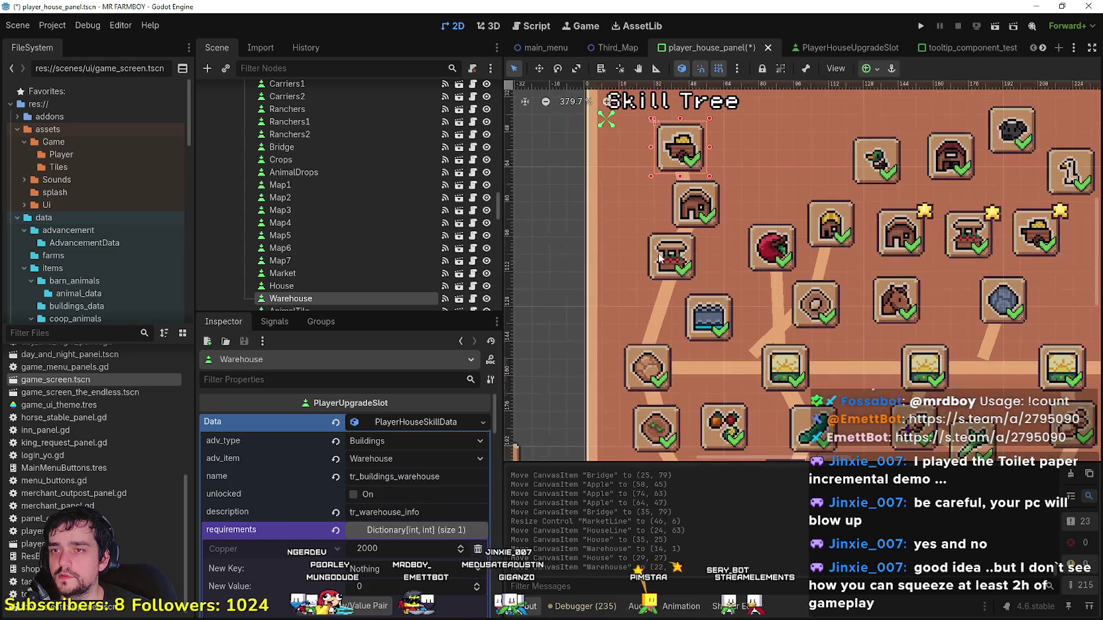
pyautogui.scroll(3, 672, 262)
pyautogui.click(672, 262)
pyautogui.moveTo(672, 261); pyautogui.dragTo(672, 269)
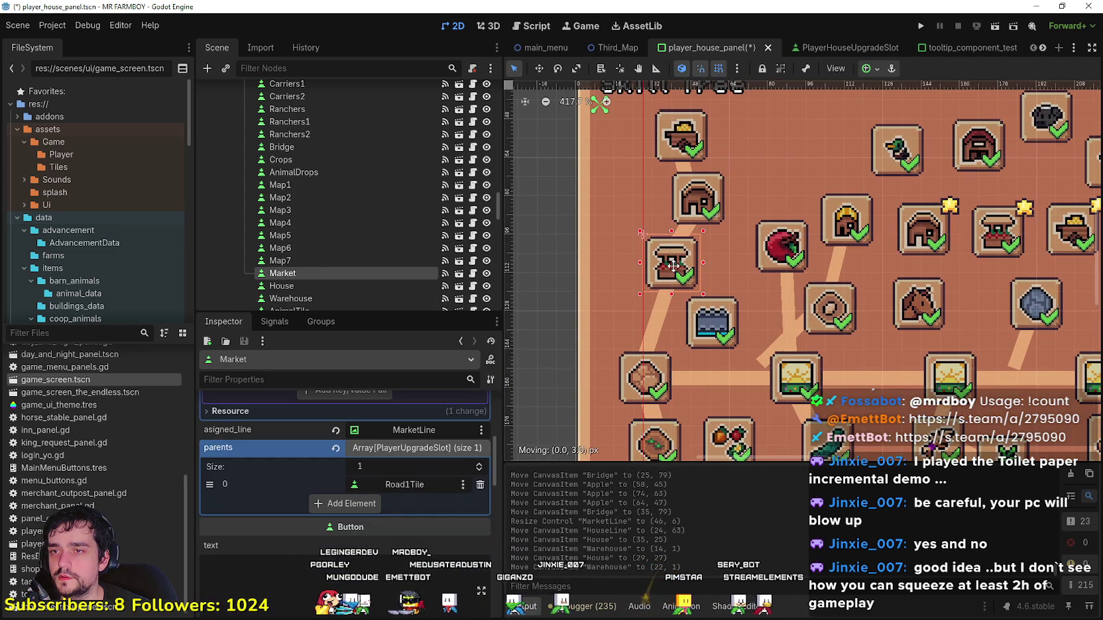
pyautogui.click(704, 207)
pyautogui.moveTo(704, 207); pyautogui.dragTo(692, 213)
pyautogui.scroll(-1, 695, 211)
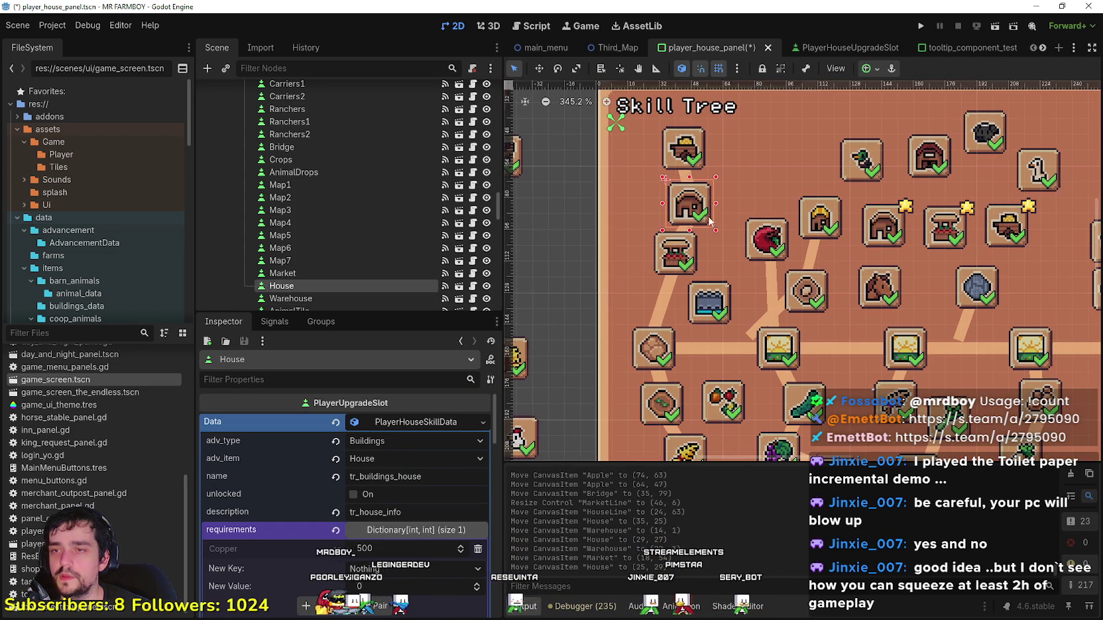
pyautogui.scroll(-3, 704, 271)
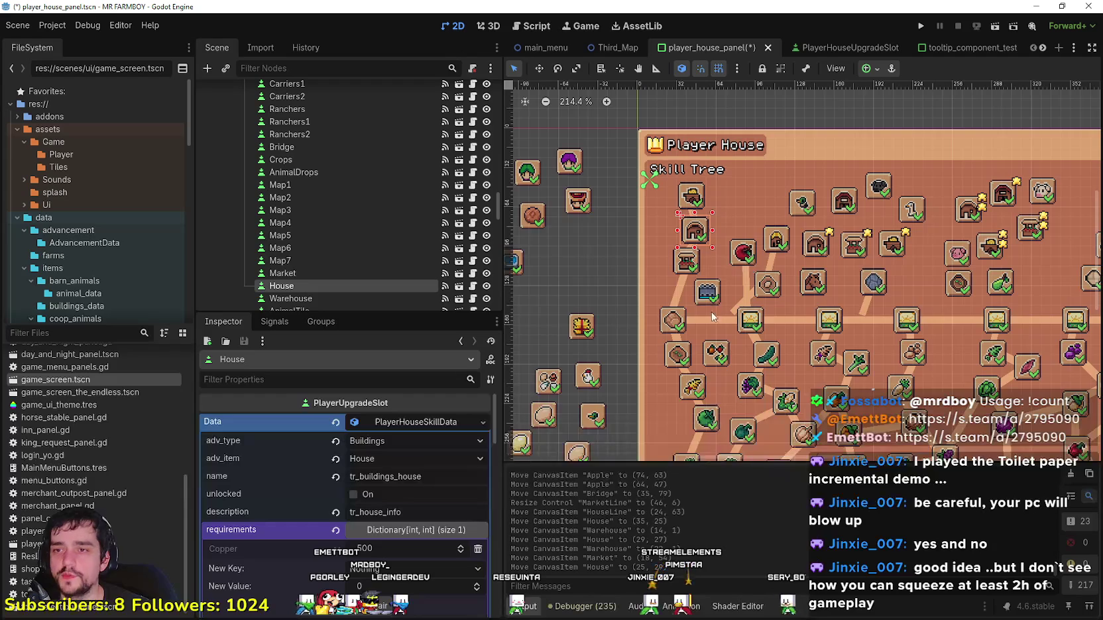
pyautogui.scroll(2, 706, 296)
pyautogui.moveTo(710, 294); pyautogui.dragTo(706, 285)
pyautogui.scroll(1, 704, 299)
pyautogui.scroll(-1, 680, 308)
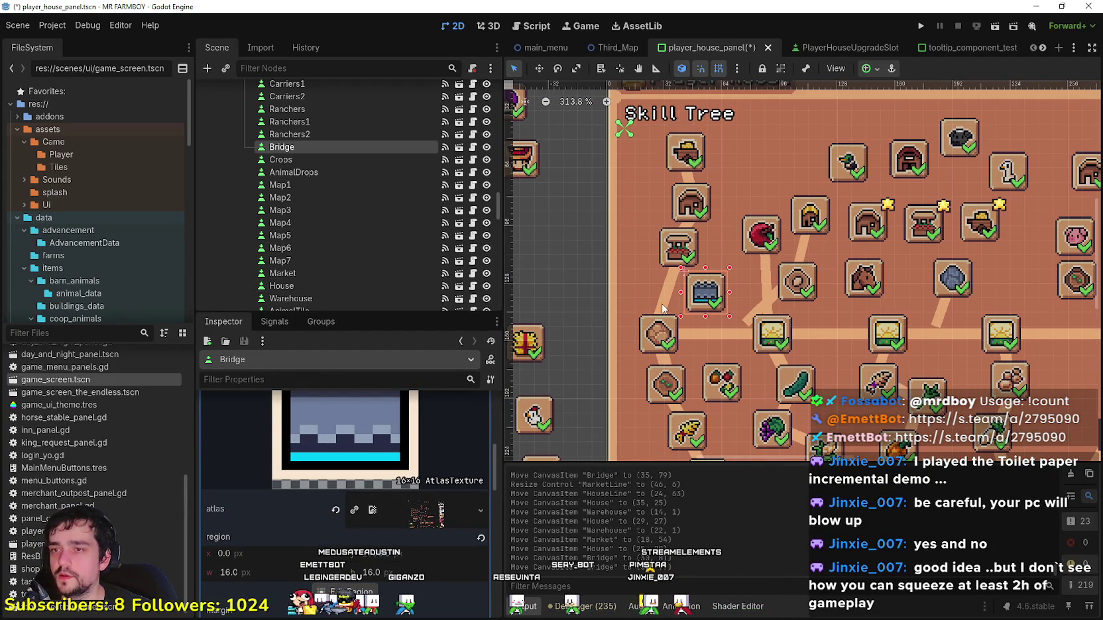
# Step: Duplicate the MarketLine connector and name the copy BridgeLine
pyautogui.click(665, 308)
pyautogui.hotkey('ctrl', 'd')
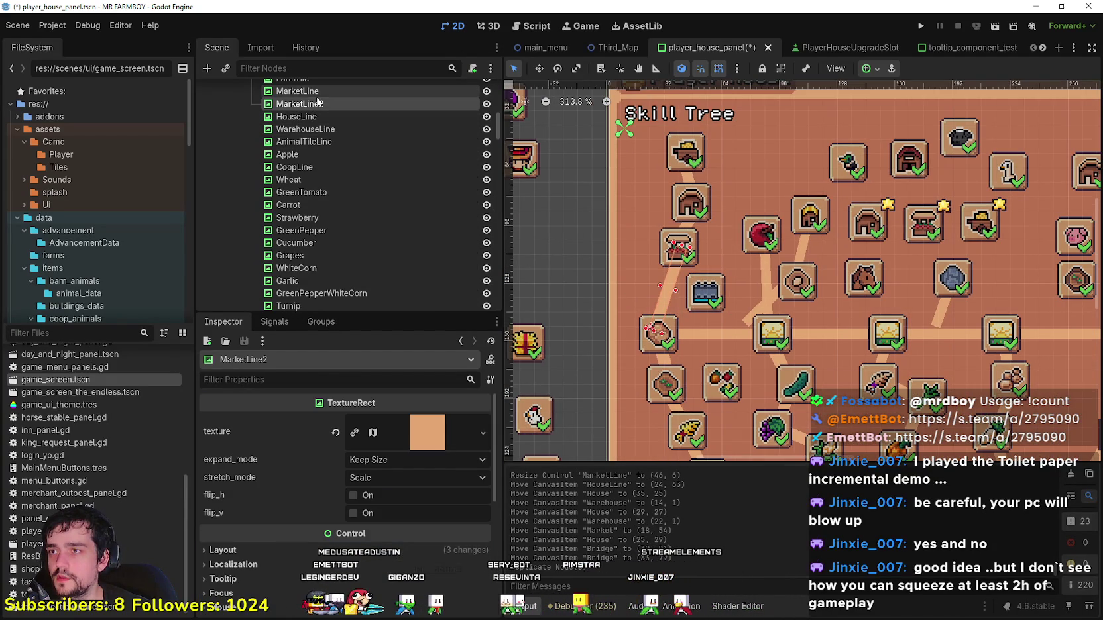
pyautogui.write('Brid')
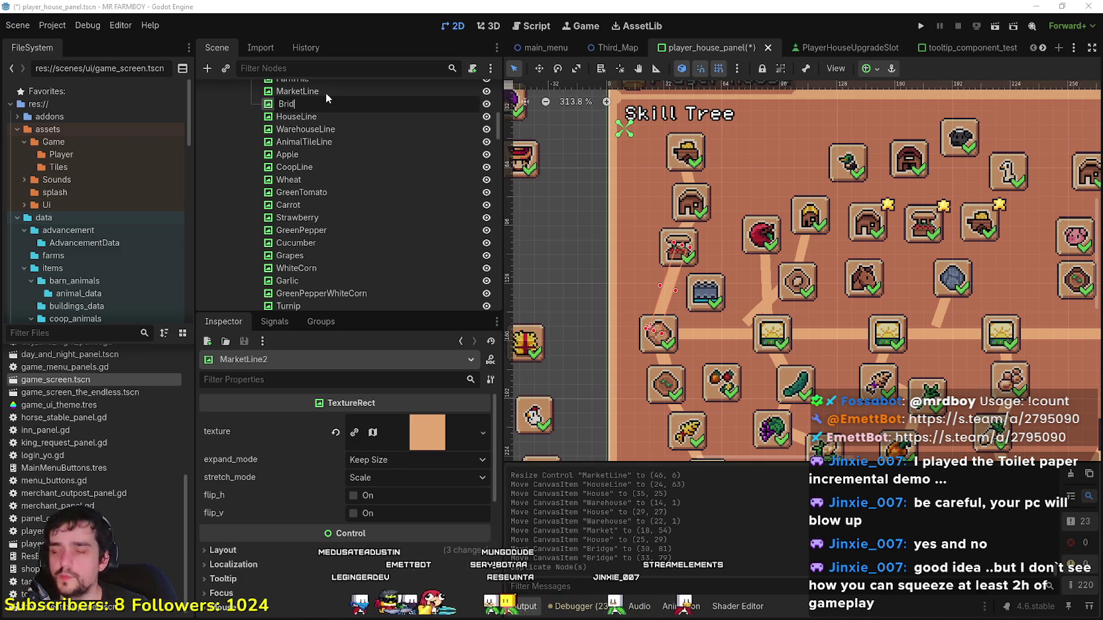
pyautogui.write('geLine')
pyautogui.press('Return')
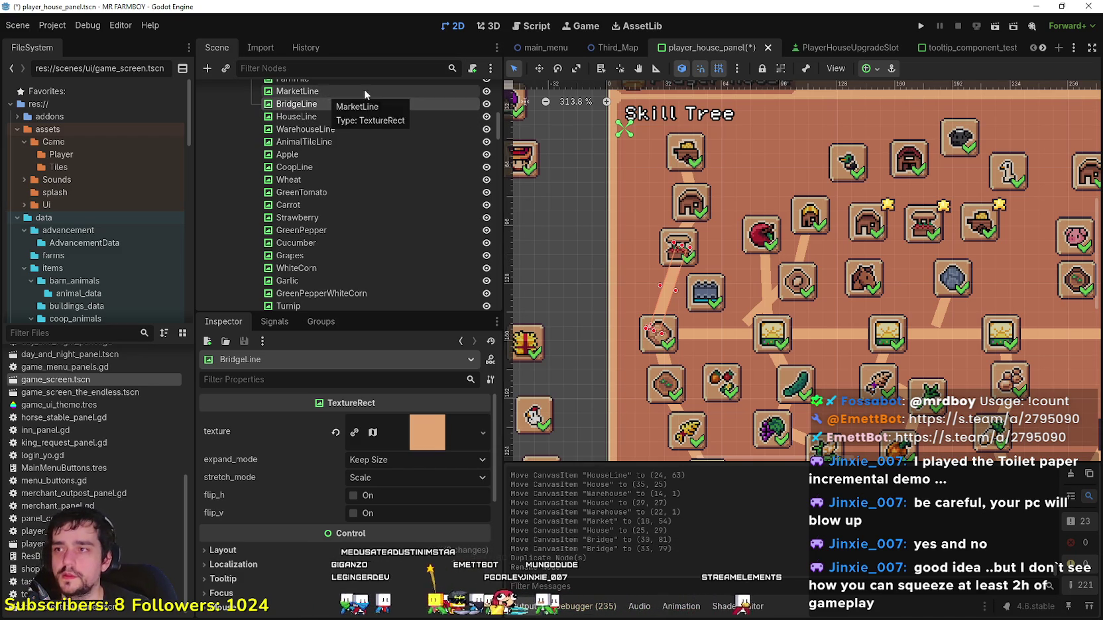
# Step: Undo the stray Market slot move and rotate BridgeLine to -30 degrees
pyautogui.scroll(4, 632, 256)
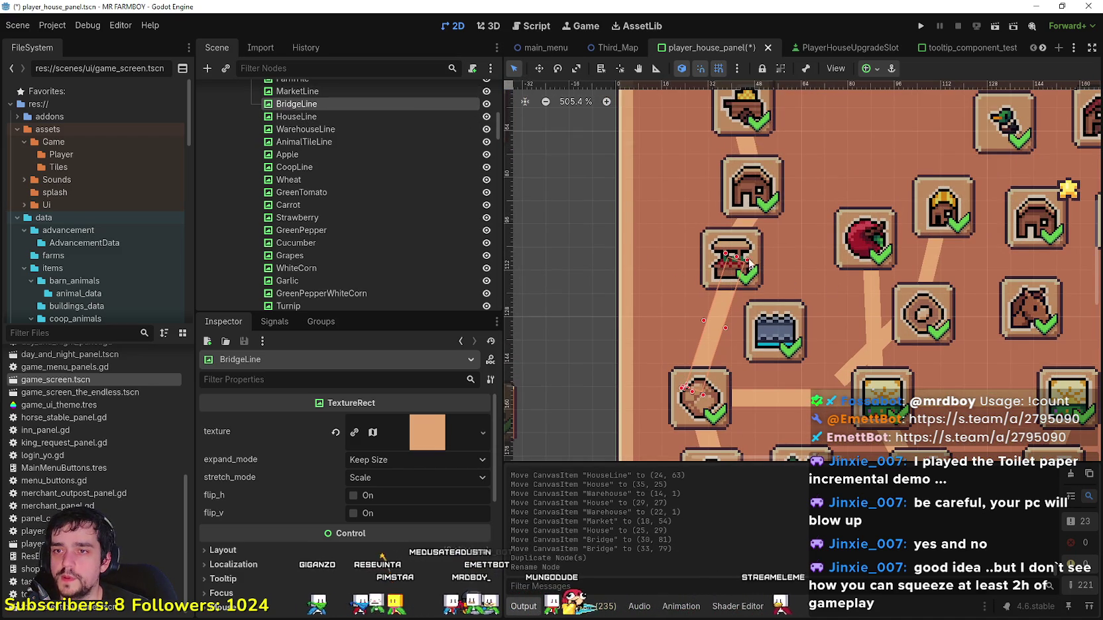
pyautogui.hotkey('ctrl', 'z')
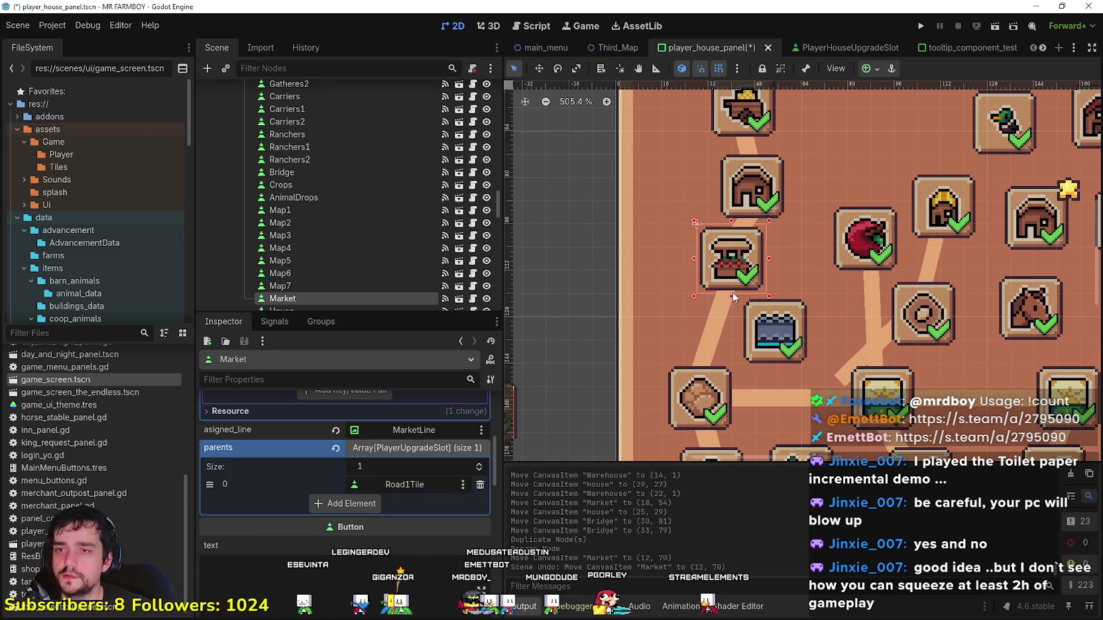
pyautogui.click(724, 317)
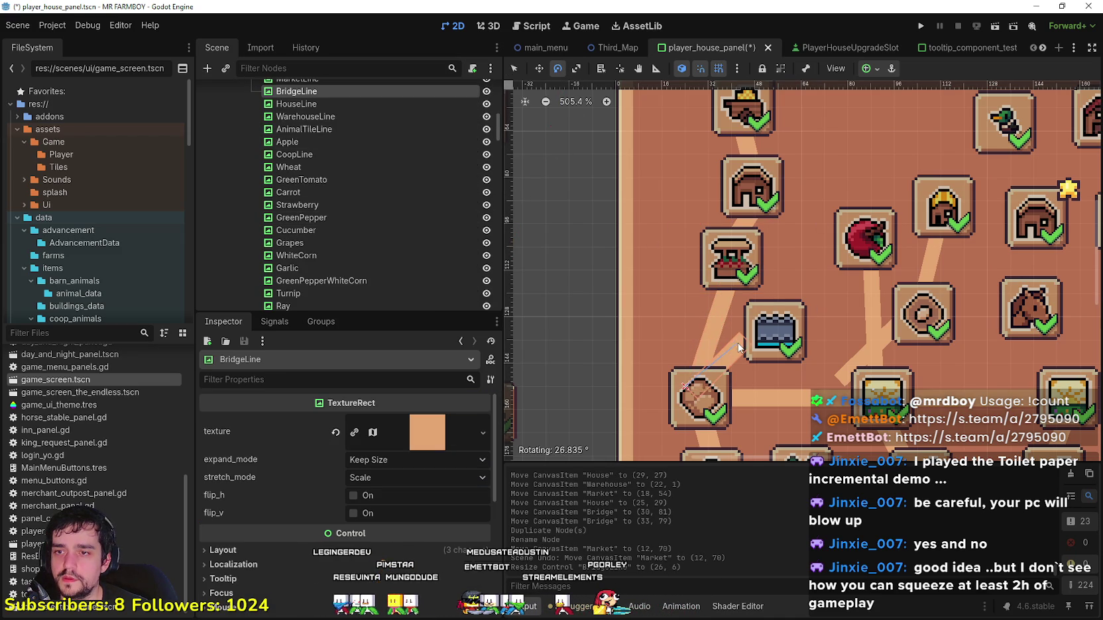
pyautogui.moveTo(752, 354)
pyautogui.mouseDown()
pyautogui.moveTo(760, 349)
pyautogui.moveTo(746, 366)
pyautogui.mouseUp()
# Step: Place BridgeLine at (23, 104) beside the Bridge slot and save the scene
pyautogui.scroll(-4, 795, 393)
pyautogui.scroll(-5, 807, 400)
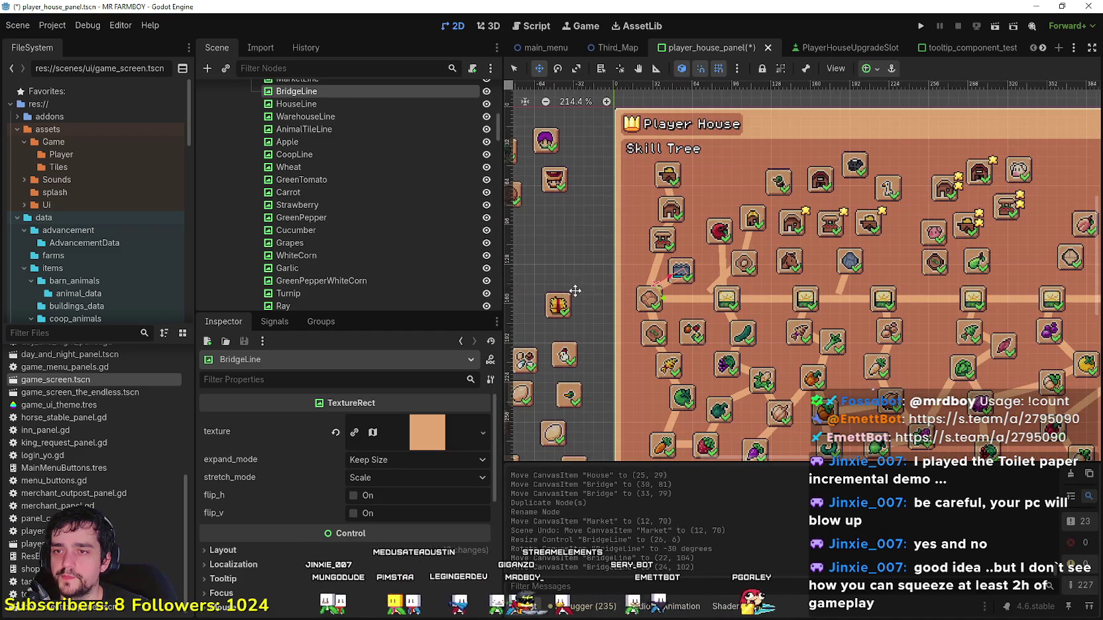
pyautogui.scroll(2, 667, 282)
pyautogui.moveTo(666, 284); pyautogui.dragTo(668, 285)
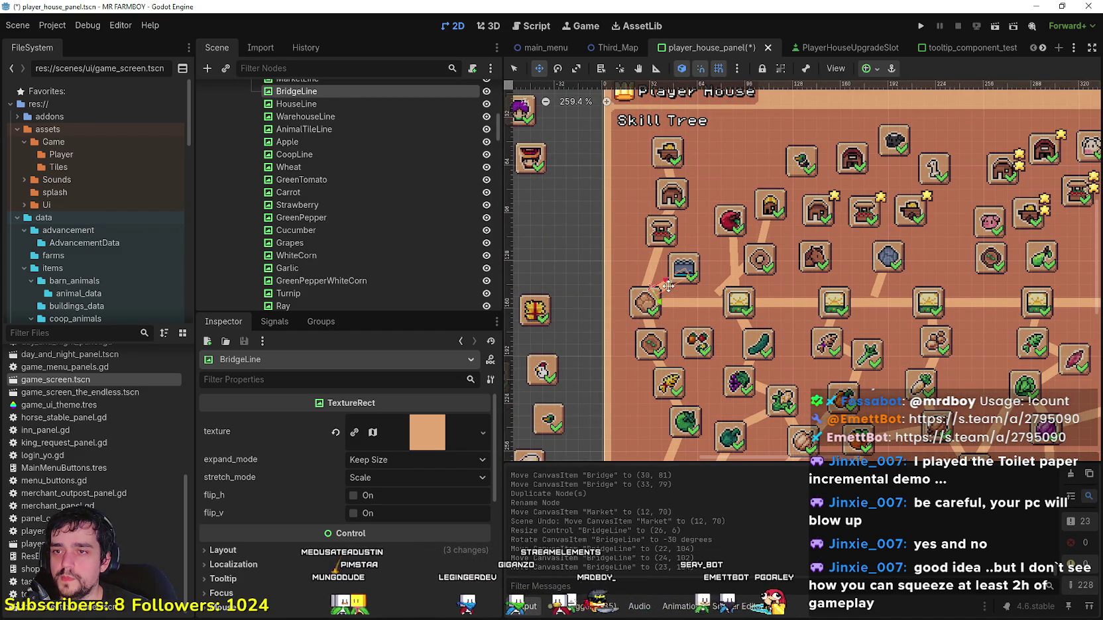
pyautogui.click(513, 69)
pyautogui.click(583, 224)
pyautogui.scroll(-1, 583, 224)
pyautogui.hotkey('ctrl', 's')
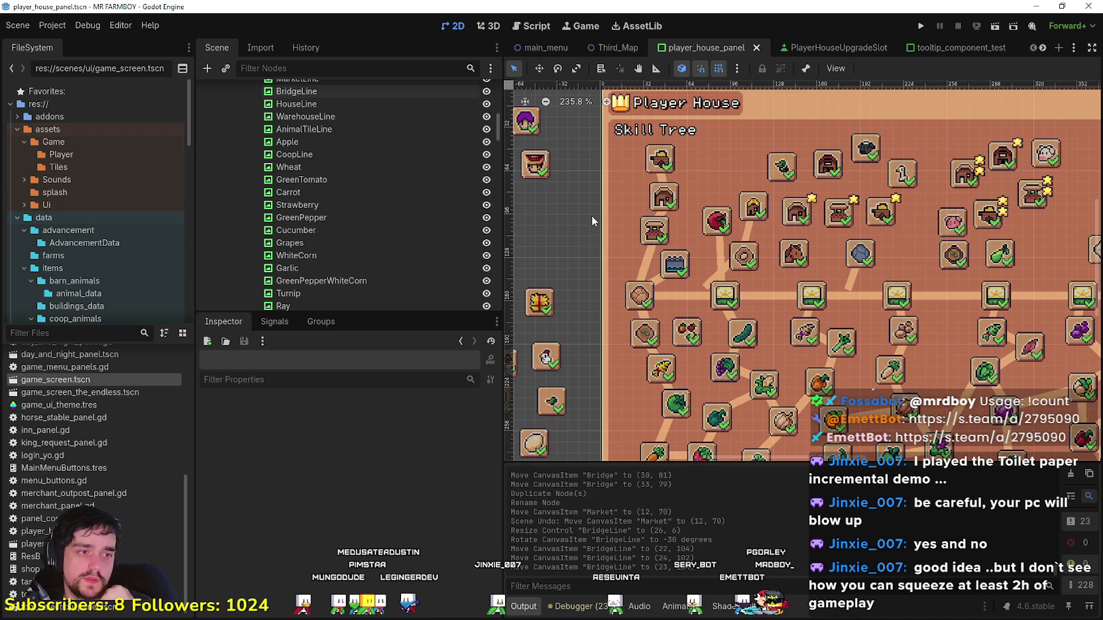
# Step: Move the Bridge slot to (35, 81) so it meets the end of BridgeLine
pyautogui.scroll(6, 591, 215)
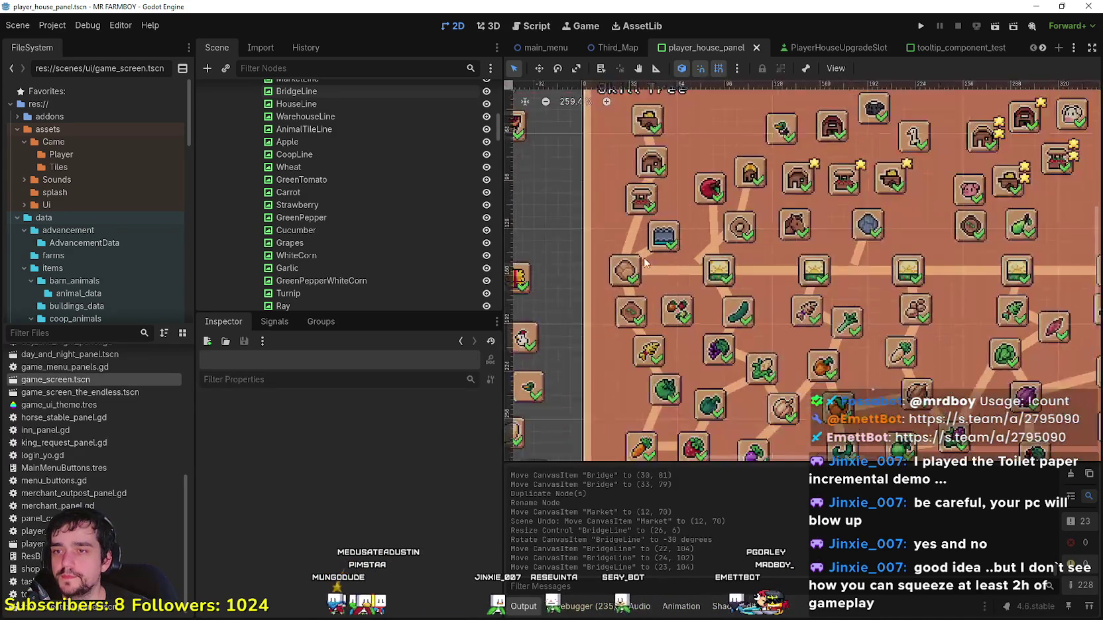
pyautogui.click(668, 242)
pyautogui.scroll(3, 667, 242)
pyautogui.moveTo(656, 226); pyautogui.dragTo(663, 233)
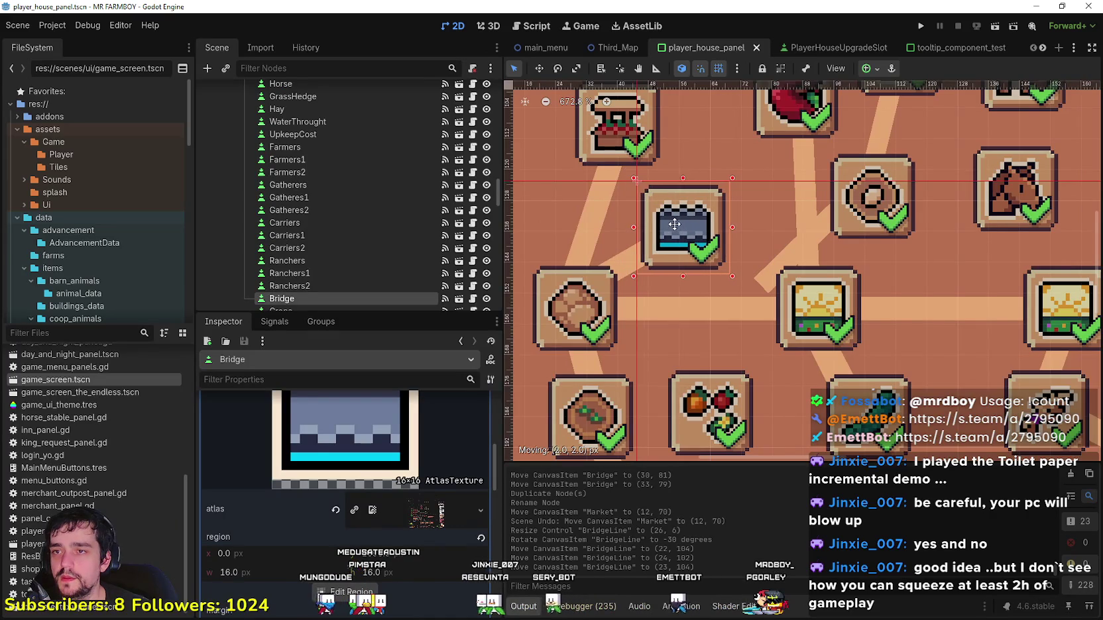
pyautogui.scroll(1, 664, 233)
pyautogui.scroll(-4, 663, 234)
# Step: Select BridgeLine with the Rotate tool active and save the scene
pyautogui.click(666, 239)
pyautogui.scroll(2, 666, 239)
pyautogui.scroll(-2, 666, 239)
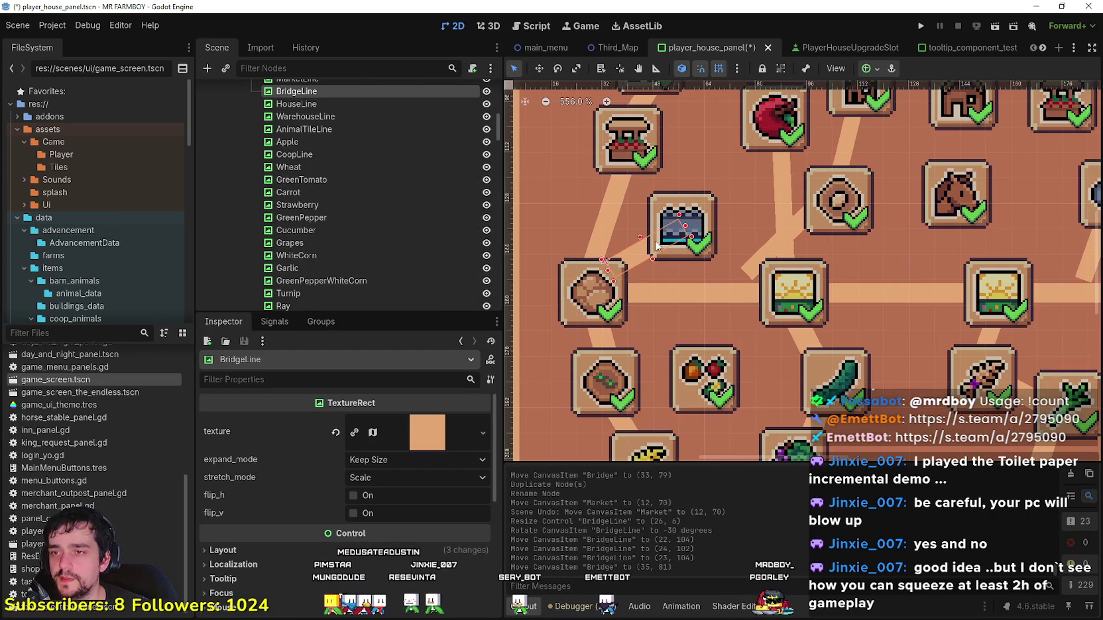
pyautogui.scroll(2, 667, 240)
pyautogui.click(559, 69)
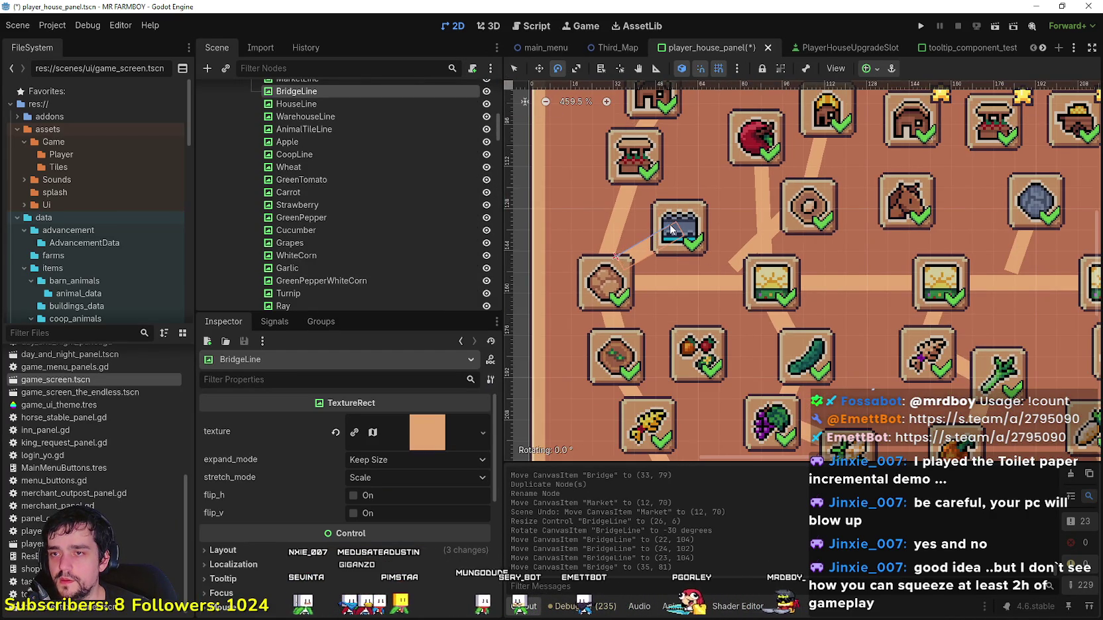
pyautogui.scroll(-1, 671, 227)
pyautogui.hotkey('ctrl', 's')
# Step: Zoom around the whole panel, checking the Bridge slot, BridgeLine and AnimalTileLine connectors
pyautogui.scroll(-4, 667, 240)
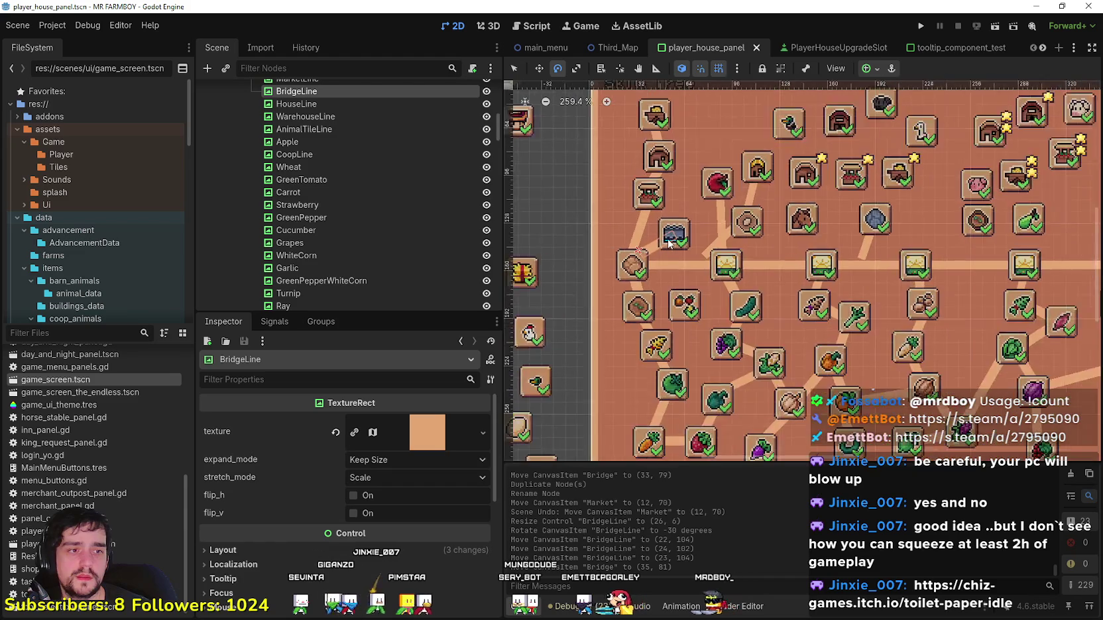
pyautogui.scroll(-3, 584, 209)
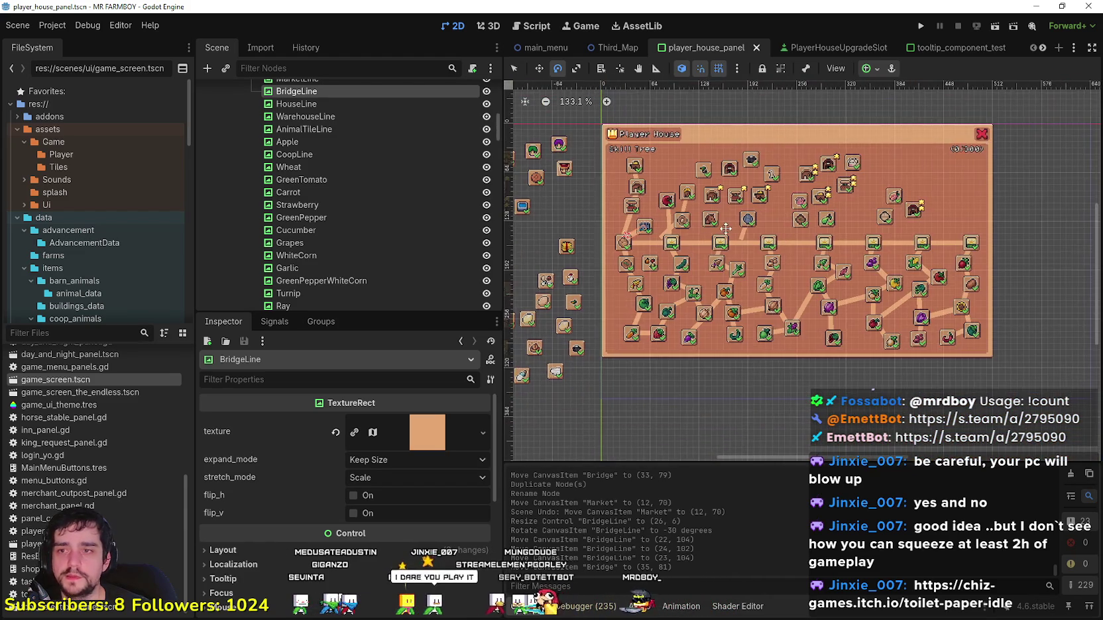
pyautogui.scroll(2, 577, 210)
pyautogui.scroll(-1, 577, 211)
pyautogui.scroll(3, 615, 227)
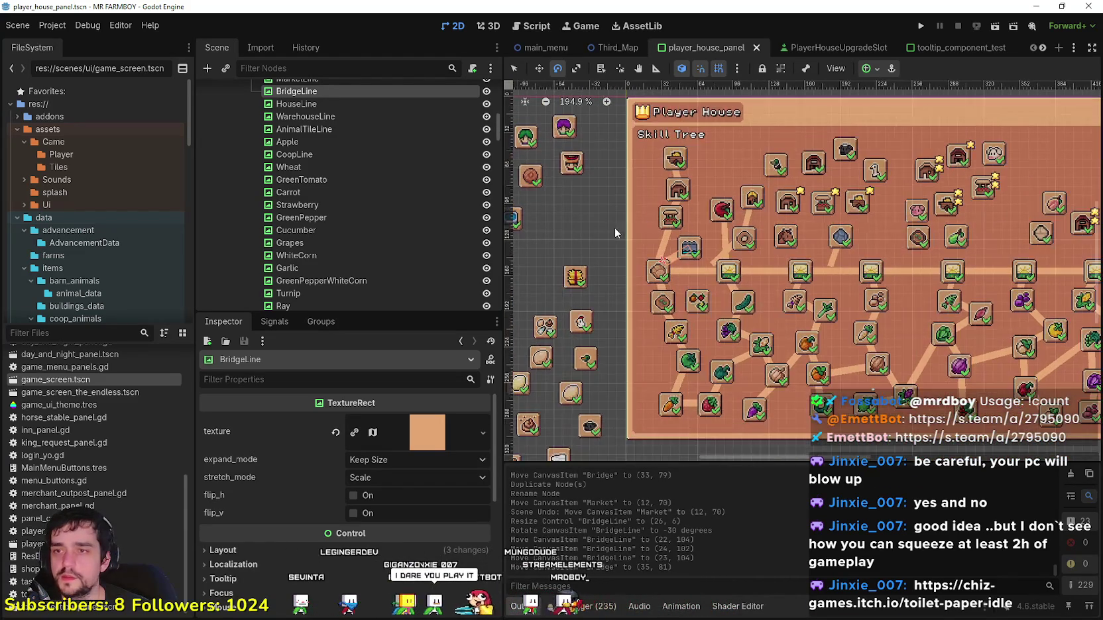
pyautogui.scroll(2, 669, 205)
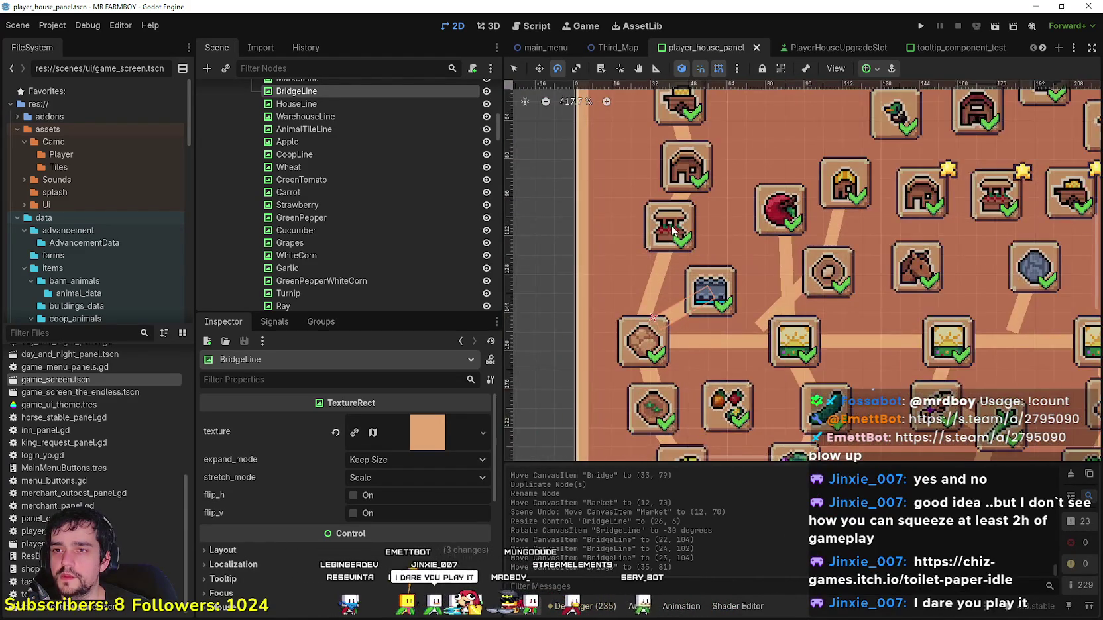
pyautogui.scroll(-4, 665, 226)
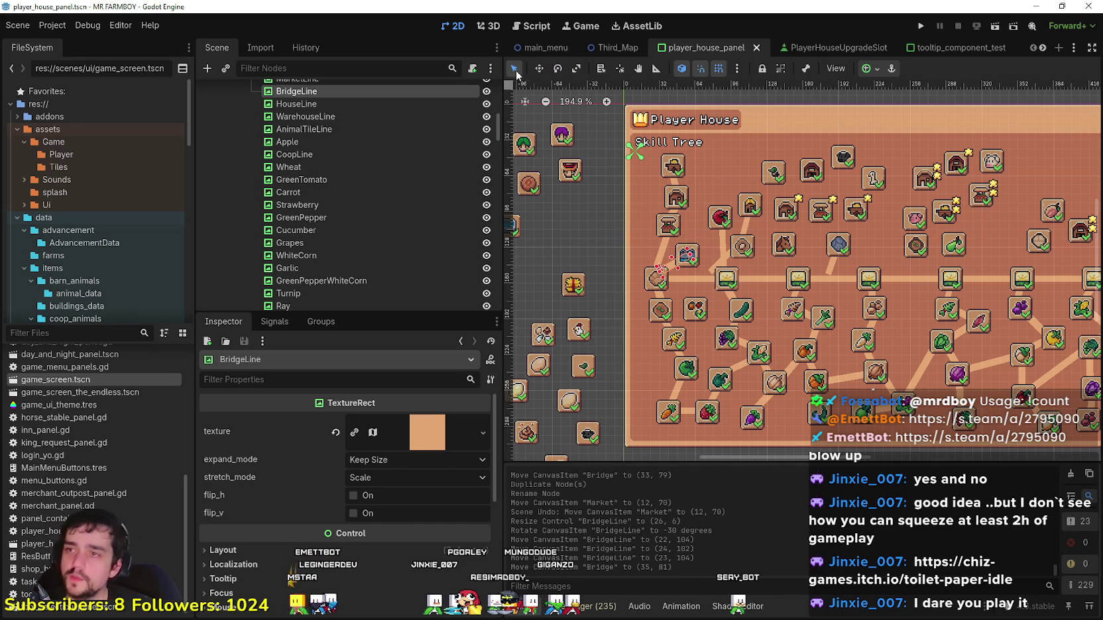
pyautogui.click(552, 238)
pyautogui.scroll(-5, 563, 297)
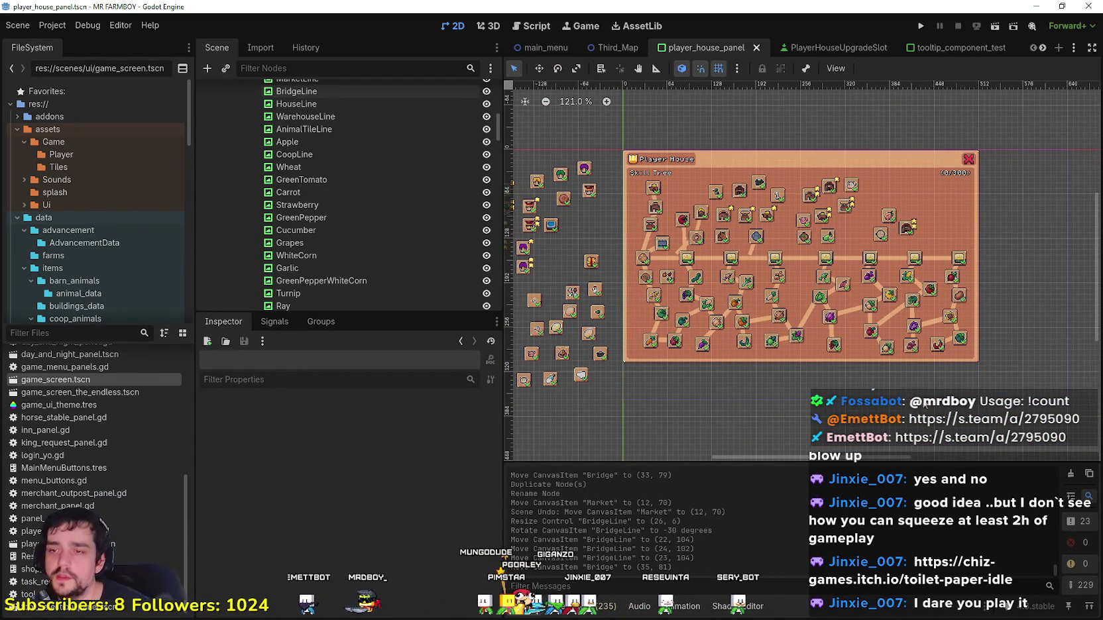
pyautogui.scroll(1, 706, 336)
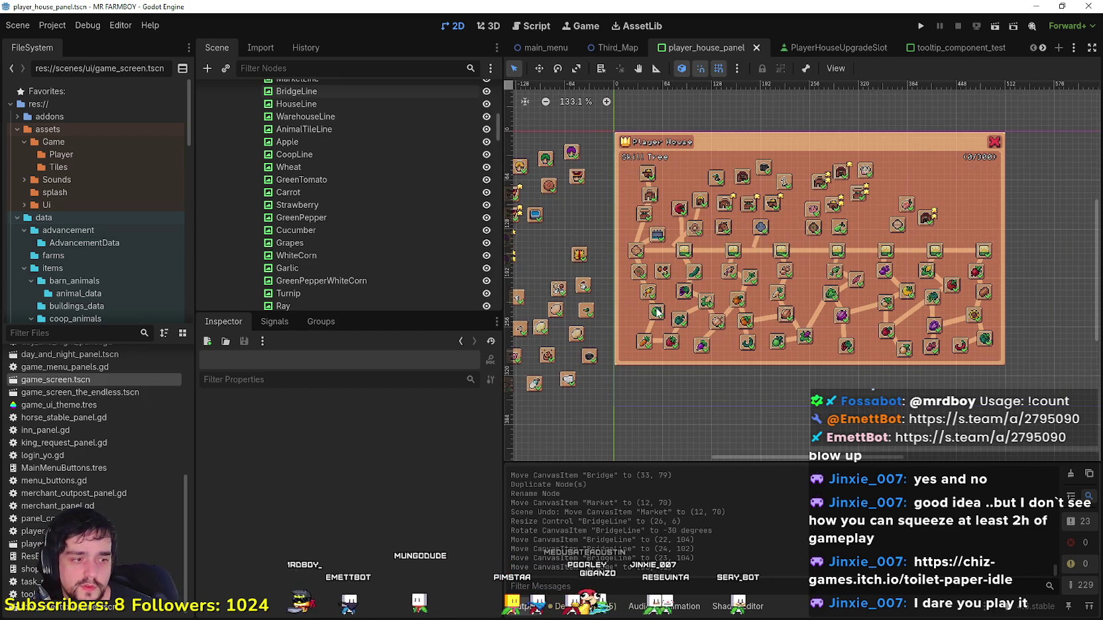
pyautogui.scroll(3, 721, 249)
pyautogui.scroll(7, 721, 250)
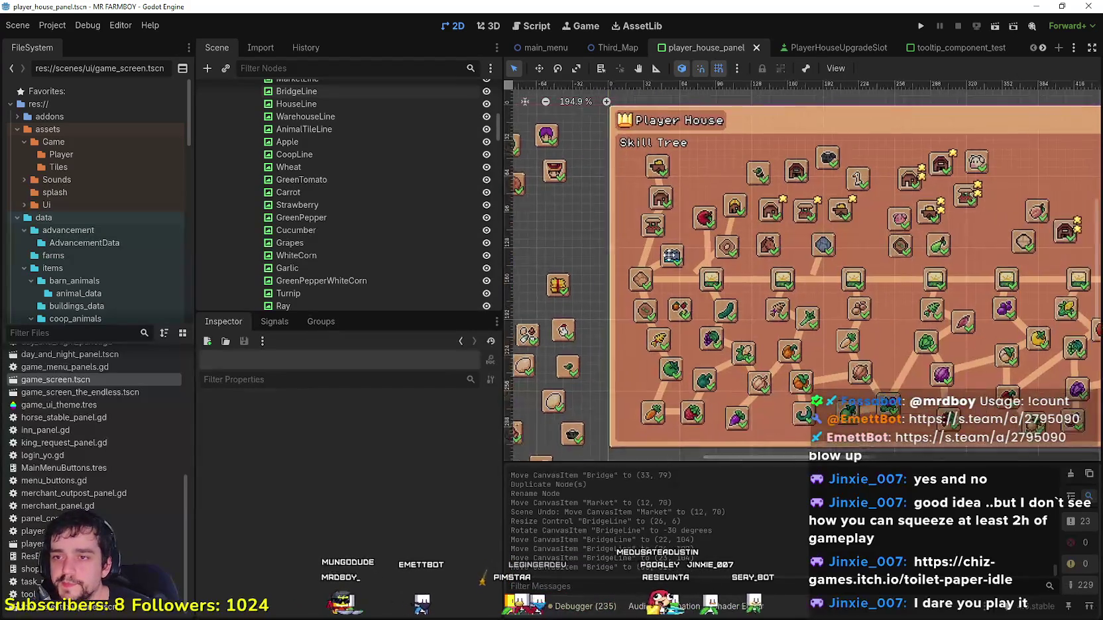
pyautogui.click(663, 265)
pyautogui.scroll(-1, 658, 255)
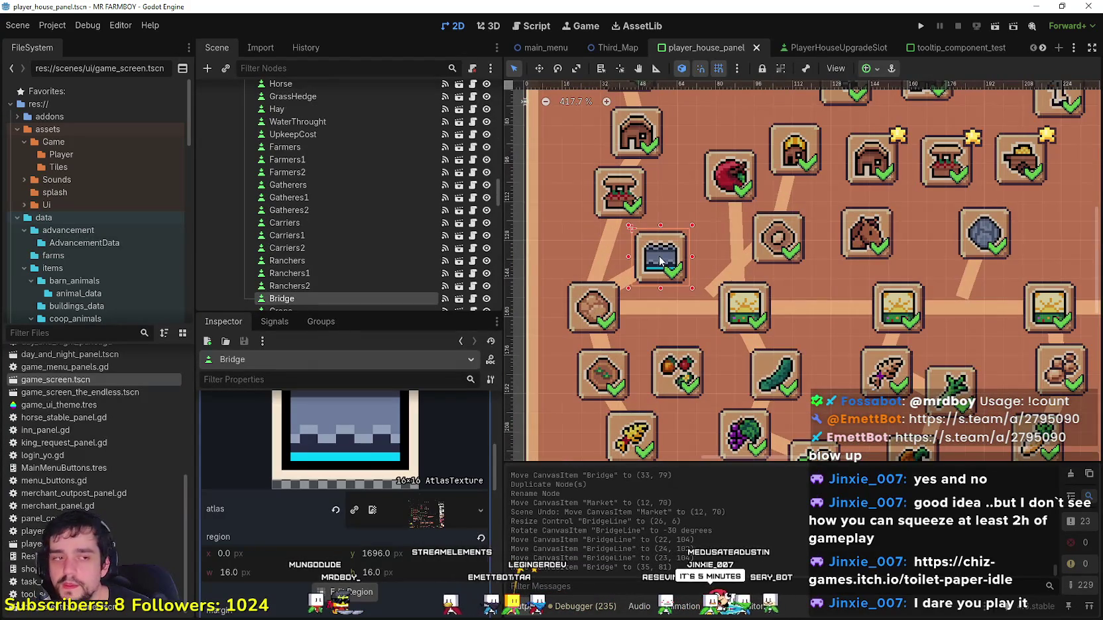
pyautogui.scroll(-1, 657, 250)
pyautogui.click(633, 271)
pyautogui.scroll(-2, 670, 245)
pyautogui.scroll(2, 729, 265)
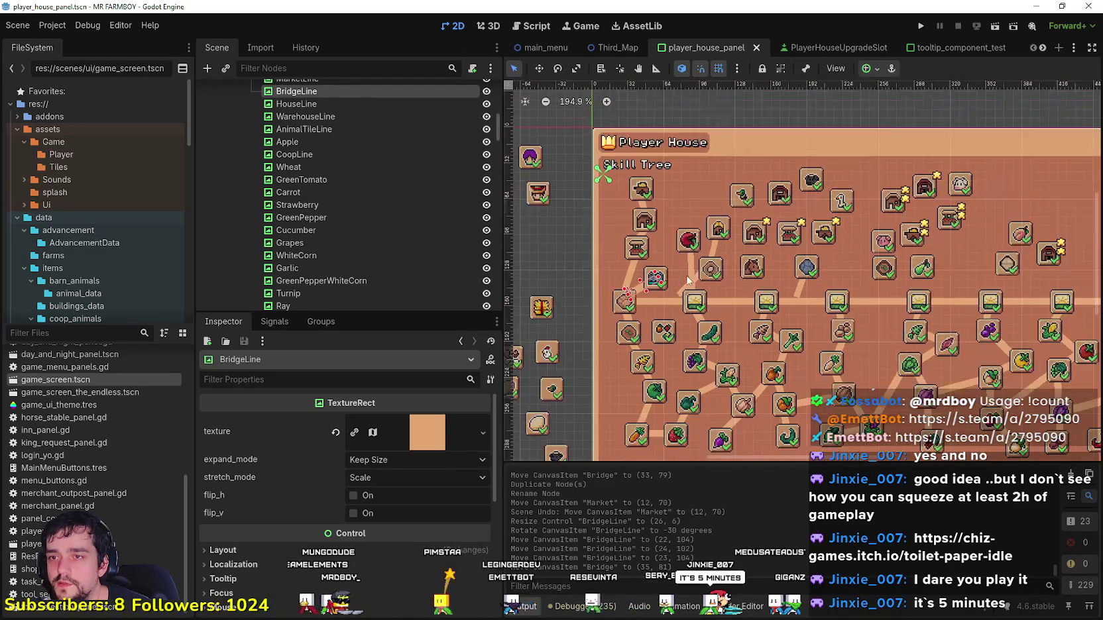
pyautogui.click(728, 310)
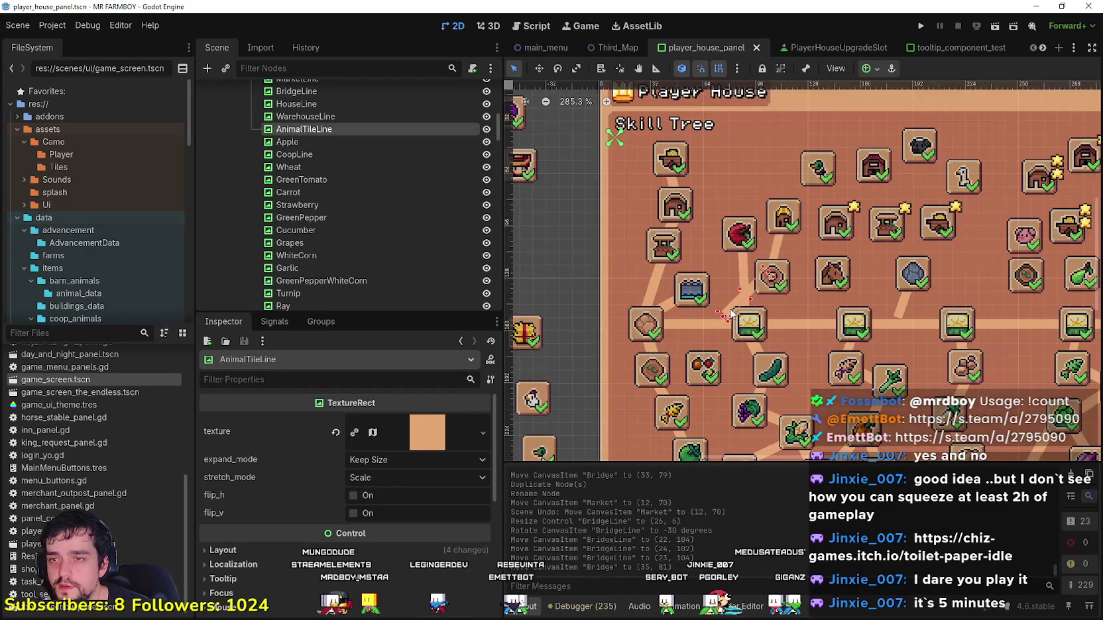
# Step: Move the AnimalTileLine connector 9 px right to (78, 111)
pyautogui.scroll(4, 726, 316)
pyautogui.moveTo(759, 288); pyautogui.dragTo(785, 287)
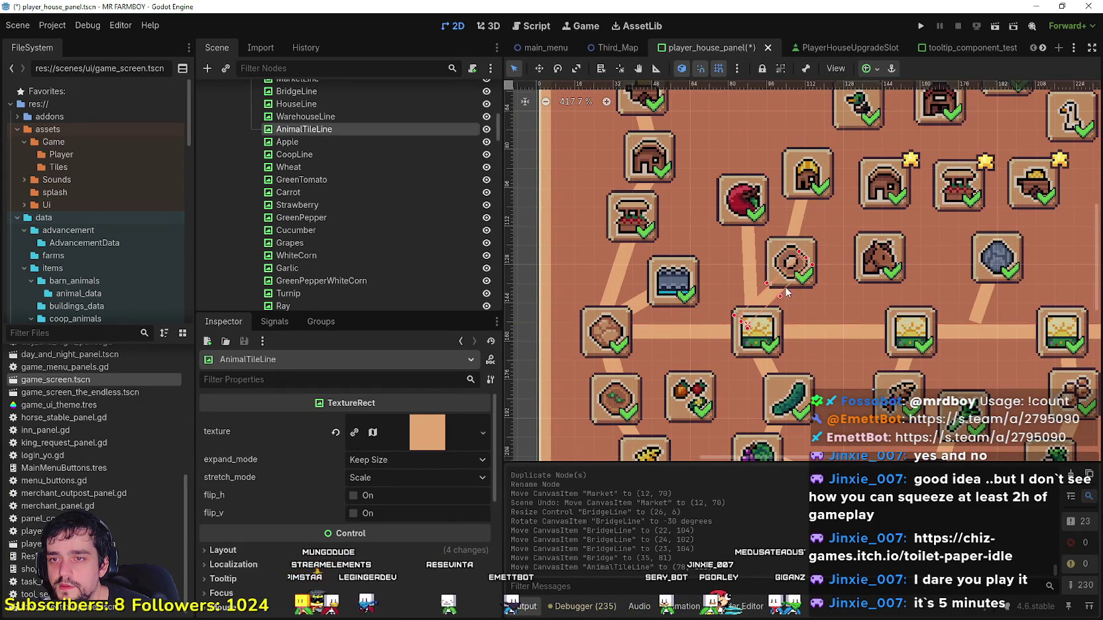
pyautogui.scroll(-11, 784, 286)
pyautogui.scroll(6, 732, 271)
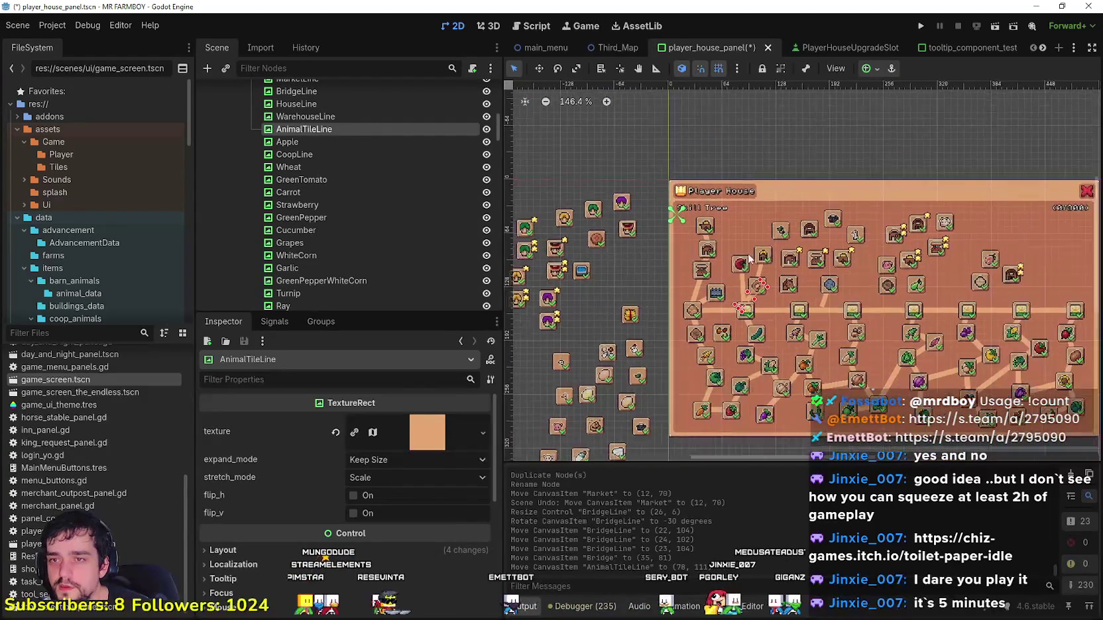
pyautogui.scroll(4, 719, 289)
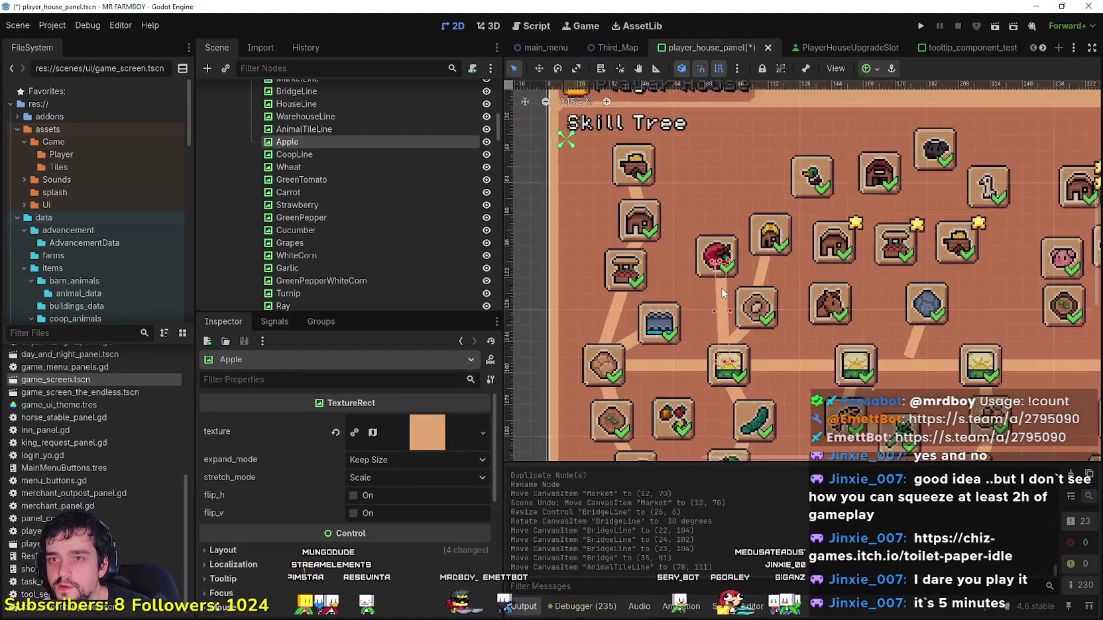
# Step: Nudge the Apple upgrade slot upward to (64, 49)
pyautogui.click(728, 254)
pyautogui.moveTo(731, 255); pyautogui.dragTo(717, 218)
pyautogui.scroll(-2, 683, 252)
pyautogui.moveTo(681, 254); pyautogui.dragTo(697, 257)
# Step: Scroll over to the spare slots and select the monitor slot for inspection
pyautogui.scroll(-1, 698, 257)
pyautogui.scroll(-3, 697, 257)
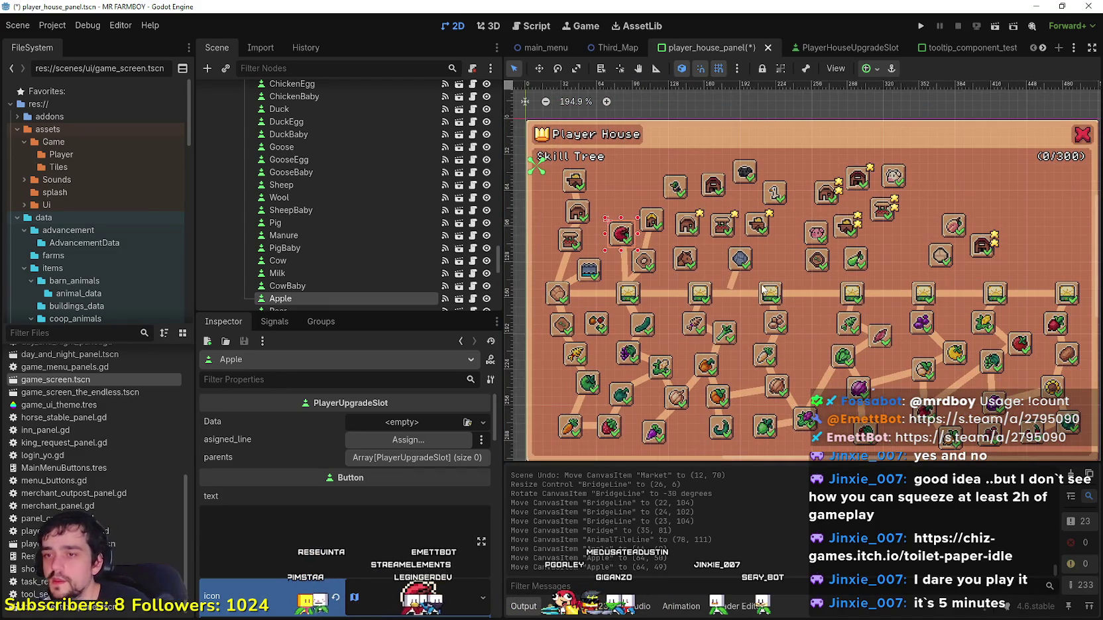
pyautogui.scroll(-1, 762, 289)
pyautogui.scroll(-1, 708, 280)
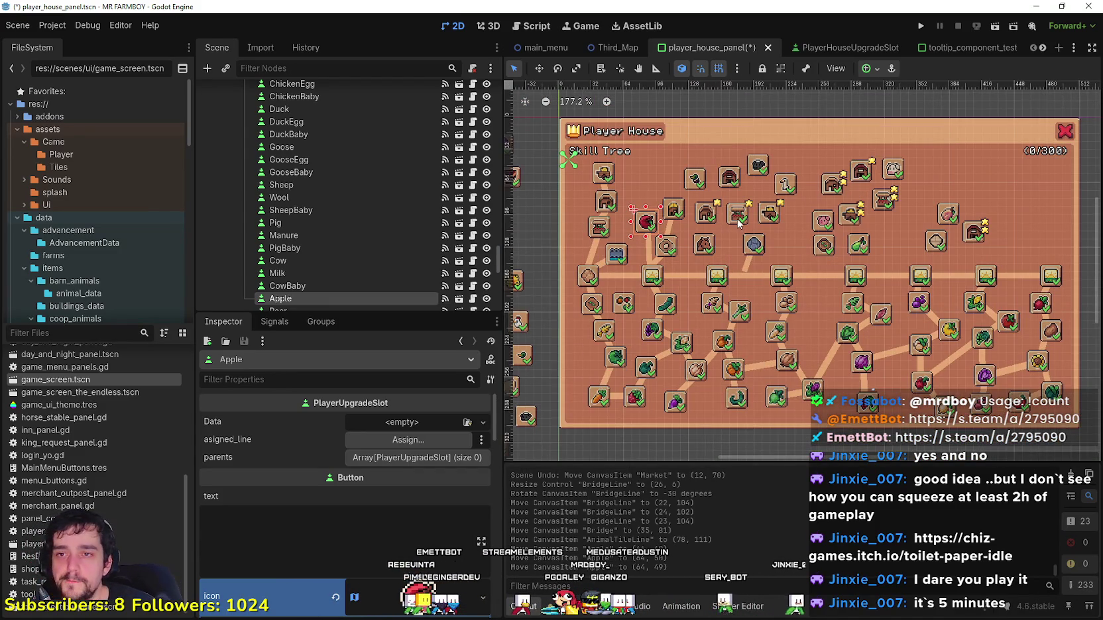
pyautogui.scroll(-2, 739, 225)
pyautogui.scroll(3, 655, 213)
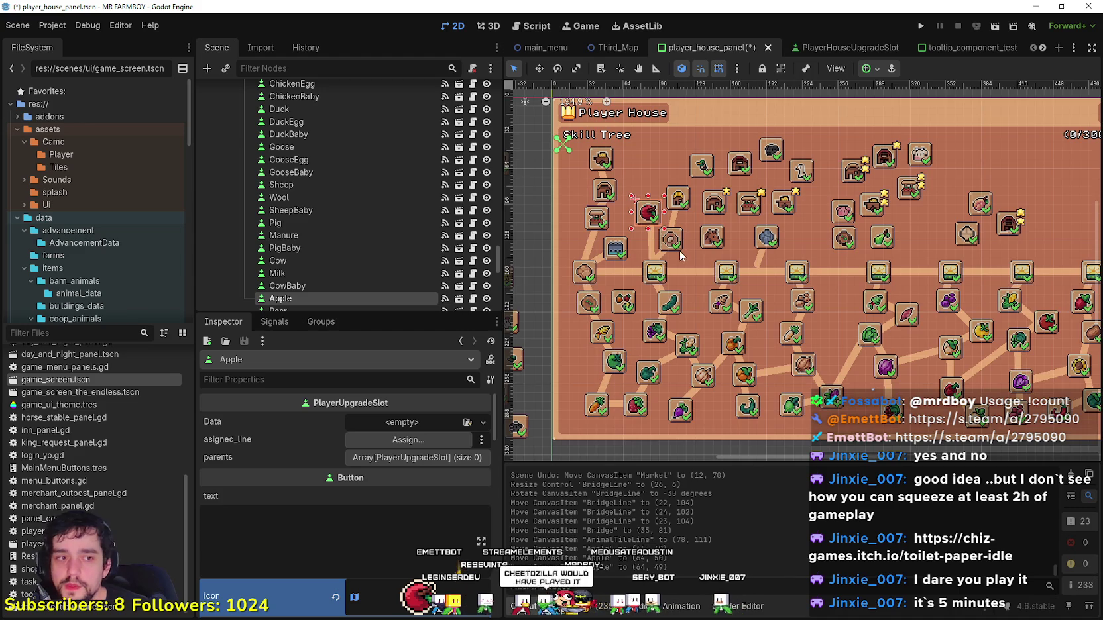
pyautogui.scroll(-1, 679, 254)
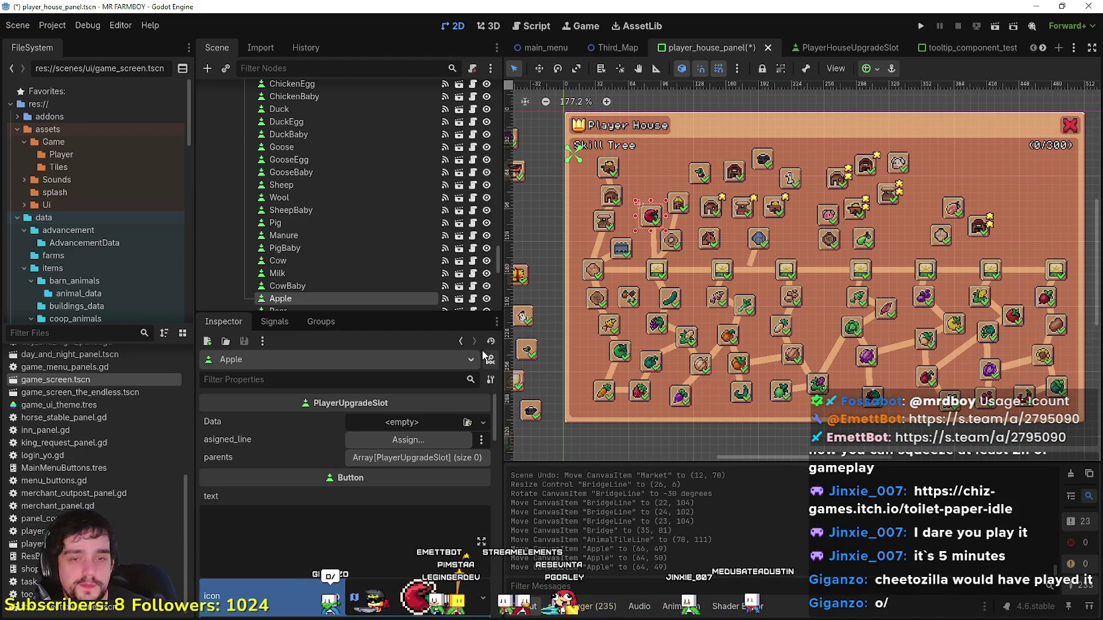
pyautogui.hscroll(-5, 623, 264)
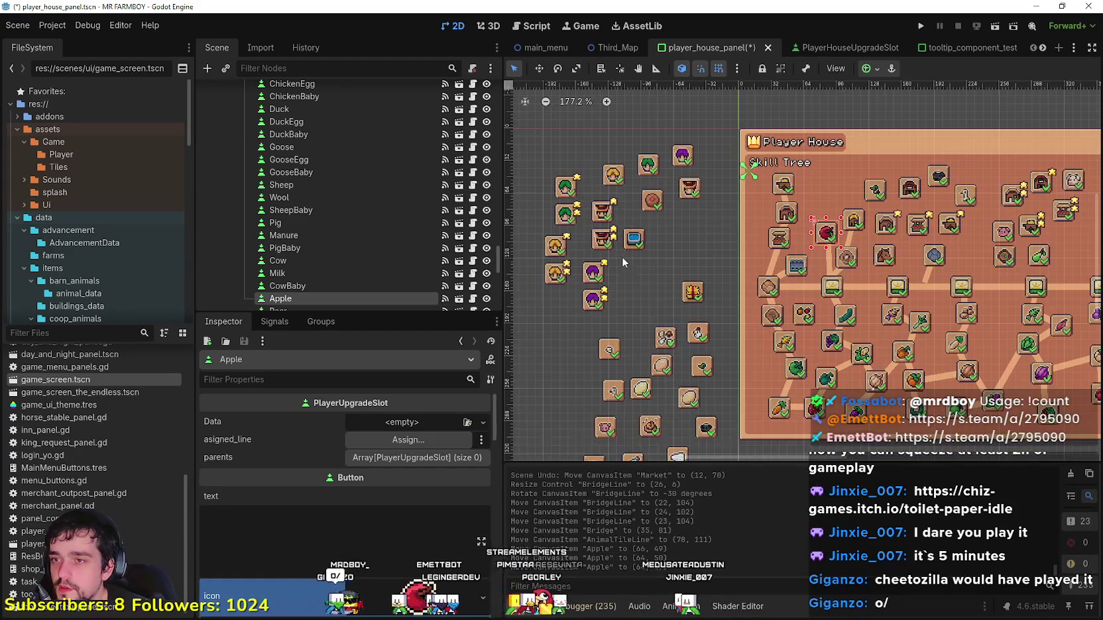
pyautogui.click(640, 237)
# Step: Inspect the spare Farmers, orange, Hay and Milk slots, then pan across the skill tree
pyautogui.click(689, 192)
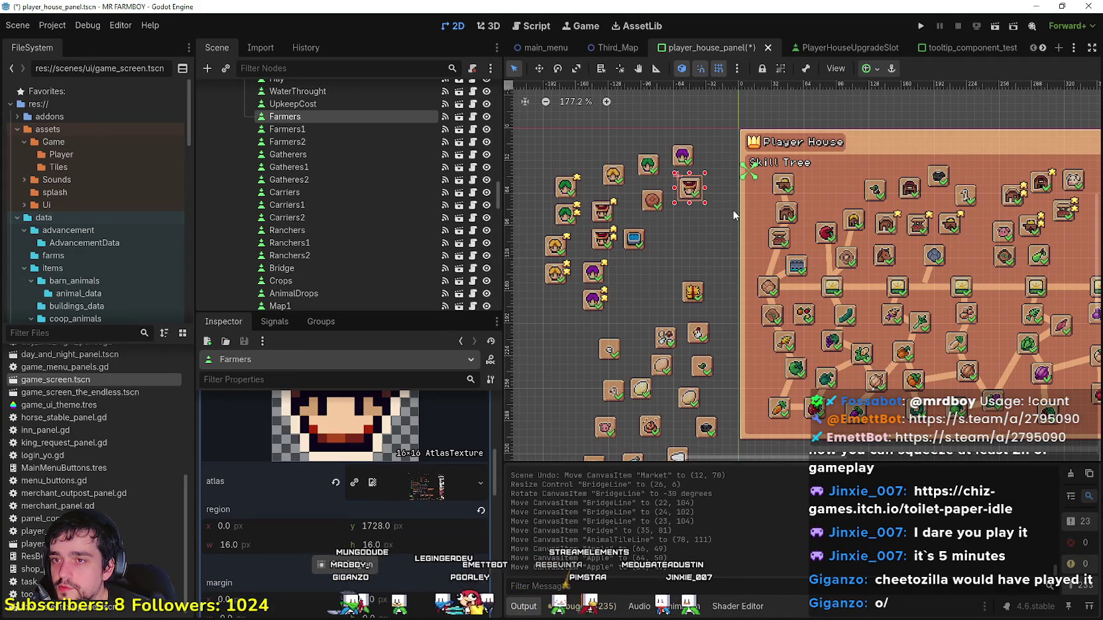
pyautogui.click(653, 200)
pyautogui.click(693, 292)
pyautogui.scroll(-3, 724, 312)
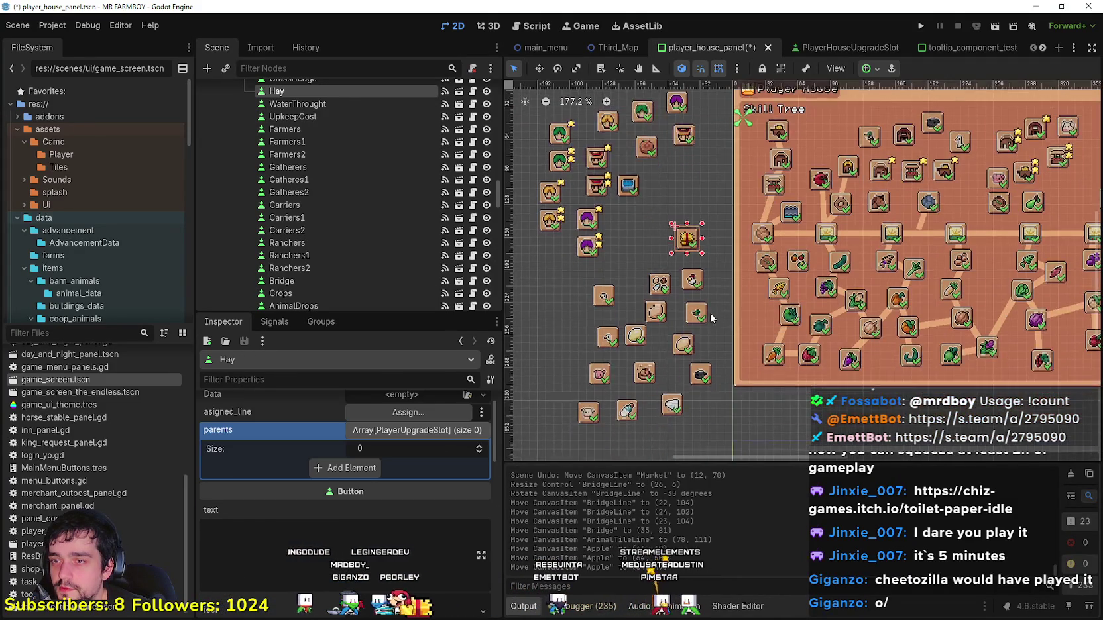
pyautogui.click(636, 391)
pyautogui.scroll(1, 695, 354)
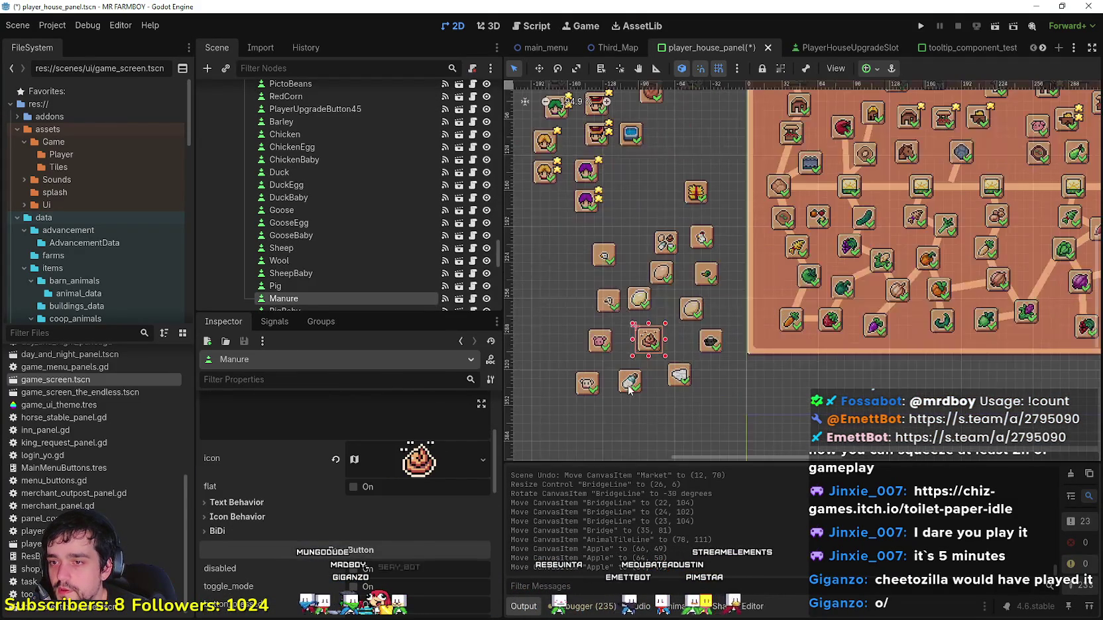
pyautogui.scroll(3, 764, 300)
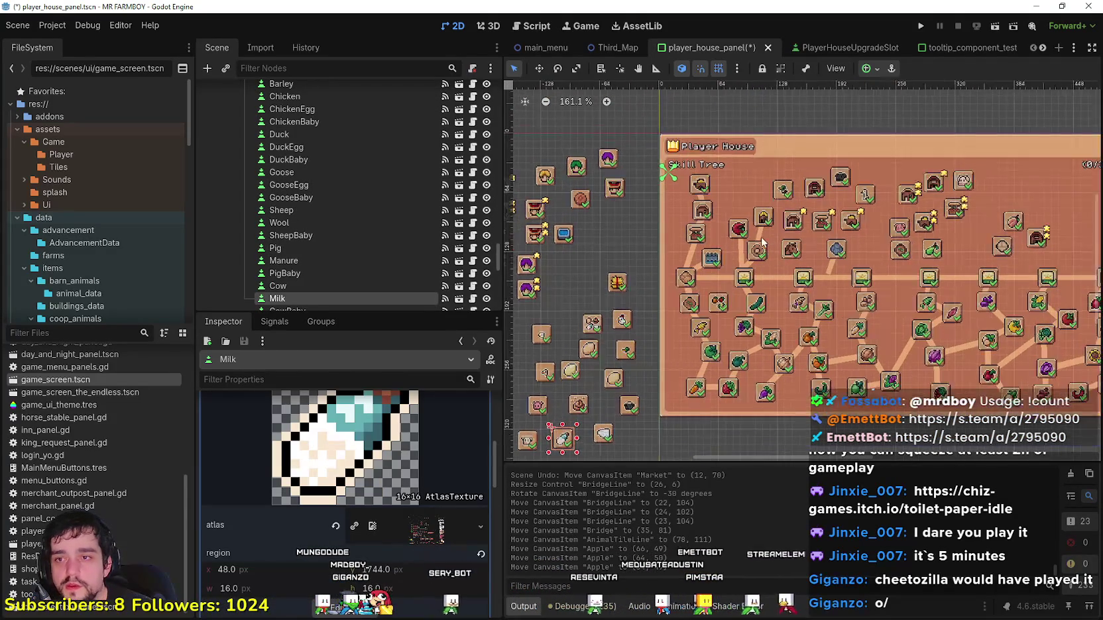
pyautogui.scroll(1, 715, 252)
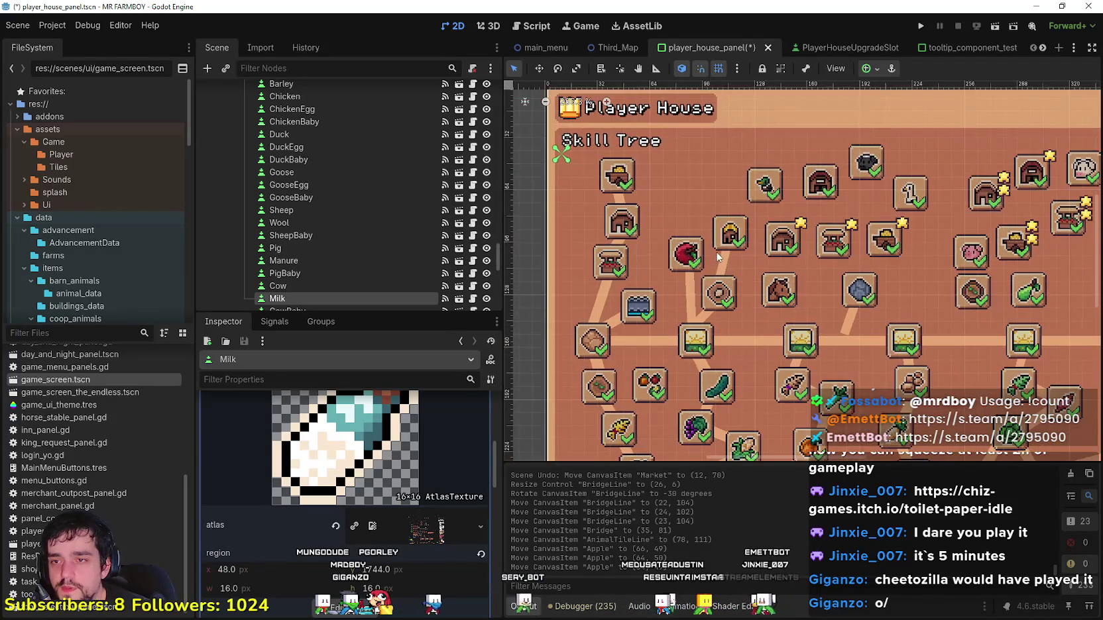
pyautogui.moveTo(750, 296)
pyautogui.mouseDown()
pyautogui.moveTo(796, 337)
pyautogui.moveTo(914, 199)
pyautogui.mouseUp()
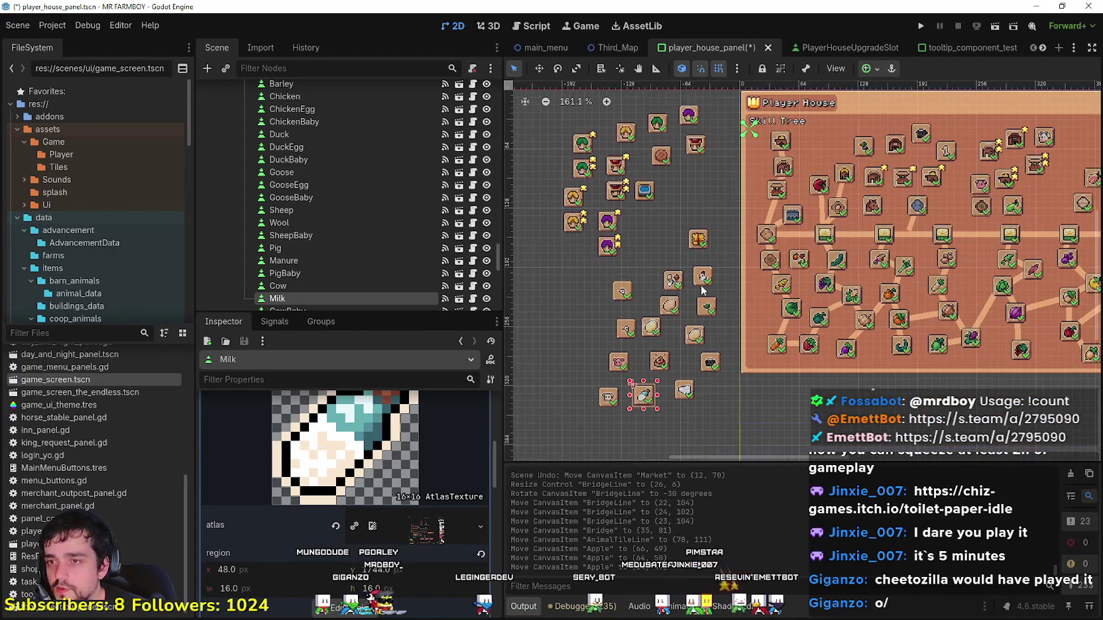
# Step: Nudge the spare Chicken slot to (-58, 142)
pyautogui.click(705, 279)
pyautogui.moveTo(703, 281); pyautogui.dragTo(701, 277)
pyautogui.scroll(2, 751, 221)
# Step: Shift the whole Apple upgrade slot slightly to the left
pyautogui.click(707, 223)
pyautogui.scroll(3, 708, 222)
pyautogui.click(710, 223)
pyautogui.scroll(-3, 706, 219)
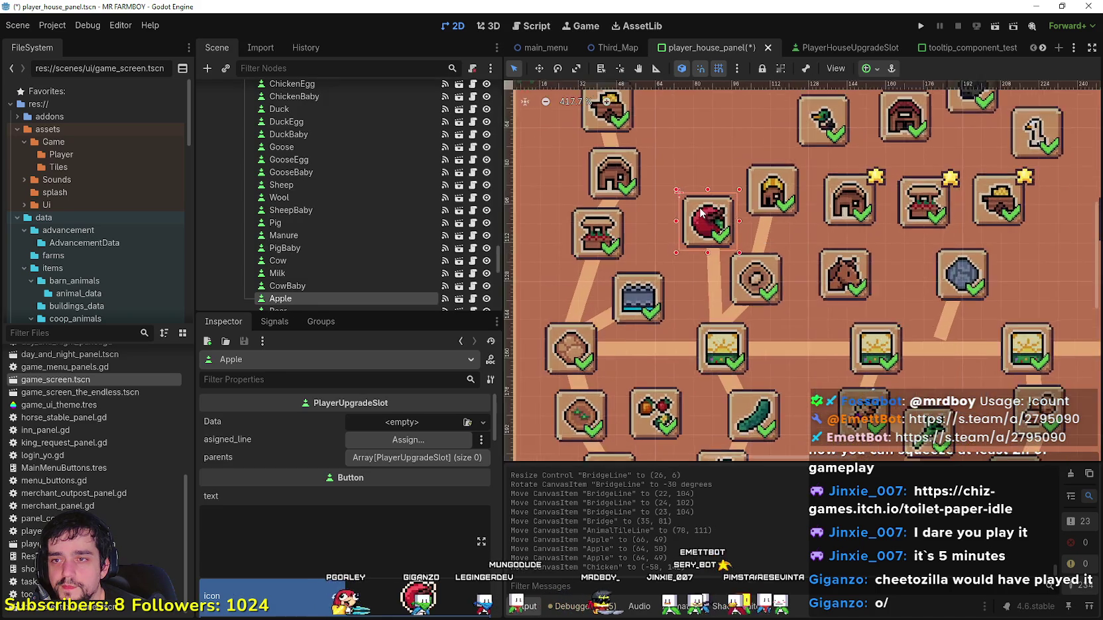
pyautogui.scroll(2, 699, 216)
pyautogui.scroll(-2, 700, 257)
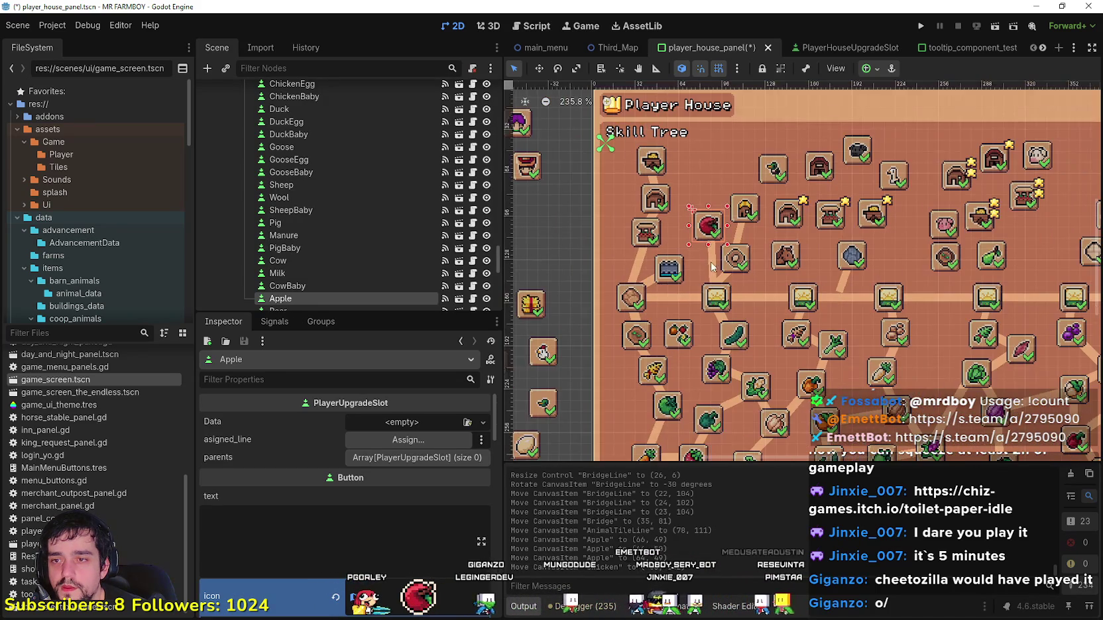
pyautogui.click(708, 223)
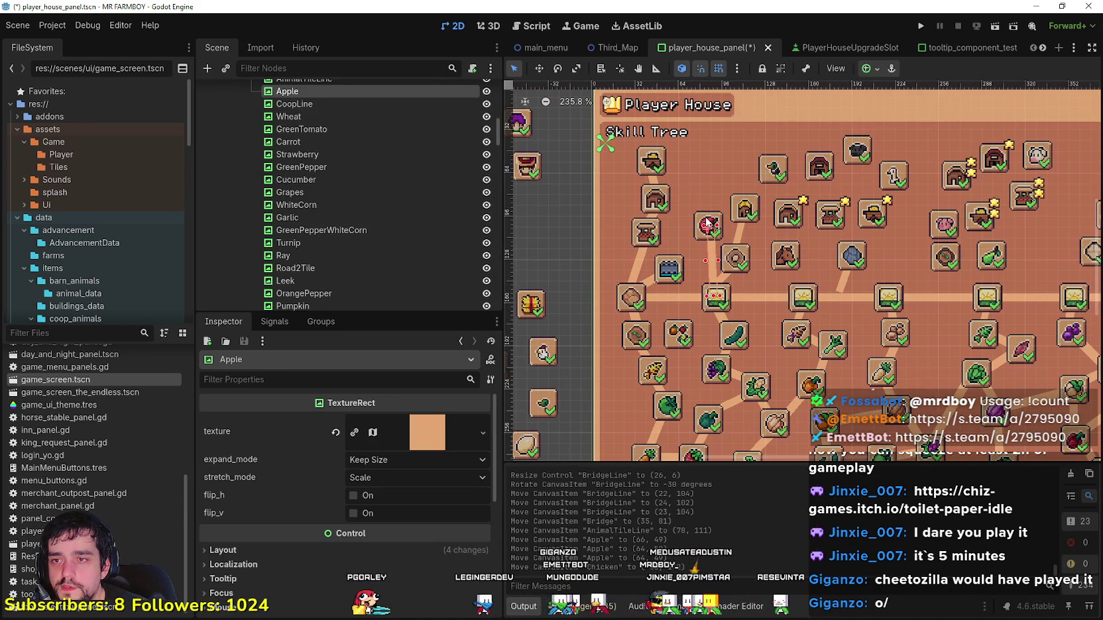
pyautogui.click(707, 222)
pyautogui.moveTo(707, 222)
pyautogui.mouseDown()
pyautogui.moveTo(685, 213)
pyautogui.moveTo(694, 216)
pyautogui.mouseUp()
pyautogui.scroll(3, 703, 271)
# Step: Rotate the Apple connecting line to -15 degrees and move it slightly left
pyautogui.click(720, 215)
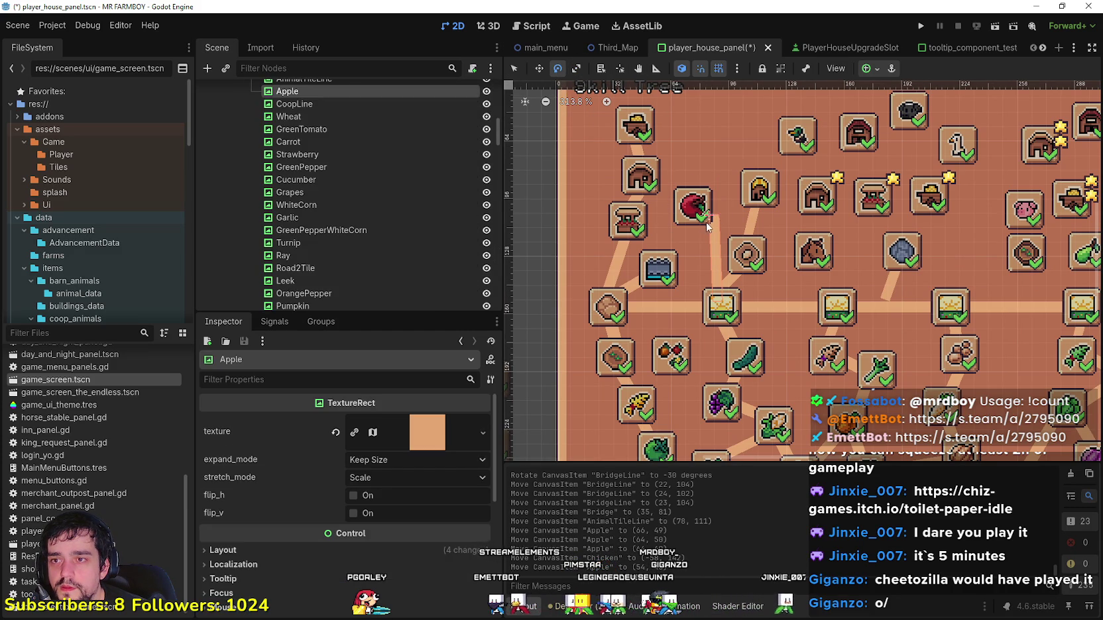
pyautogui.moveTo(721, 270); pyautogui.dragTo(752, 283)
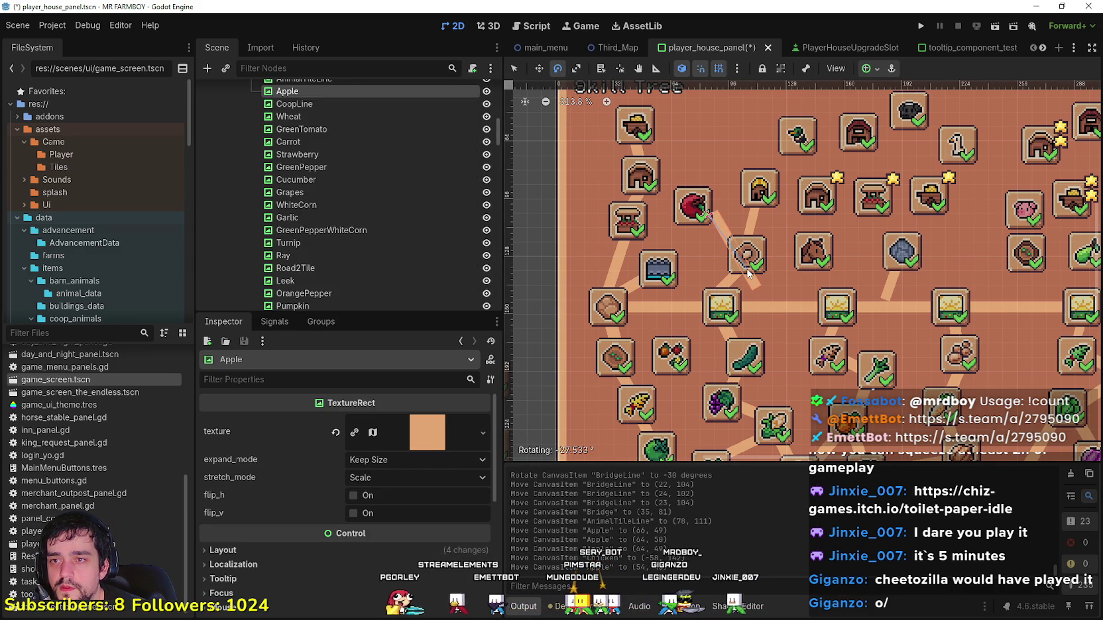
pyautogui.press('w')
pyautogui.moveTo(734, 238); pyautogui.dragTo(710, 233)
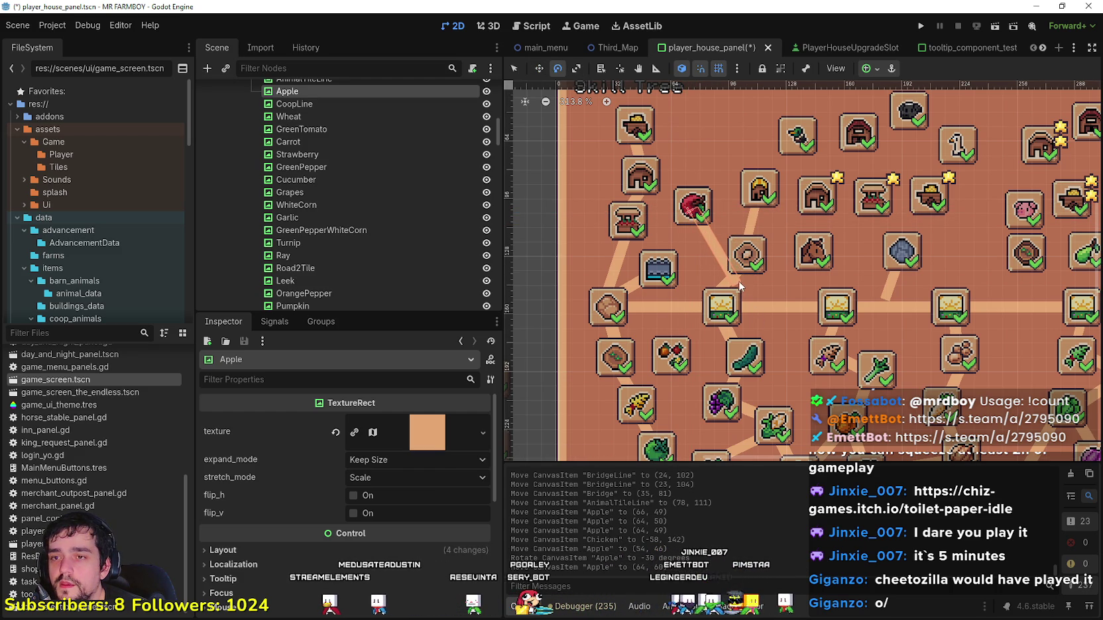
pyautogui.moveTo(727, 295); pyautogui.dragTo(704, 302)
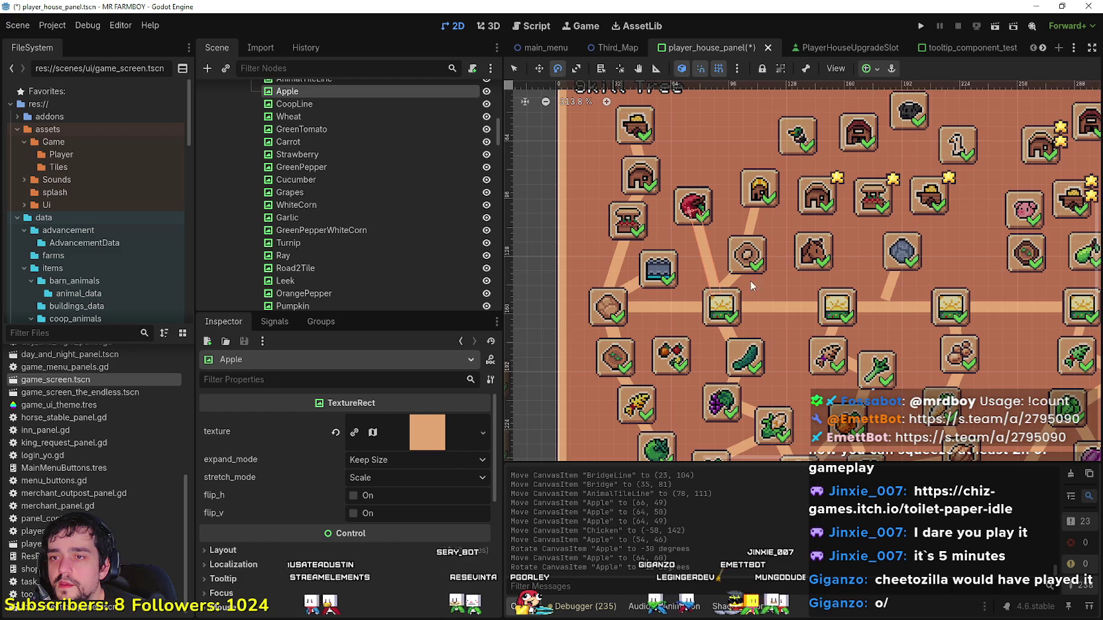
pyautogui.scroll(-1, 745, 273)
pyautogui.scroll(-2, 736, 295)
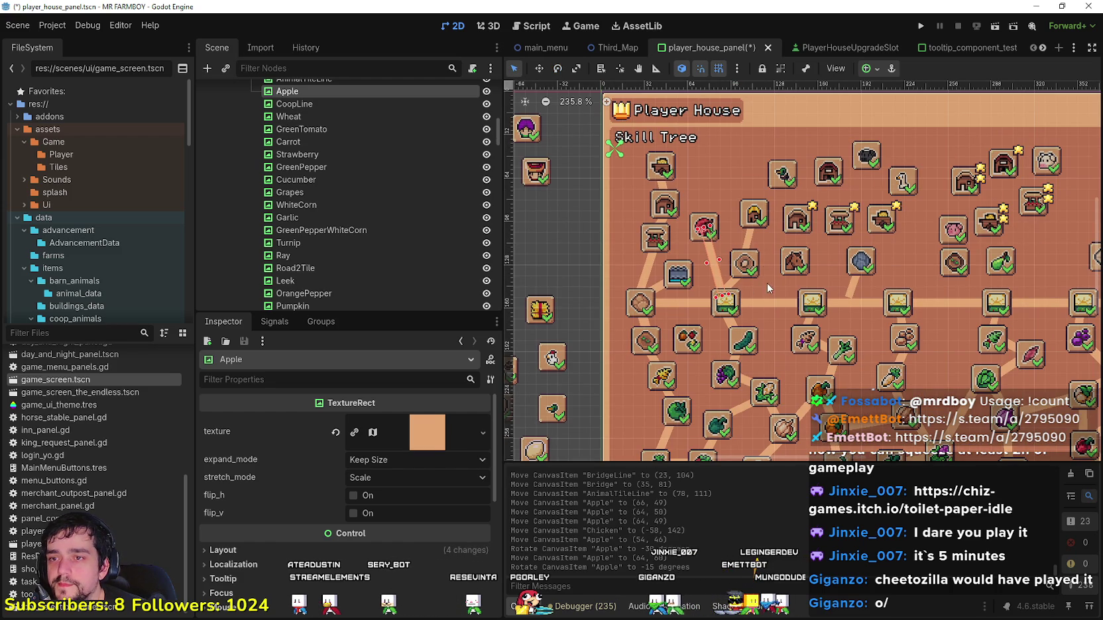
pyautogui.click(747, 265)
pyautogui.scroll(3, 747, 265)
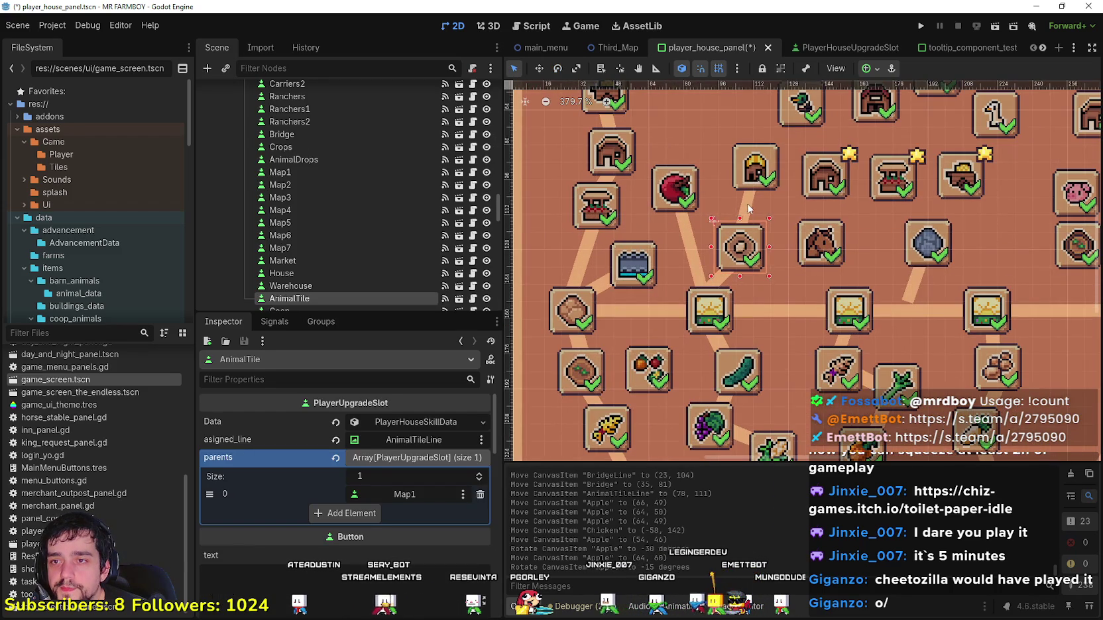
# Step: Move the Duck, Barn and Sheep slots out above the panel
pyautogui.click(747, 209)
pyautogui.scroll(-6, 745, 218)
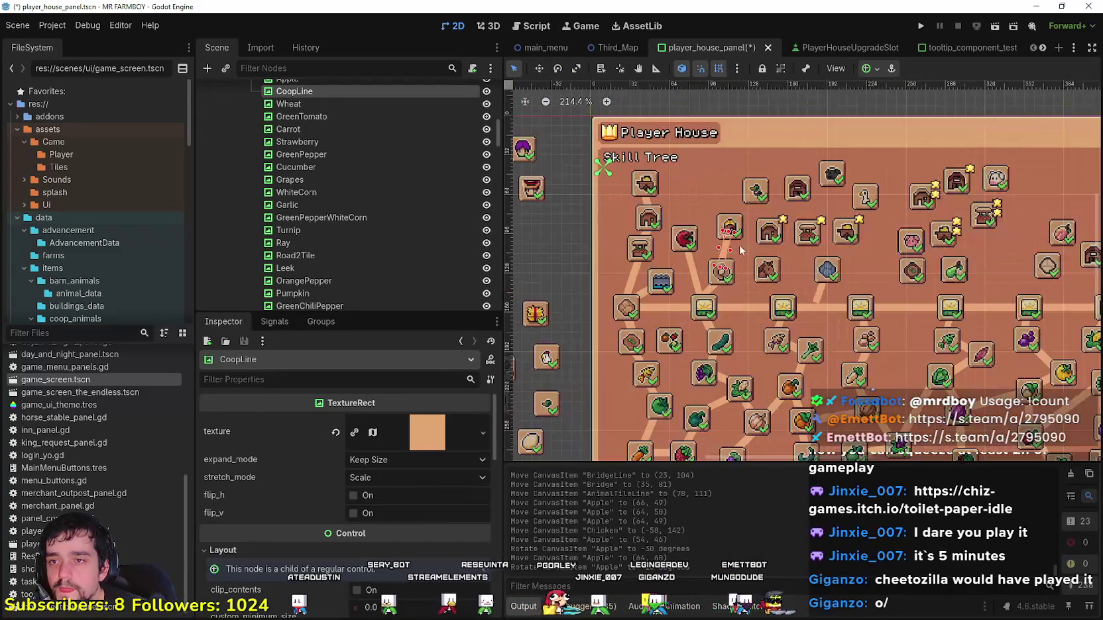
pyautogui.moveTo(759, 197)
pyautogui.mouseDown()
pyautogui.moveTo(814, 113)
pyautogui.moveTo(827, 159)
pyautogui.mouseUp()
pyautogui.scroll(-1, 765, 257)
pyautogui.moveTo(747, 255)
pyautogui.mouseDown()
pyautogui.moveTo(782, 278)
pyautogui.moveTo(834, 170)
pyautogui.mouseUp()
pyautogui.moveTo(774, 252); pyautogui.dragTo(882, 171)
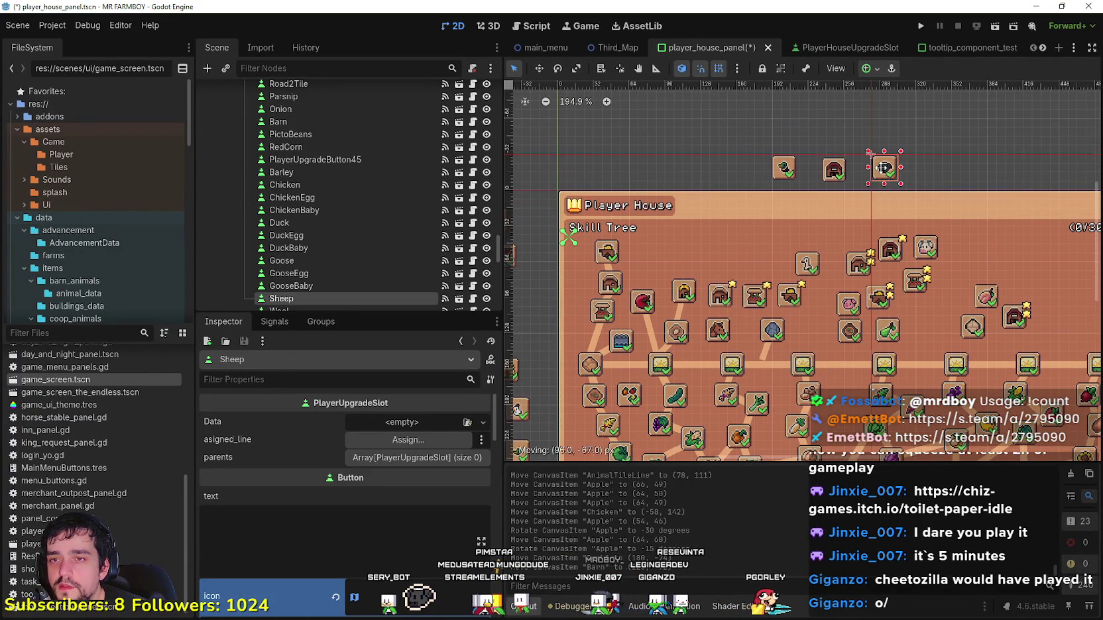
# Step: Nudge the Coop slot into place and select the CoopLine connector
pyautogui.scroll(-4, 782, 257)
pyautogui.scroll(5, 782, 258)
pyautogui.scroll(-3, 783, 258)
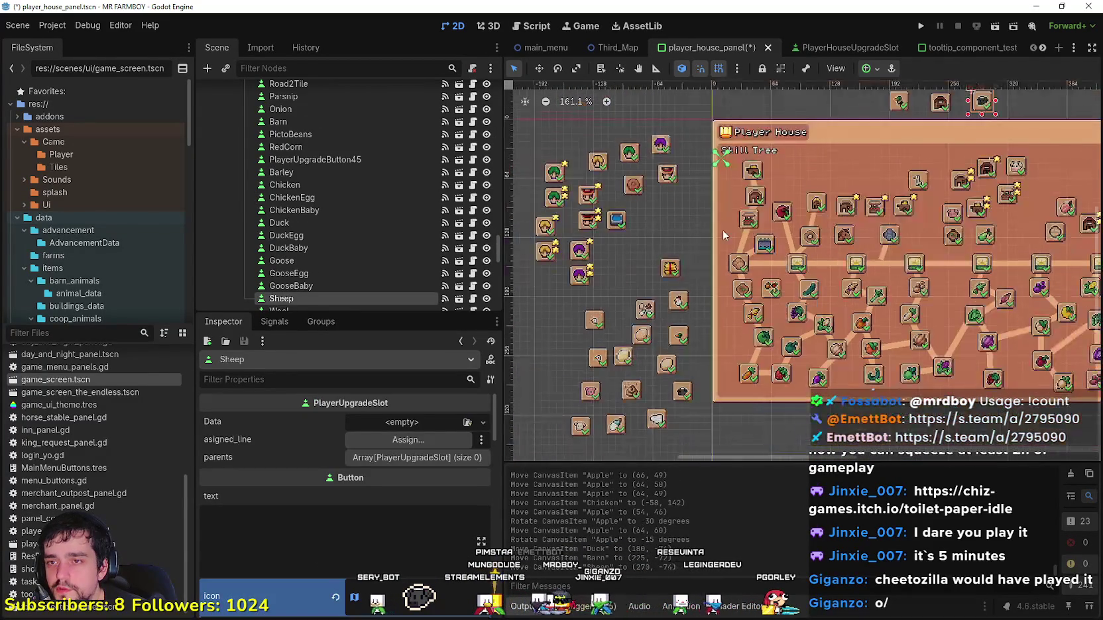
pyautogui.scroll(7, 820, 203)
pyautogui.moveTo(813, 202)
pyautogui.mouseDown()
pyautogui.moveTo(806, 212)
pyautogui.moveTo(816, 209)
pyautogui.mouseUp()
pyautogui.click(809, 249)
pyautogui.scroll(-3, 701, 309)
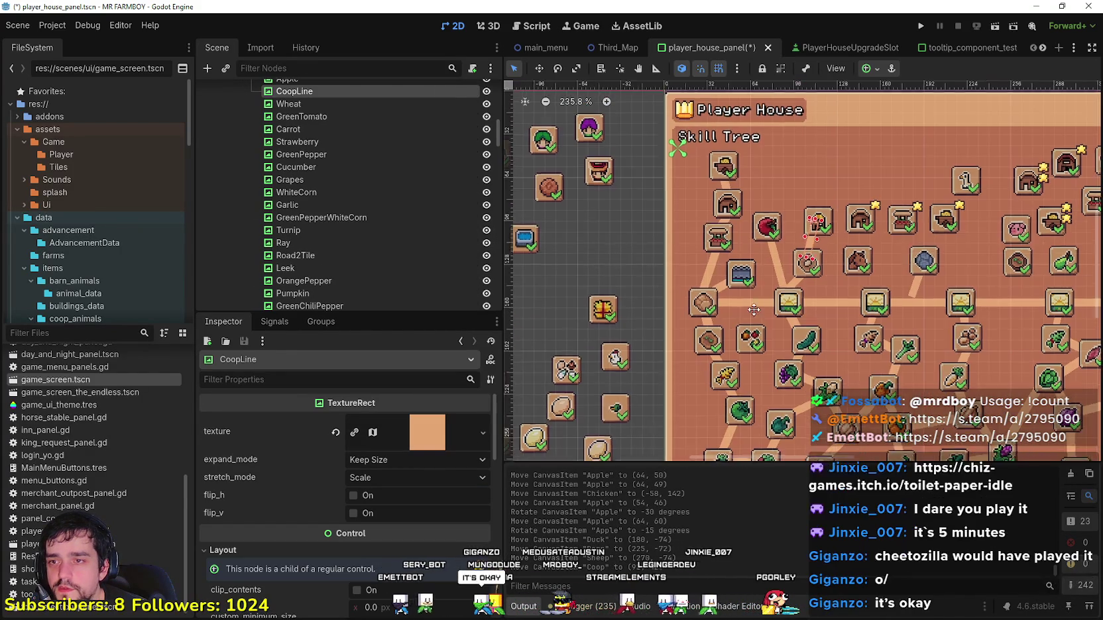
# Step: Bring the Chicken and ChickenEgg slots into the skill tree, ChickenEgg at (185, 9)
pyautogui.moveTo(690, 326); pyautogui.dragTo(862, 154)
pyautogui.click(624, 381)
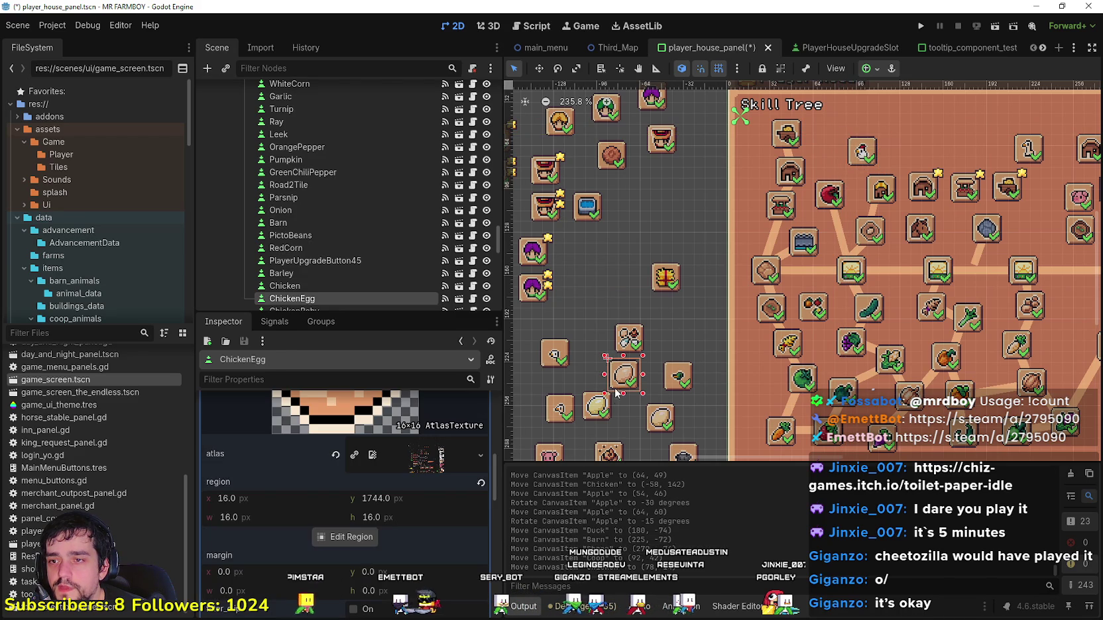
pyautogui.moveTo(627, 380)
pyautogui.mouseDown()
pyautogui.moveTo(656, 303)
pyautogui.moveTo(868, 186)
pyautogui.moveTo(894, 136)
pyautogui.moveTo(908, 141)
pyautogui.mouseUp()
pyautogui.scroll(-2, 763, 281)
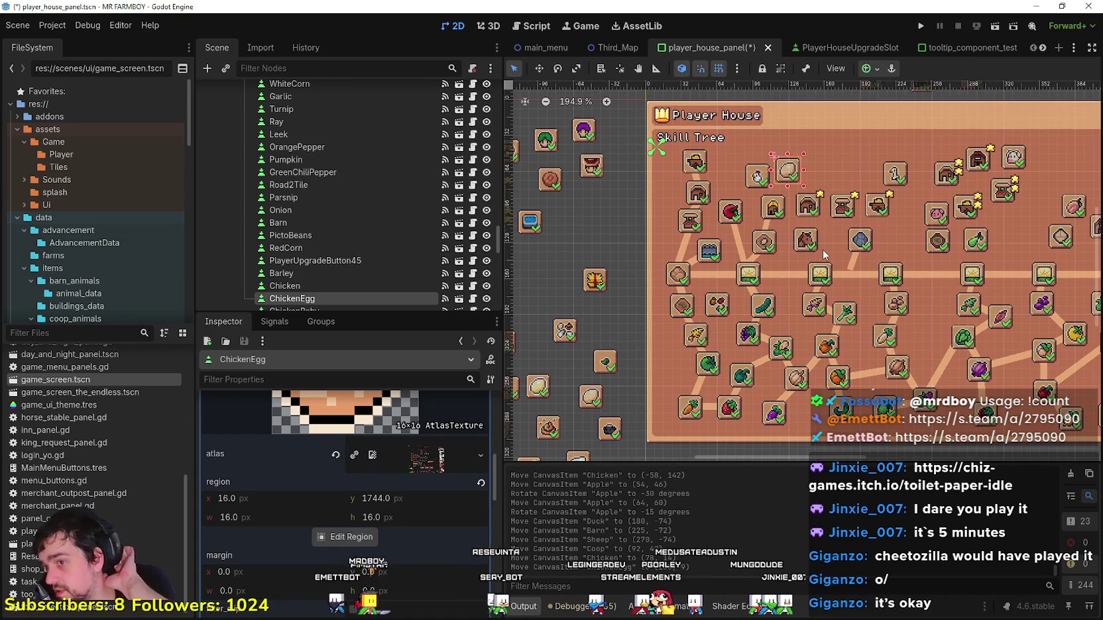
pyautogui.scroll(-1, 572, 358)
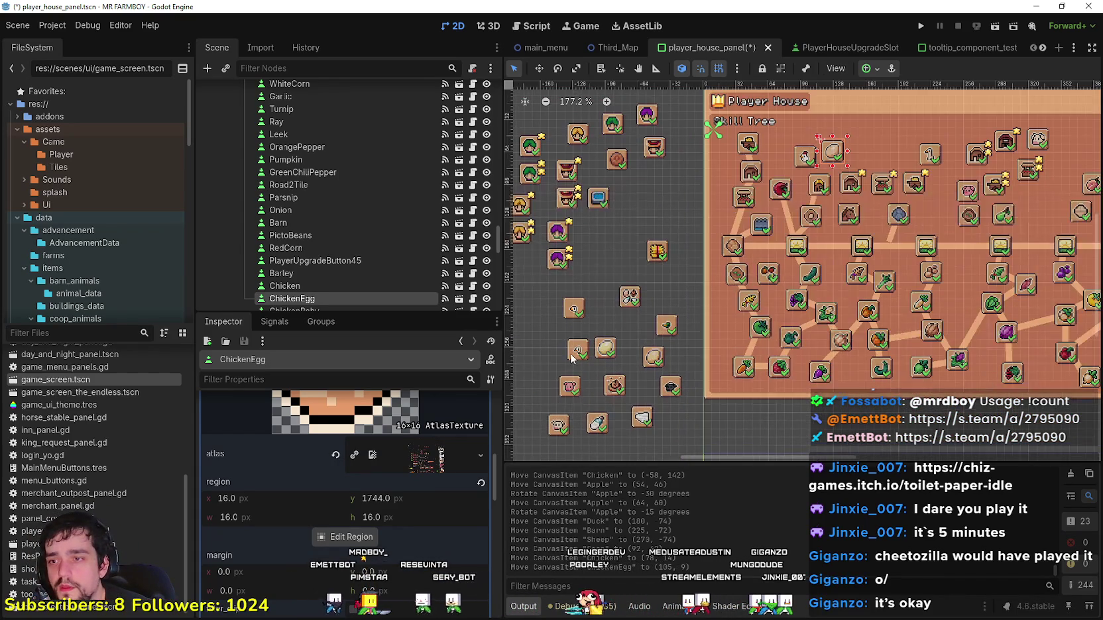
# Step: Nudge GooseBaby up and right and shift the ChickenBaby slot to (-48, 137)
pyautogui.click(571, 358)
pyautogui.scroll(4, 572, 358)
pyautogui.moveTo(570, 358); pyautogui.dragTo(586, 344)
pyautogui.moveTo(573, 286); pyautogui.dragTo(721, 245)
pyautogui.scroll(-4, 683, 278)
pyautogui.moveTo(840, 221); pyautogui.dragTo(701, 294)
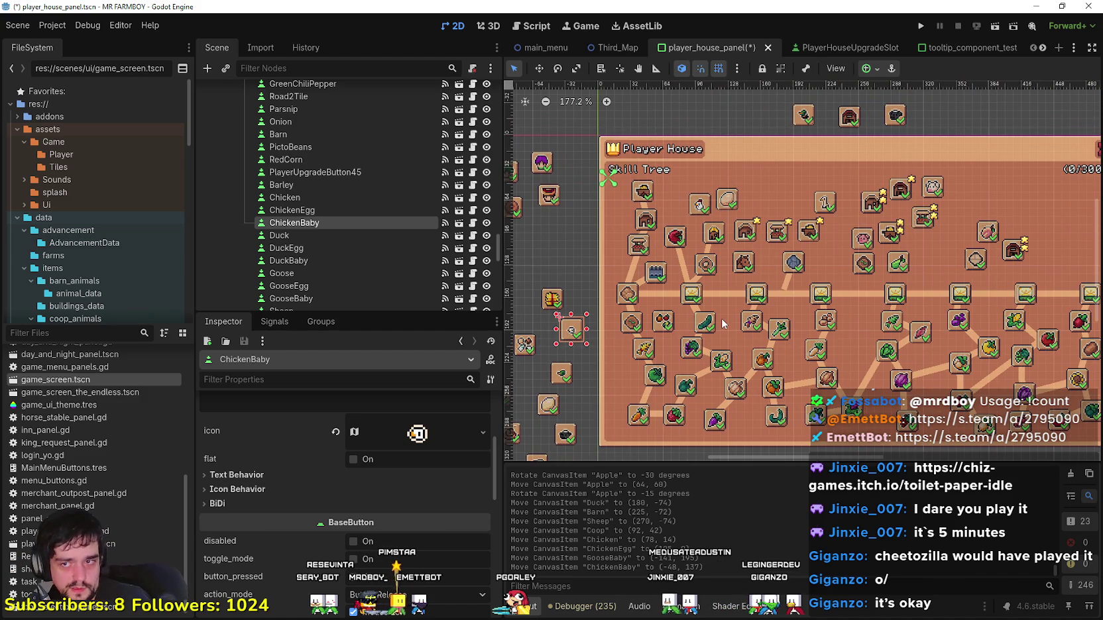
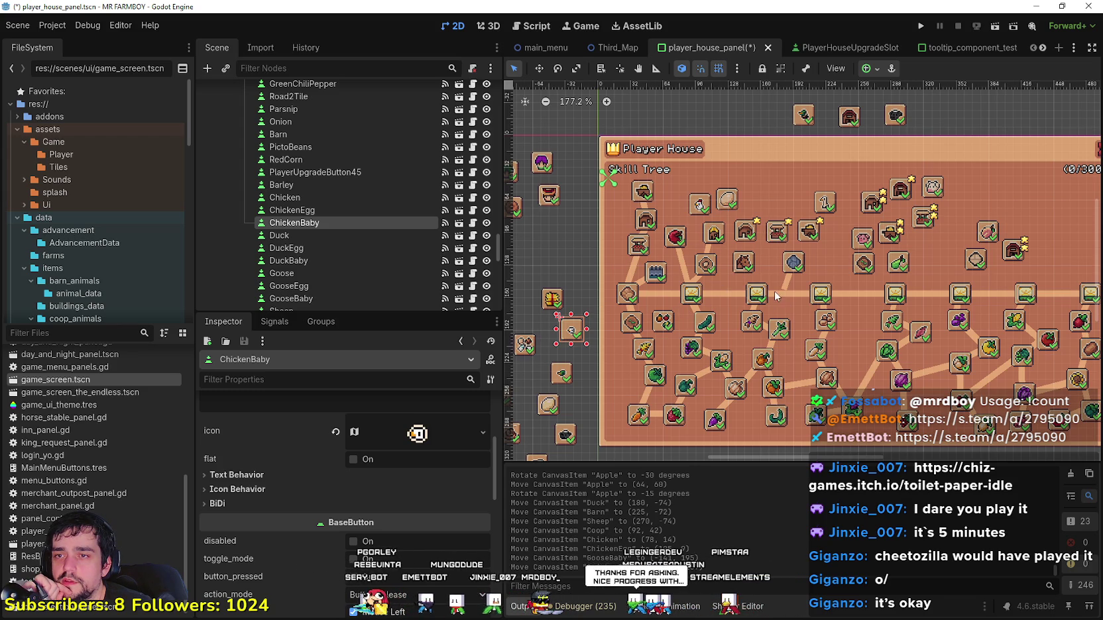
# Step: Drag the Goose and GooseBaby upgrade icons up into the skill tree
pyautogui.hscroll(2, 783, 281)
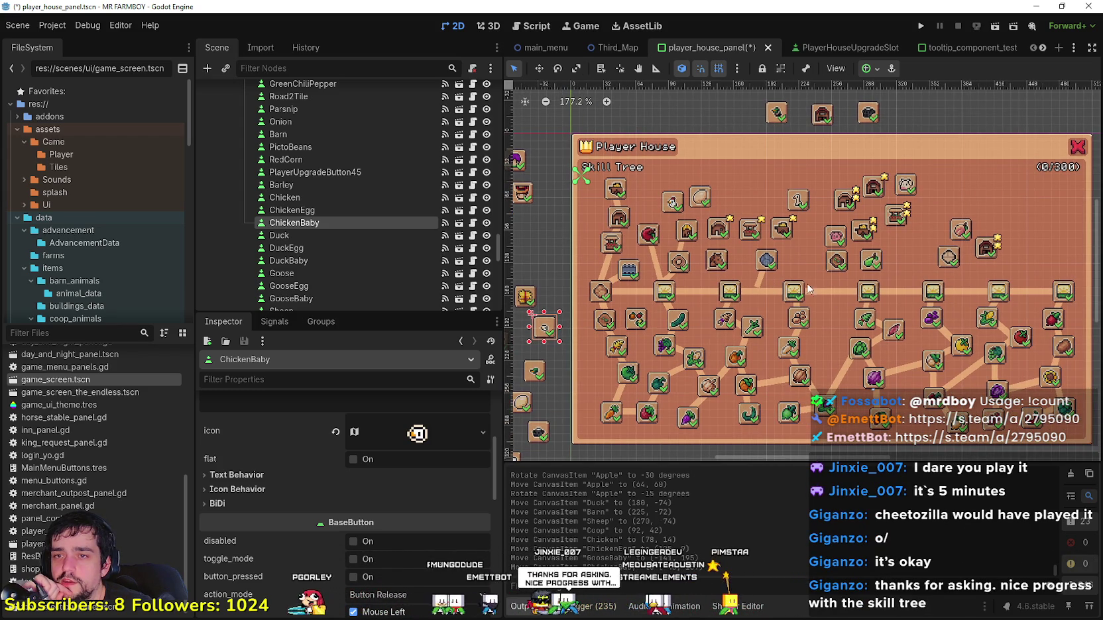
pyautogui.moveTo(800, 202); pyautogui.dragTo(929, 120)
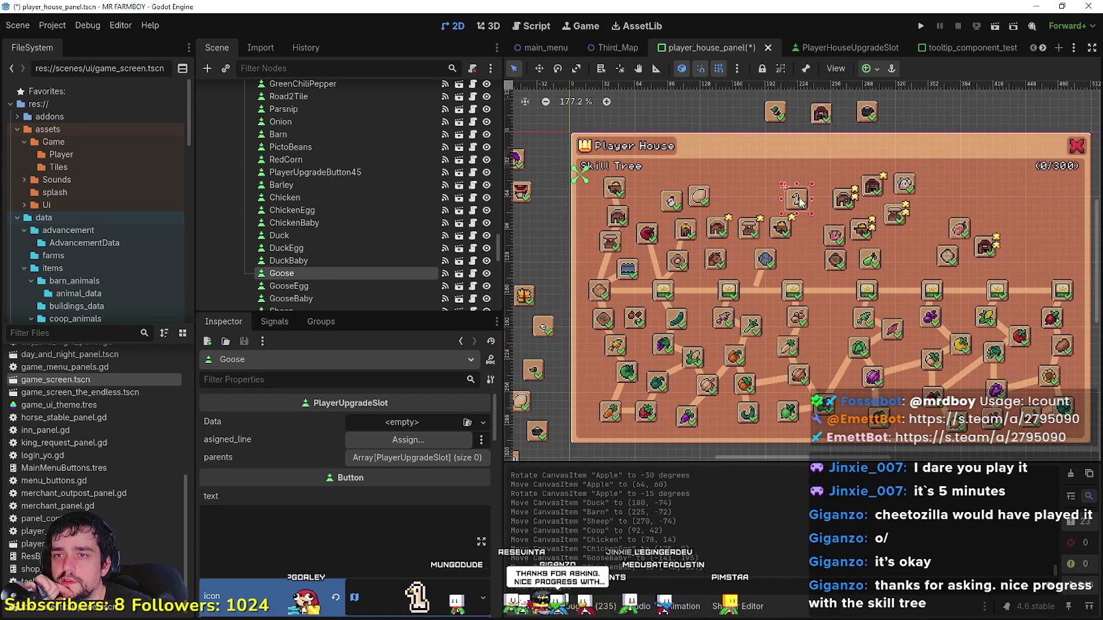
pyautogui.hscroll(-5, 588, 355)
pyautogui.scroll(-2, 589, 355)
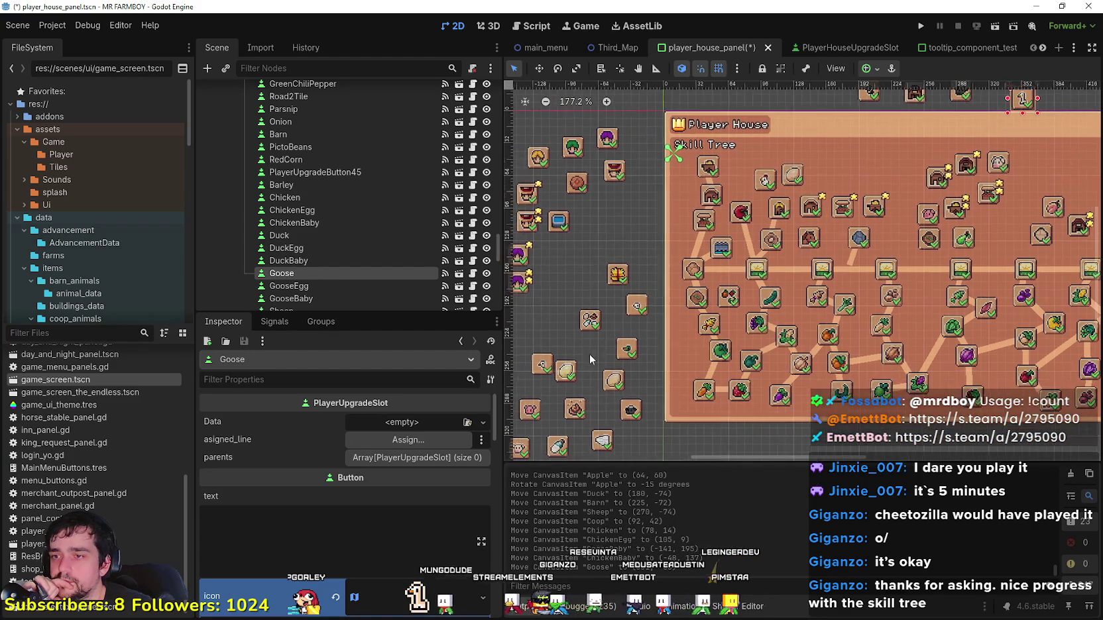
pyautogui.moveTo(540, 366)
pyautogui.mouseDown()
pyautogui.moveTo(873, 220)
pyautogui.moveTo(883, 165)
pyautogui.moveTo(881, 177)
pyautogui.mouseUp()
# Step: Inspect the Coop, Warehouse1, Warehouse2 and Barn1 slot settings
pyautogui.hscroll(3, 829, 197)
pyautogui.scroll(1, 829, 197)
pyautogui.scroll(2, 829, 196)
pyautogui.scroll(-1, 860, 283)
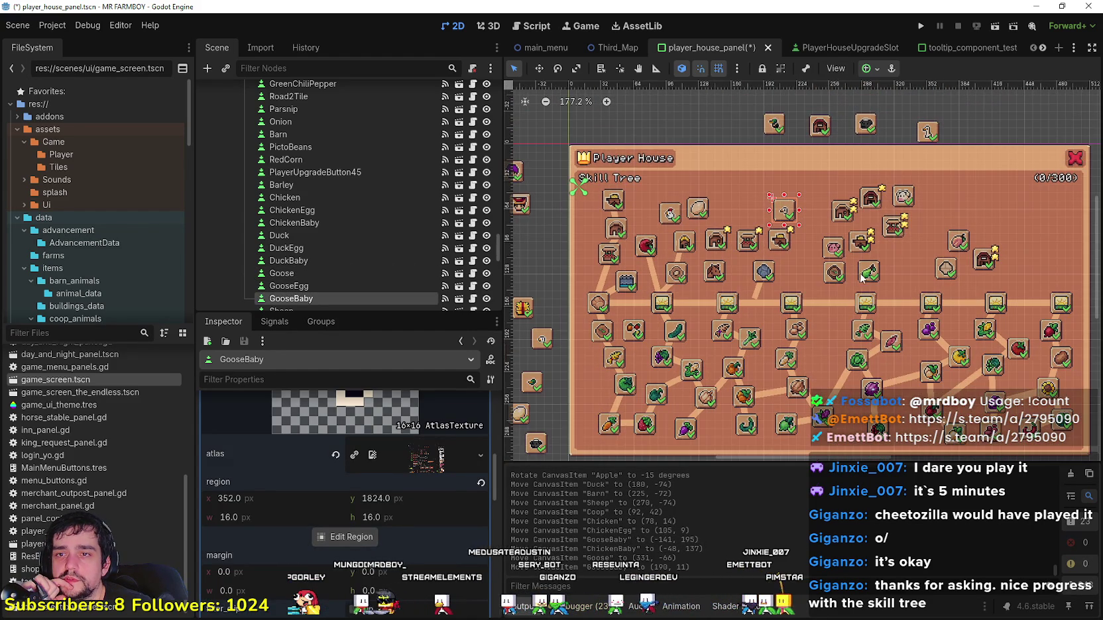
pyautogui.click(689, 247)
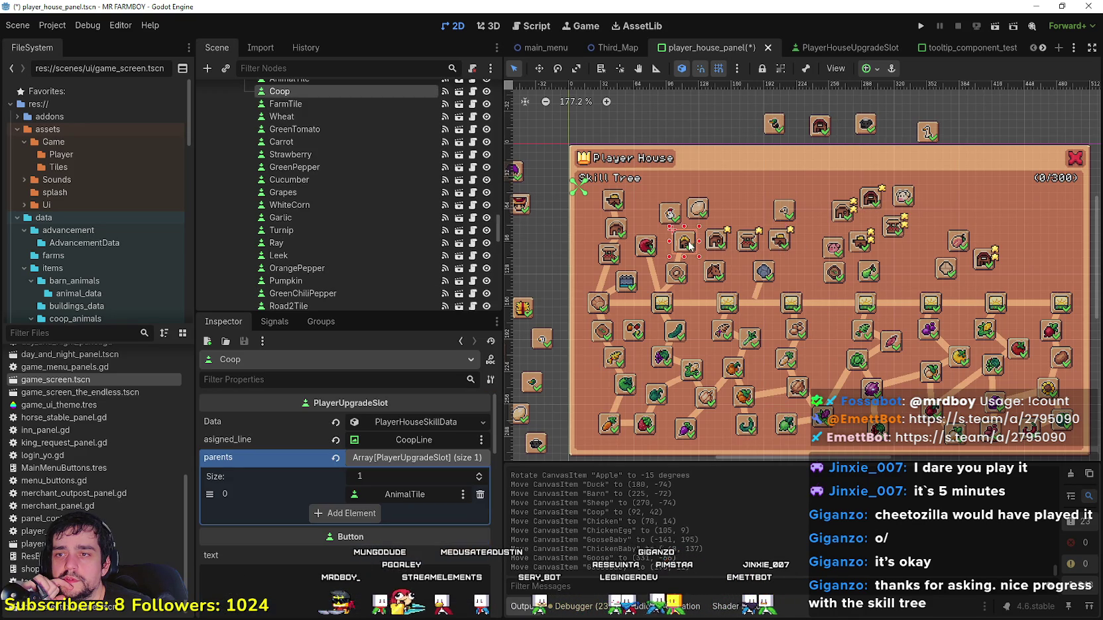
pyautogui.click(845, 248)
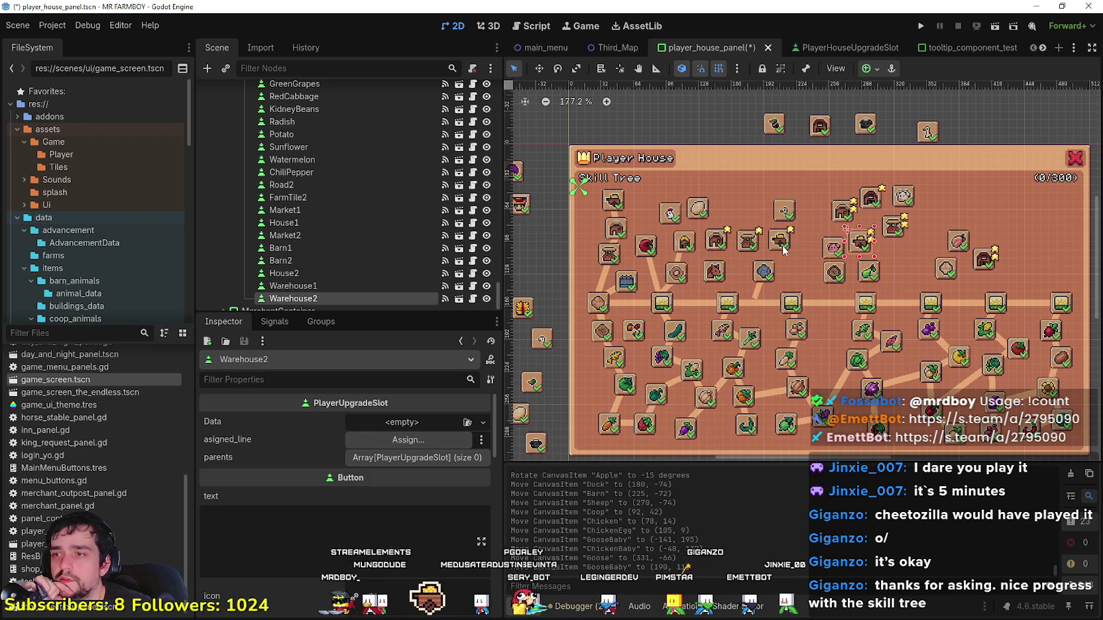
pyautogui.click(783, 250)
pyautogui.click(860, 248)
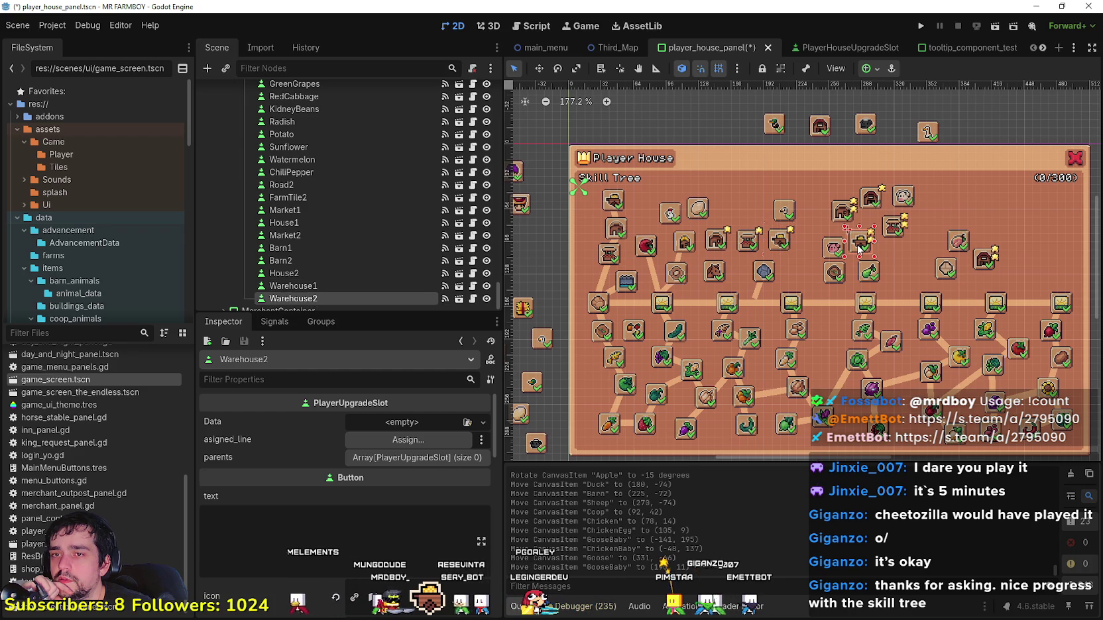
pyautogui.scroll(-4, 857, 248)
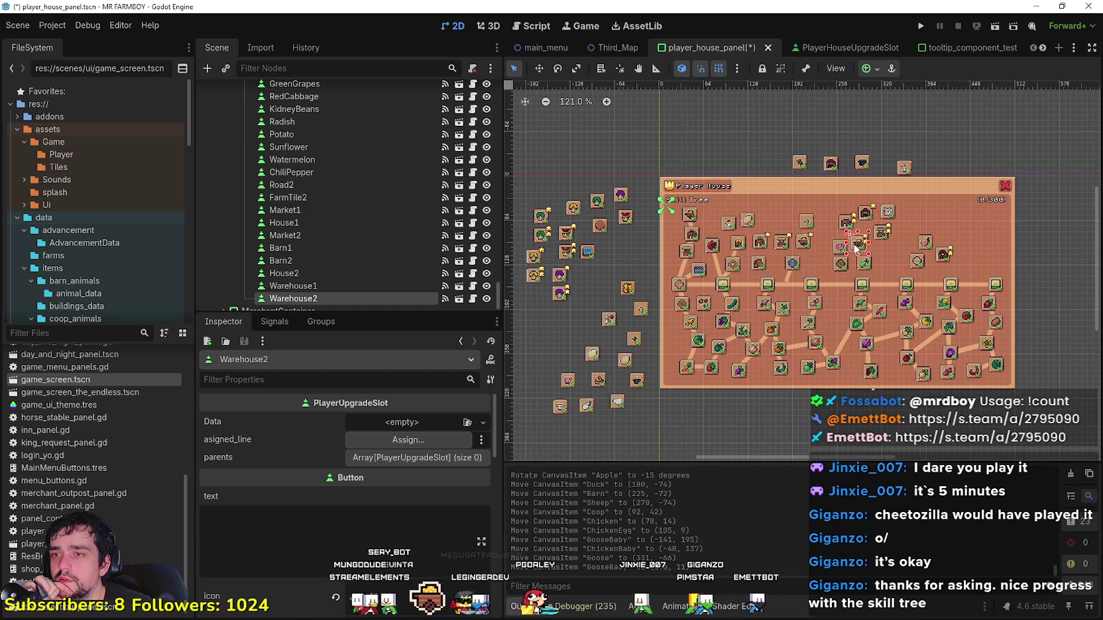
pyautogui.scroll(6, 857, 249)
pyautogui.click(803, 249)
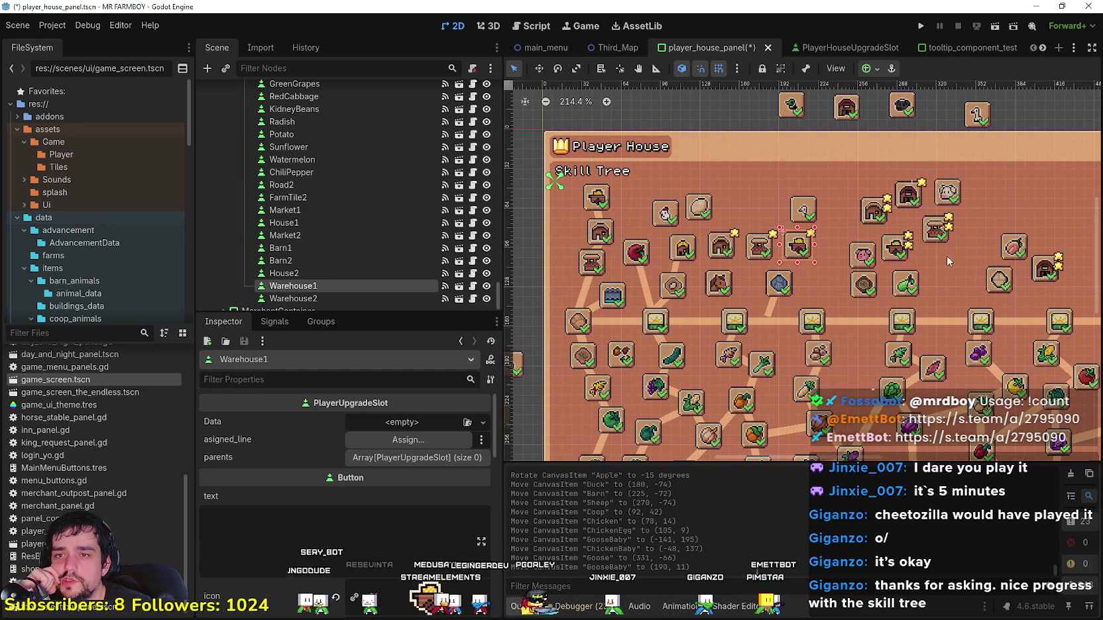
pyautogui.click(906, 195)
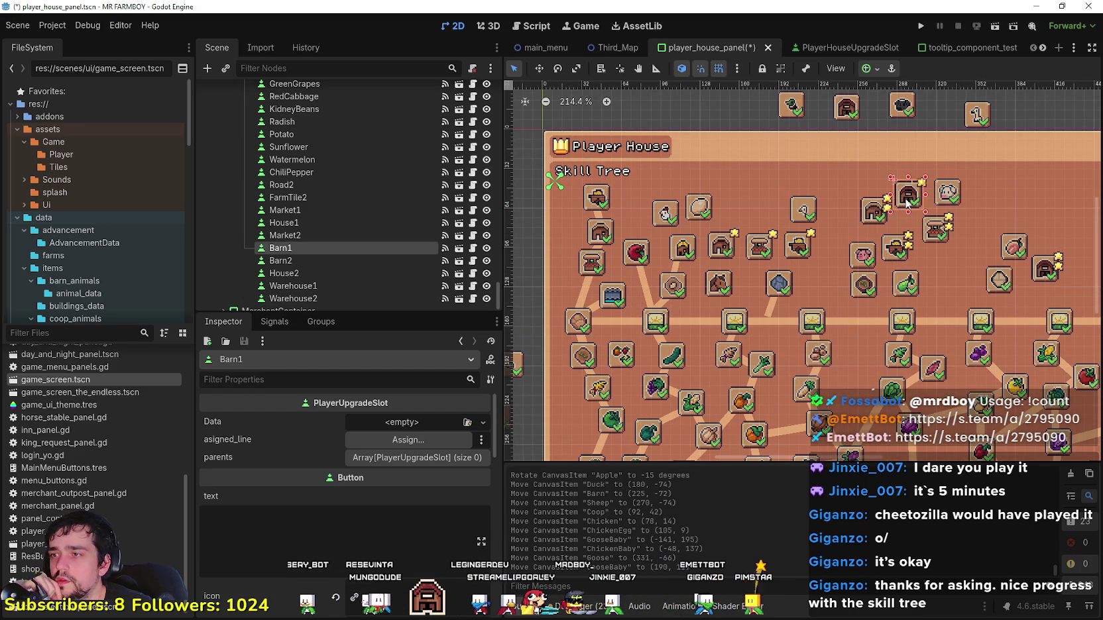
# Step: Check the Coop slot's parent and line, then inspect Market1, Warehouse1 and House2
pyautogui.scroll(5, 333, 200)
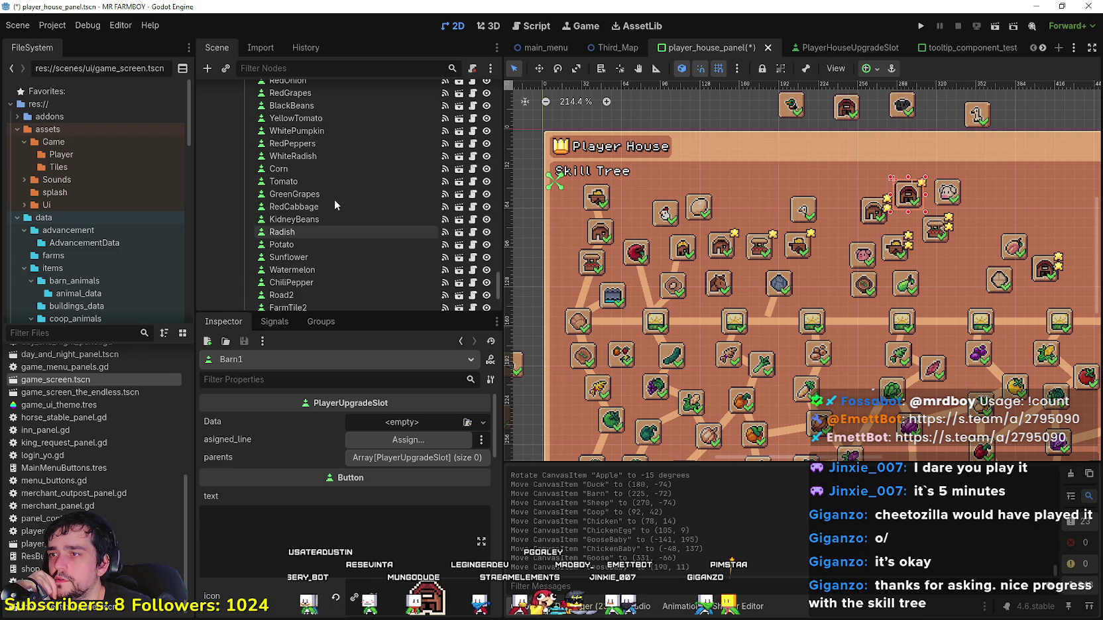
pyautogui.click(673, 249)
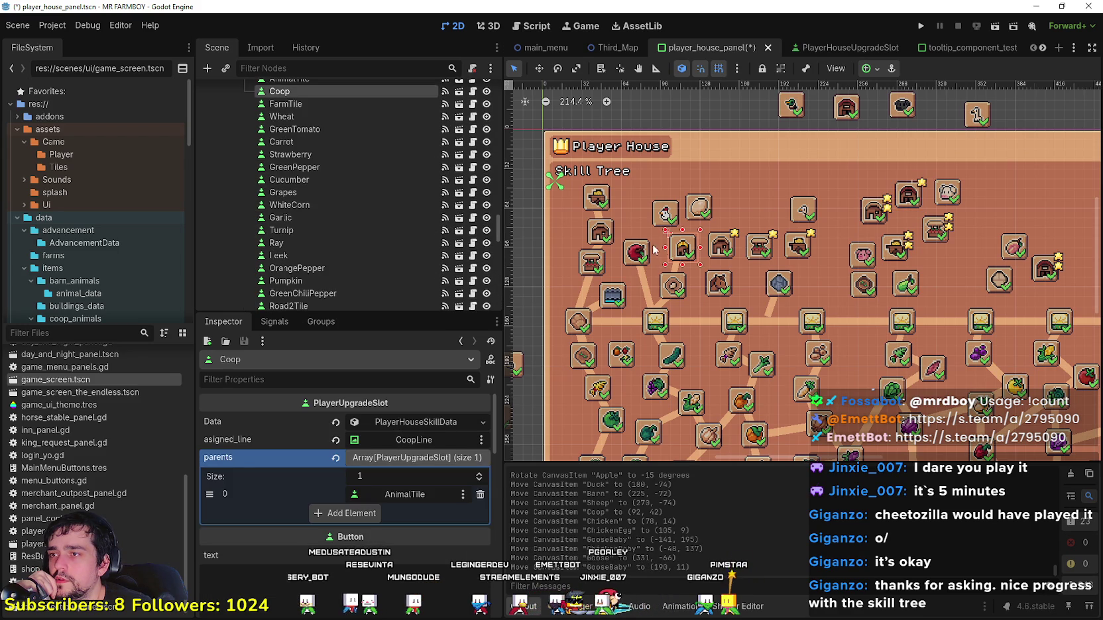
pyautogui.scroll(-10, 350, 192)
pyautogui.scroll(-10, 348, 245)
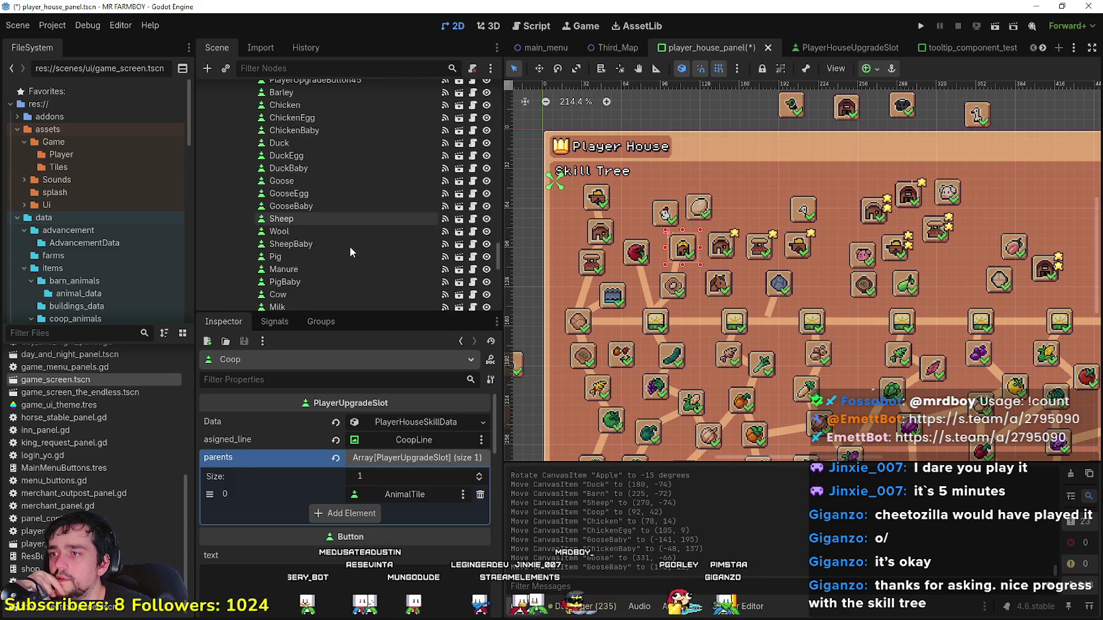
pyautogui.click(751, 255)
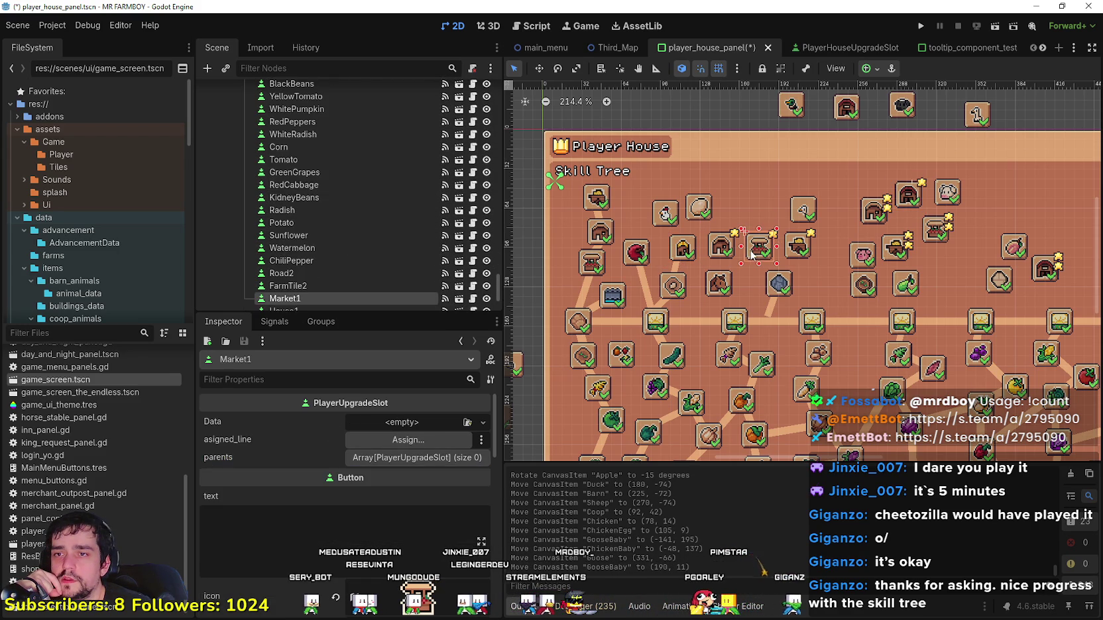
pyautogui.click(800, 252)
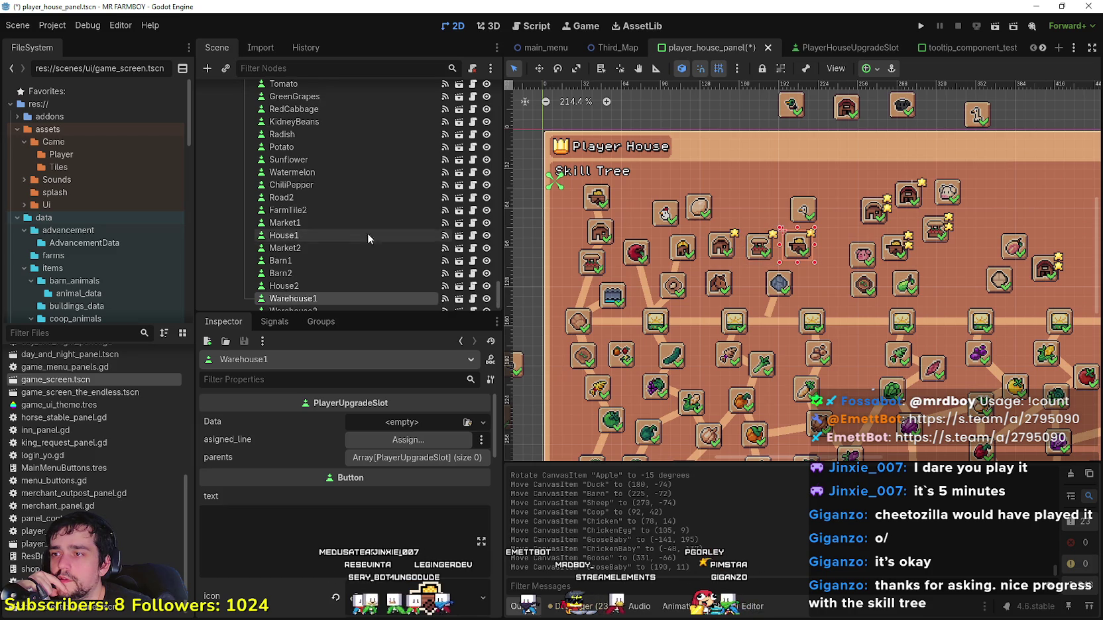
pyautogui.scroll(-3, 351, 245)
pyautogui.click(351, 284)
pyautogui.click(358, 263)
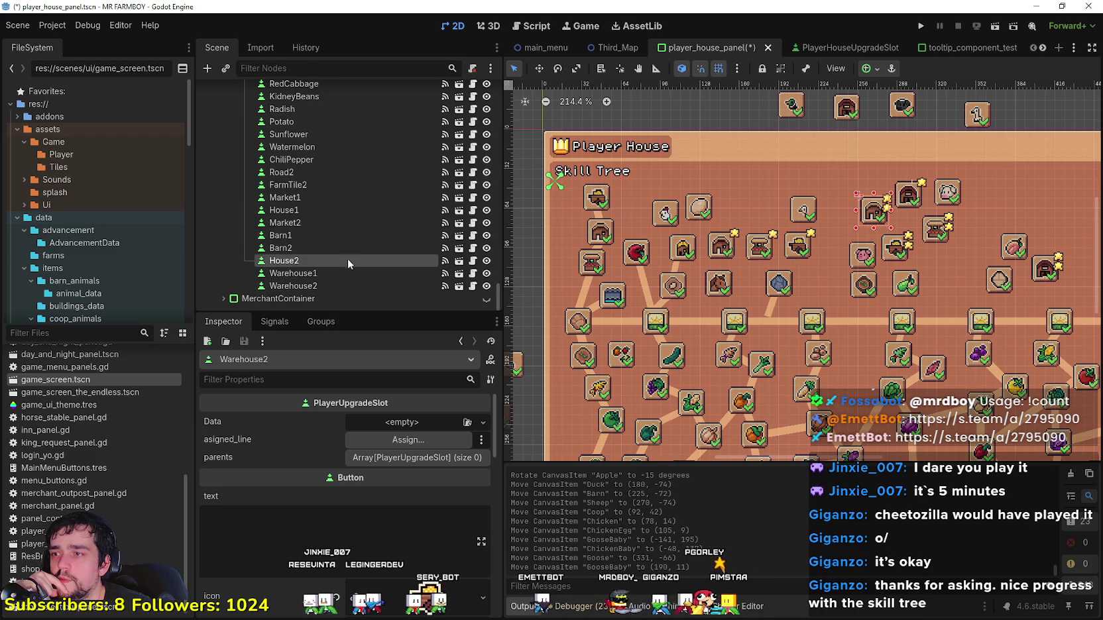
# Step: Duplicate the House1 slot with Ctrl+D to create House3
pyautogui.click(718, 247)
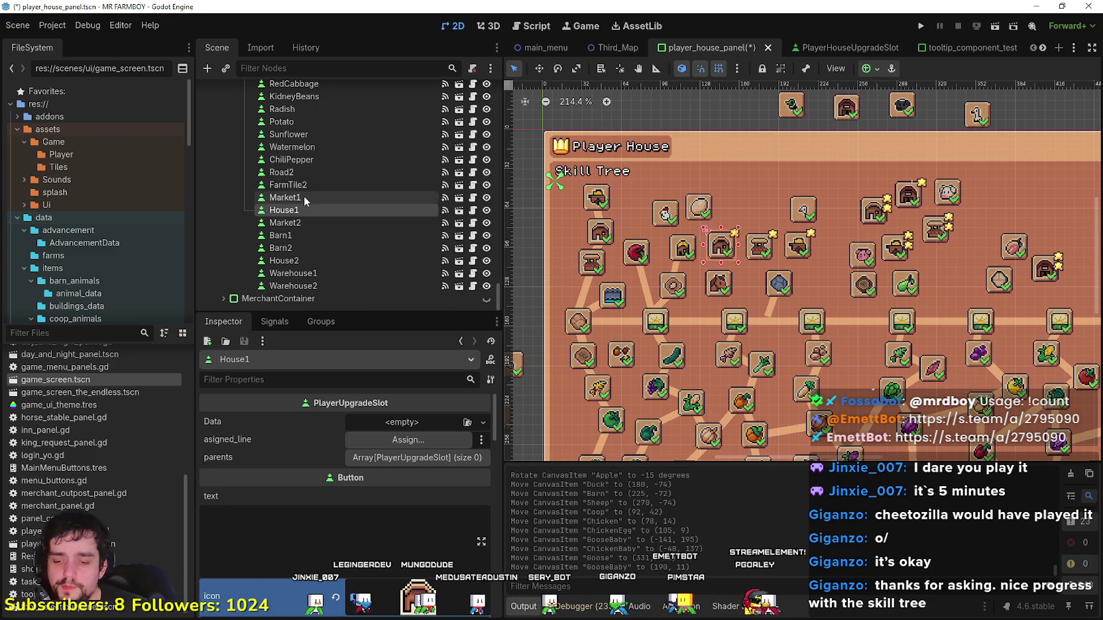
pyautogui.hotkey('ctrl', 'd')
pyautogui.scroll(1, 727, 253)
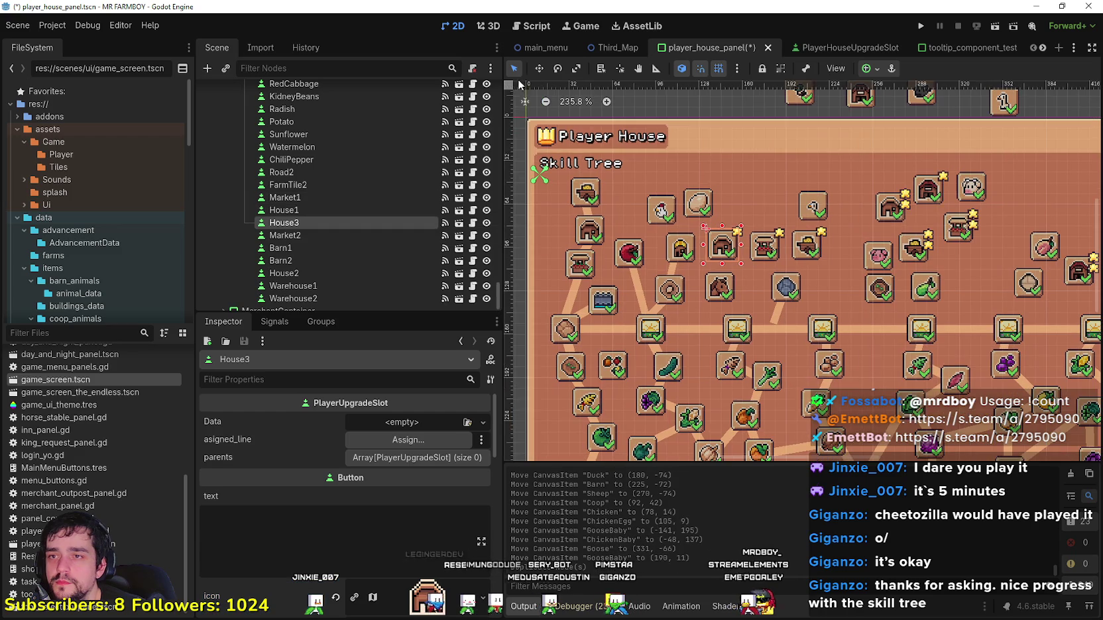
# Step: Move the House1 copy up-right in the tree and try renaming it to 'Coop'
pyautogui.click(539, 73)
pyautogui.moveTo(722, 246); pyautogui.dragTo(754, 198)
pyautogui.doubleClick(305, 223)
pyautogui.write('Coop')
pyautogui.press('Escape')
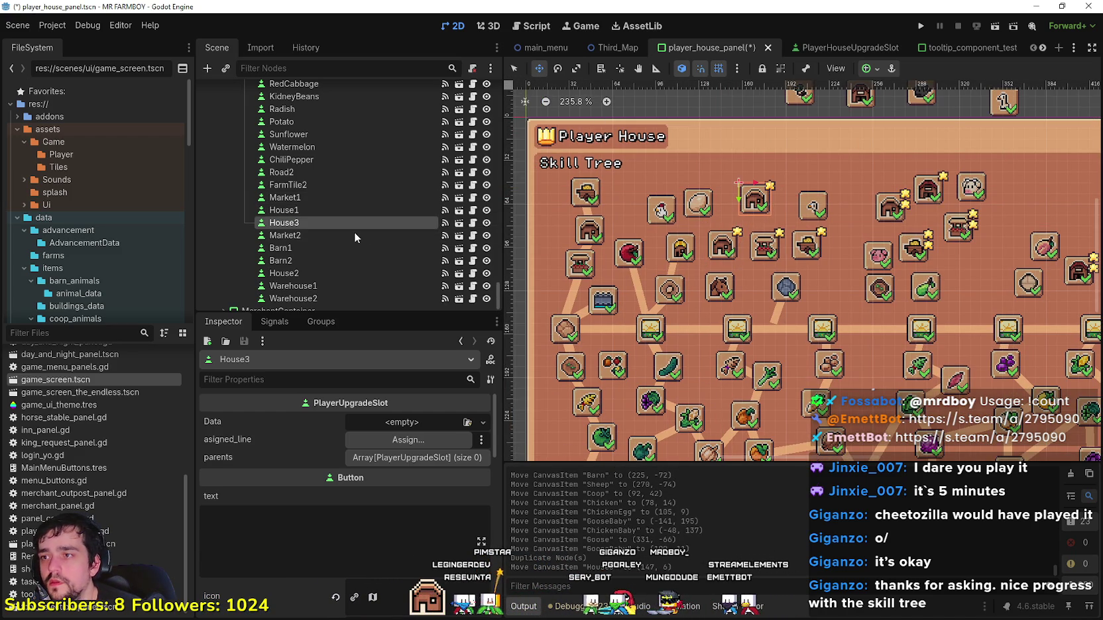
# Step: Set the copied slot's icon atlas region to the house sprite
pyautogui.scroll(-3, 862, 247)
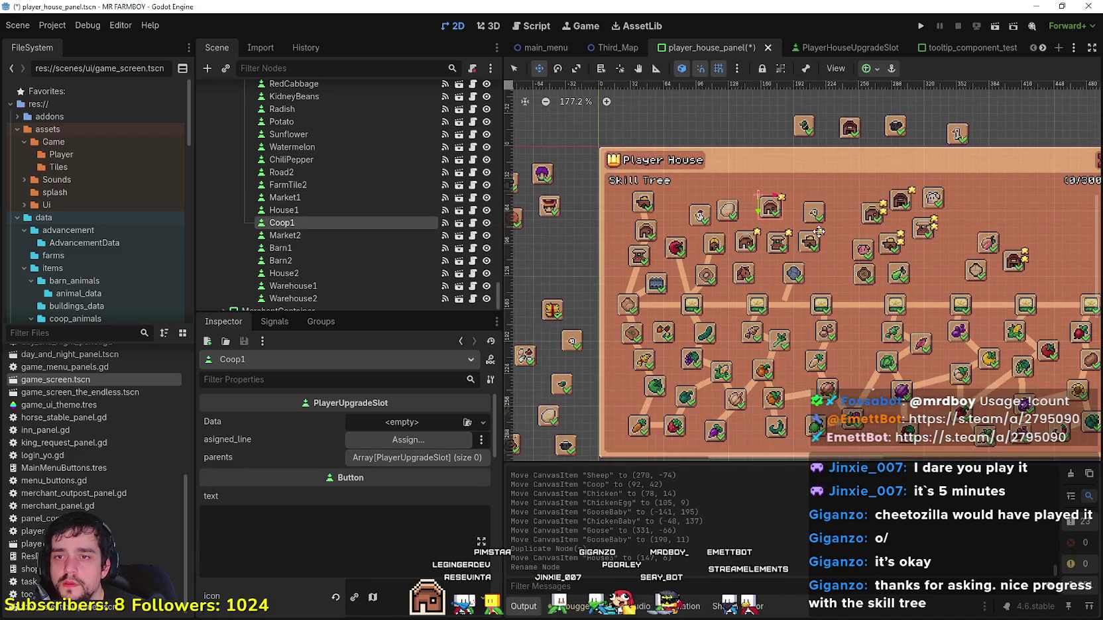
pyautogui.scroll(-3, 672, 240)
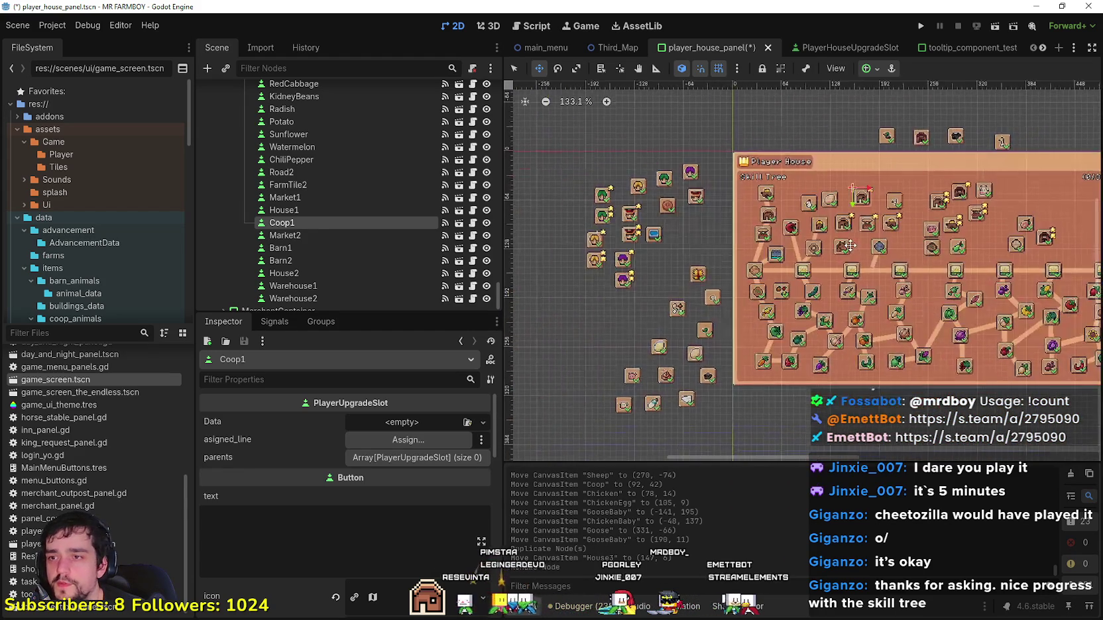
pyautogui.scroll(4, 767, 240)
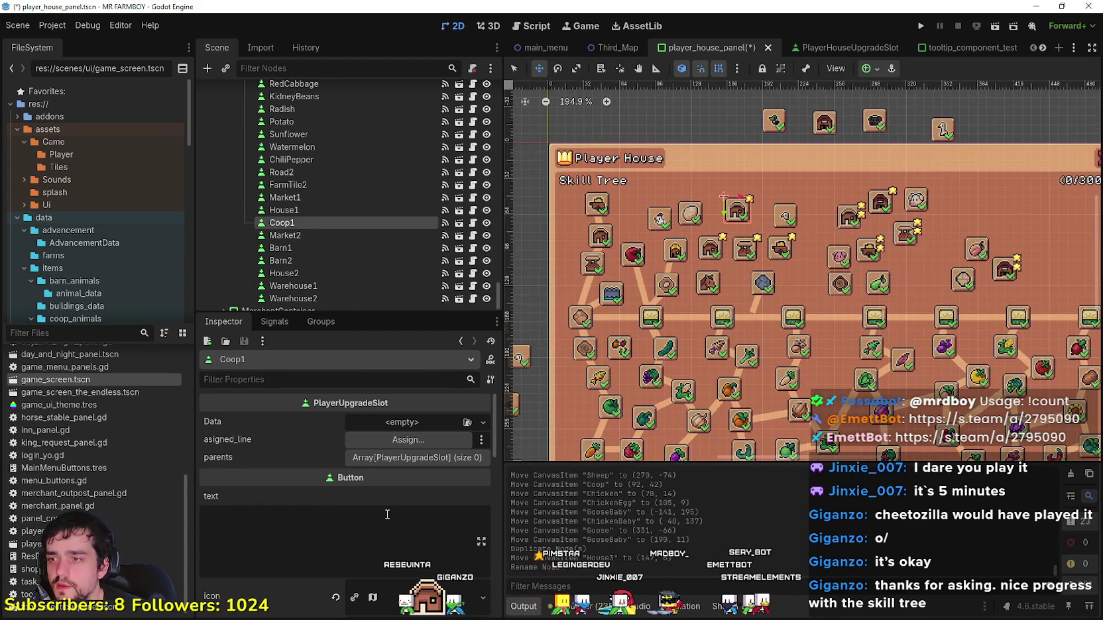
pyautogui.scroll(-2, 371, 542)
pyautogui.click(391, 549)
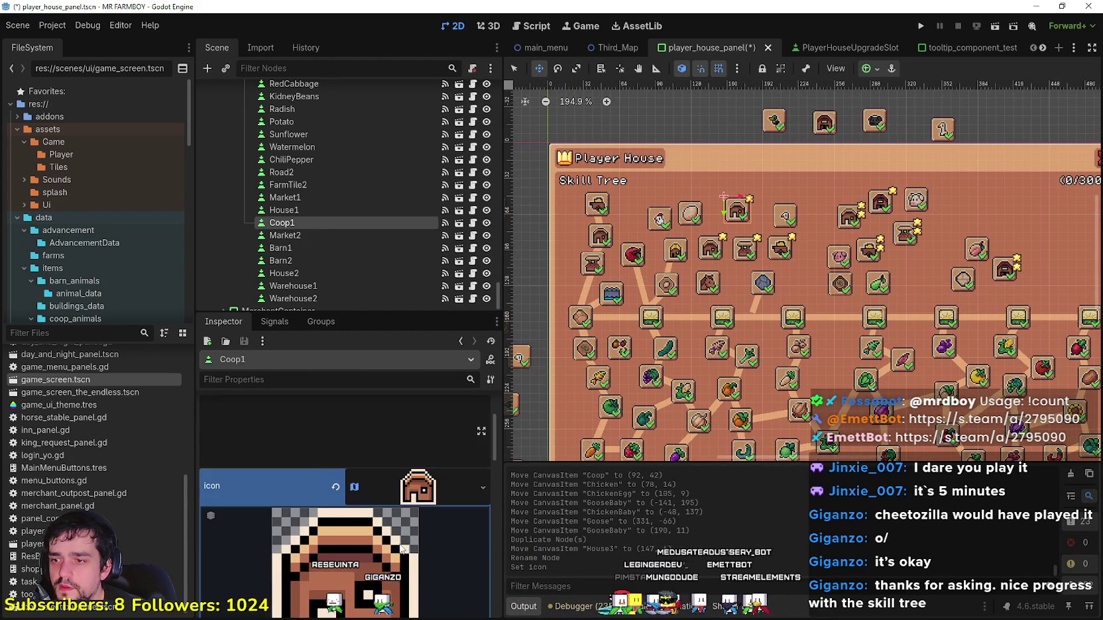
pyautogui.click(351, 591)
pyautogui.scroll(-5, 468, 324)
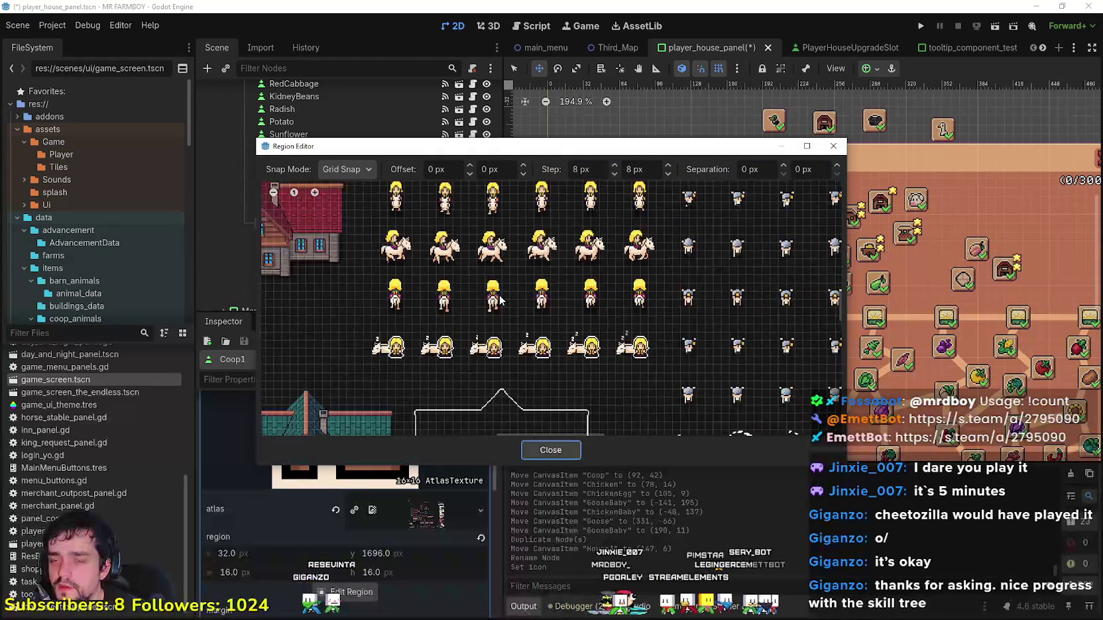
pyautogui.scroll(-2, 469, 325)
pyautogui.scroll(2, 574, 281)
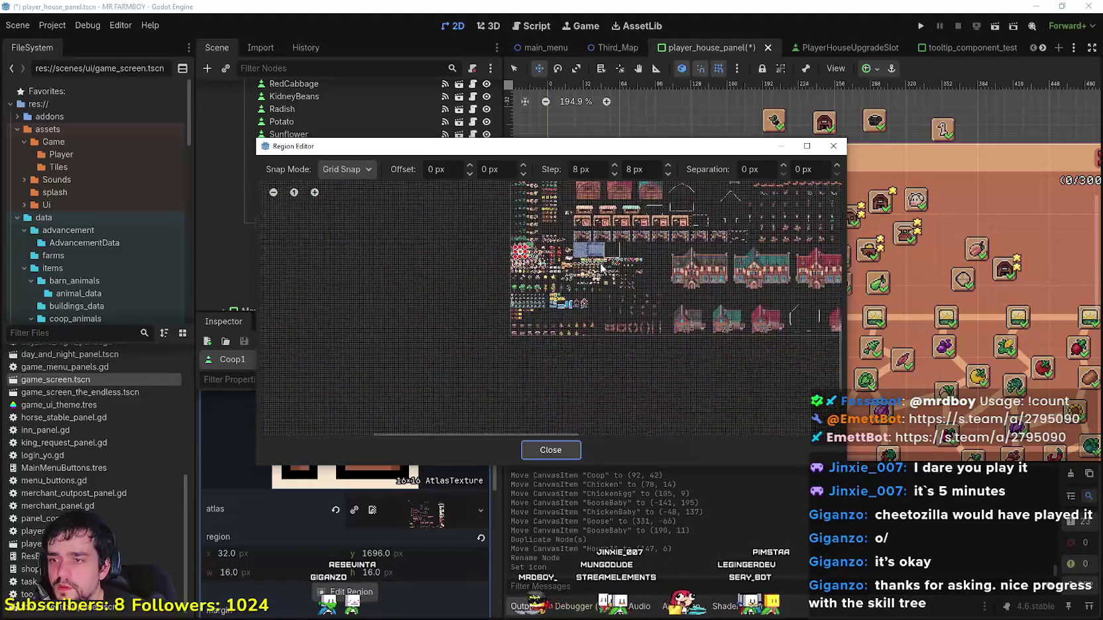
pyautogui.scroll(4, 574, 282)
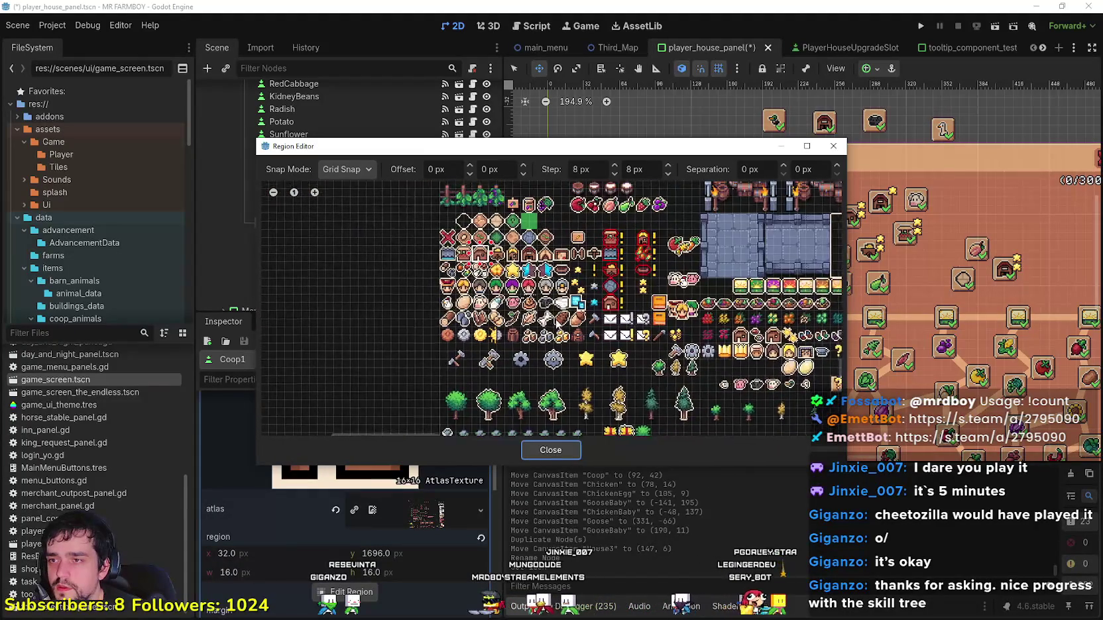
pyautogui.scroll(3, 504, 278)
pyautogui.click(566, 272)
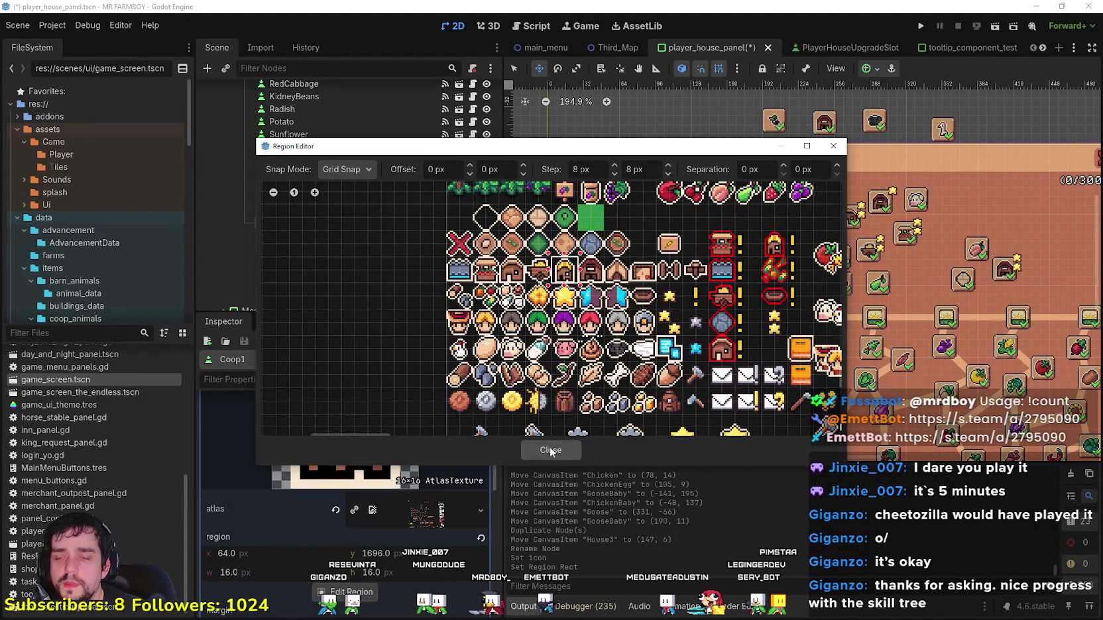
pyautogui.click(550, 451)
pyautogui.scroll(-1, 725, 232)
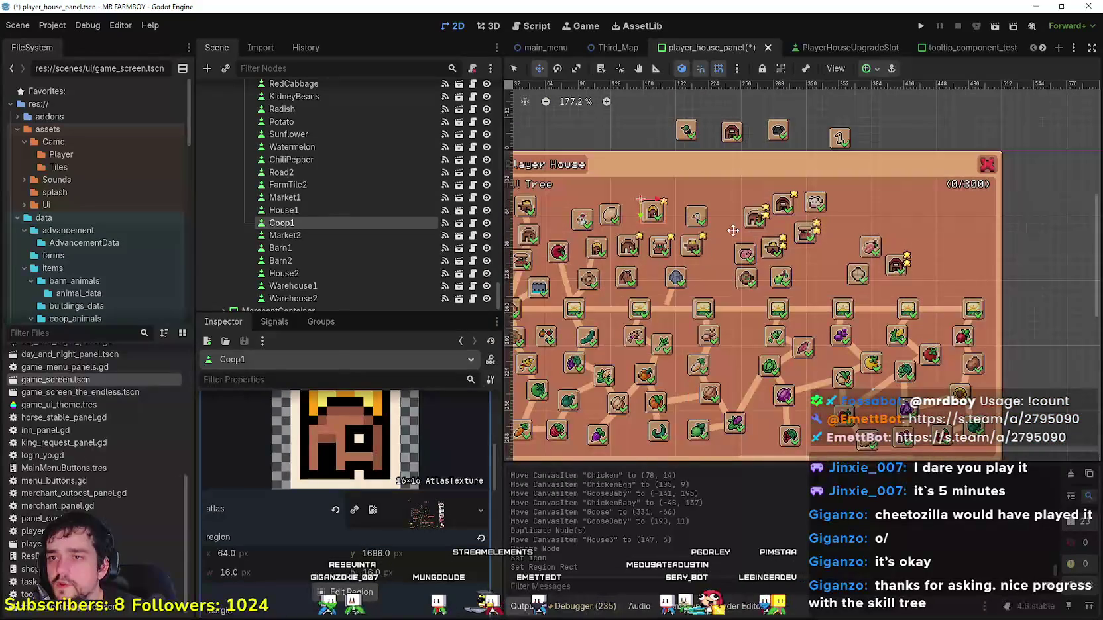
# Step: Duplicate the Market2 slot and rename the copy Coop2
pyautogui.click(515, 68)
pyautogui.scroll(2, 772, 256)
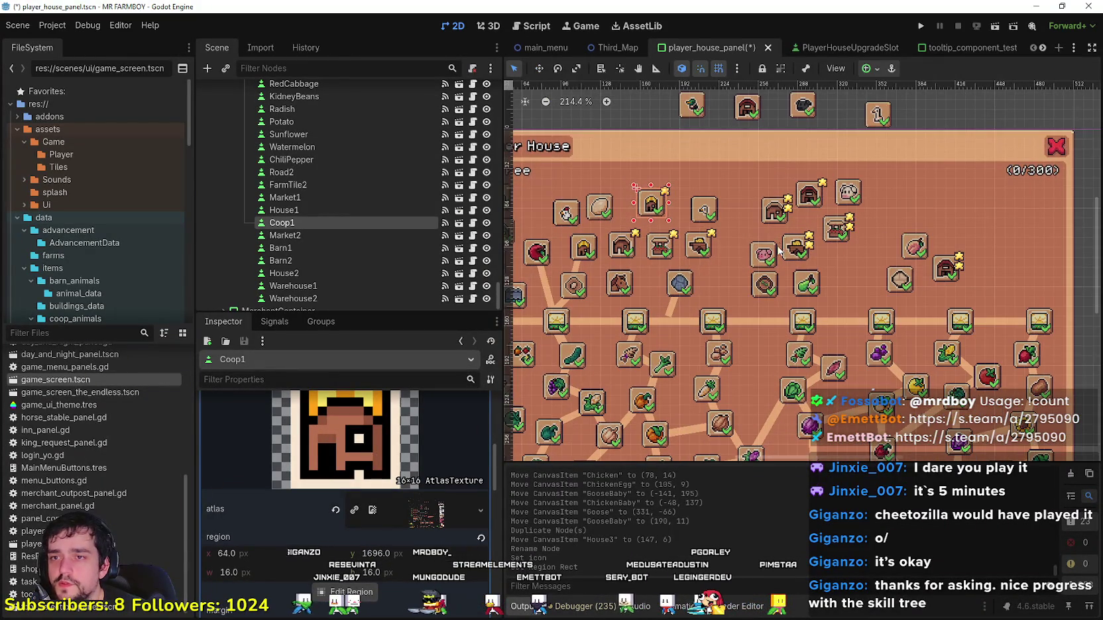
pyautogui.click(832, 237)
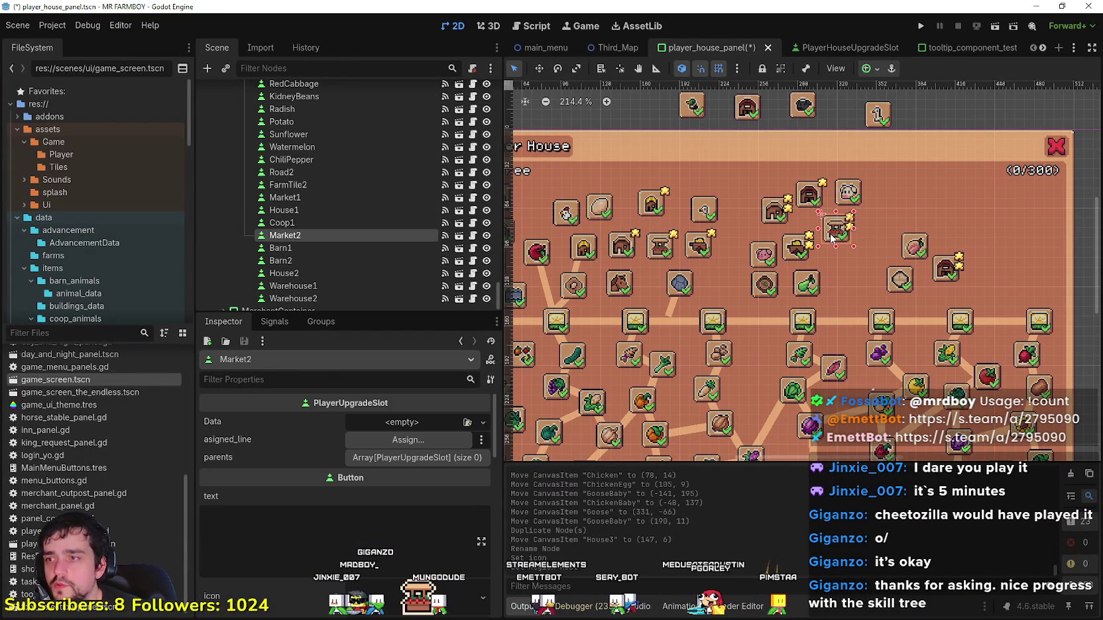
pyautogui.hotkey('ctrl', 'd')
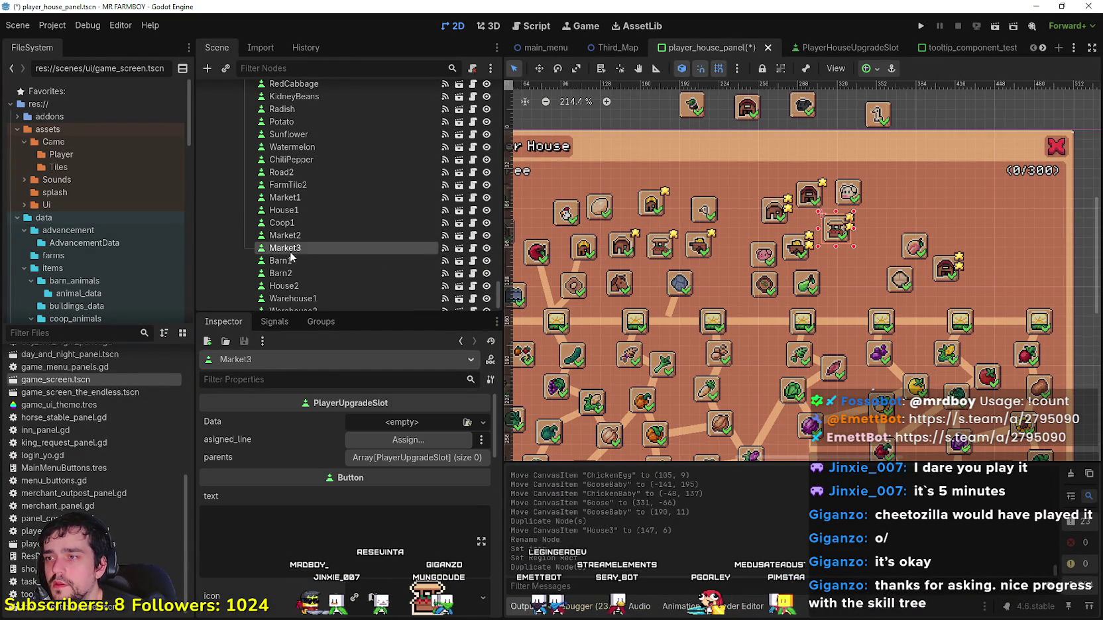
pyautogui.click(314, 250)
pyautogui.write('Coop2')
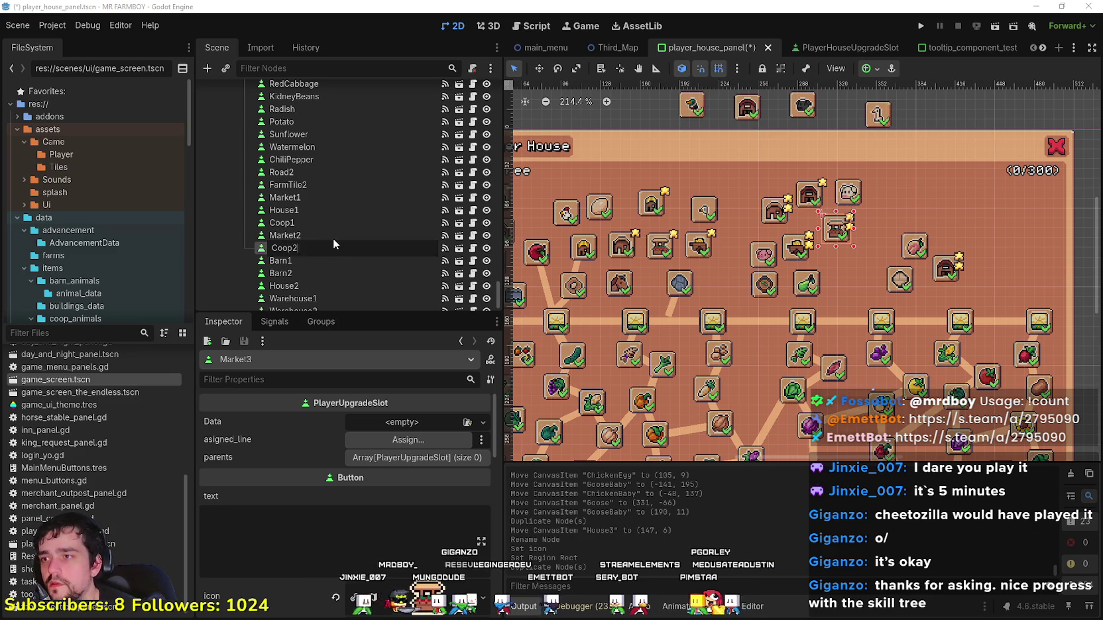
pyautogui.press('Escape')
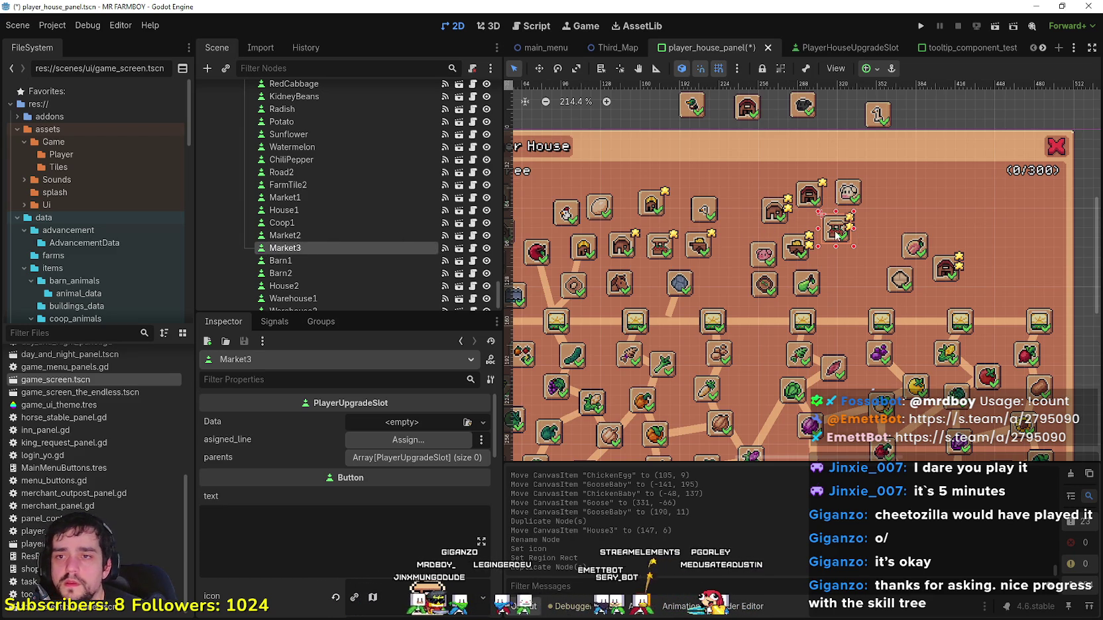
pyautogui.write('Coop2')
pyautogui.press('Return')
# Step: Nudge Coop2 down-right and pick a new 16 px icon region on the atlas
pyautogui.moveTo(829, 276); pyautogui.dragTo(841, 305)
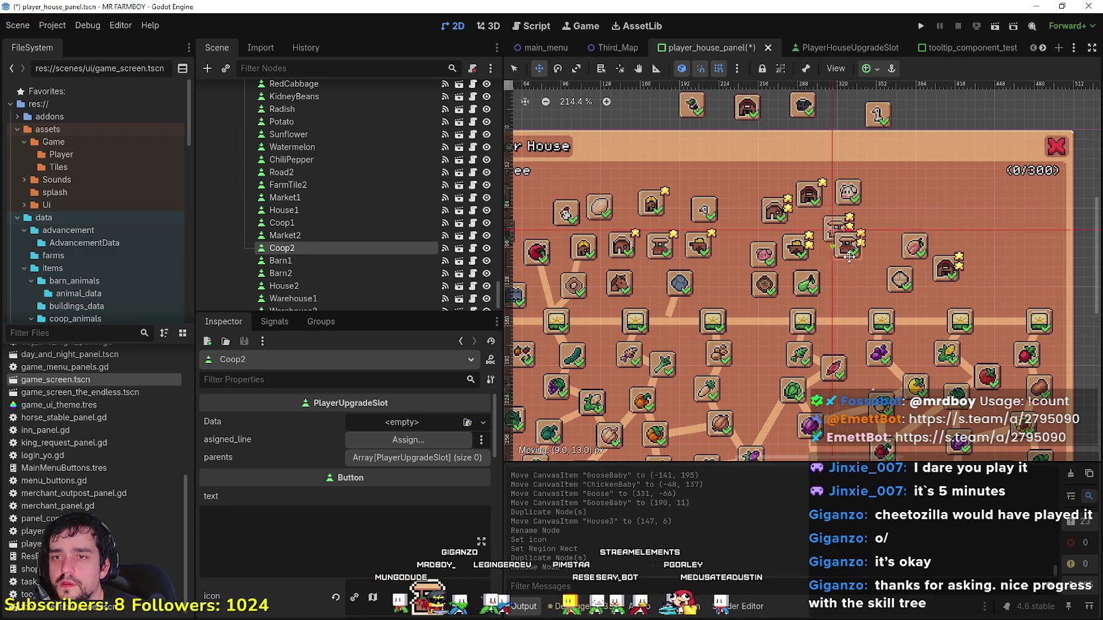
pyautogui.scroll(-3, 377, 595)
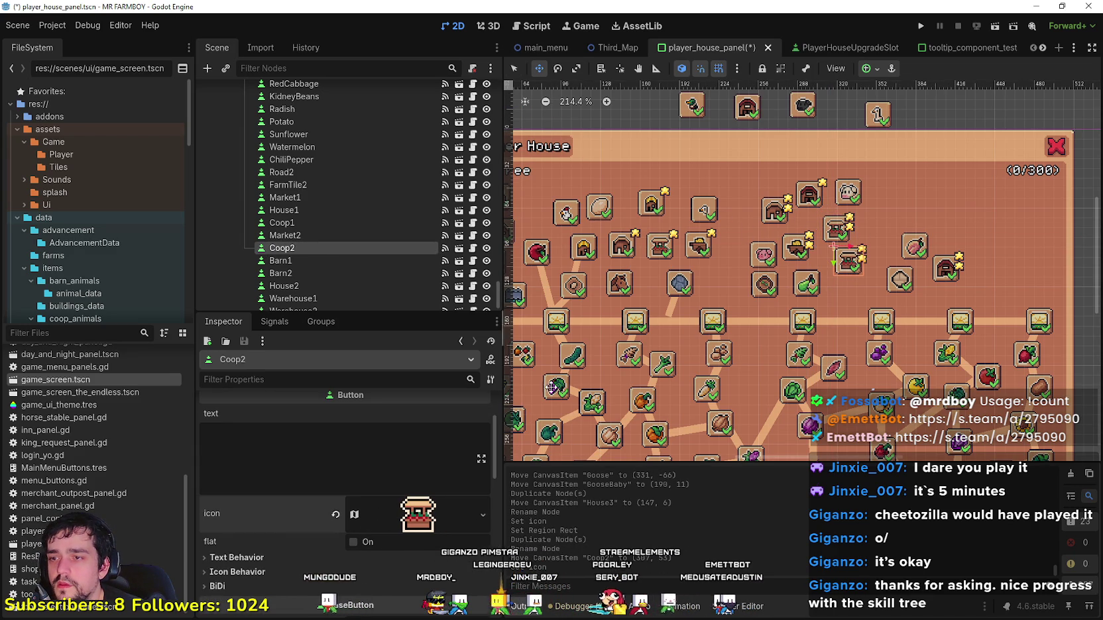
pyautogui.click(424, 514)
pyautogui.scroll(-3, 378, 526)
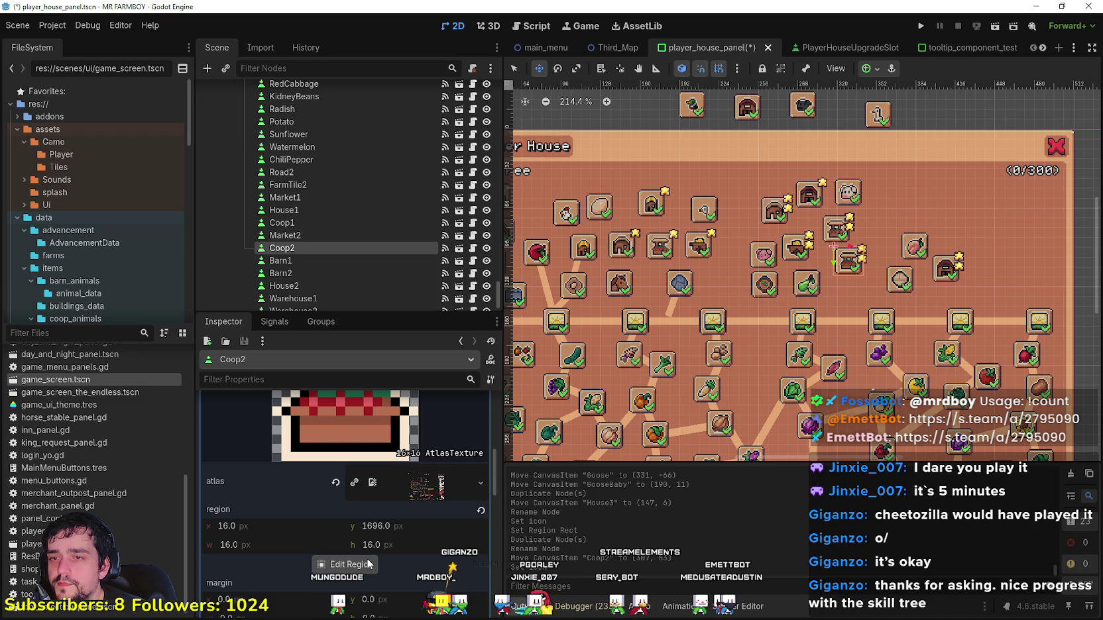
pyautogui.click(366, 562)
pyautogui.scroll(-6, 641, 323)
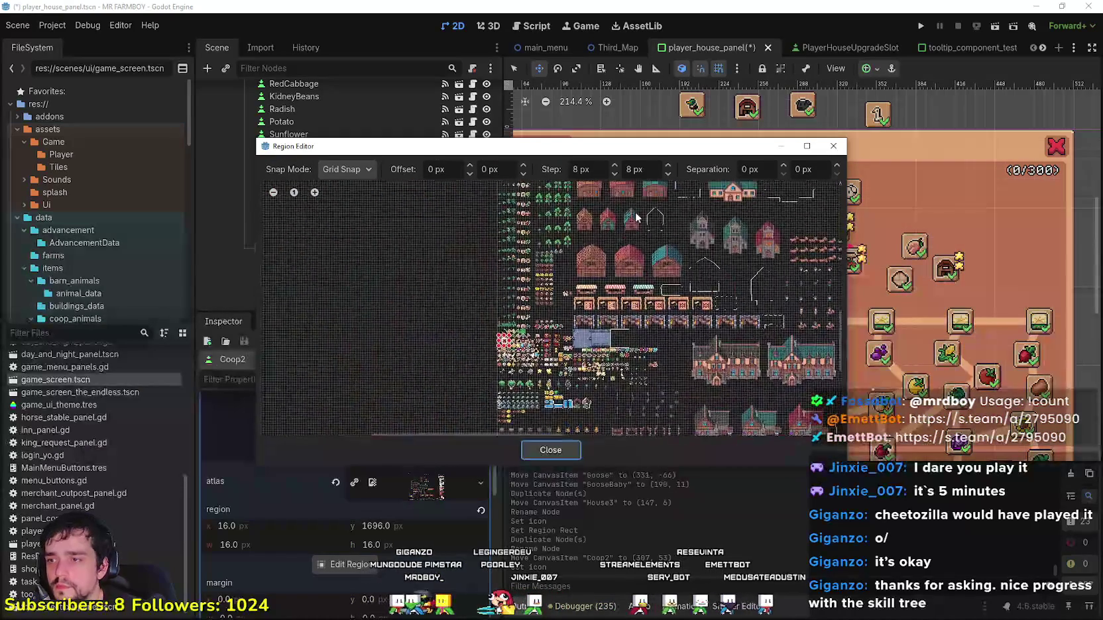
pyautogui.scroll(3, 504, 322)
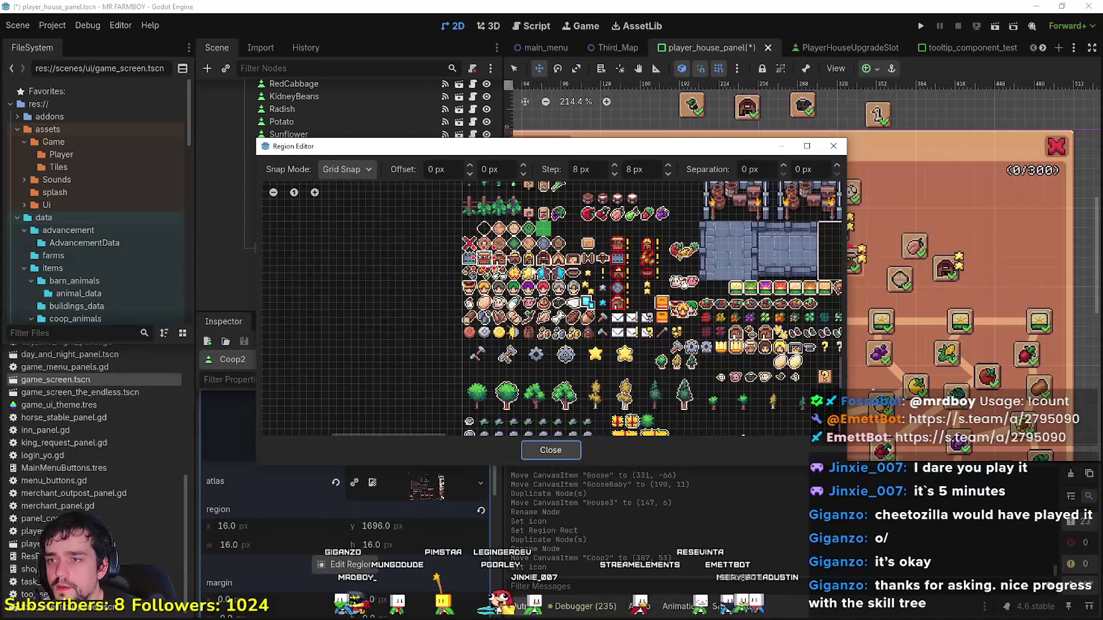
pyautogui.moveTo(522, 253); pyautogui.dragTo(535, 265)
pyautogui.click(550, 450)
# Step: Save the scene, then place the Farmers slot beside the top-left skill slots
pyautogui.hotkey('ctrl', 's')
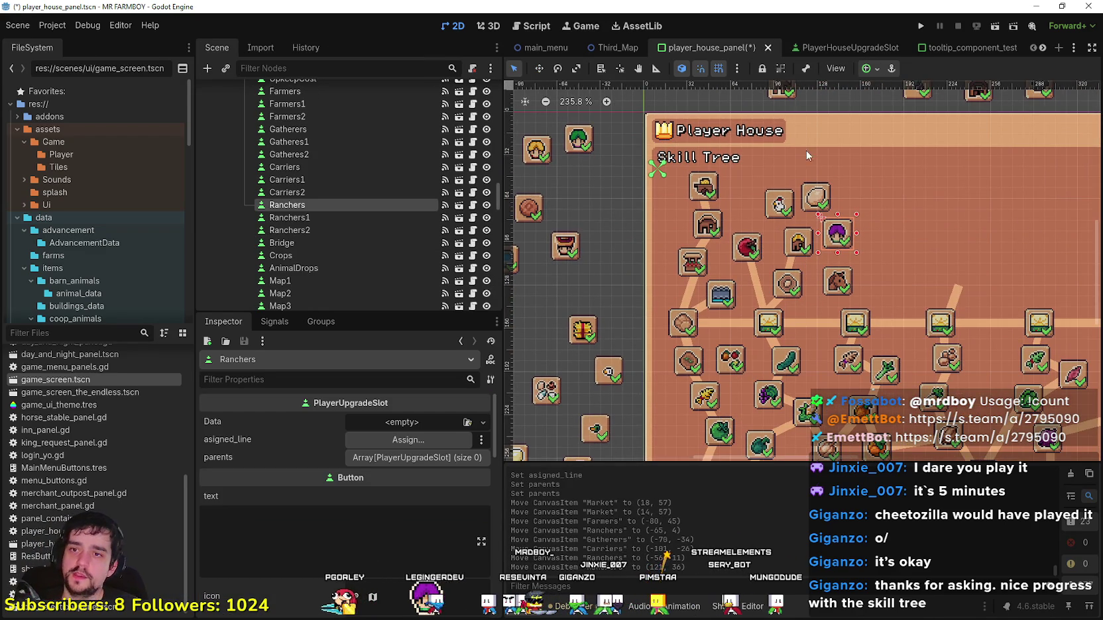
pyautogui.moveTo(753, 266); pyautogui.dragTo(782, 262)
pyautogui.moveTo(623, 256)
pyautogui.mouseDown()
pyautogui.moveTo(631, 233)
pyautogui.moveTo(638, 241)
pyautogui.moveTo(799, 186)
pyautogui.mouseUp()
pyautogui.click(624, 232)
pyautogui.moveTo(713, 223); pyautogui.dragTo(637, 236)
pyautogui.moveTo(747, 343); pyautogui.dragTo(723, 277)
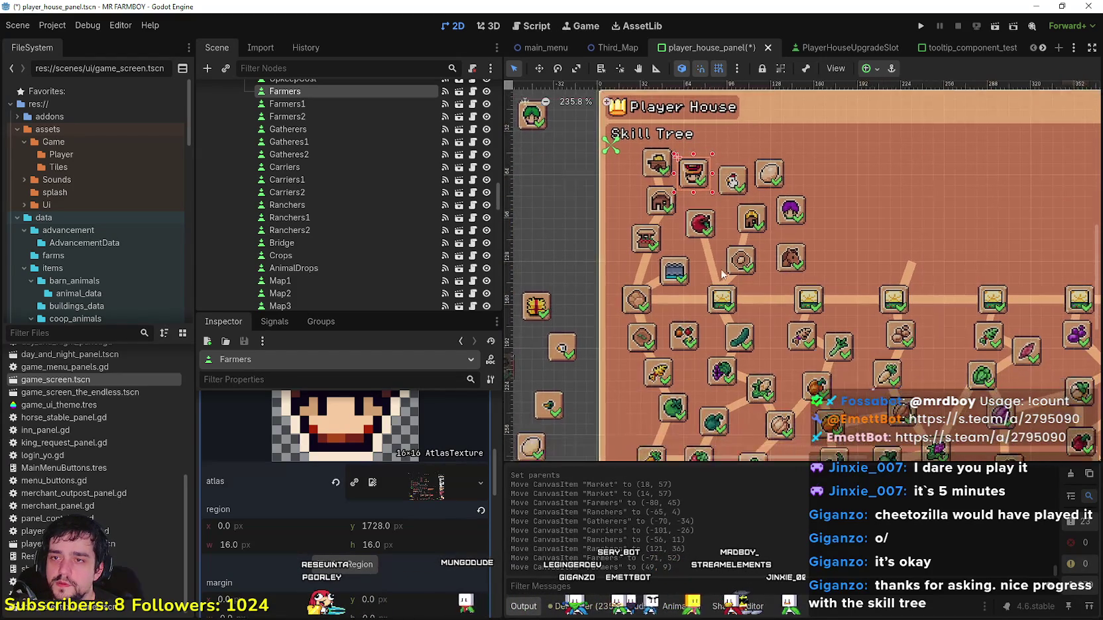
pyautogui.click(537, 251)
# Step: Select the Warehouse slot, then box-select the Gatherers and Carriers slots together
pyautogui.moveTo(538, 250)
pyautogui.mouseDown()
pyautogui.moveTo(623, 244)
pyautogui.moveTo(674, 261)
pyautogui.mouseUp()
pyautogui.scroll(2, 721, 227)
pyautogui.scroll(-3, 586, 273)
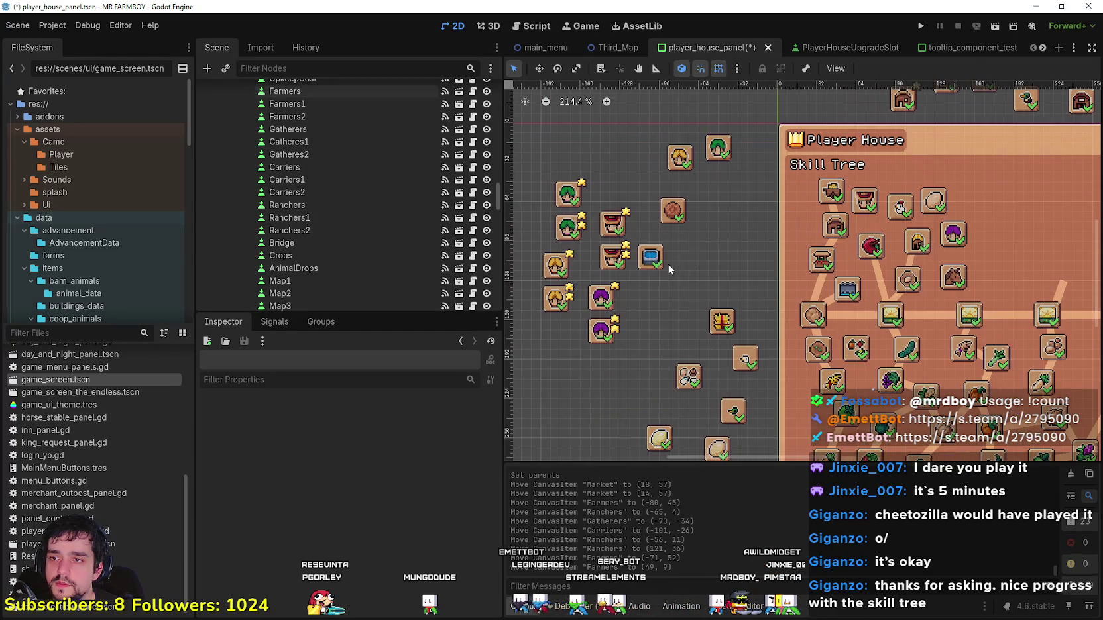
pyautogui.click(833, 192)
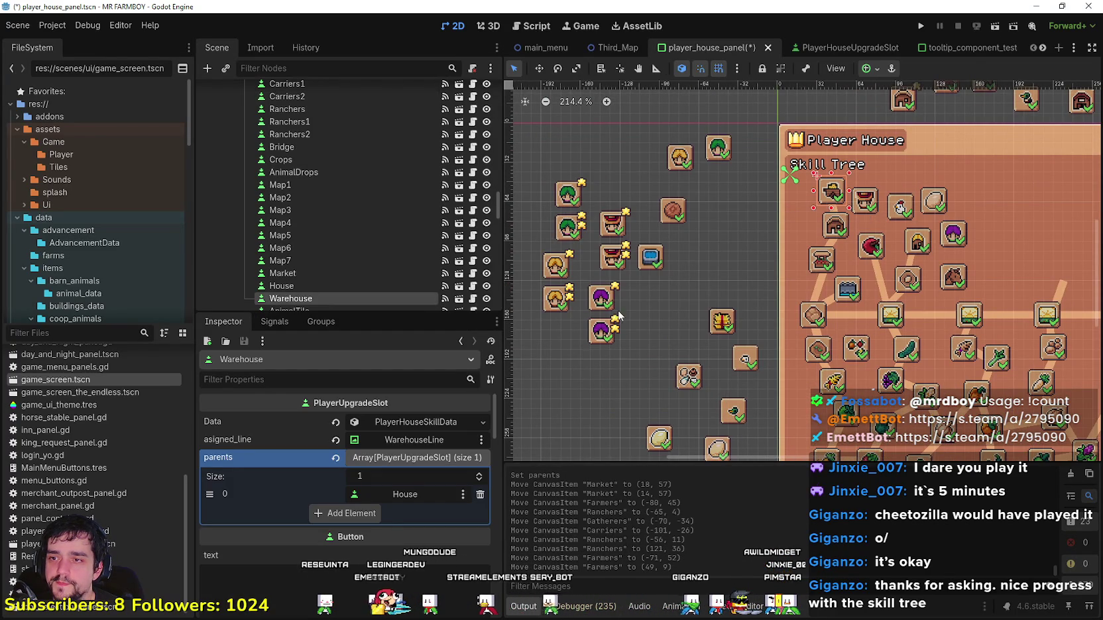
pyautogui.moveTo(634, 321); pyautogui.dragTo(647, 298)
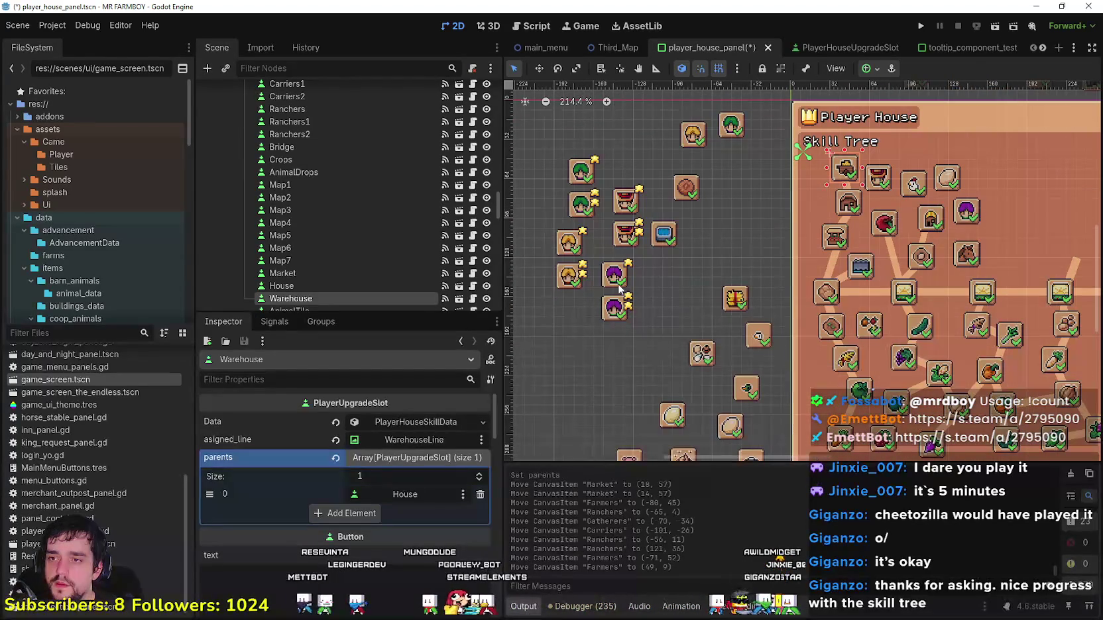
pyautogui.moveTo(611, 220); pyautogui.dragTo(590, 289)
pyautogui.moveTo(646, 174)
pyautogui.mouseDown()
pyautogui.moveTo(720, 167)
pyautogui.moveTo(747, 233)
pyautogui.mouseUp()
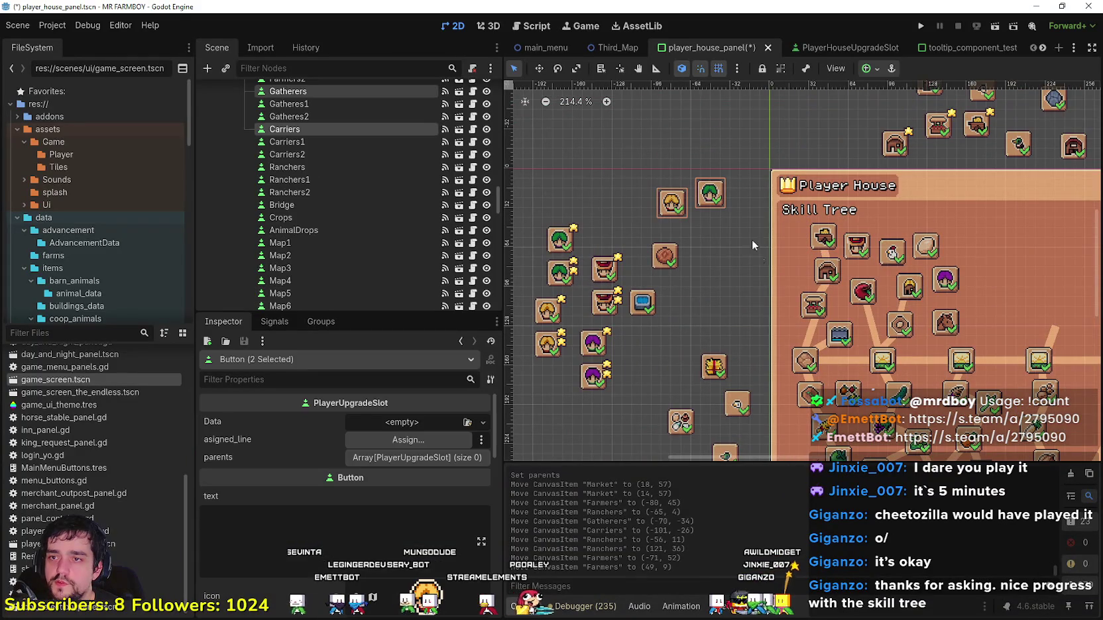
pyautogui.moveTo(682, 254); pyautogui.dragTo(648, 223)
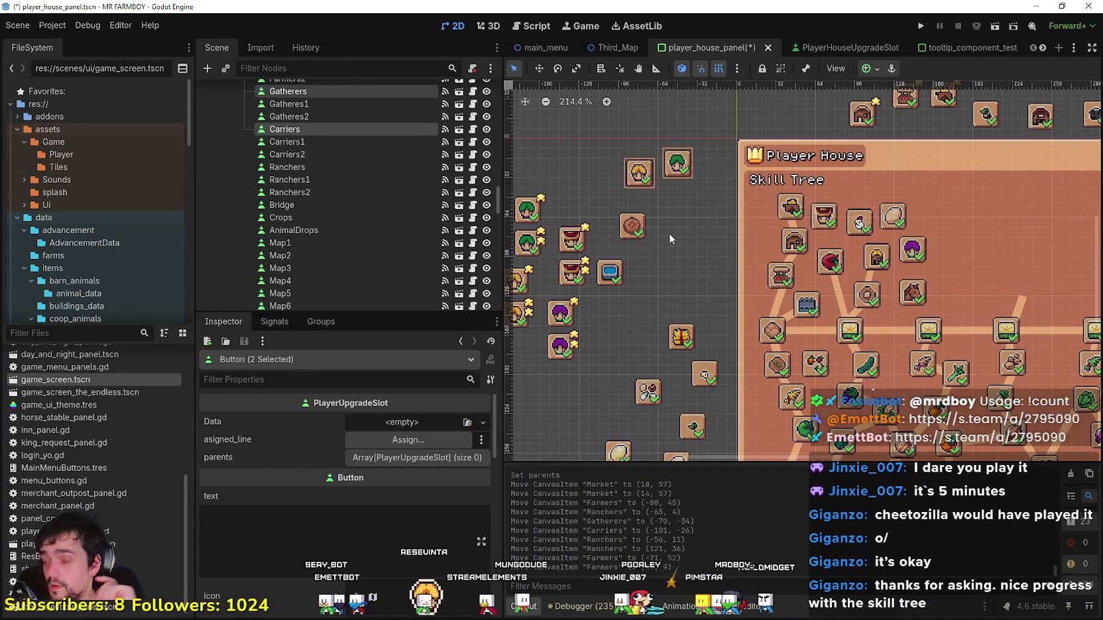
pyautogui.scroll(-1, 669, 233)
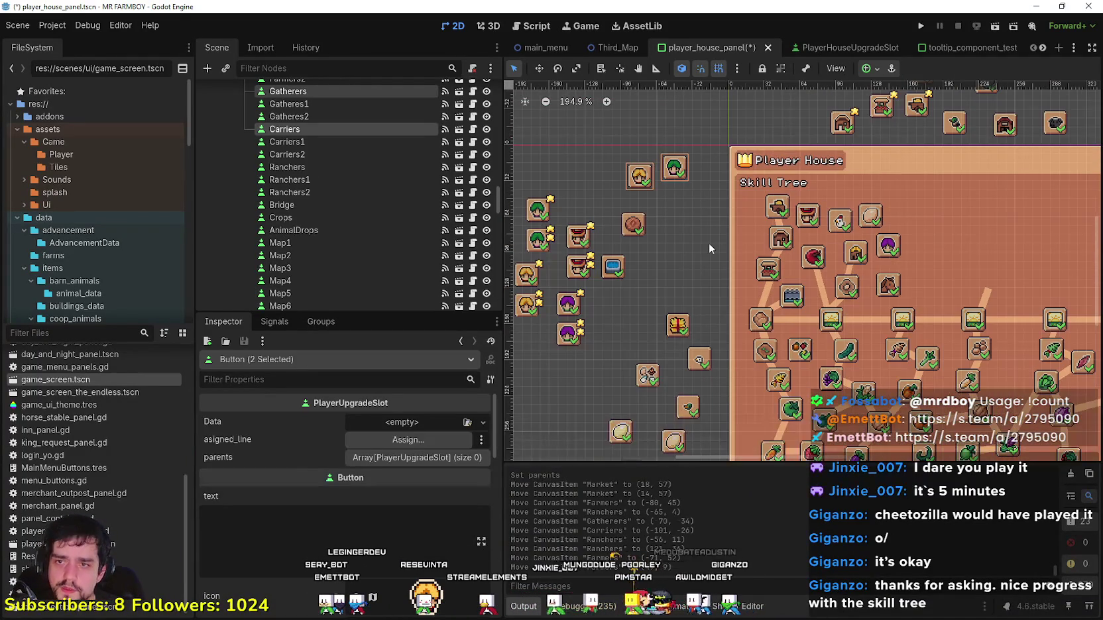
# Step: Review the Ranchers, House, Farmers and Chicken slots and their links
pyautogui.click(895, 246)
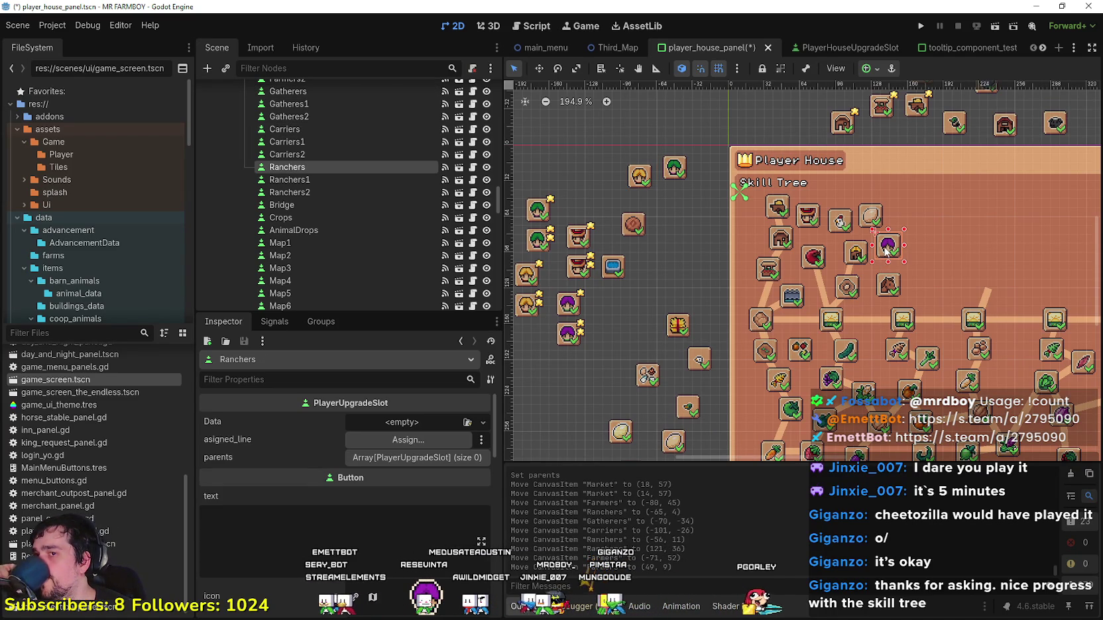
pyautogui.click(782, 240)
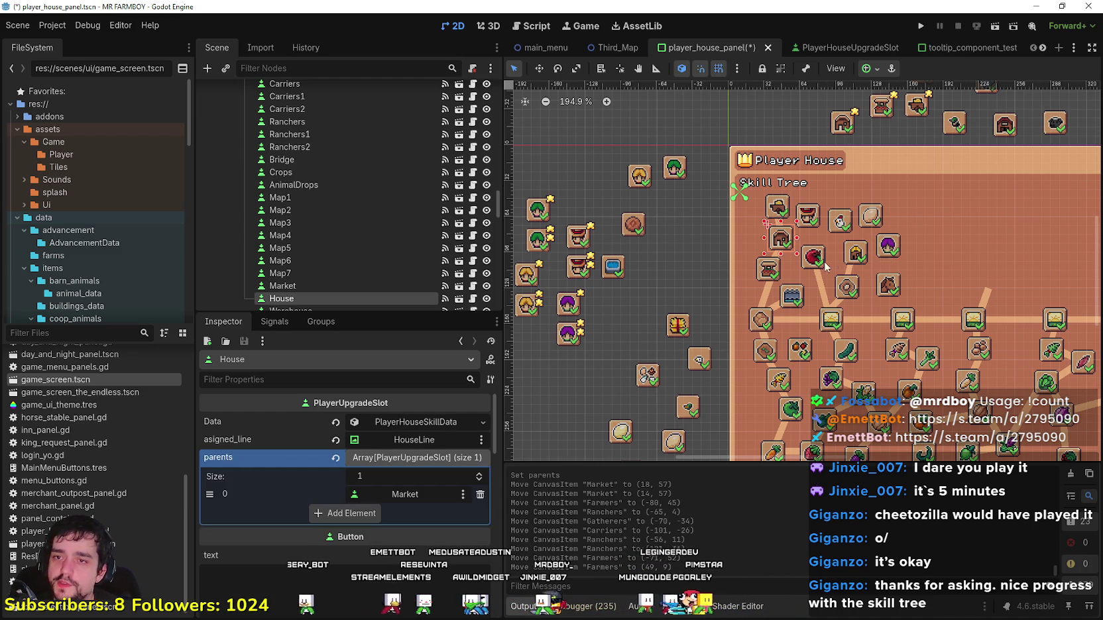
pyautogui.click(888, 246)
pyautogui.scroll(5, 888, 241)
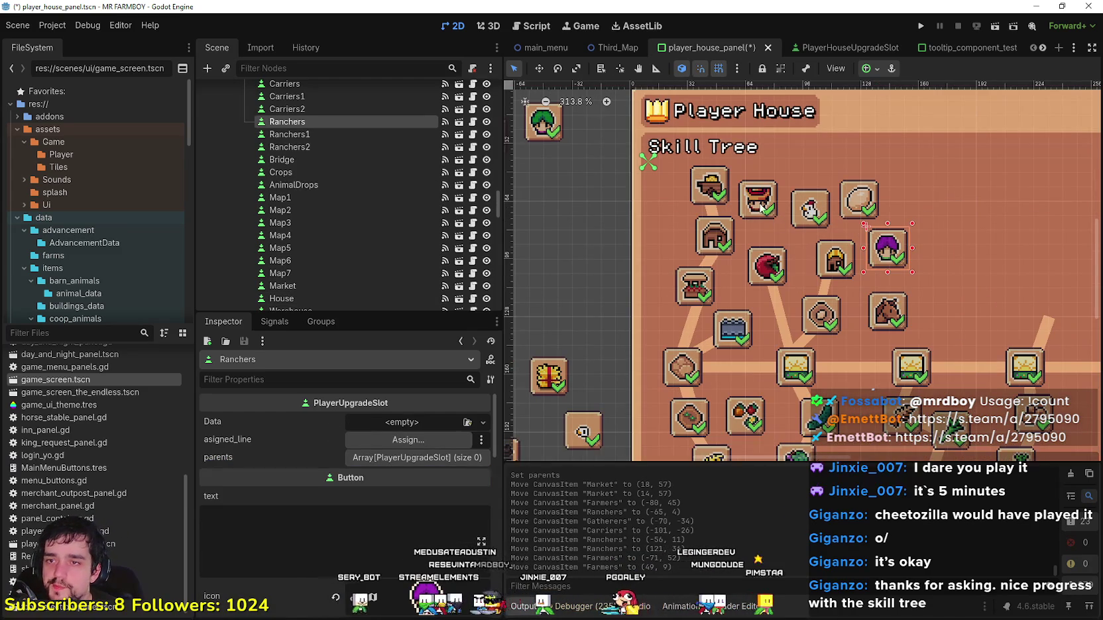
pyautogui.click(760, 207)
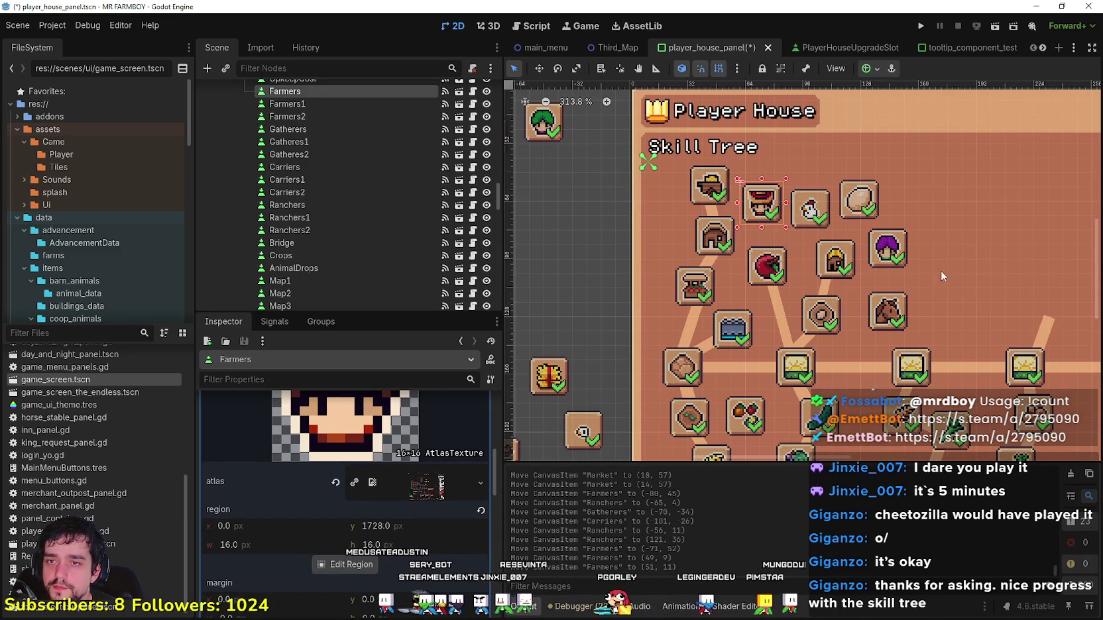
pyautogui.click(886, 260)
pyautogui.scroll(-5, 777, 232)
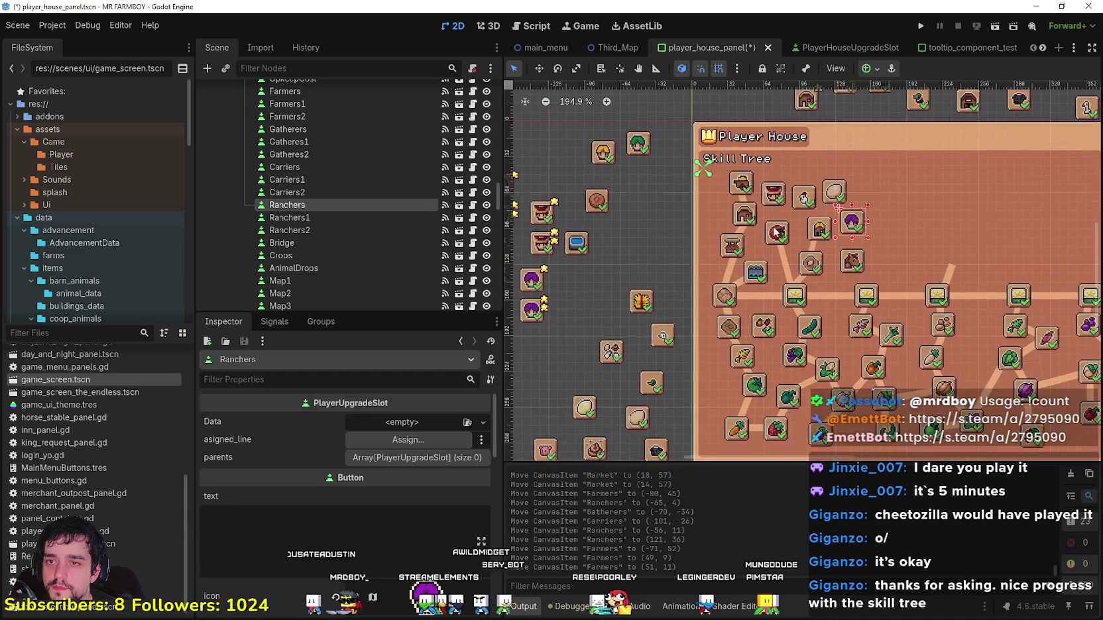
pyautogui.scroll(2, 793, 224)
pyautogui.click(819, 196)
pyautogui.scroll(-2, 858, 193)
pyautogui.scroll(2, 872, 187)
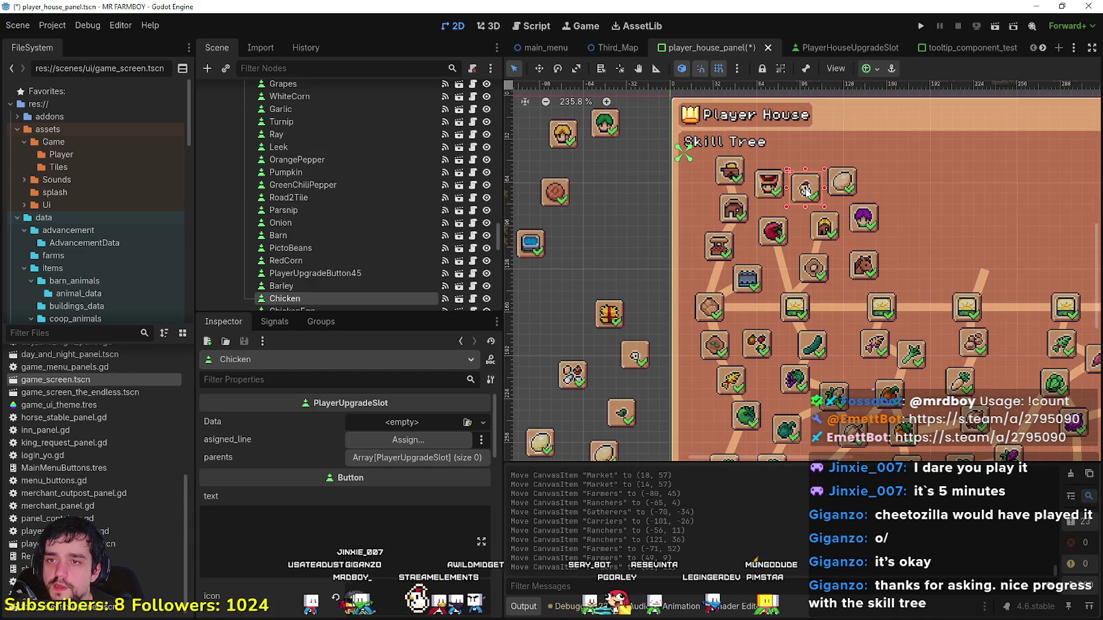
# Step: Shift ChickenEgg and Chicken to the right and move Ranchers up-left beside the egg
pyautogui.click(847, 183)
pyautogui.scroll(-2, 848, 184)
pyautogui.moveTo(848, 184); pyautogui.dragTo(911, 182)
pyautogui.click(809, 194)
pyautogui.moveTo(858, 222); pyautogui.dragTo(834, 186)
pyautogui.scroll(2, 640, 166)
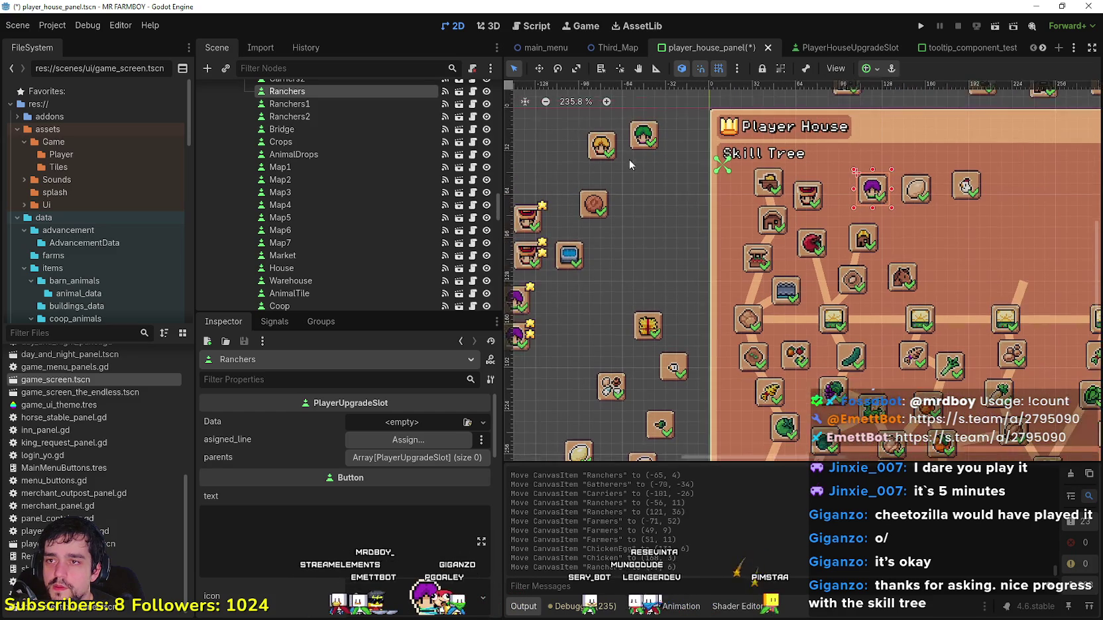
# Step: Check the upgrade slot scene, then move the green Gatherers slot into the skill tree
pyautogui.doubleClick(605, 153)
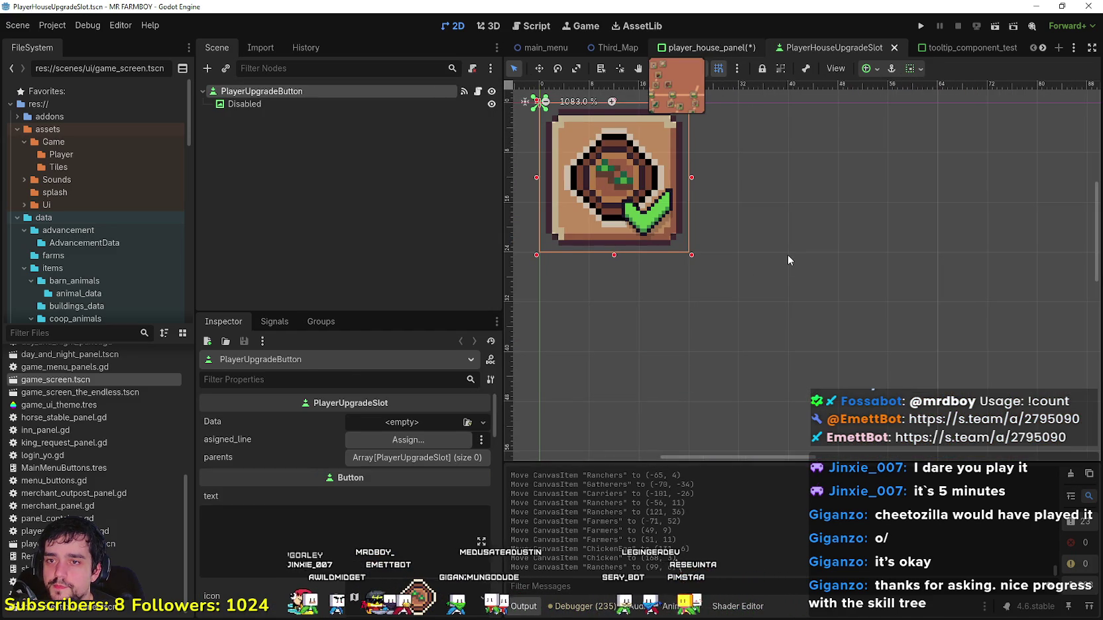
pyautogui.click(719, 48)
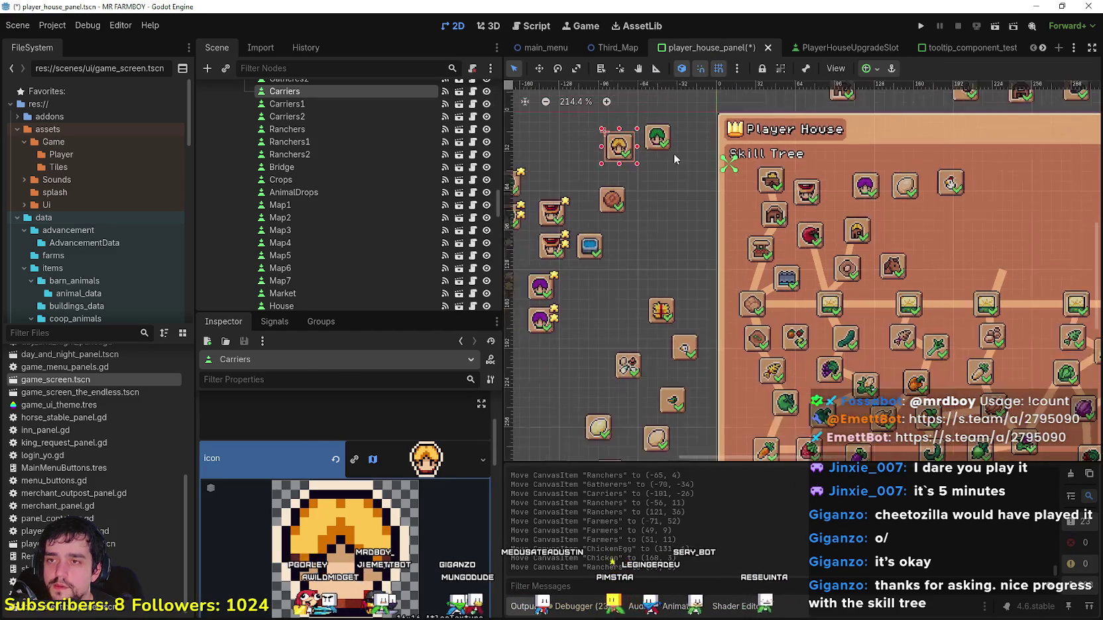
pyautogui.moveTo(656, 151); pyautogui.dragTo(834, 196)
pyautogui.scroll(5, 788, 206)
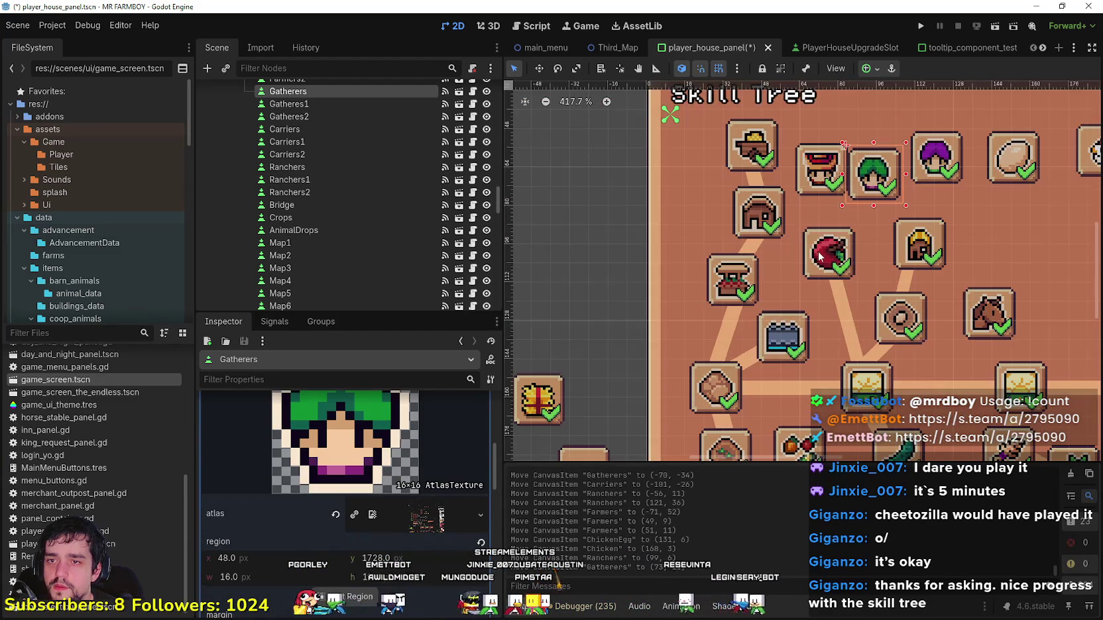
# Step: Nudge the Apple slot, lower the red-hat slot and fine-tune the Gatherers position
pyautogui.click(821, 264)
pyautogui.moveTo(821, 264); pyautogui.dragTo(828, 267)
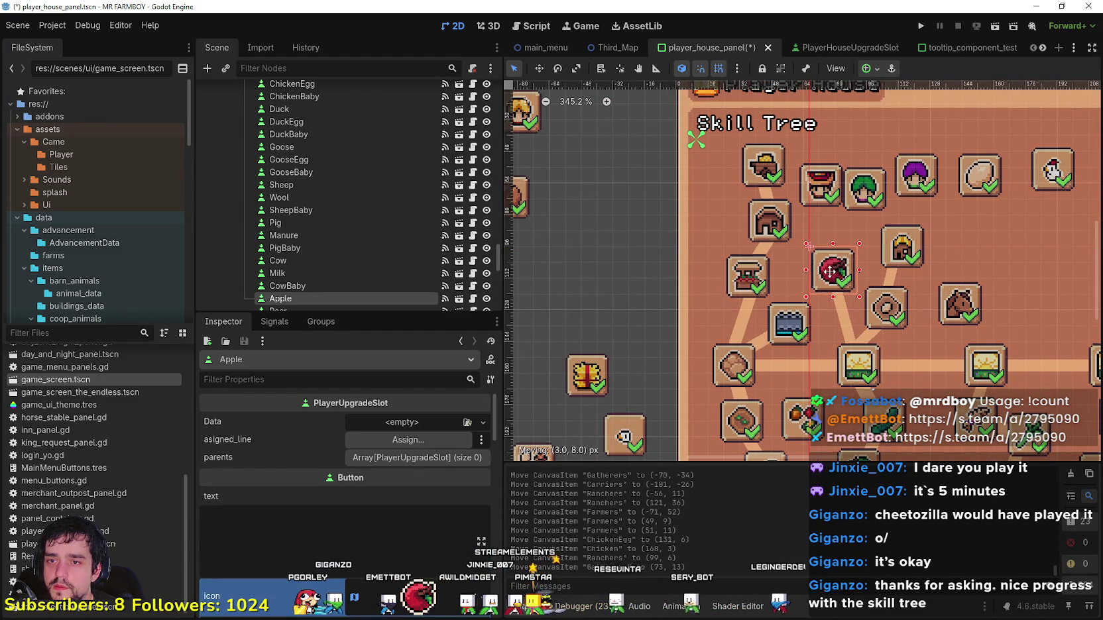
pyautogui.click(842, 306)
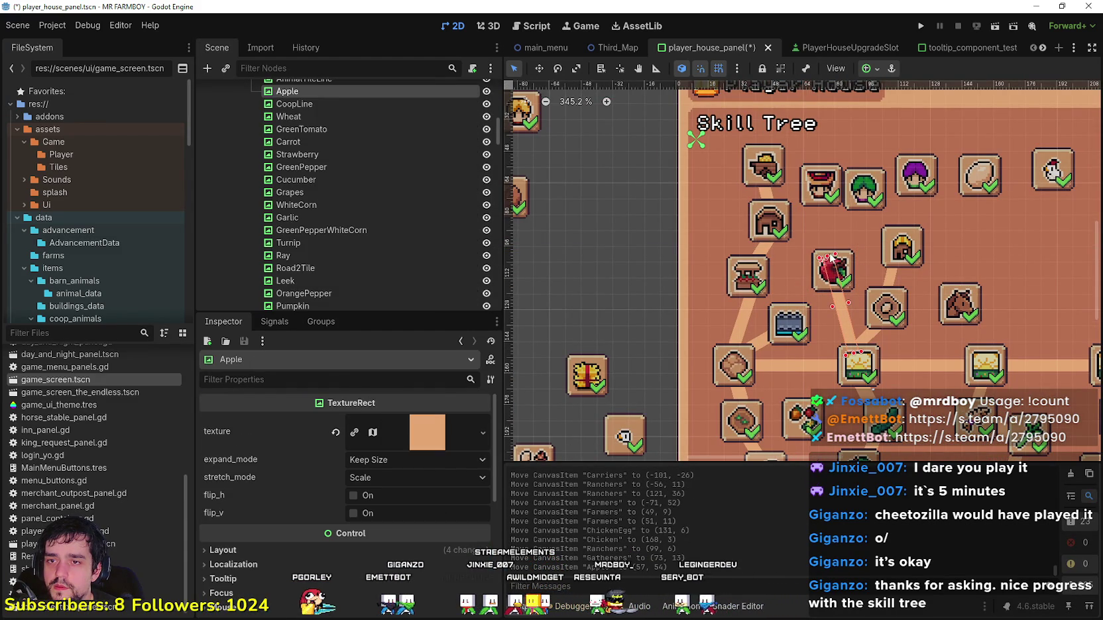
pyautogui.moveTo(820, 198); pyautogui.dragTo(815, 219)
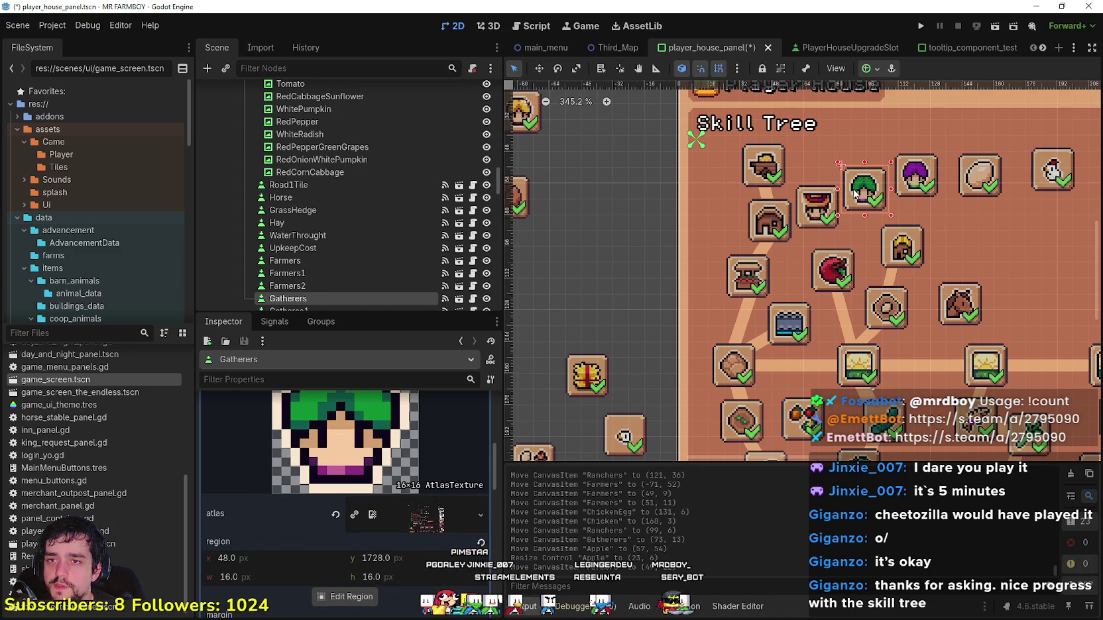
pyautogui.moveTo(799, 218); pyautogui.dragTo(813, 224)
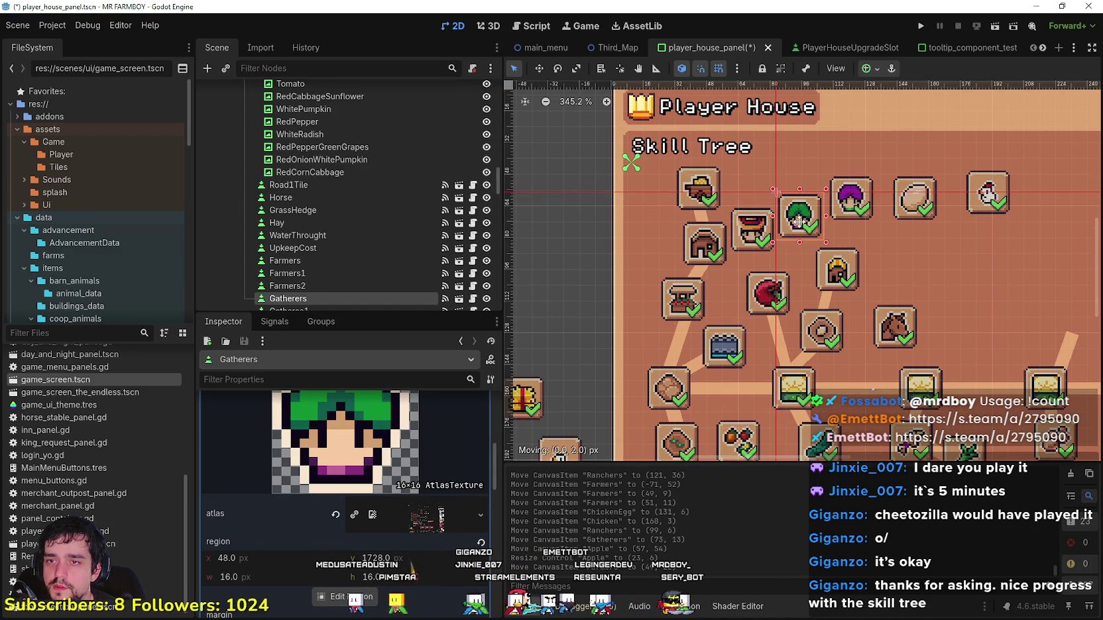
pyautogui.scroll(2, 786, 229)
pyautogui.click(771, 252)
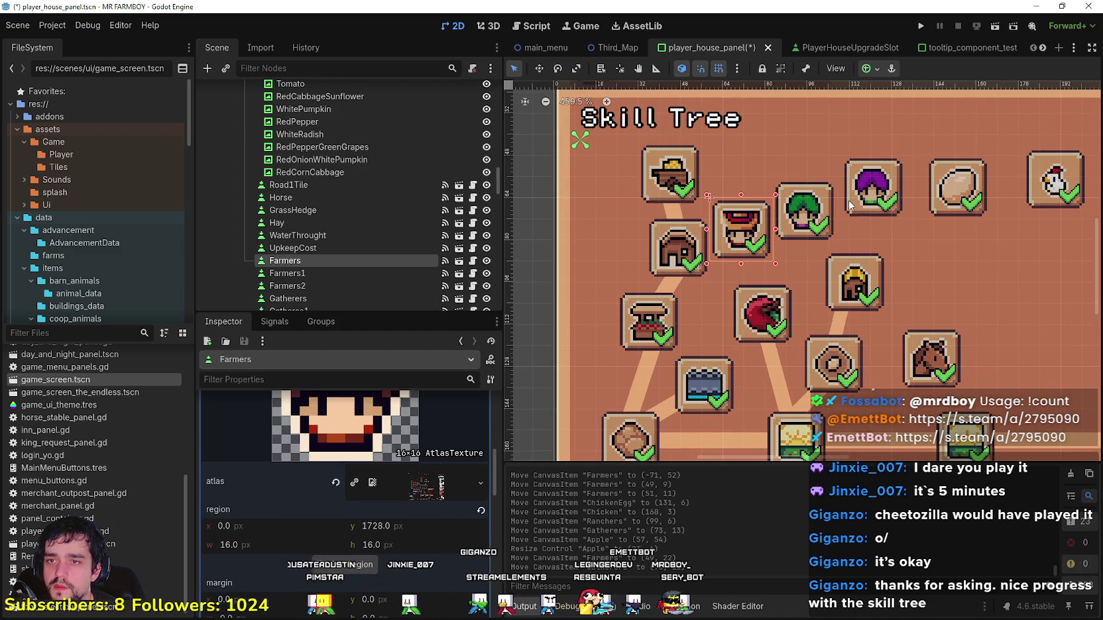
pyautogui.scroll(-4, 842, 209)
# Step: Place the Carriers slot inside the tree and reposition the purple Ranchers icon around it
pyautogui.moveTo(865, 198); pyautogui.dragTo(912, 247)
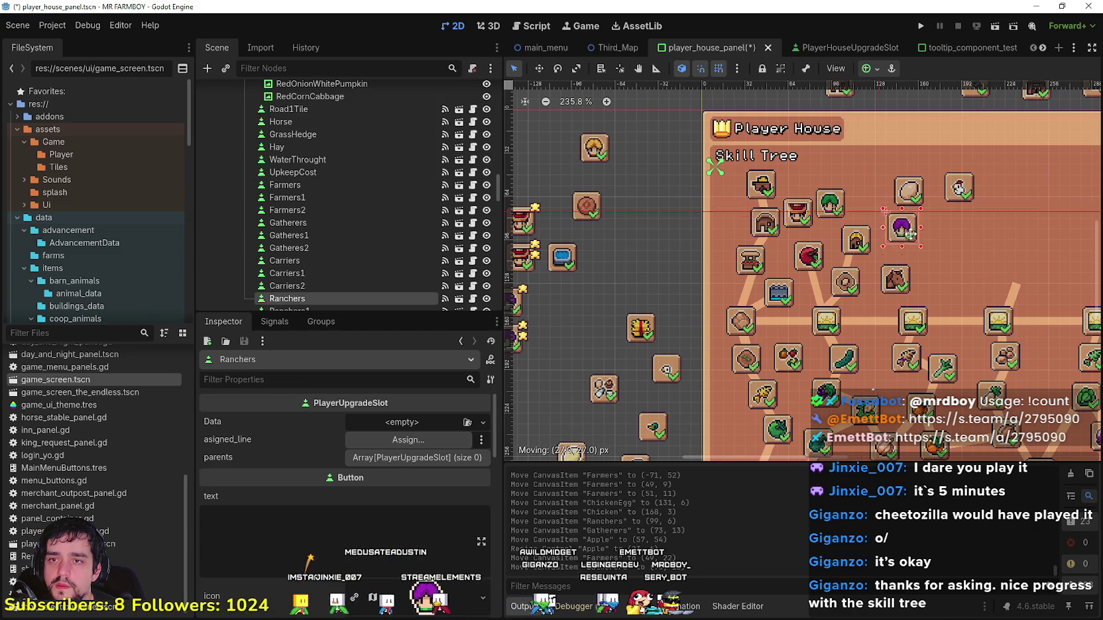
pyautogui.moveTo(596, 157); pyautogui.dragTo(923, 194)
pyautogui.click(905, 240)
pyautogui.moveTo(905, 240); pyautogui.dragTo(885, 220)
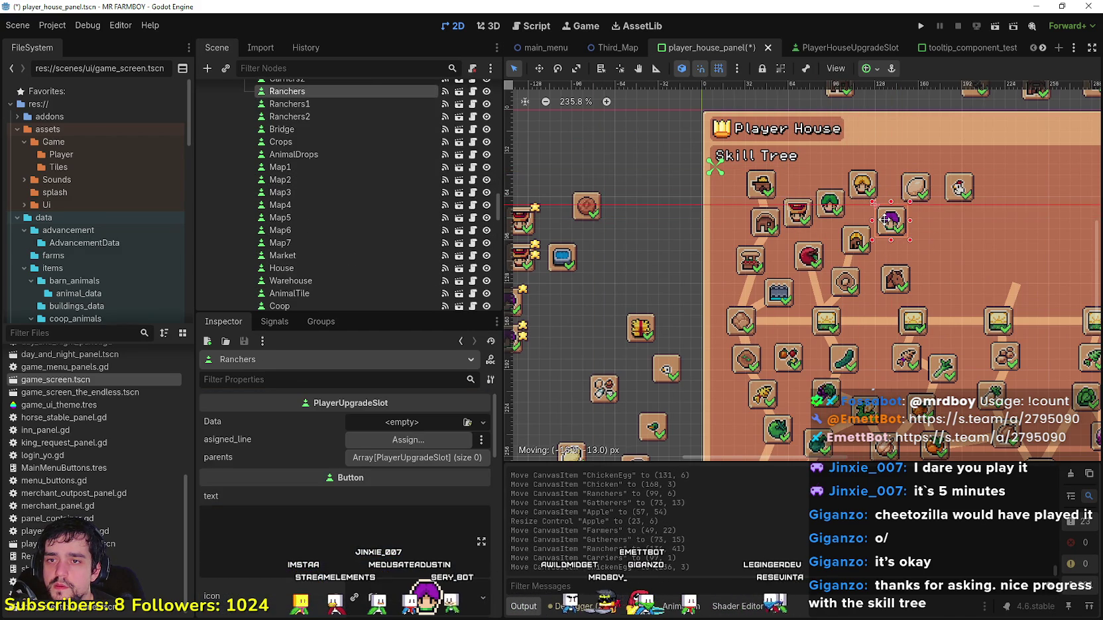
pyautogui.scroll(1, 917, 192)
pyautogui.click(923, 198)
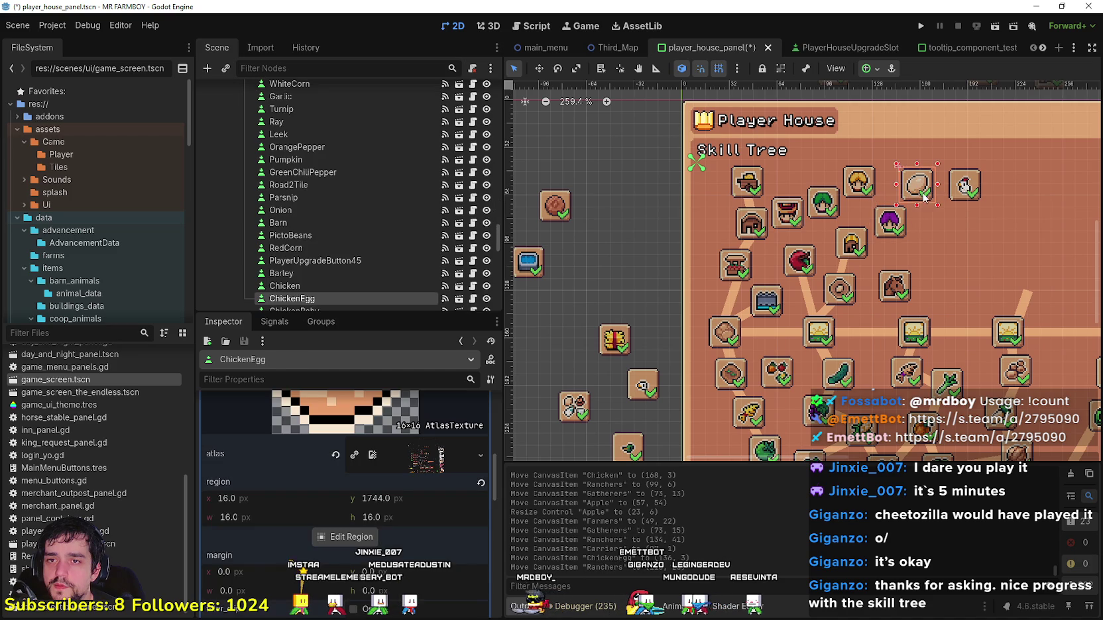
pyautogui.scroll(3, 865, 232)
pyautogui.click(897, 219)
pyautogui.scroll(-1, 898, 219)
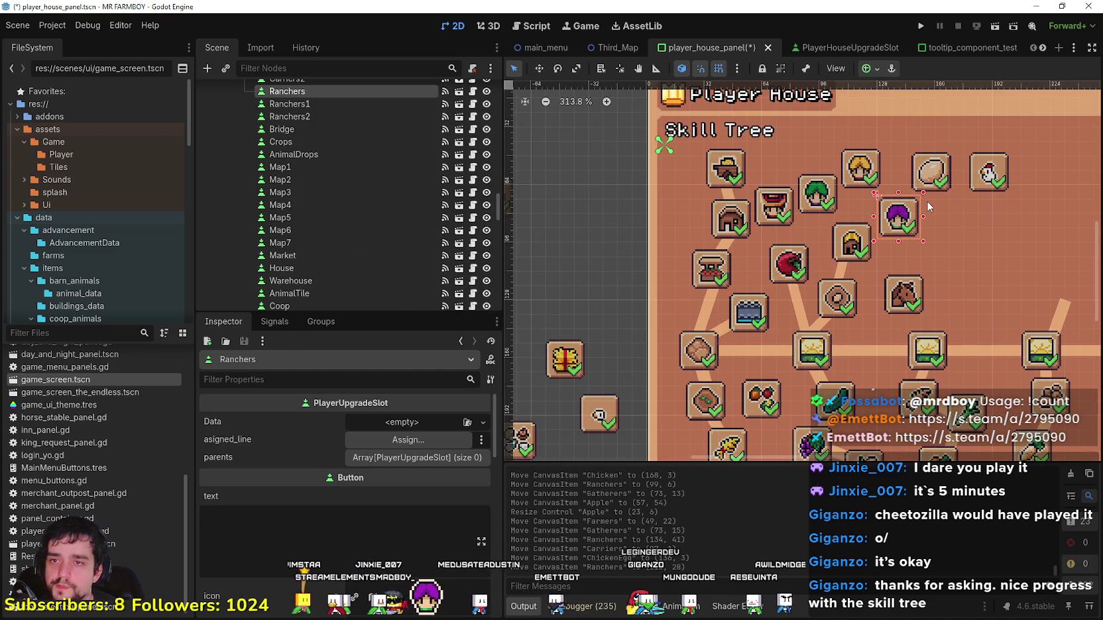
pyautogui.scroll(-1, 888, 222)
pyautogui.moveTo(878, 224); pyautogui.dragTo(905, 239)
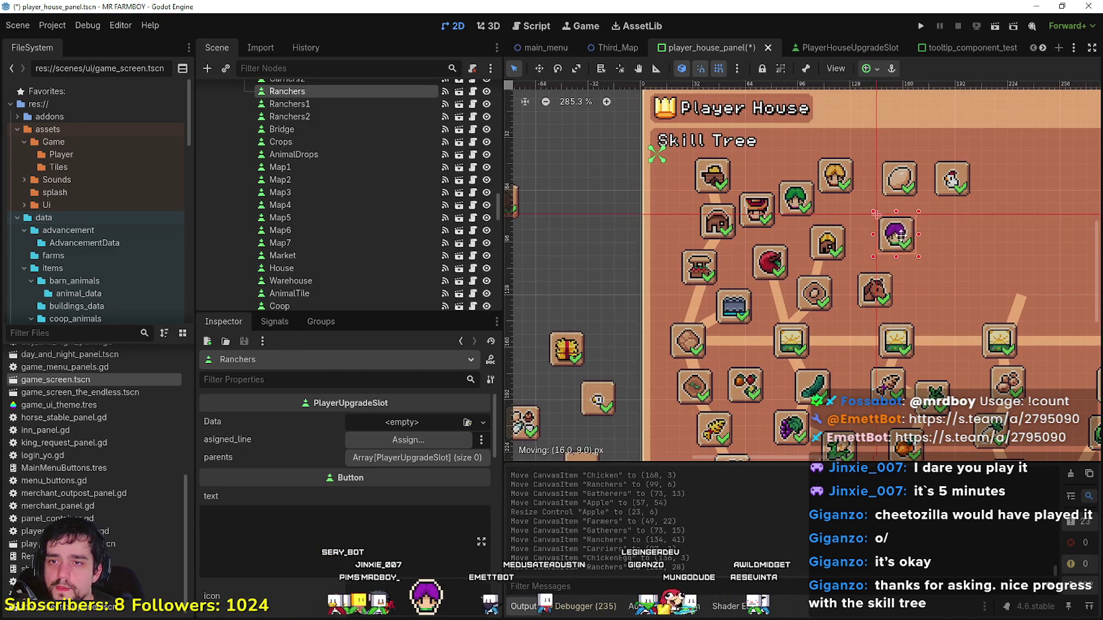
# Step: Set the Chicken and egg icons side by side, Ranchers on top, and nudge Farmers up
pyautogui.moveTo(897, 184)
pyautogui.mouseDown()
pyautogui.moveTo(876, 217)
pyautogui.moveTo(944, 241)
pyautogui.mouseUp()
pyautogui.click(905, 247)
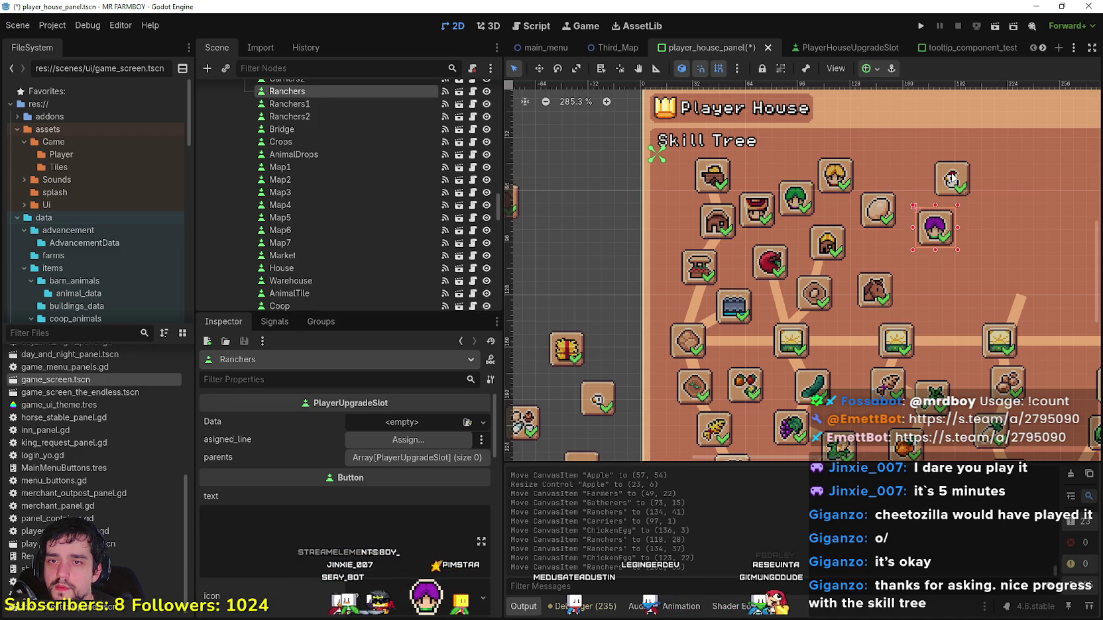
pyautogui.click(878, 210)
pyautogui.moveTo(884, 206); pyautogui.dragTo(916, 141)
pyautogui.moveTo(943, 179)
pyautogui.mouseDown()
pyautogui.moveTo(856, 237)
pyautogui.moveTo(858, 227)
pyautogui.mouseUp()
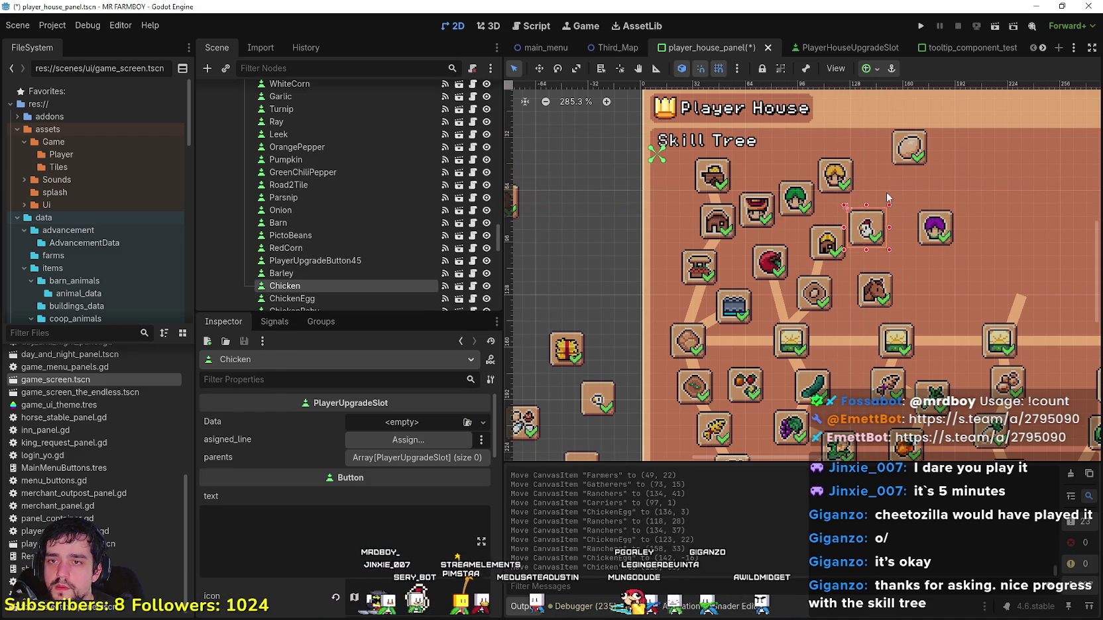
pyautogui.click(913, 154)
pyautogui.moveTo(932, 232)
pyautogui.mouseDown()
pyautogui.moveTo(874, 164)
pyautogui.moveTo(913, 226)
pyautogui.moveTo(1060, 235)
pyautogui.moveTo(907, 240)
pyautogui.mouseUp()
pyautogui.click(916, 156)
pyautogui.scroll(4, 905, 232)
pyautogui.scroll(-3, 810, 277)
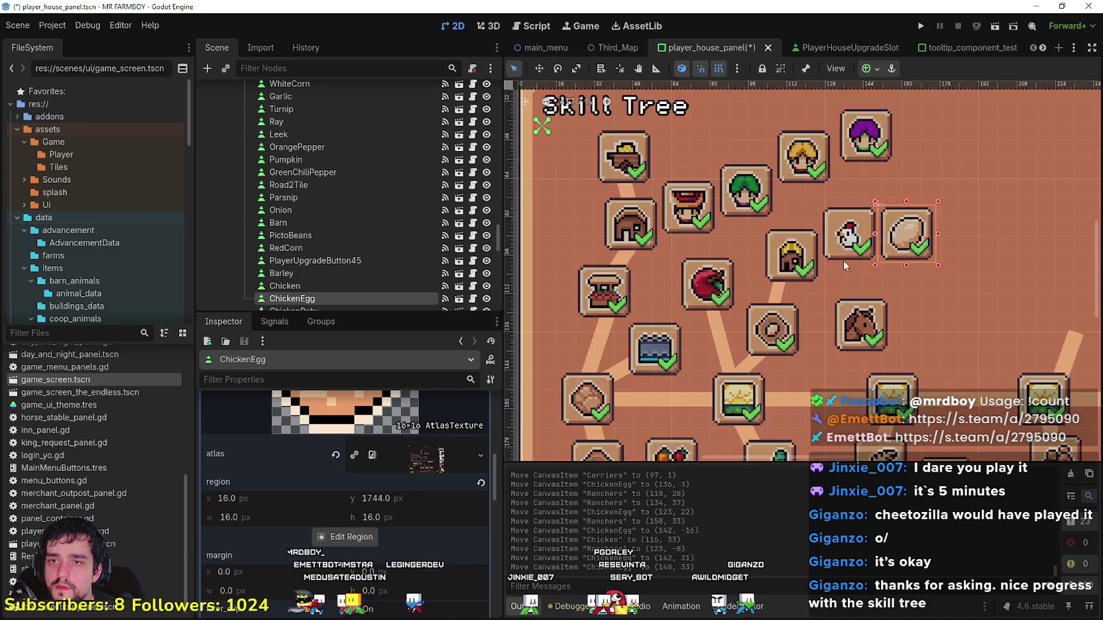
pyautogui.scroll(1, 809, 277)
pyautogui.moveTo(746, 252); pyautogui.dragTo(755, 223)
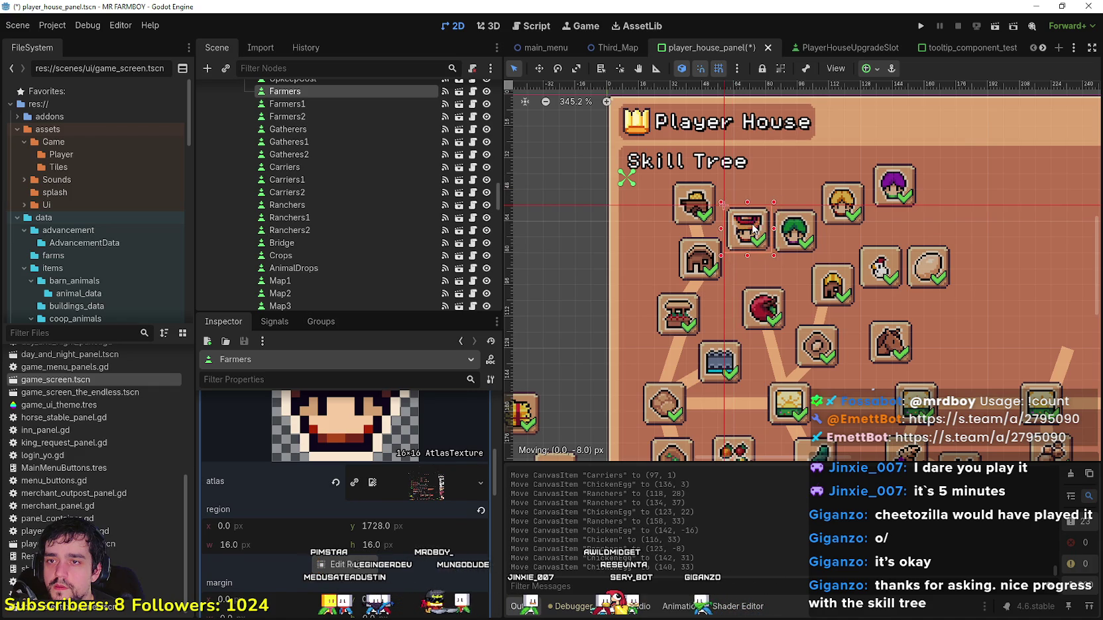
# Step: Nudge the Gatherers icon up a few pixels and shift the Chicken icon slightly
pyautogui.scroll(4, 705, 222)
pyautogui.click(835, 242)
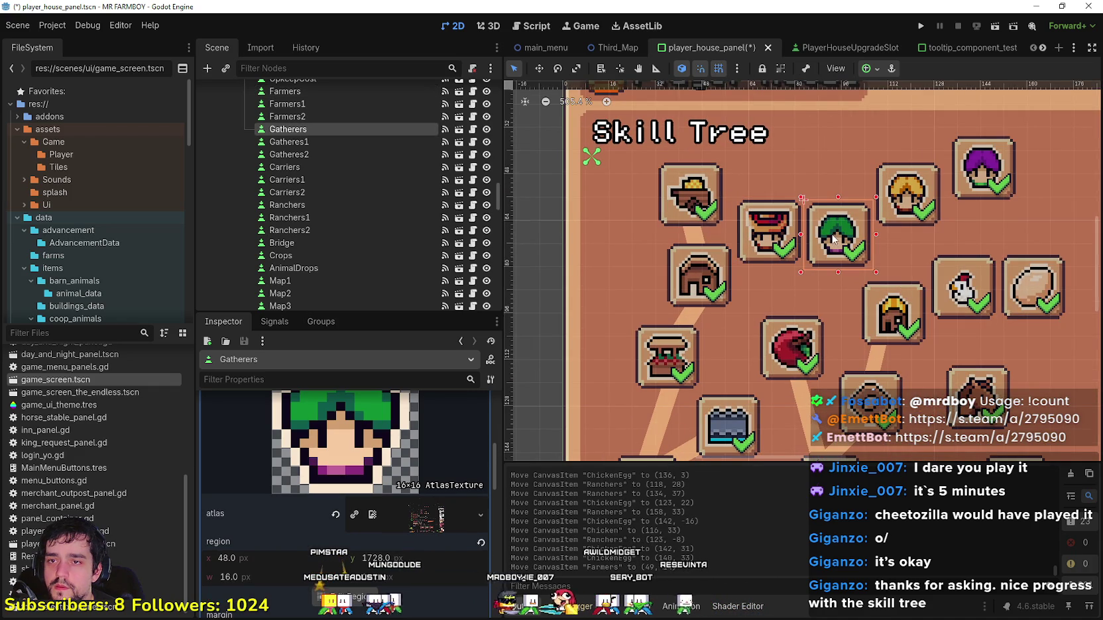
pyautogui.moveTo(833, 237); pyautogui.dragTo(834, 234)
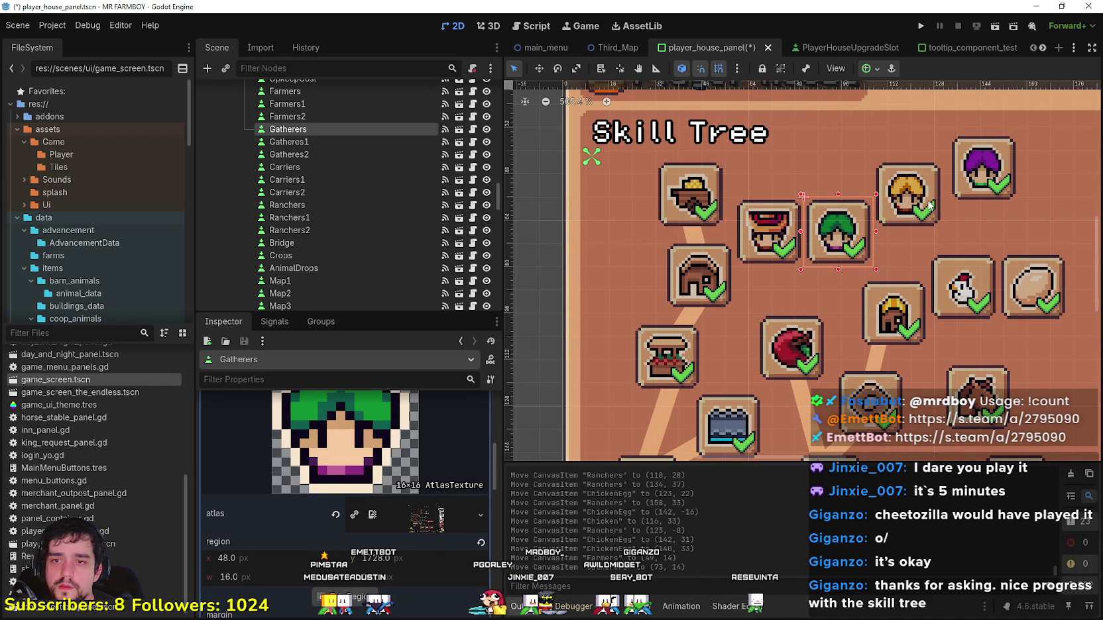
pyautogui.click(931, 207)
pyautogui.scroll(-6, 825, 286)
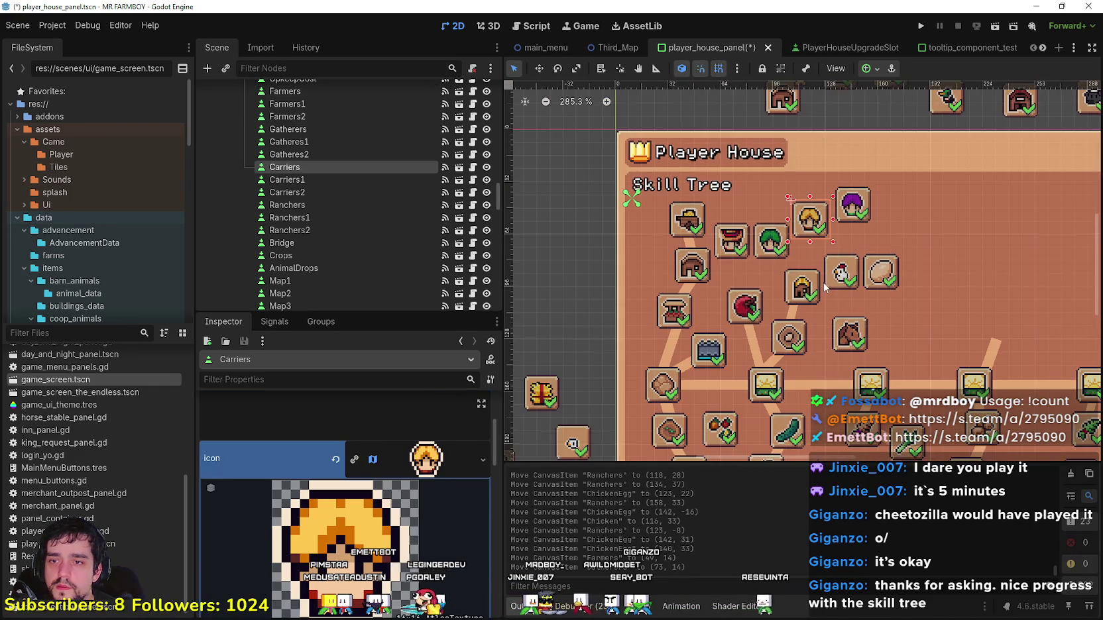
pyautogui.scroll(1, 825, 286)
pyautogui.click(838, 278)
pyautogui.moveTo(840, 268); pyautogui.dragTo(845, 267)
# Step: Raise Gatherers into the top row and level the Carriers icon with it
pyautogui.click(798, 224)
pyautogui.scroll(3, 799, 224)
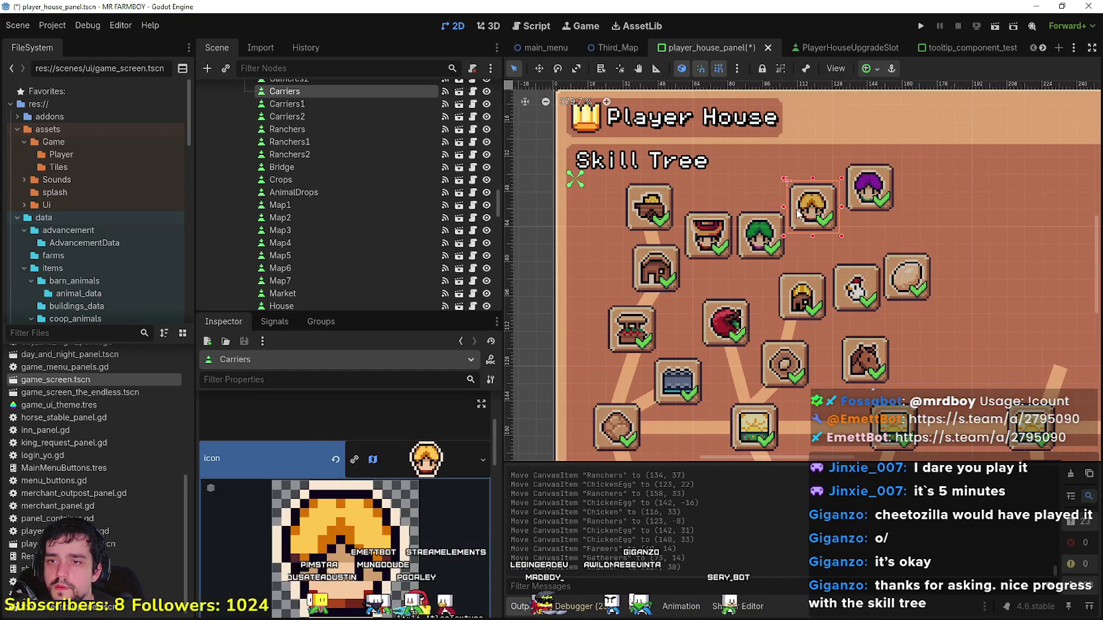
pyautogui.click(762, 246)
pyautogui.click(815, 206)
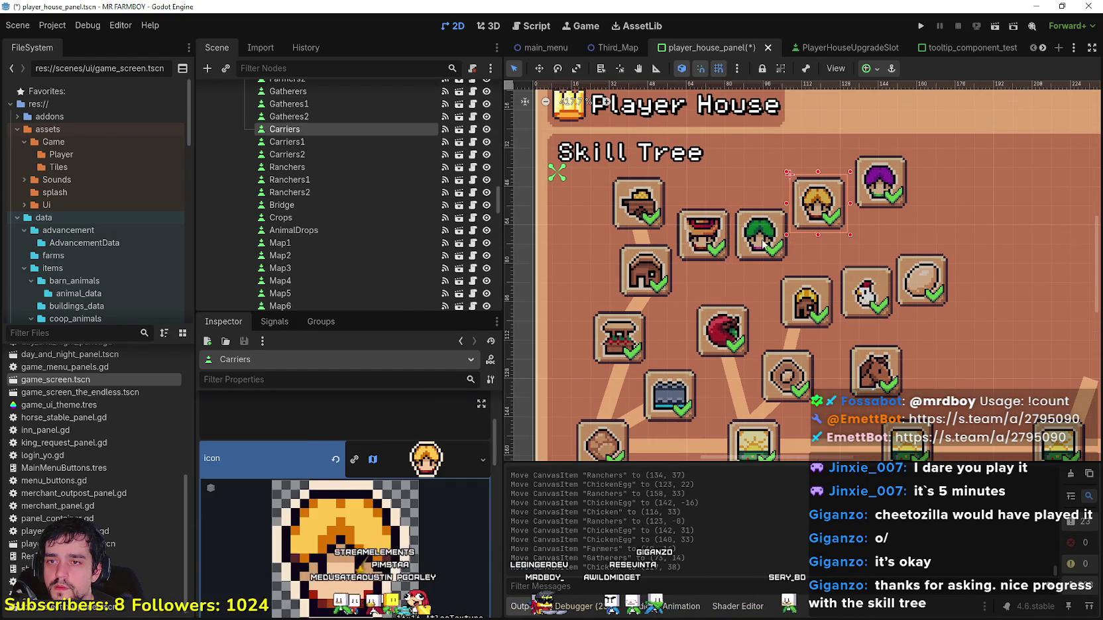
pyautogui.click(766, 244)
pyautogui.moveTo(765, 244); pyautogui.dragTo(763, 218)
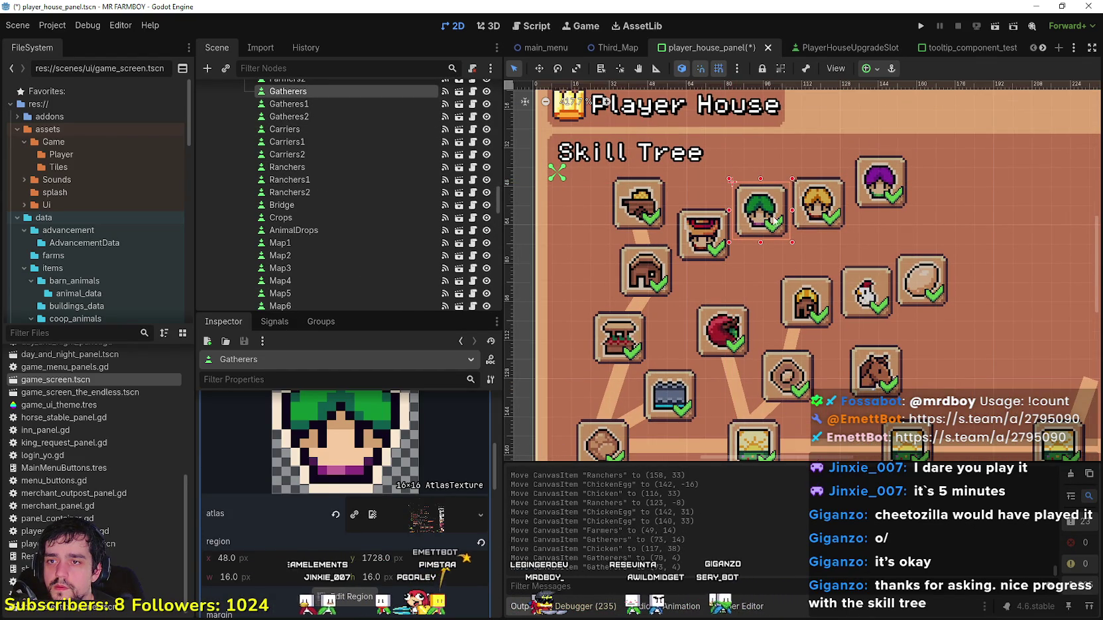
pyautogui.click(812, 210)
pyautogui.scroll(2, 812, 211)
pyautogui.moveTo(833, 202)
pyautogui.mouseDown()
pyautogui.moveTo(884, 185)
pyautogui.moveTo(896, 229)
pyautogui.mouseUp()
# Step: Nudge the Farmers icon down a few pixels
pyautogui.scroll(-2, 795, 299)
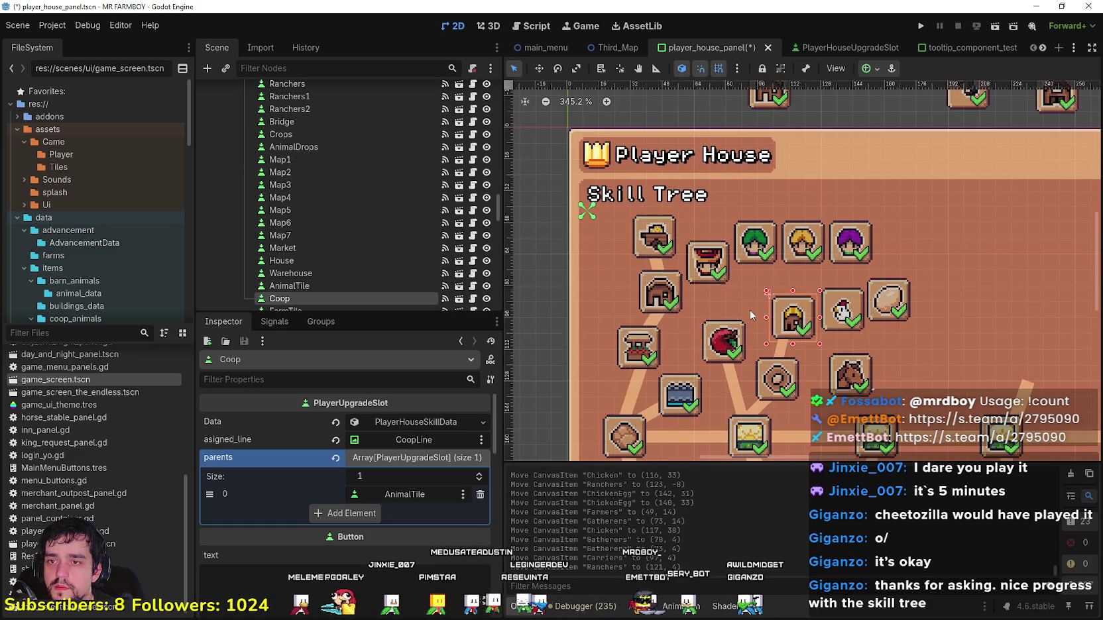
pyautogui.click(703, 257)
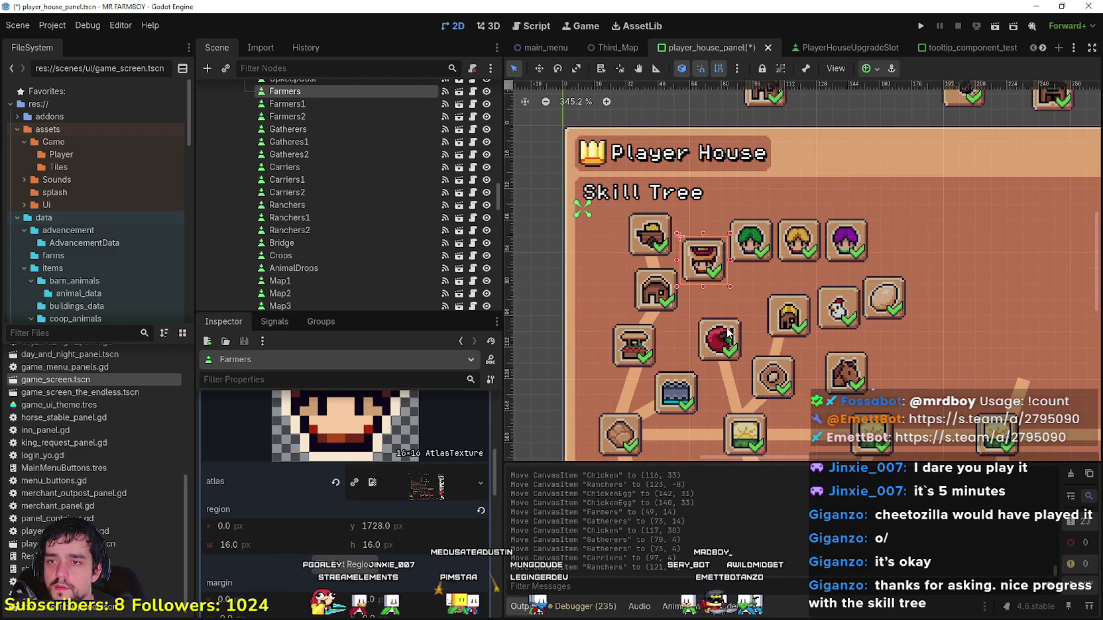
pyautogui.click(726, 328)
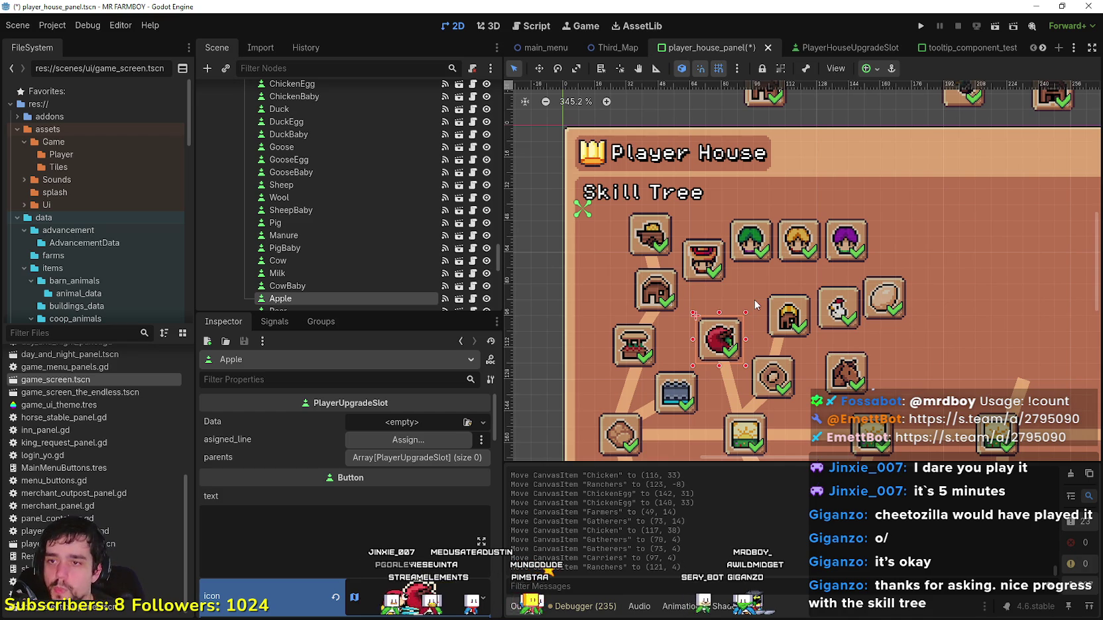
pyautogui.click(705, 261)
pyautogui.moveTo(701, 257); pyautogui.dragTo(727, 285)
# Step: Move the ChickenEgg slot so it sits level beside the Chicken slot
pyautogui.click(786, 306)
pyautogui.scroll(-1, 814, 286)
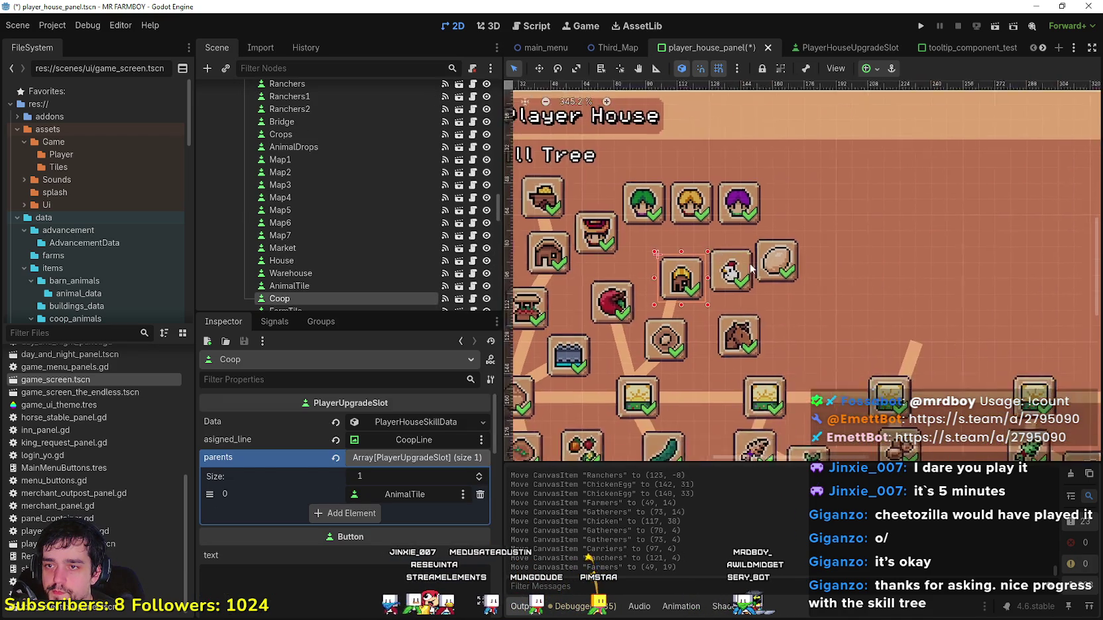
pyautogui.click(770, 272)
pyautogui.moveTo(764, 270)
pyautogui.mouseDown()
pyautogui.moveTo(764, 280)
pyautogui.moveTo(747, 268)
pyautogui.moveTo(789, 268)
pyautogui.mouseUp()
pyautogui.scroll(1, 714, 296)
pyautogui.click(729, 267)
# Step: Nudge the Horse slot up and to the left
pyautogui.scroll(1, 729, 267)
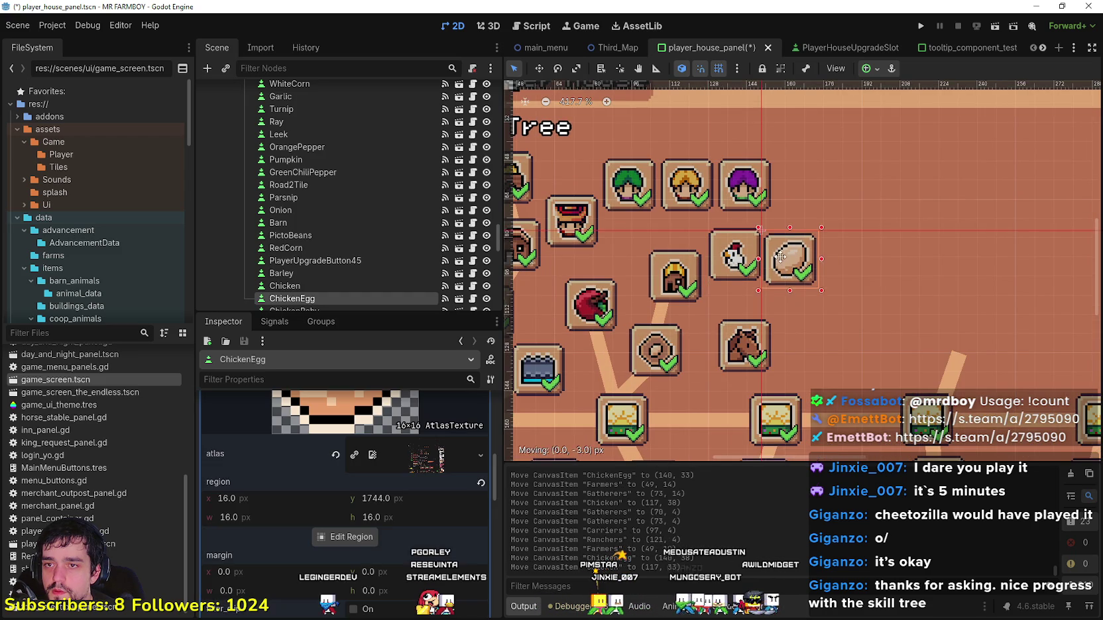
pyautogui.scroll(-2, 786, 268)
pyautogui.click(747, 334)
pyautogui.scroll(-2, 723, 379)
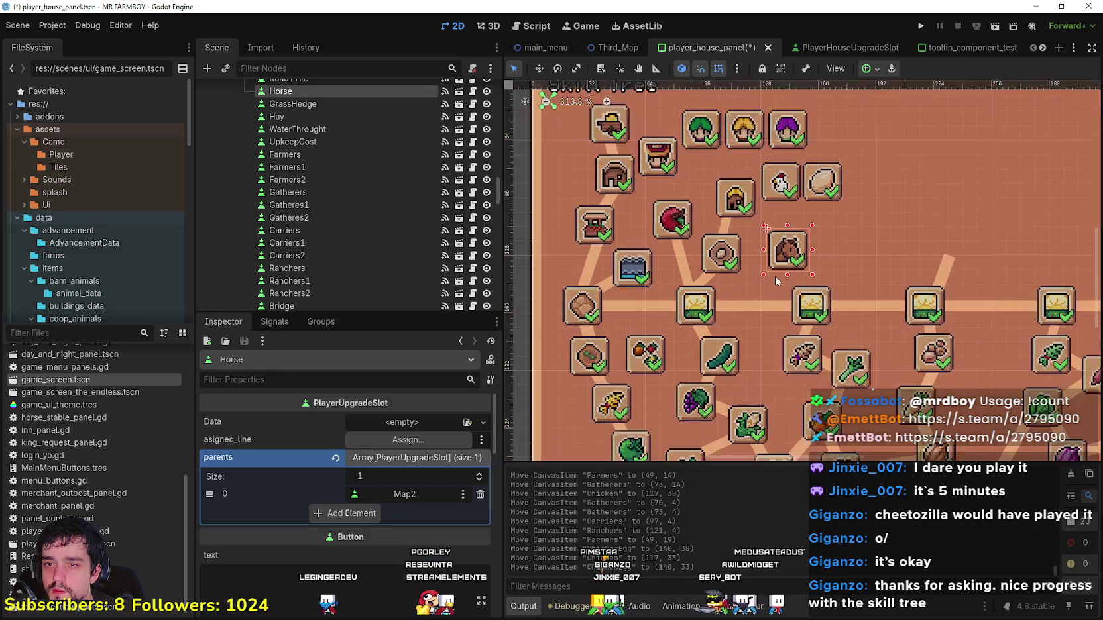
pyautogui.moveTo(781, 267)
pyautogui.mouseDown()
pyautogui.moveTo(776, 259)
pyautogui.moveTo(783, 265)
pyautogui.mouseUp()
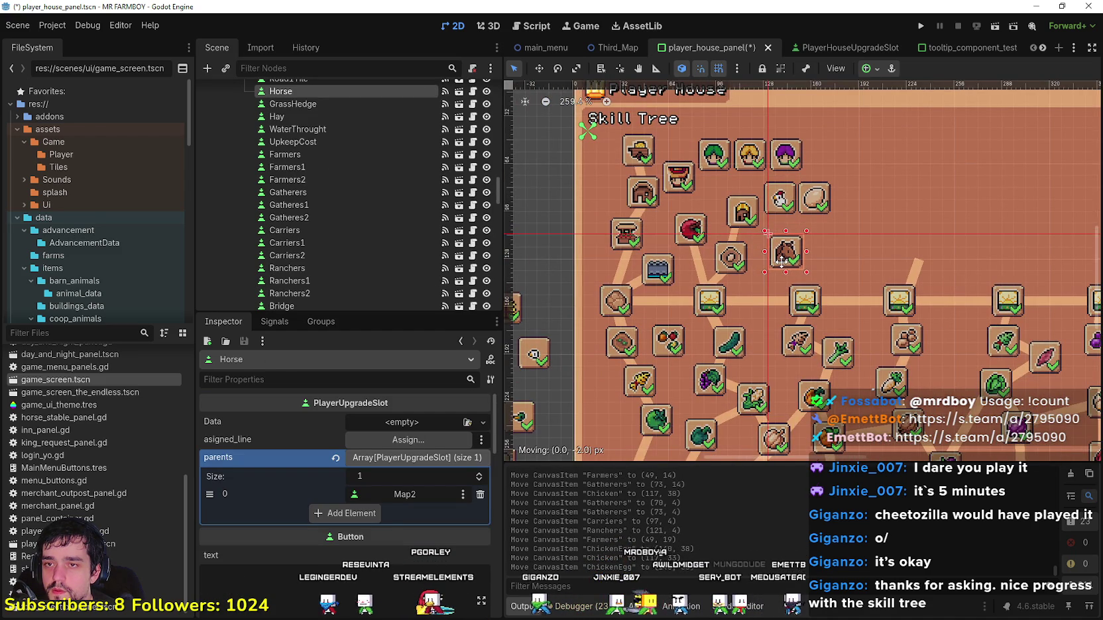
# Step: Pan across the skill tree and select the CoopLine connector and Coop slot
pyautogui.moveTo(696, 199); pyautogui.dragTo(730, 178)
pyautogui.scroll(-4, 736, 192)
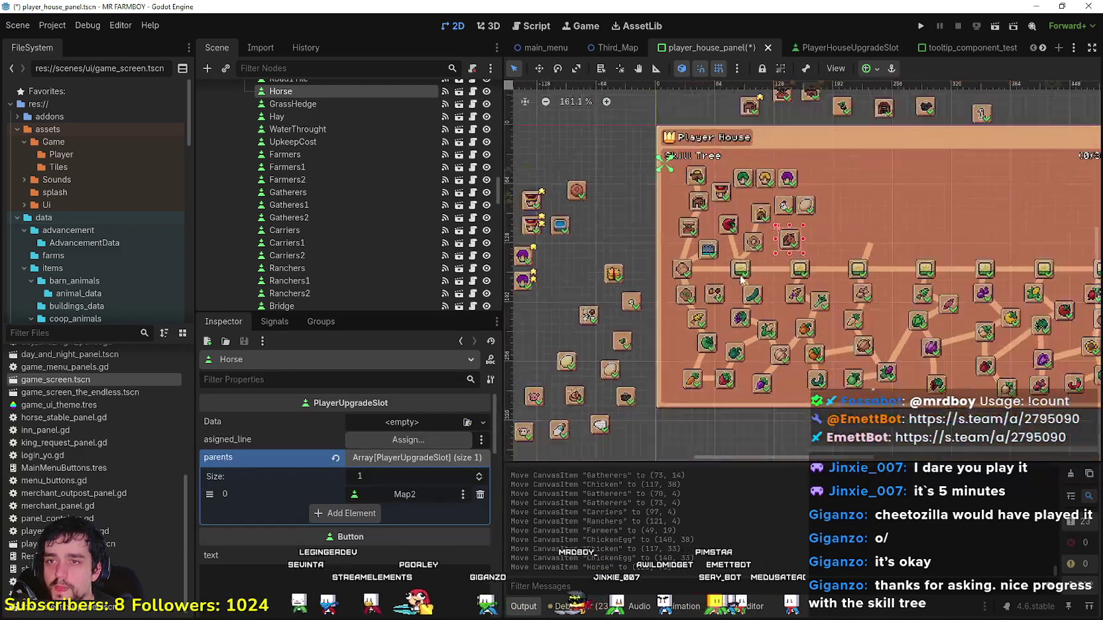
pyautogui.scroll(3, 760, 239)
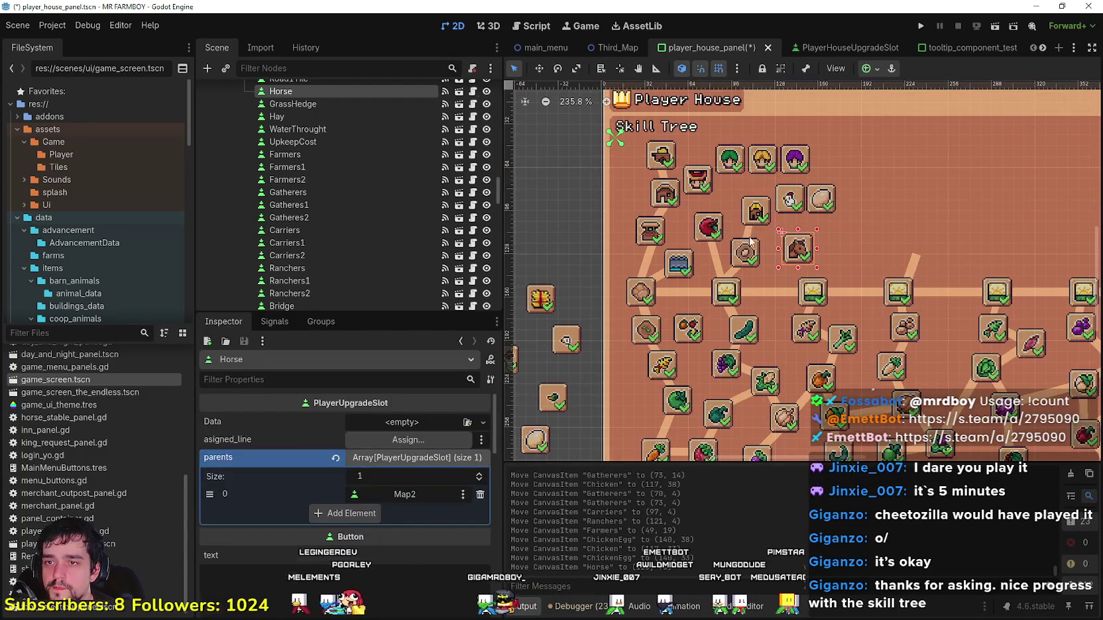
pyautogui.click(750, 236)
pyautogui.scroll(5, 753, 227)
pyautogui.click(774, 200)
pyautogui.scroll(2, 767, 211)
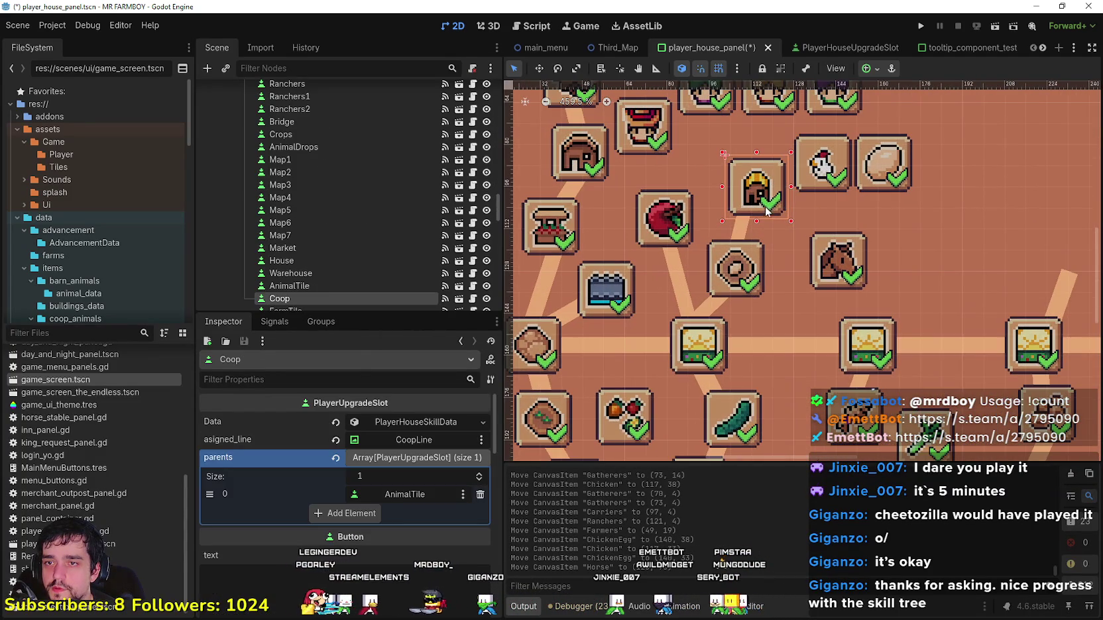
# Step: With CoopLine selected, switch to rotate mode and turn off grid snapping
pyautogui.click(737, 227)
pyautogui.scroll(-8, 737, 227)
pyautogui.scroll(5, 702, 181)
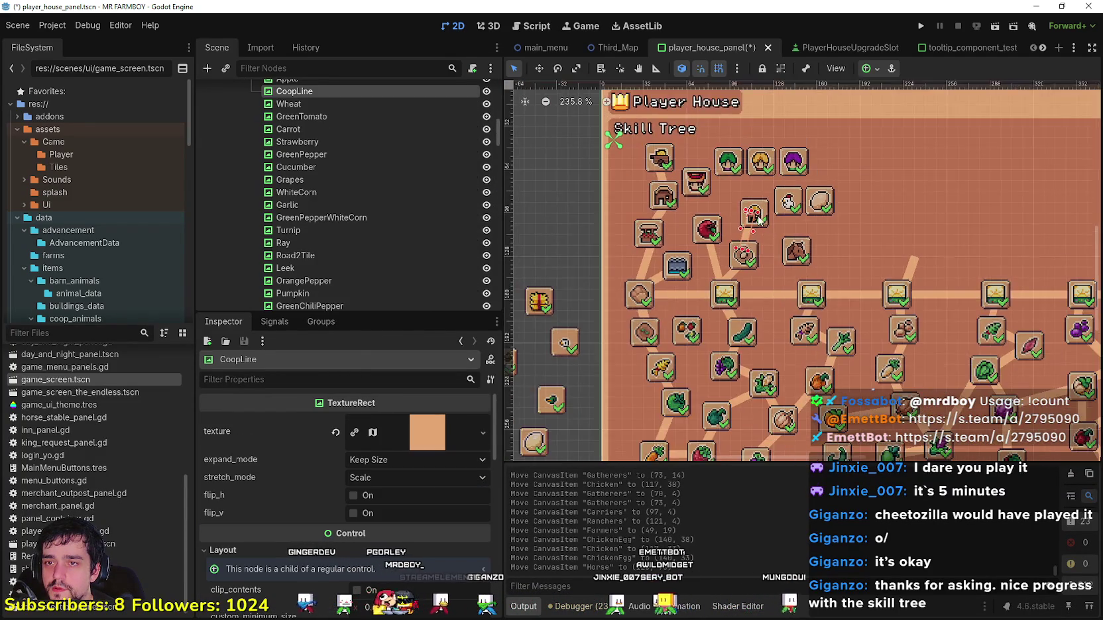
pyautogui.click(557, 69)
pyautogui.scroll(2, 779, 242)
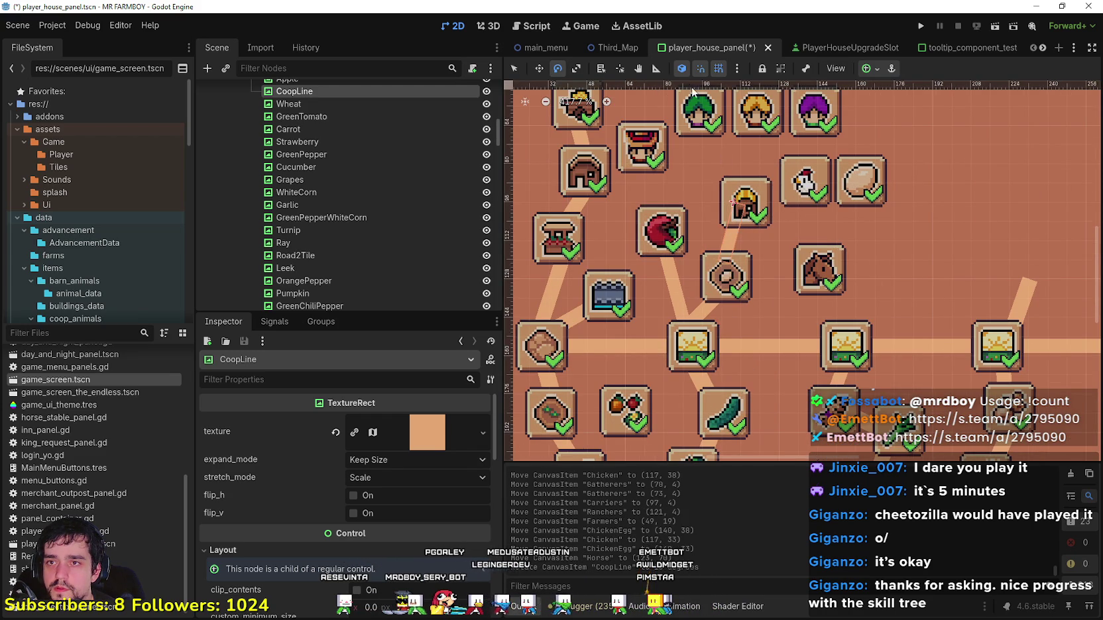
pyautogui.click(717, 69)
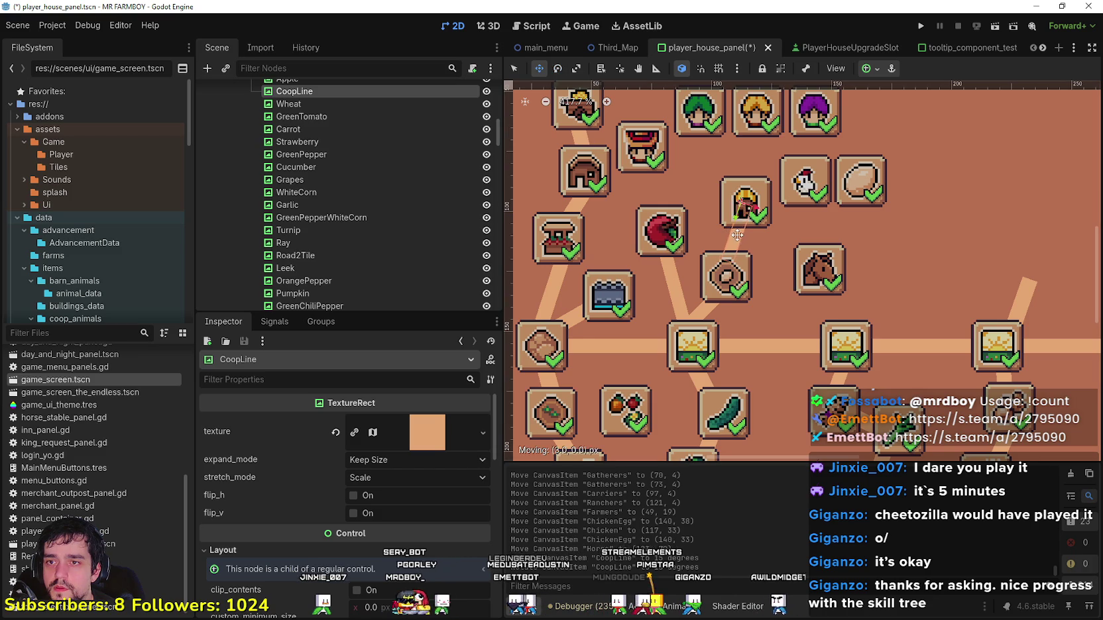
pyautogui.scroll(-2, 736, 240)
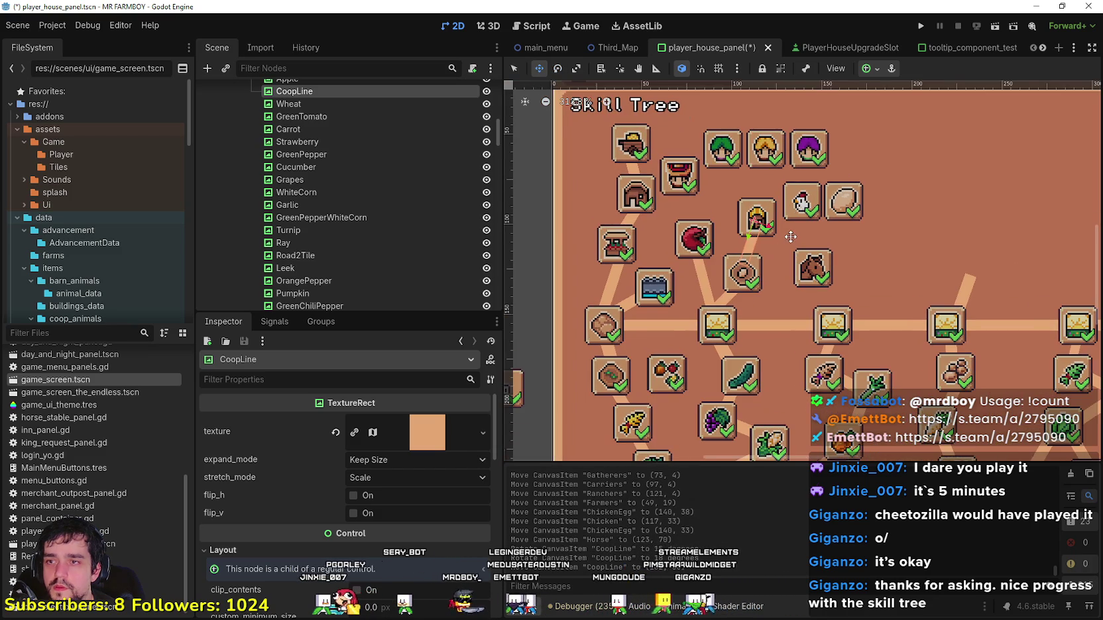
pyautogui.scroll(2, 439, 145)
# Step: Duplicate CoopLine as ChickenLine and position and angle it at the chicken icon
pyautogui.hotkey('ctrl', 'd')
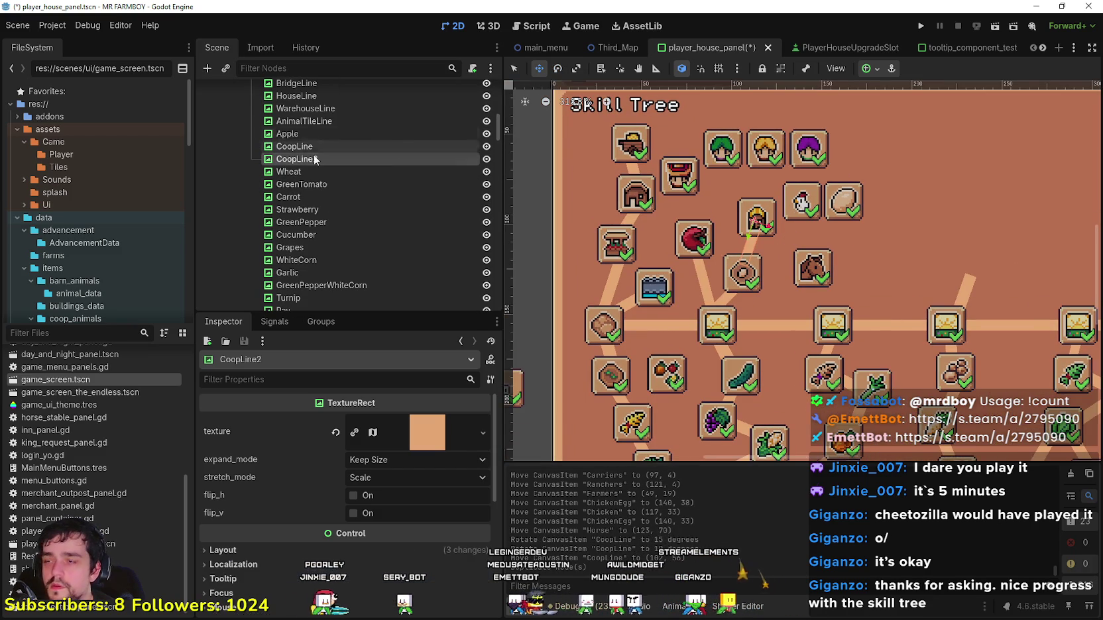
pyautogui.doubleClick(330, 160)
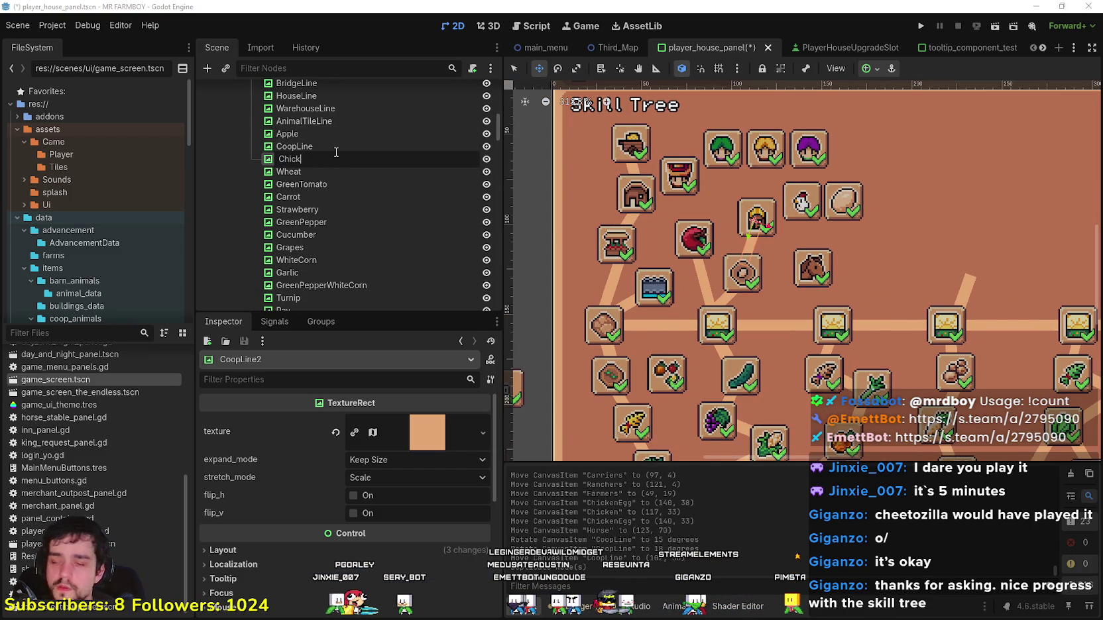
pyautogui.write('ken')
pyautogui.press('Return')
pyautogui.press('Right')
pyautogui.write('Line')
pyautogui.press('Return')
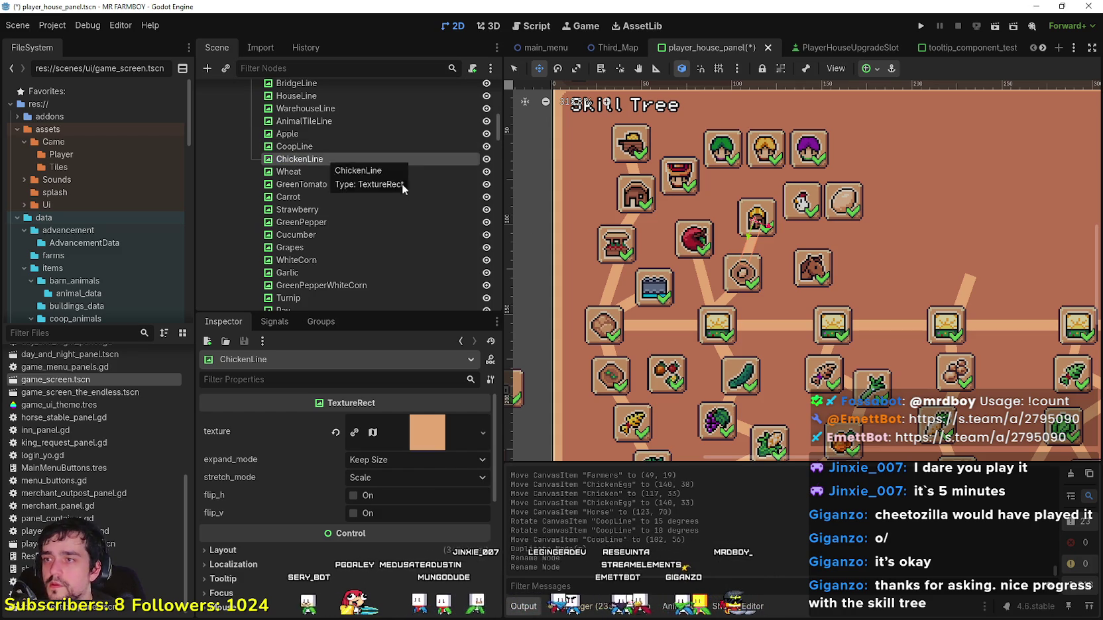
pyautogui.scroll(1, 783, 244)
pyautogui.moveTo(742, 241); pyautogui.dragTo(789, 198)
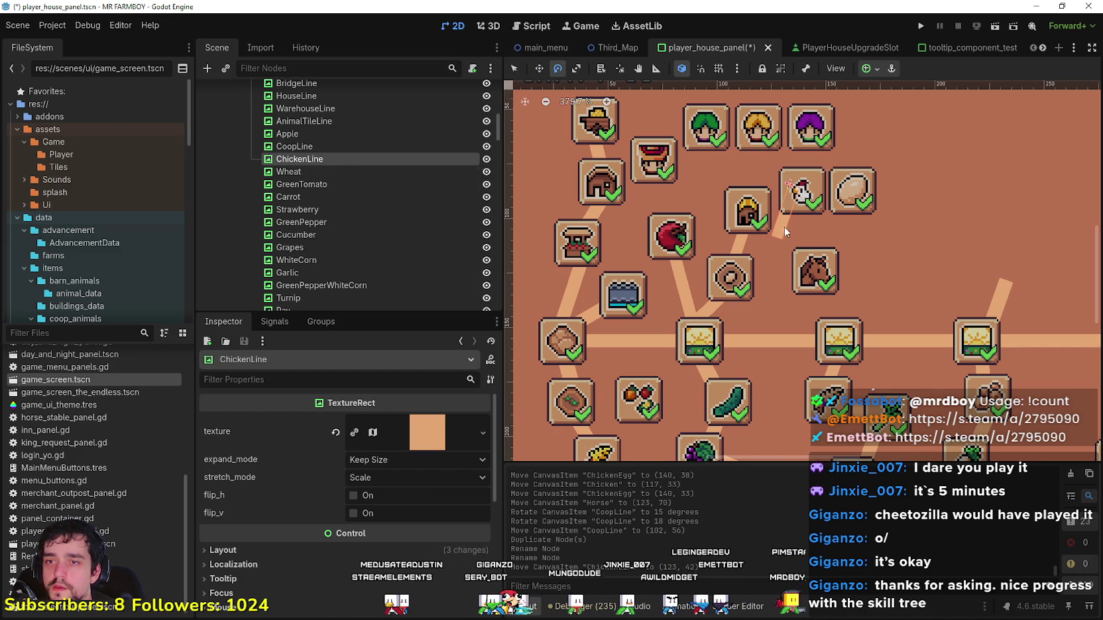
pyautogui.moveTo(782, 235); pyautogui.dragTo(756, 228)
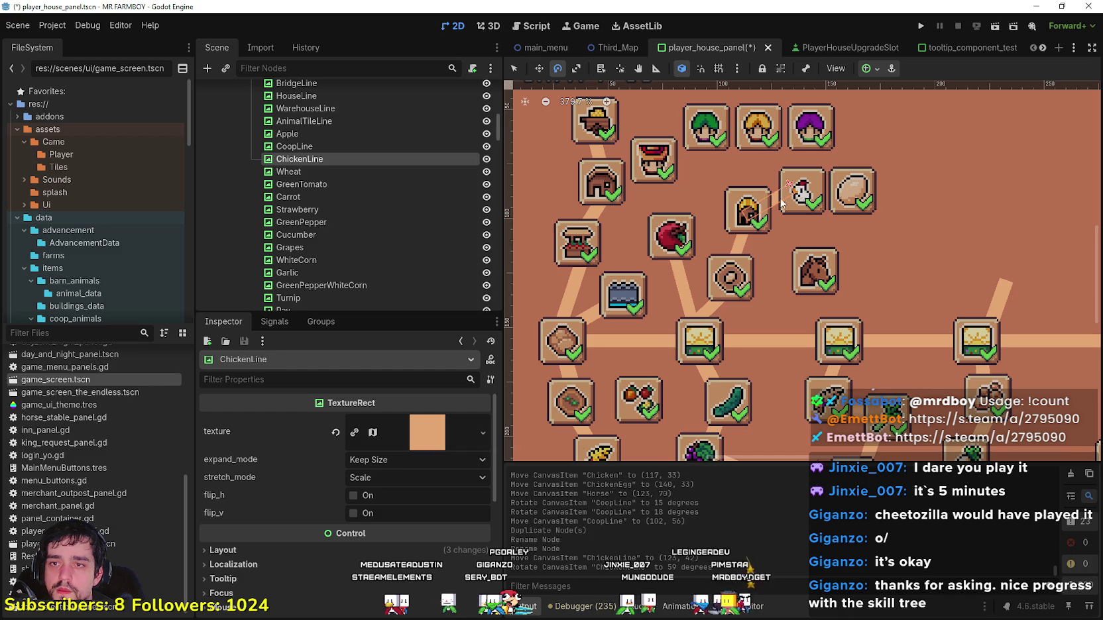
pyautogui.moveTo(772, 203); pyautogui.dragTo(776, 201)
# Step: Duplicate ChickenLine as ChickenEggLine and move it toward the egg icon
pyautogui.hotkey('ctrl', 'd')
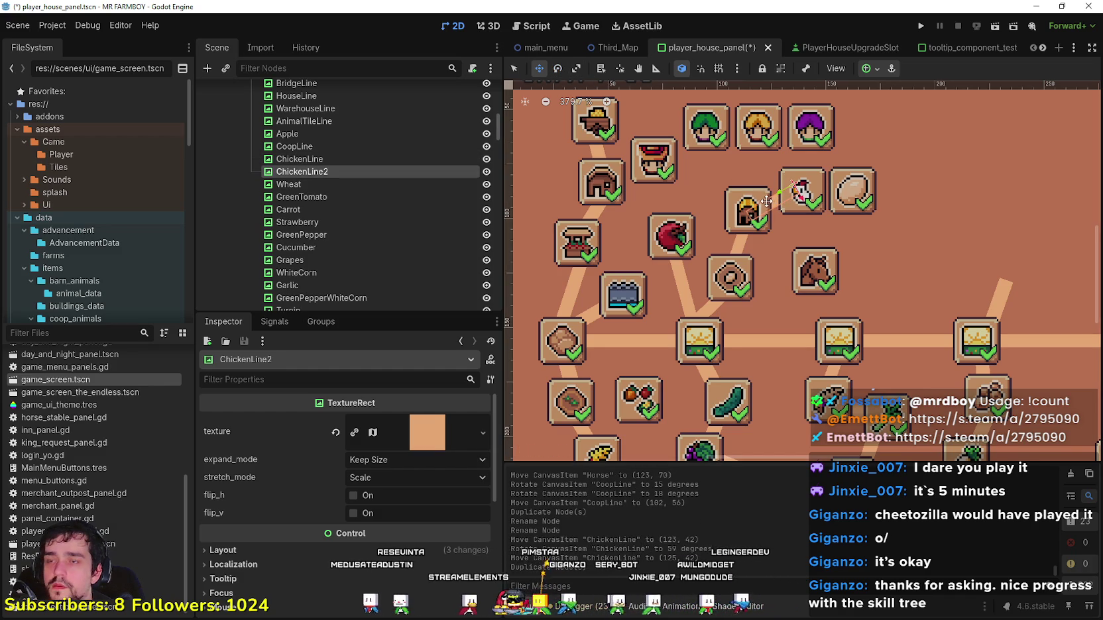
pyautogui.doubleClick(341, 172)
pyautogui.write('EggLi')
pyautogui.press('BackSpace')
pyautogui.press('BackSpace')
pyautogui.press('BackSpace')
pyautogui.write('ChickenEggLine')
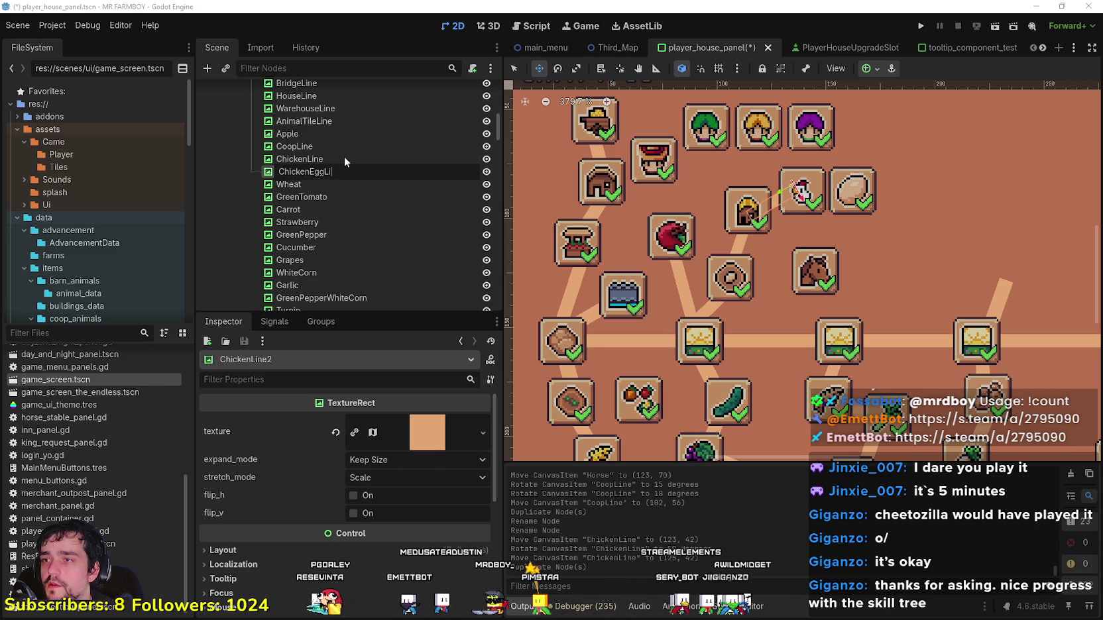
pyautogui.press('Return')
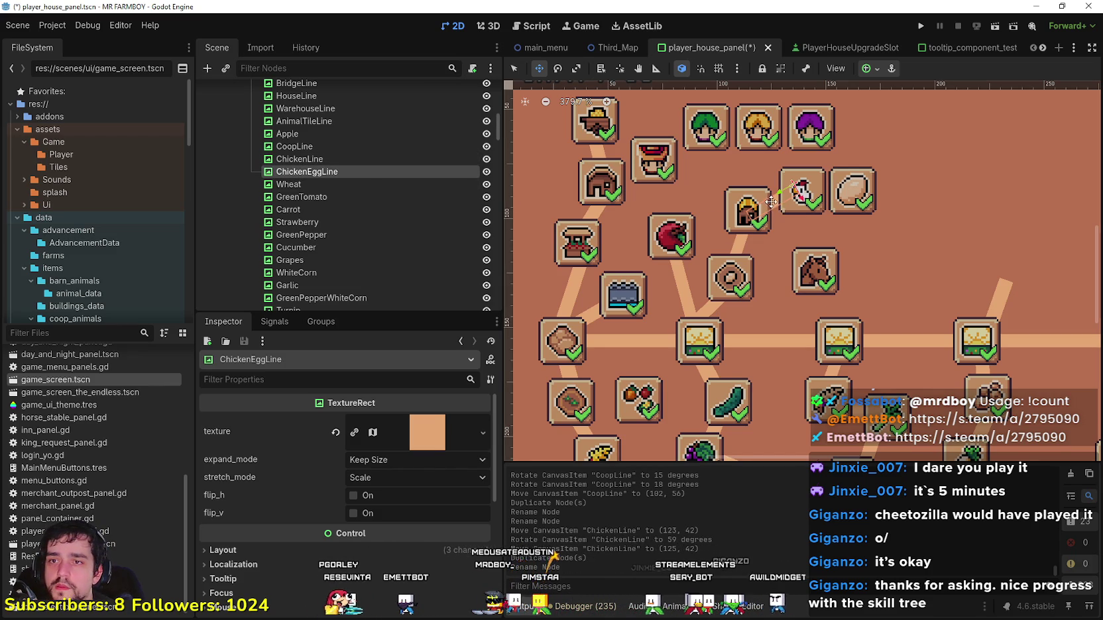
pyautogui.moveTo(771, 214); pyautogui.dragTo(822, 209)
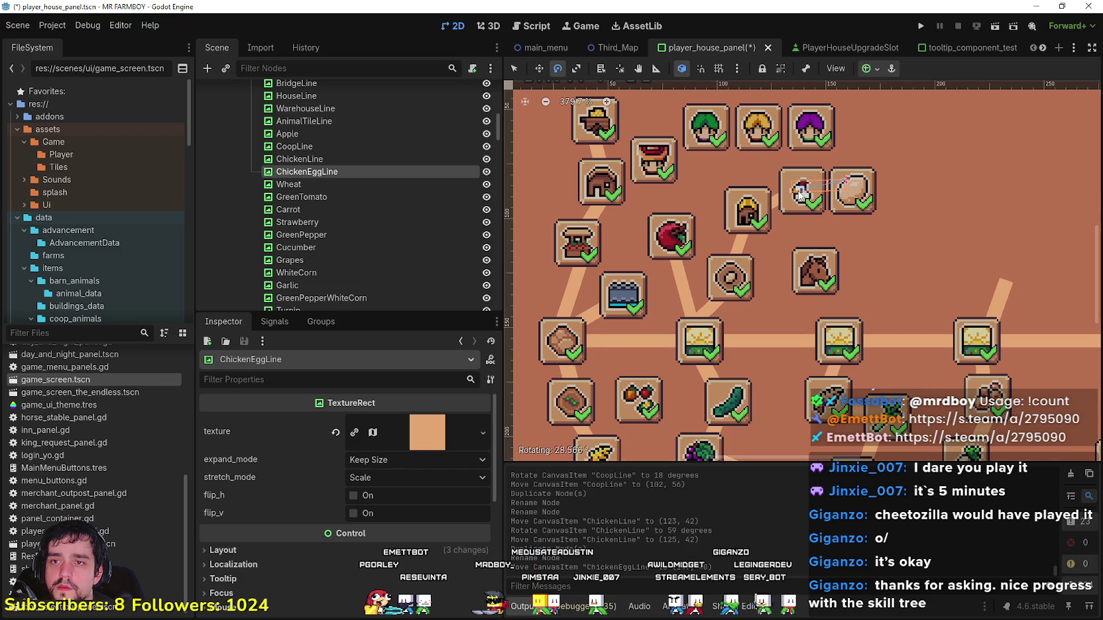
pyautogui.moveTo(802, 193); pyautogui.dragTo(801, 192)
# Step: Reset ChickenEggLine's rotation to 0° in the Inspector's layout transform
pyautogui.scroll(4, 802, 193)
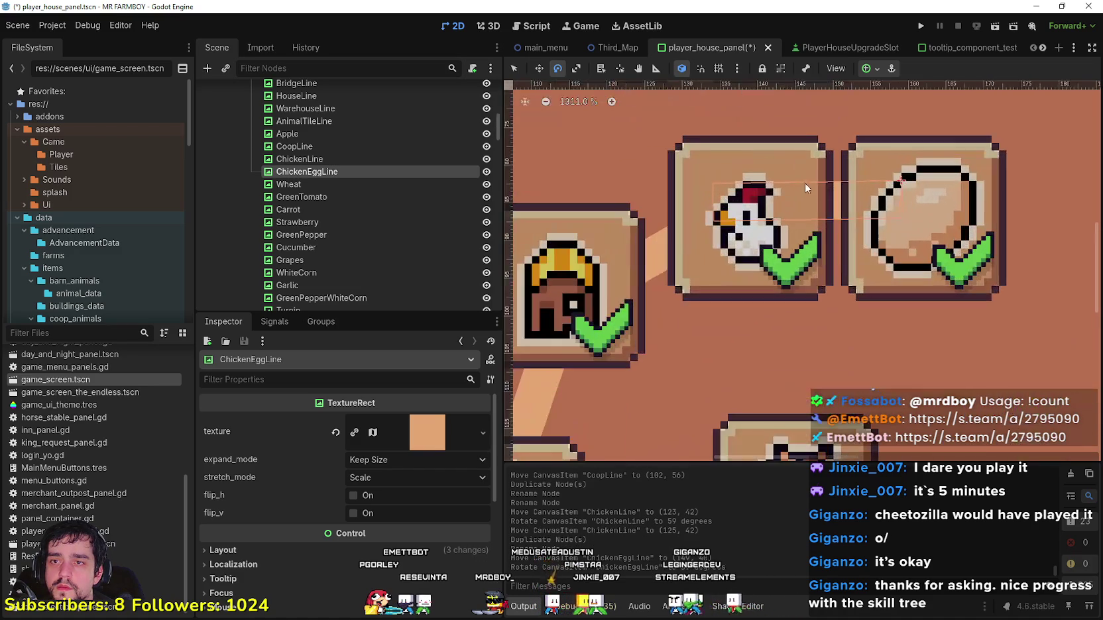
pyautogui.click(430, 549)
pyautogui.scroll(-3, 358, 568)
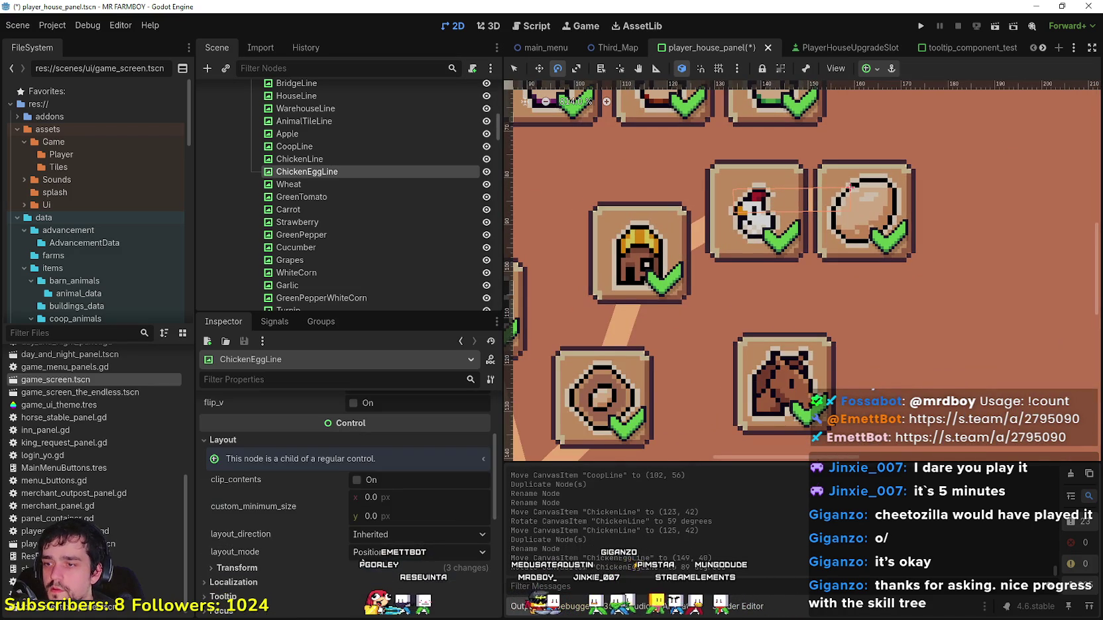
pyautogui.scroll(-3, 368, 554)
pyautogui.click(328, 458)
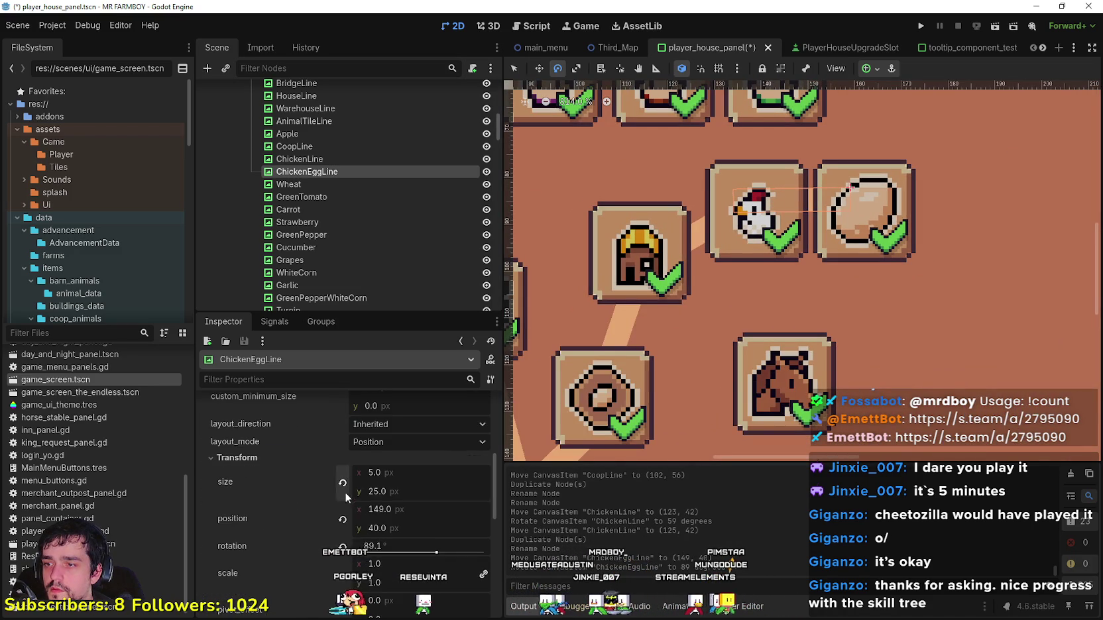
pyautogui.click(341, 546)
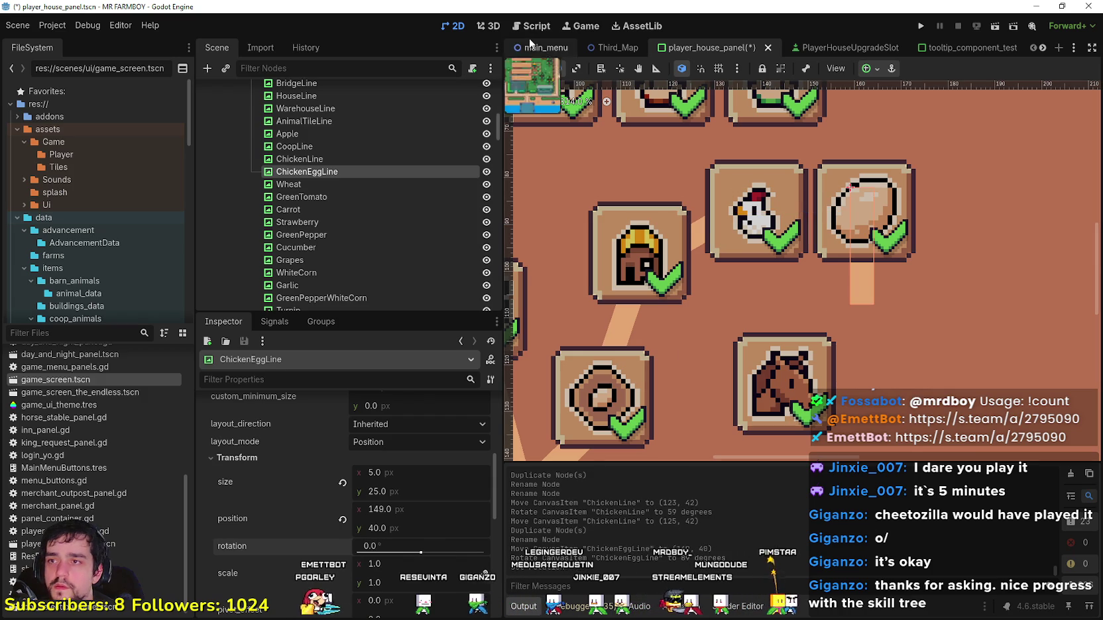
# Step: Resize ChickenEggLine to 18 by 4 px and place it between chicken and egg
pyautogui.click(514, 68)
pyautogui.scroll(2, 869, 258)
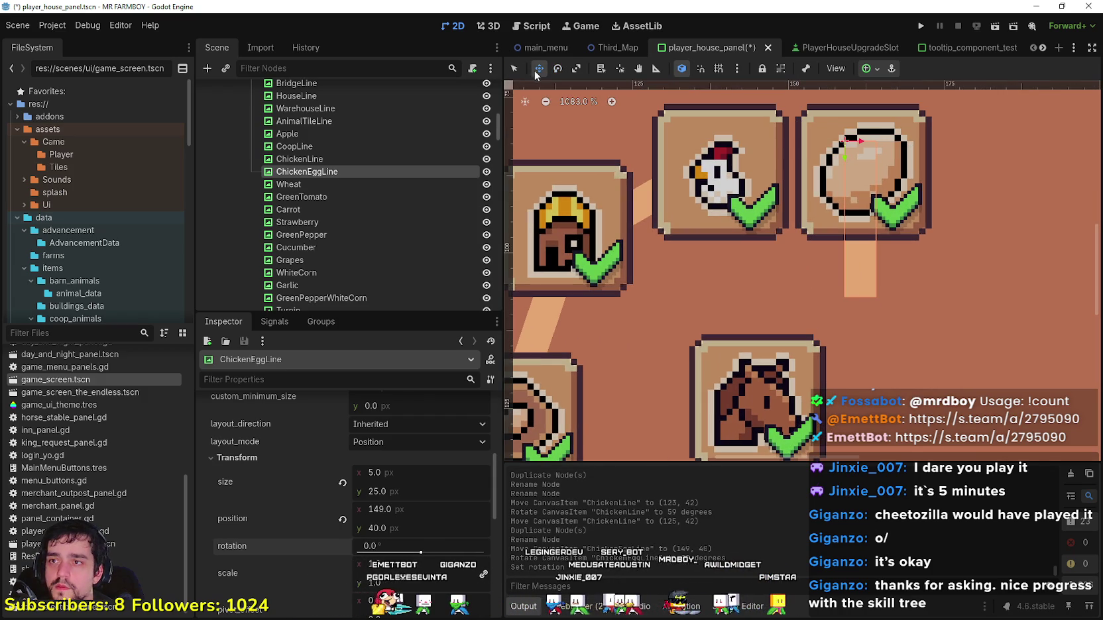
pyautogui.moveTo(870, 254); pyautogui.dragTo(864, 235)
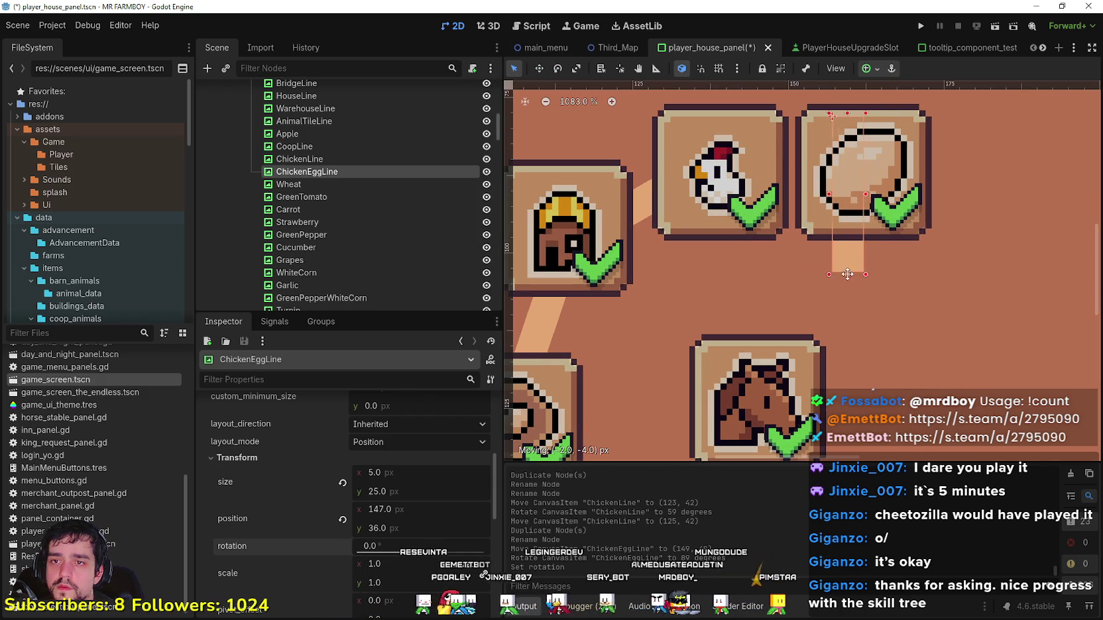
pyautogui.moveTo(853, 278); pyautogui.dragTo(854, 155)
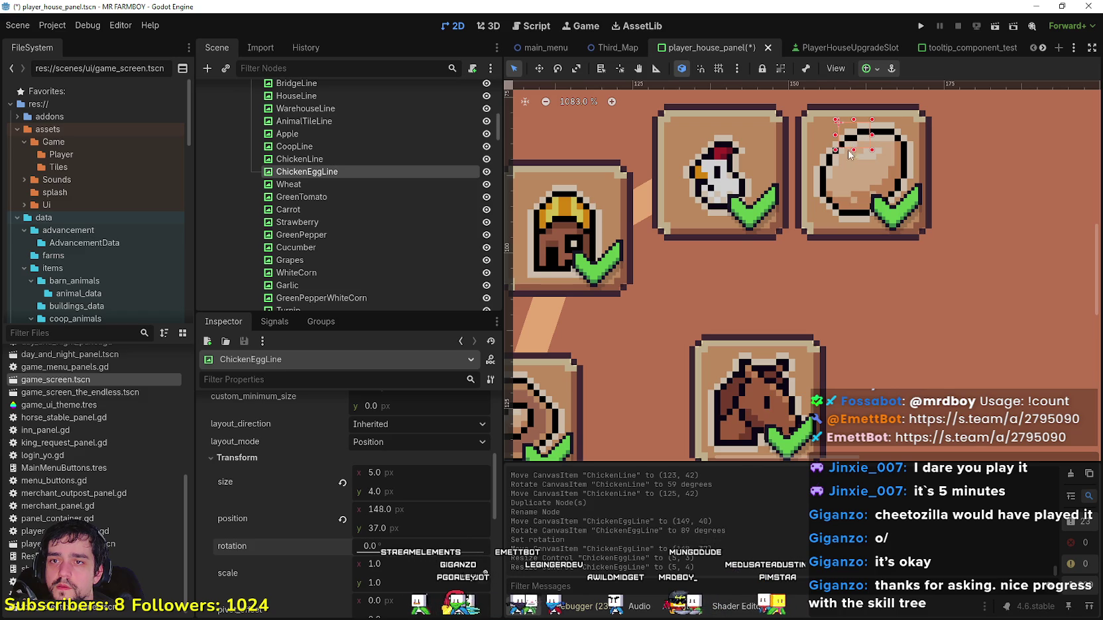
pyautogui.moveTo(761, 134); pyautogui.dragTo(754, 135)
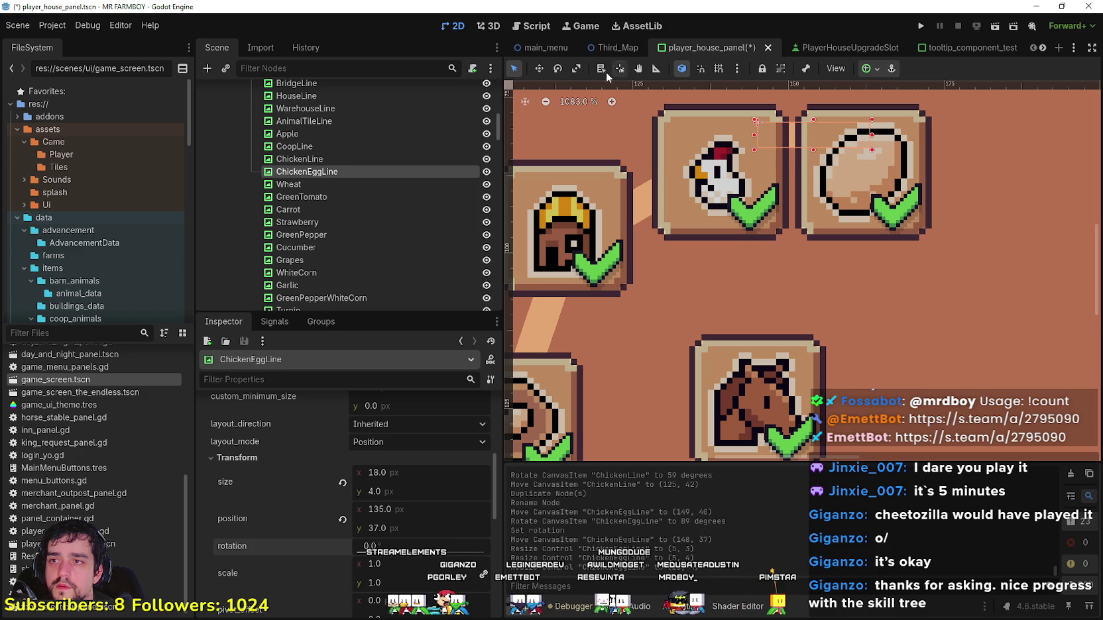
pyautogui.click(539, 68)
pyautogui.moveTo(764, 209); pyautogui.dragTo(750, 246)
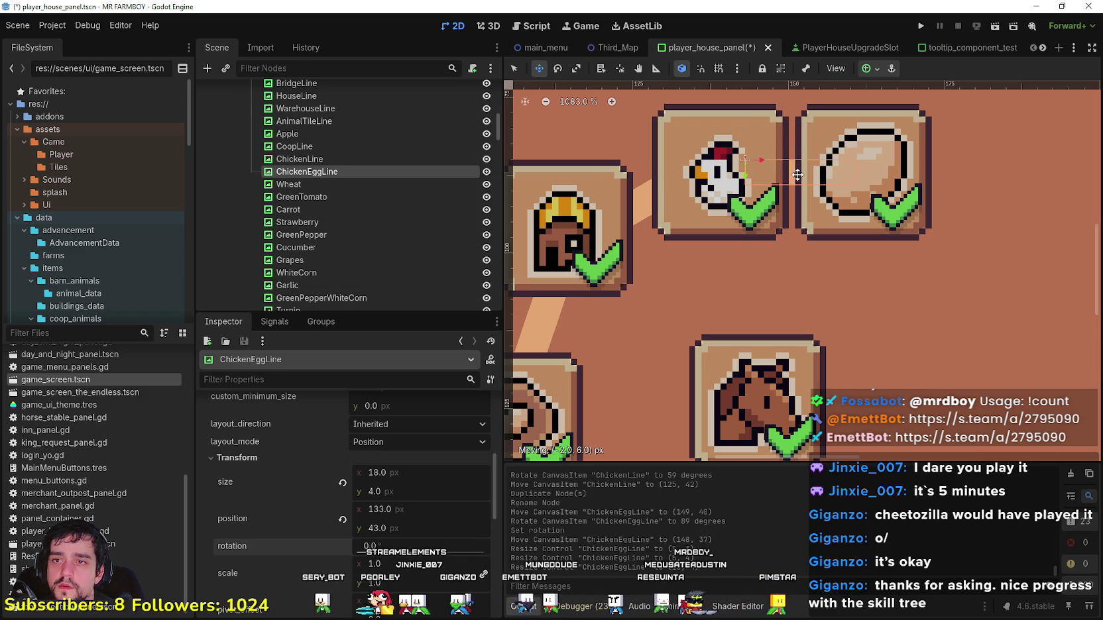
pyautogui.scroll(-5, 751, 246)
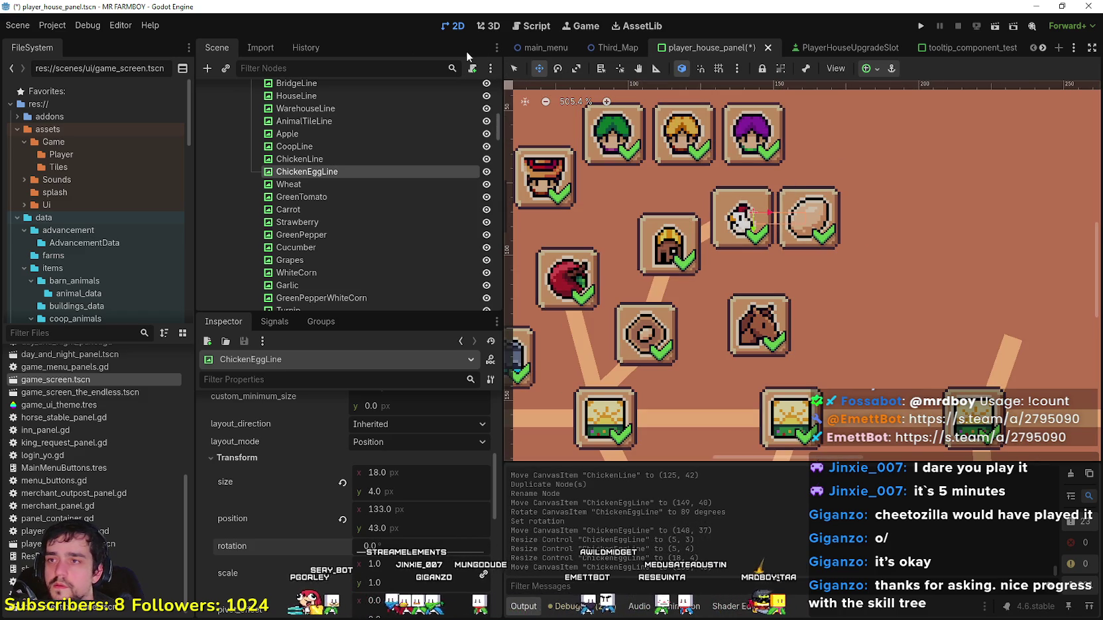
pyautogui.click(819, 202)
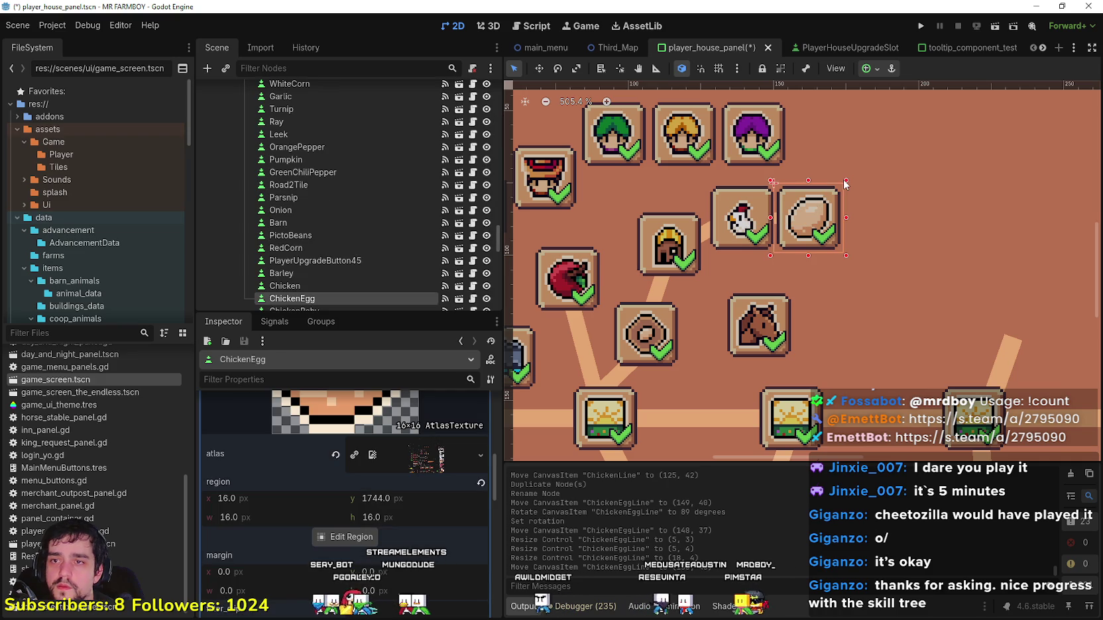
# Step: Save the Player House skill tree scene with Ctrl+S
pyautogui.click(762, 319)
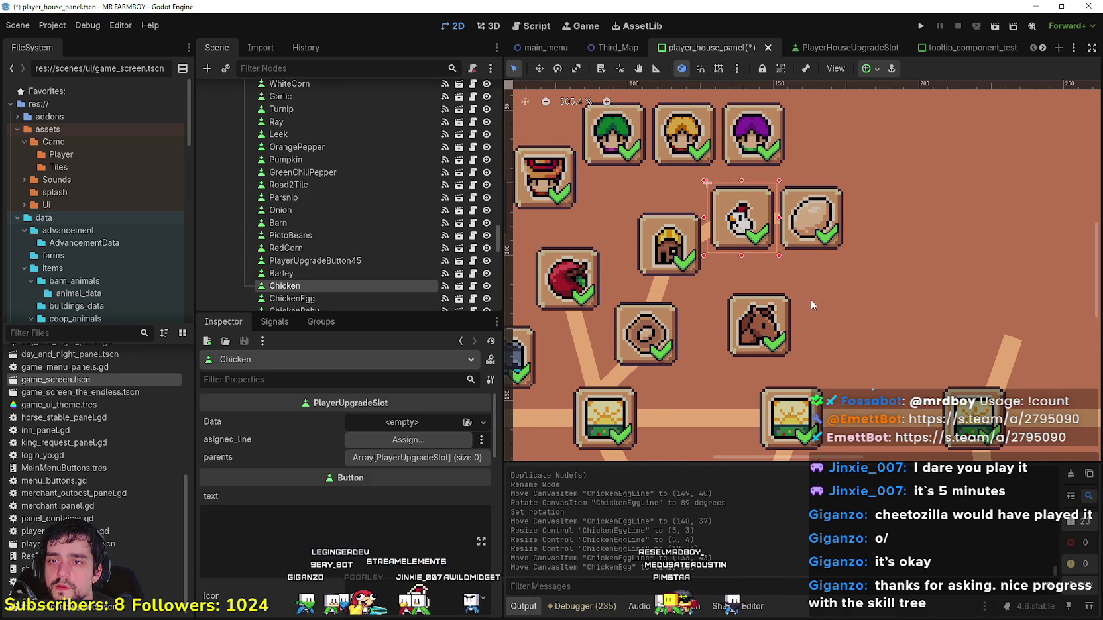
pyautogui.scroll(-2, 810, 298)
pyautogui.scroll(-1, 813, 309)
pyautogui.scroll(1, 814, 288)
pyautogui.scroll(-2, 813, 289)
pyautogui.scroll(3, 782, 272)
pyautogui.hotkey('ctrl', 's')
# Step: Select the house icon and then its HouseLine2 connector
pyautogui.scroll(-3, 783, 272)
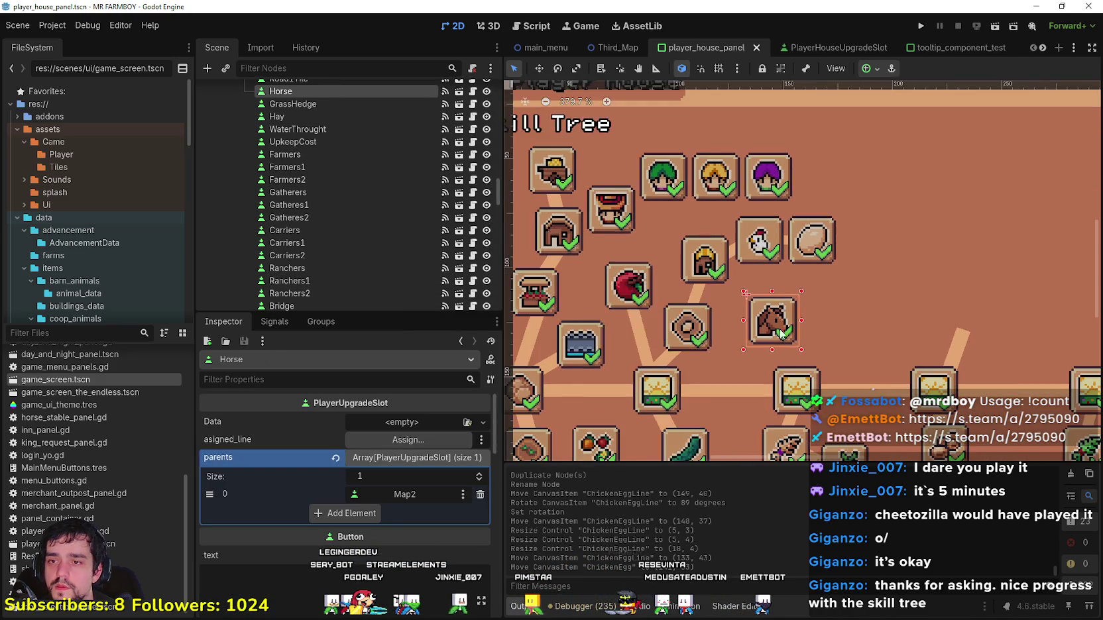
pyautogui.scroll(1, 699, 387)
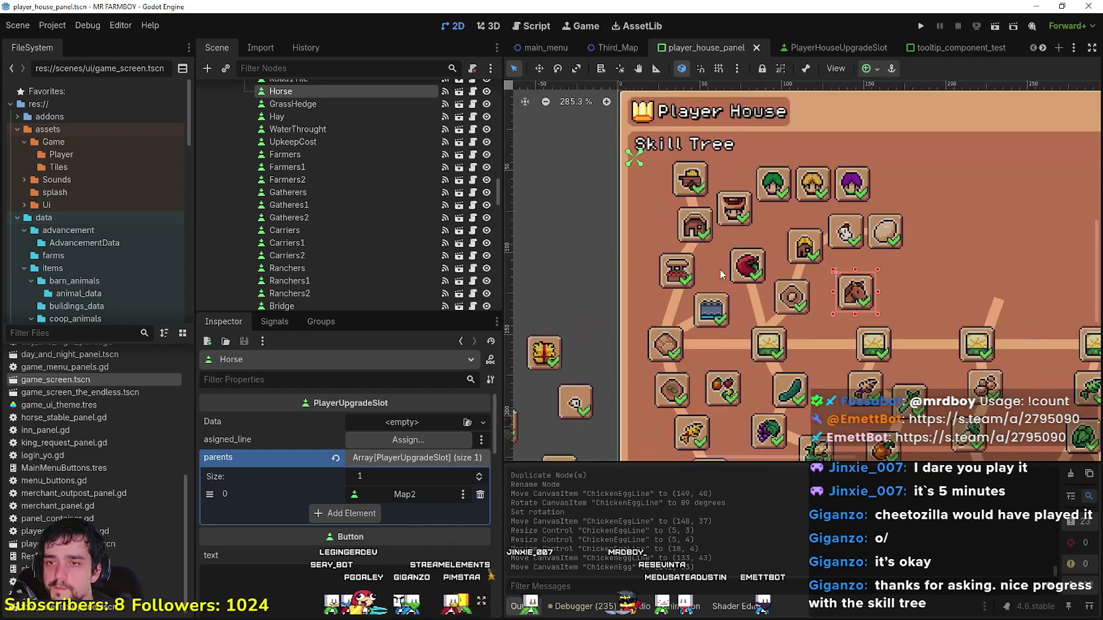
pyautogui.click(708, 229)
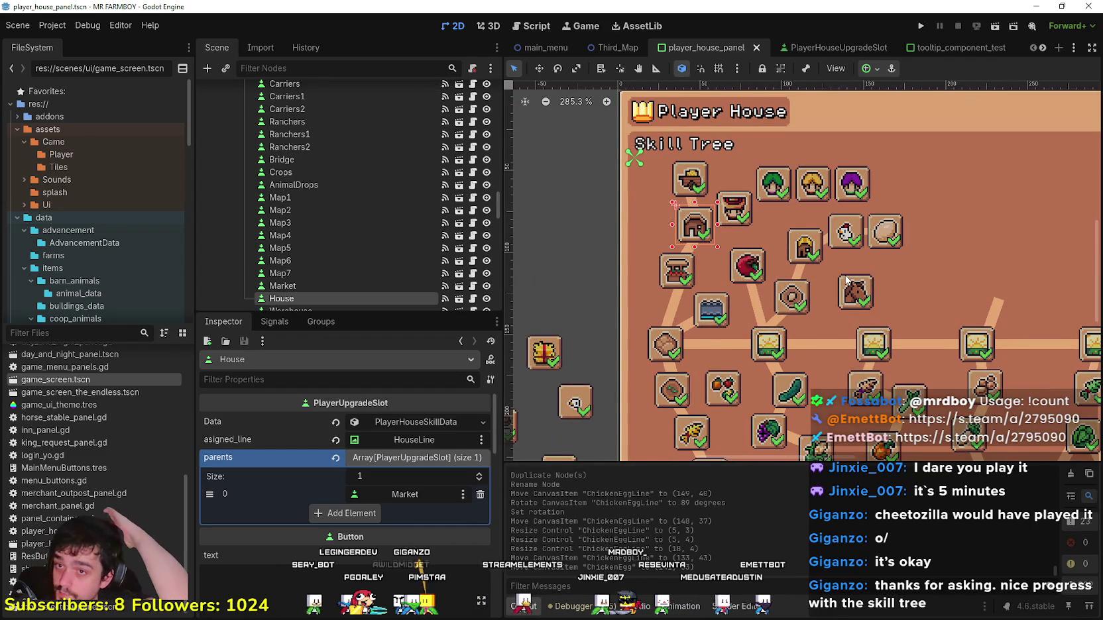
pyautogui.scroll(4, 770, 185)
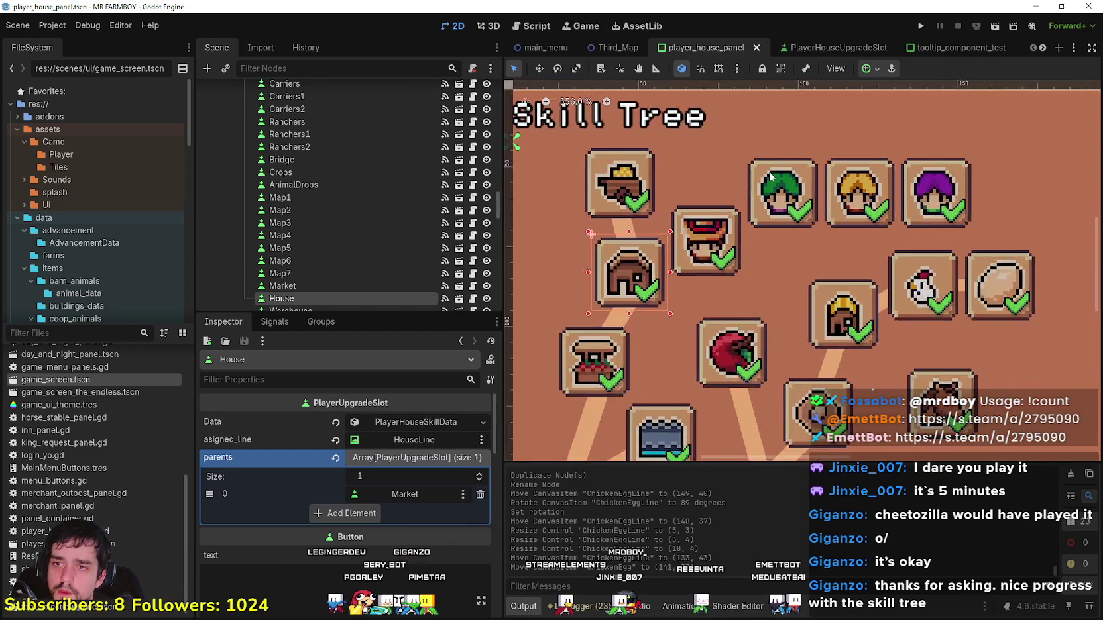
pyautogui.scroll(-3, 792, 218)
pyautogui.click(737, 258)
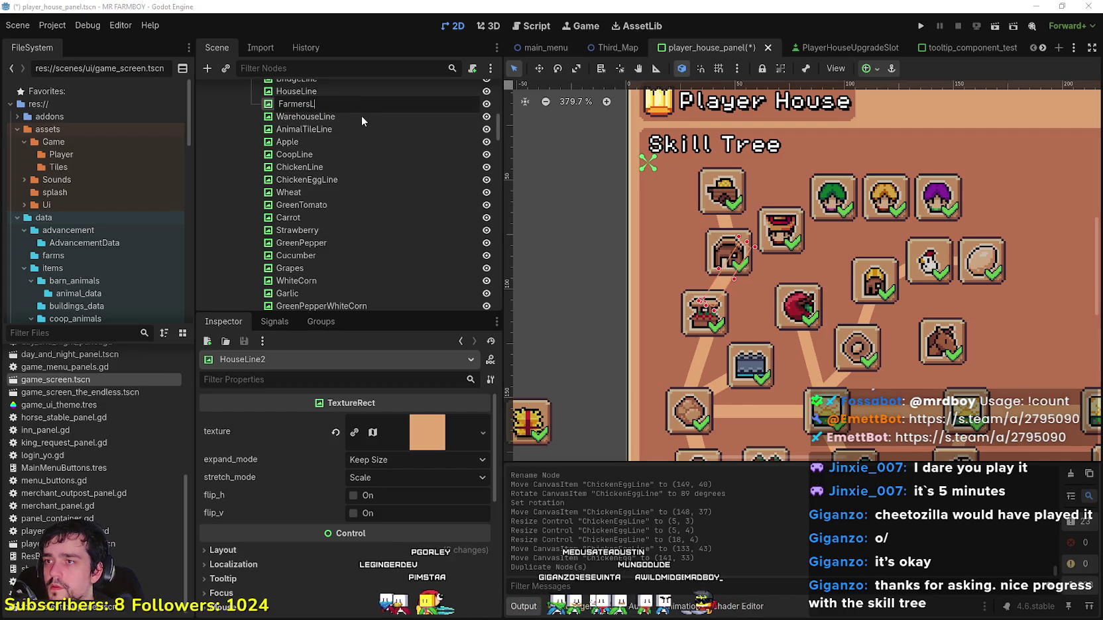
# Step: Rename HouseLine2 to FarmersLine, angle it between the icons, and save
pyautogui.press('F2')
pyautogui.write('FarmersLine')
pyautogui.press('Return')
pyautogui.press('w')
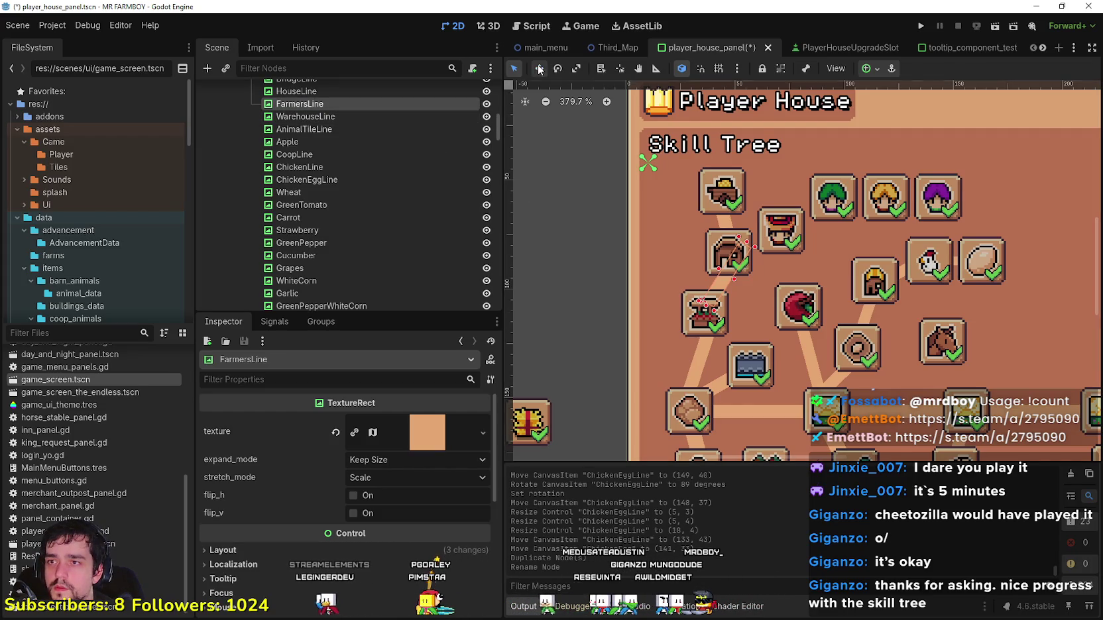
pyautogui.scroll(2, 741, 260)
pyautogui.moveTo(742, 260)
pyautogui.mouseDown()
pyautogui.moveTo(785, 273)
pyautogui.moveTo(752, 269)
pyautogui.mouseUp()
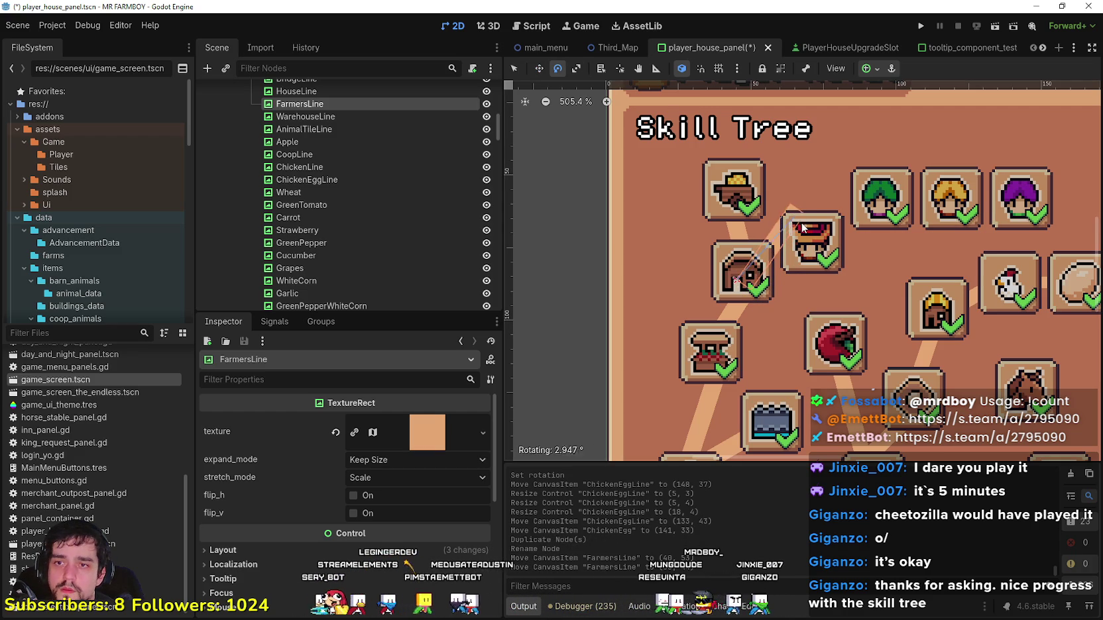
pyautogui.moveTo(814, 245); pyautogui.dragTo(814, 245)
pyautogui.hscroll(2, 795, 252)
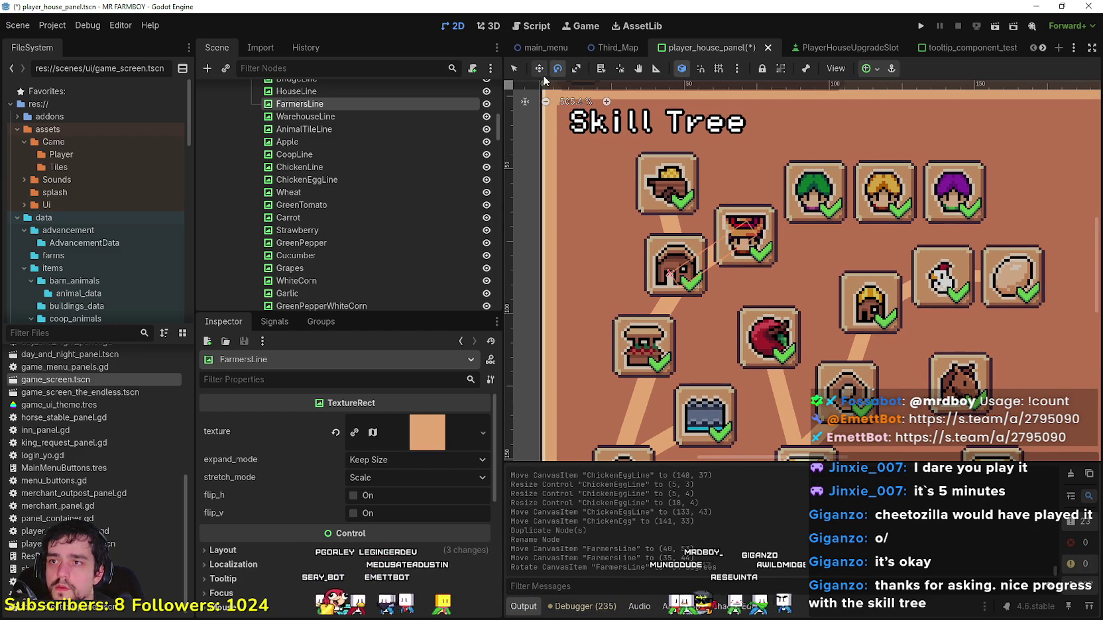
pyautogui.moveTo(711, 249); pyautogui.dragTo(711, 249)
pyautogui.hotkey('ctrl', 's')
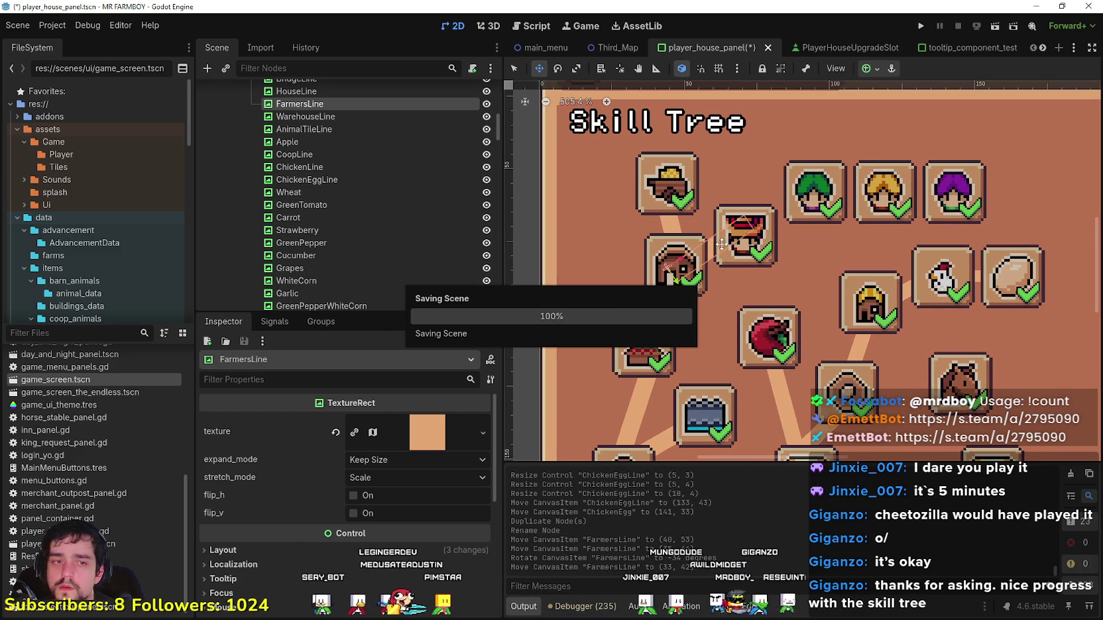
# Step: Duplicate FarmersLine onto the green-haired icon and name it GatherersLine
pyautogui.scroll(-1, 669, 223)
pyautogui.hscroll(1, 669, 224)
pyautogui.scroll(1, 666, 212)
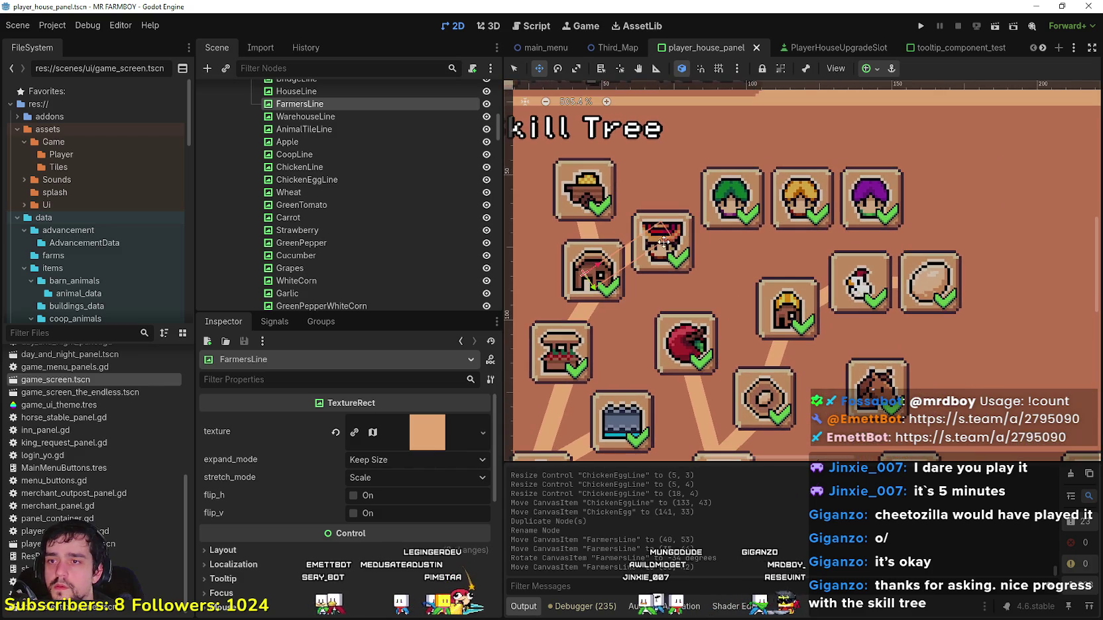
pyautogui.hscroll(-1, 661, 188)
pyautogui.hotkey('ctrl', 'd')
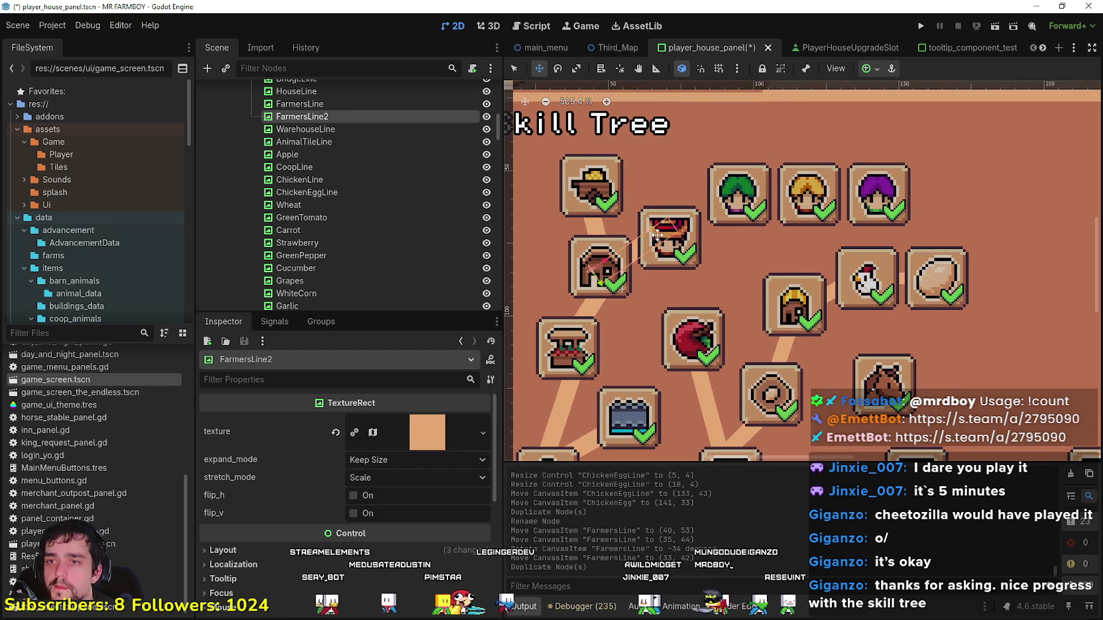
pyautogui.moveTo(638, 255); pyautogui.dragTo(718, 206)
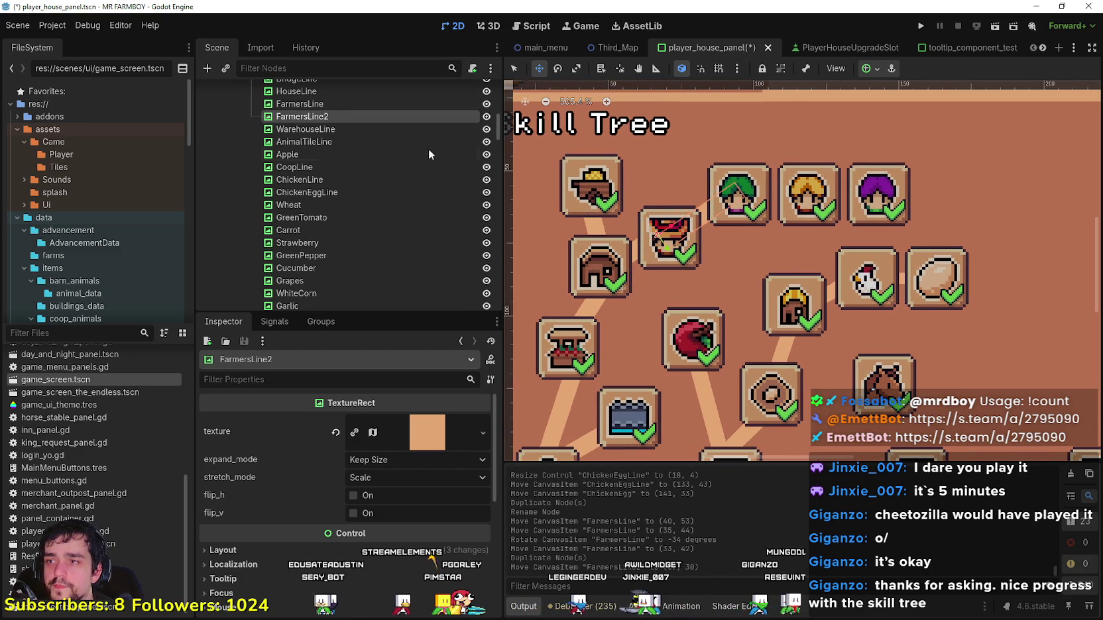
pyautogui.doubleClick(343, 116)
pyautogui.write('Ga')
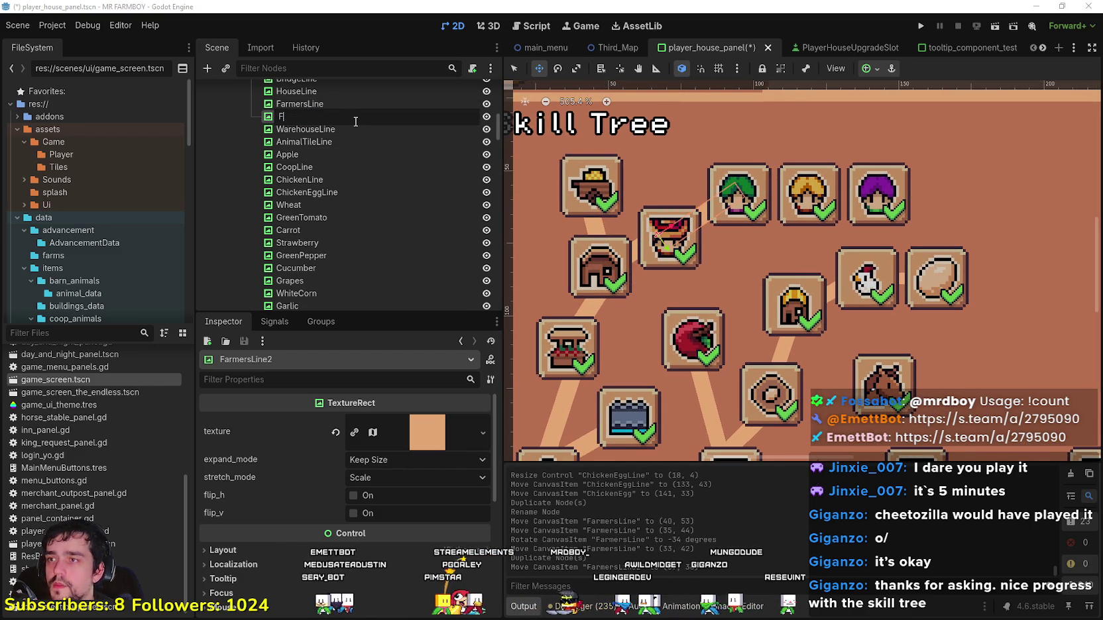
pyautogui.write('therersLine')
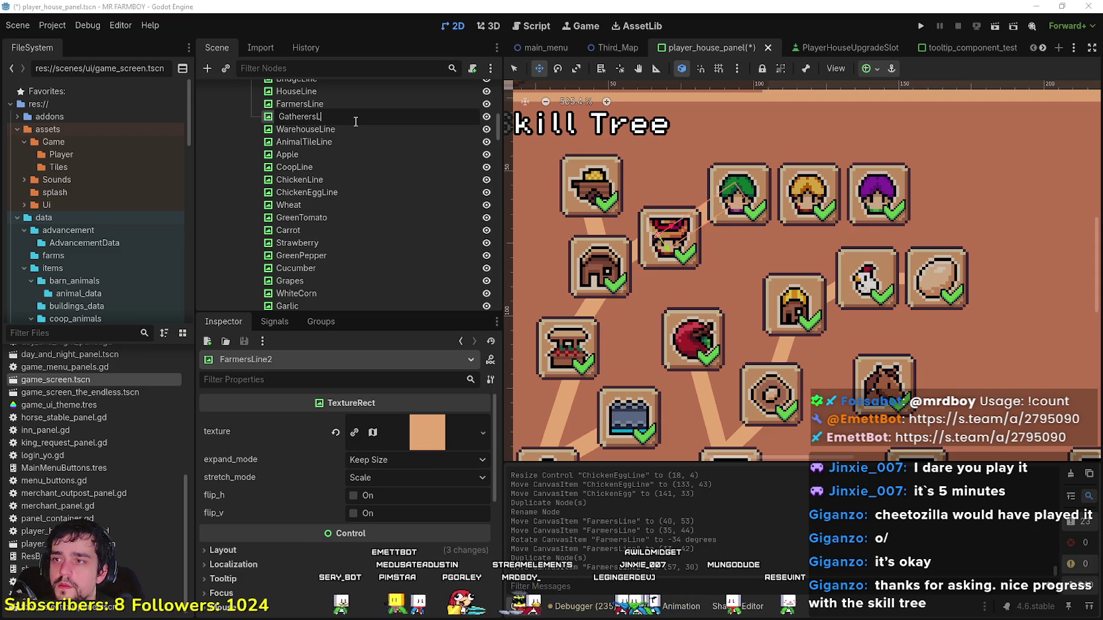
pyautogui.press('Return')
# Step: Duplicate GatherersLine, move it right, and name it CarriersLine
pyautogui.hotkey('ctrl', 'd')
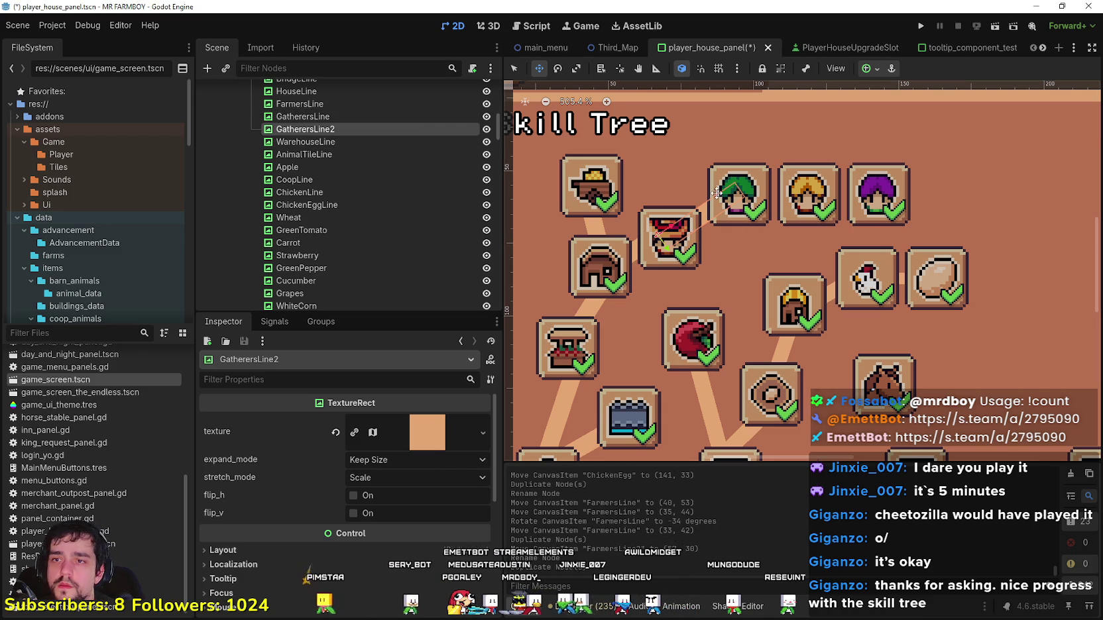
pyautogui.moveTo(726, 197); pyautogui.dragTo(791, 191)
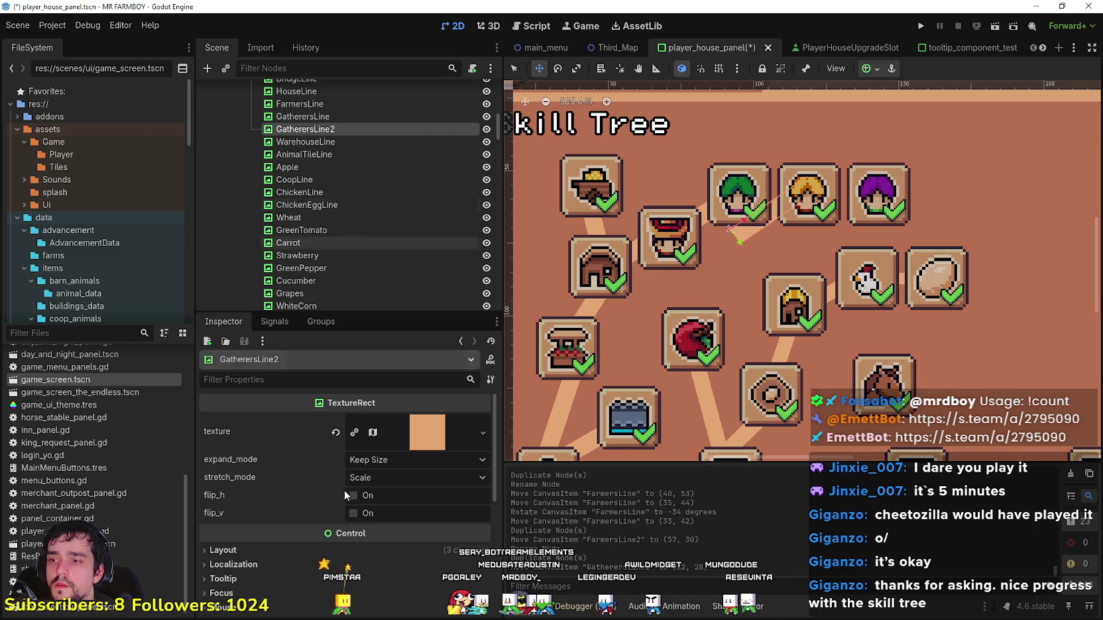
pyautogui.doubleClick(343, 129)
pyautogui.write('CarriersL')
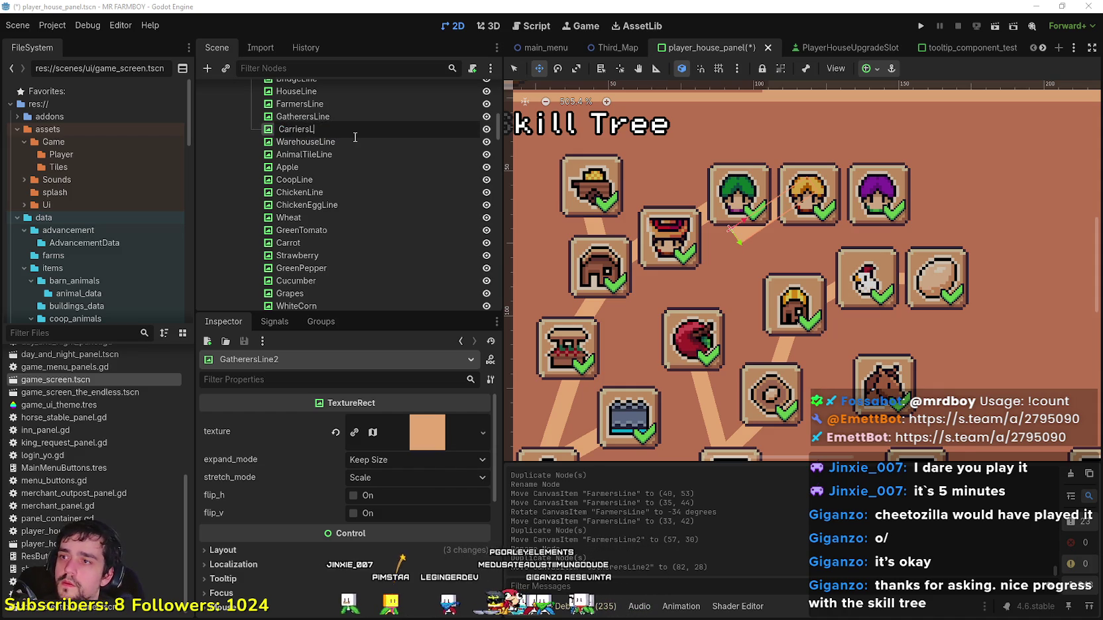
pyautogui.press('Escape')
pyautogui.write('CarriersLine')
pyautogui.press('Return')
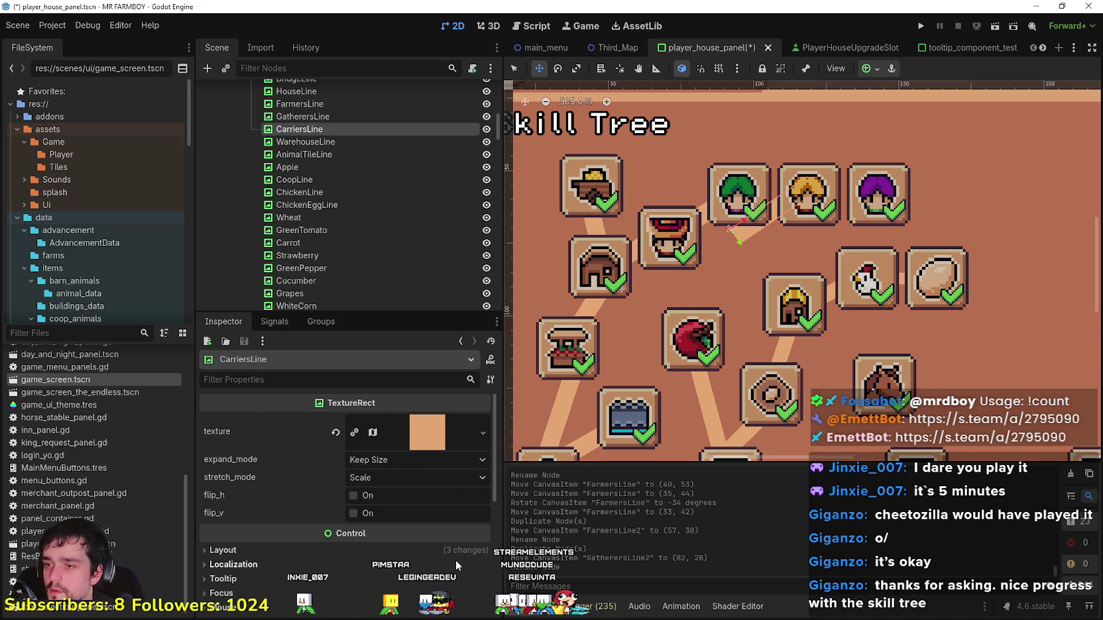
# Step: Reset CarriersLine's rotation to 0°, raise it 15 px, and duplicate it
pyautogui.click(456, 554)
pyautogui.scroll(-3, 424, 504)
pyautogui.click(398, 457)
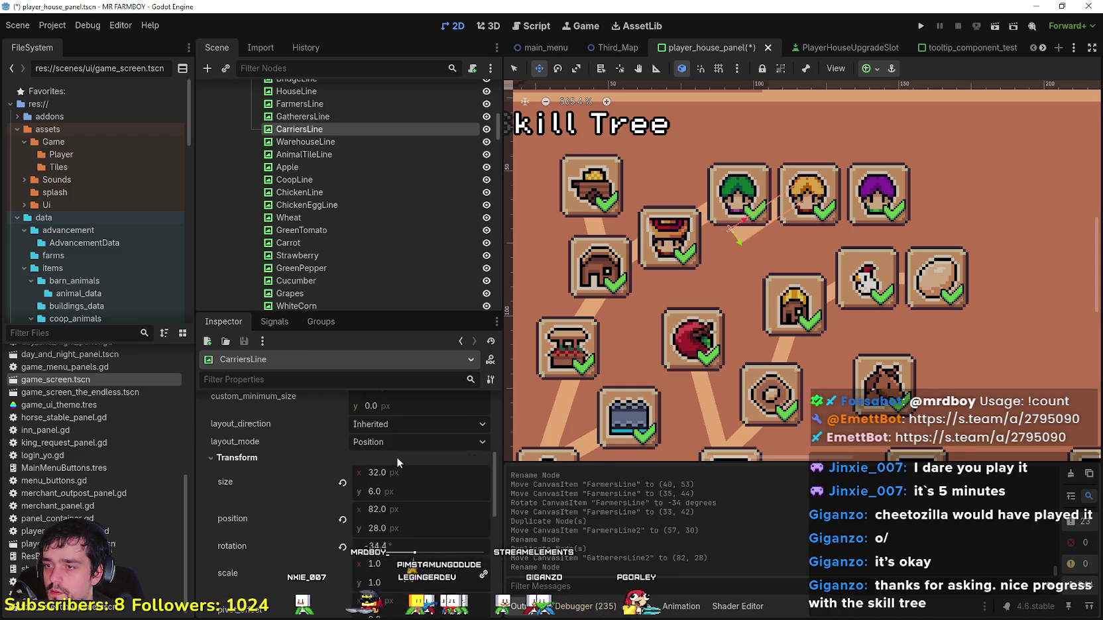
pyautogui.scroll(-2, 431, 471)
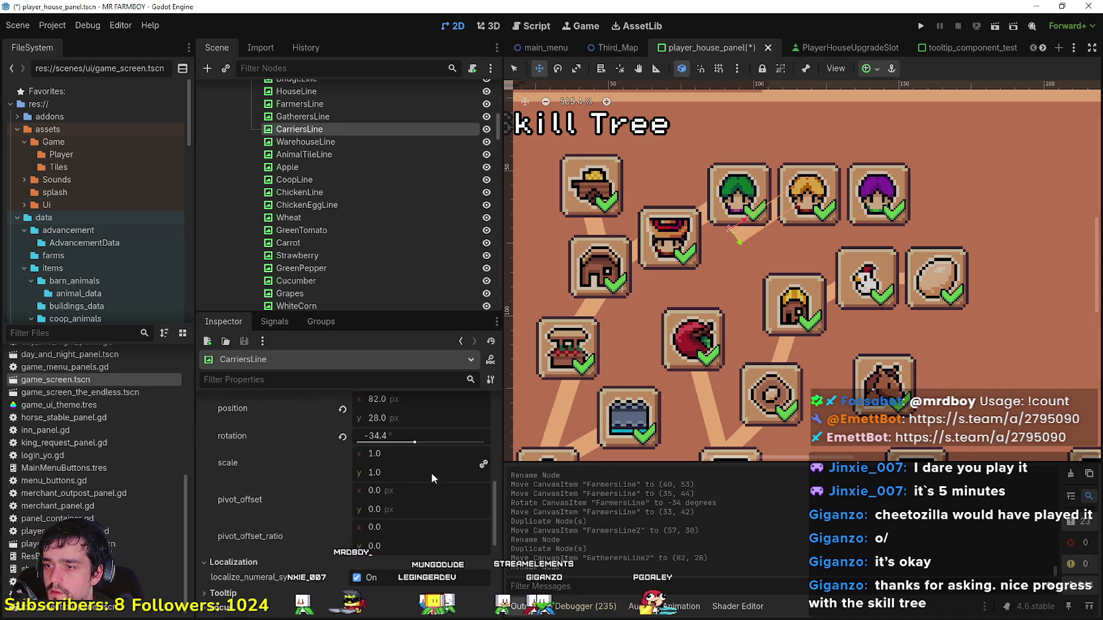
pyautogui.click(343, 436)
pyautogui.moveTo(802, 226); pyautogui.dragTo(754, 195)
pyautogui.scroll(1, 753, 195)
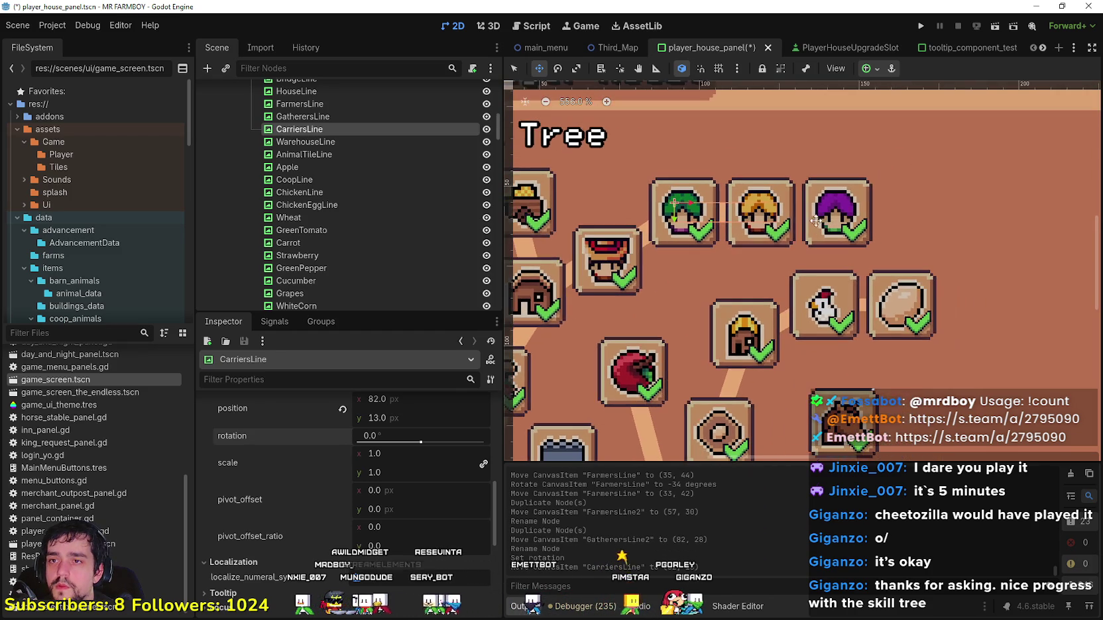
pyautogui.hotkey('ctrl', 'd')
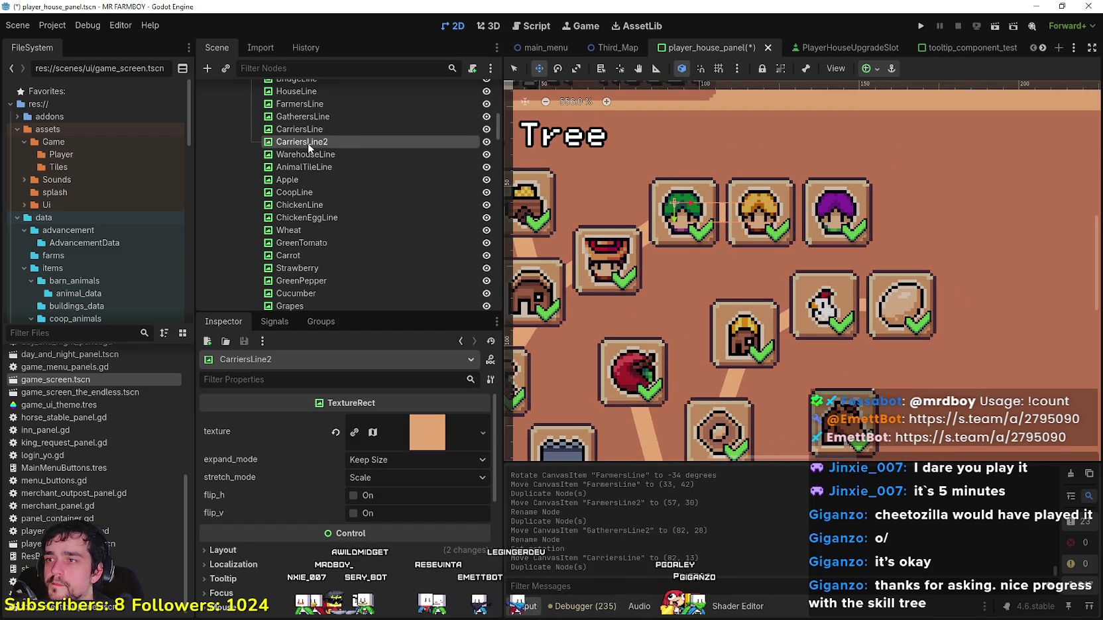
# Step: Rename the copied connector CarriersLine2 to RanchersLine
pyautogui.doubleClick(327, 142)
pyautogui.write('Rancher')
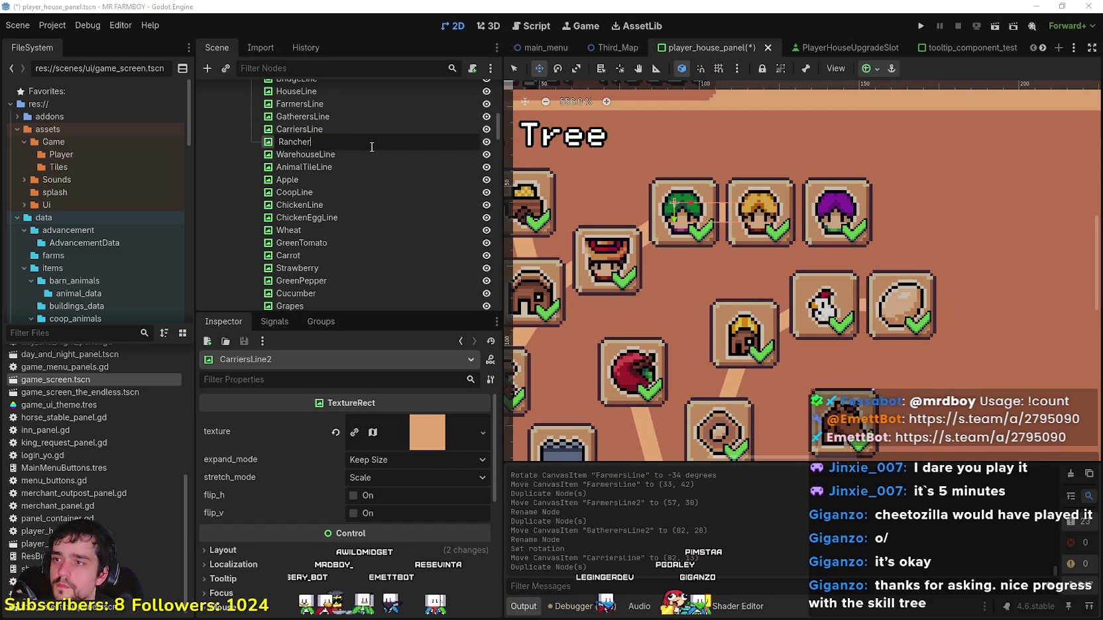
pyautogui.write('s')
pyautogui.press('Return')
pyautogui.doubleClick(379, 142)
pyautogui.write('Line')
pyautogui.press('Return')
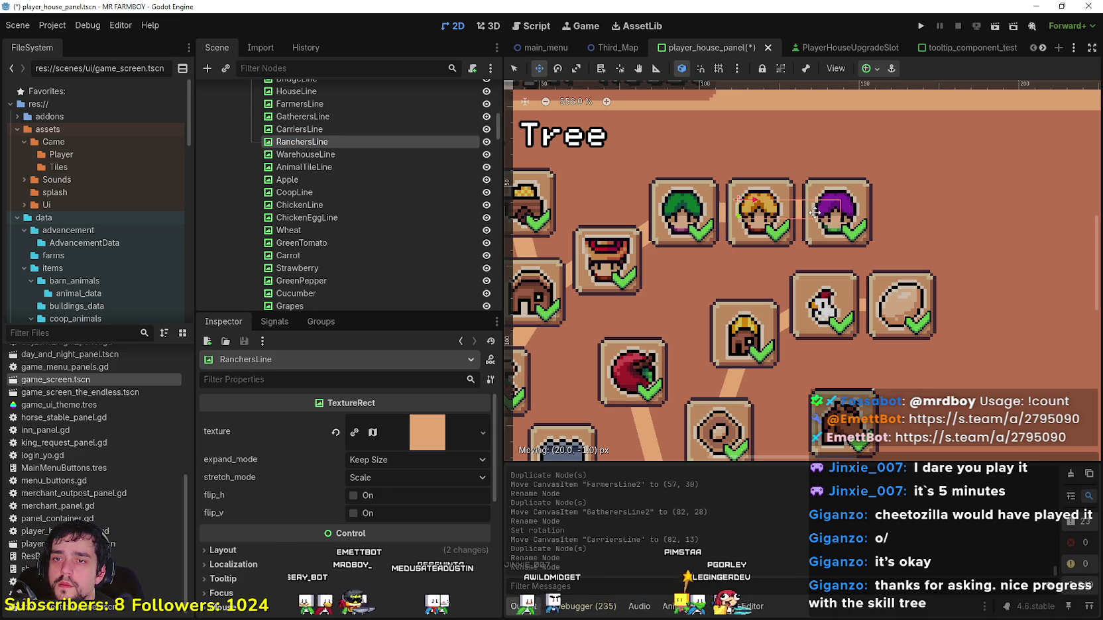
# Step: Move RanchersLine slightly down and to the left
pyautogui.scroll(-5, 822, 213)
pyautogui.scroll(3, 800, 335)
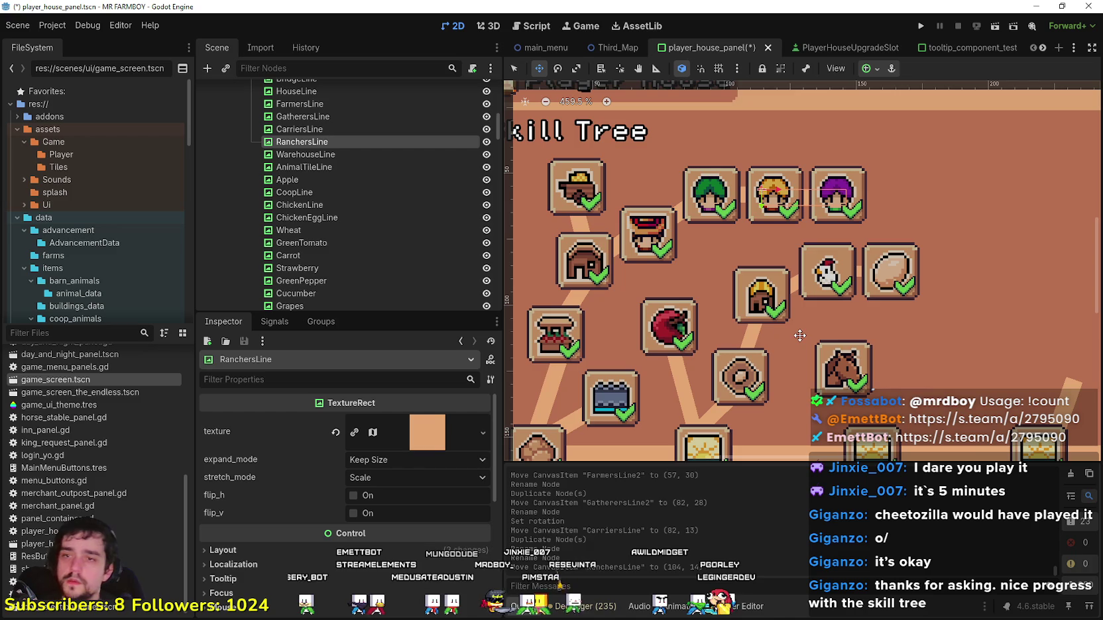
pyautogui.scroll(-3, 800, 326)
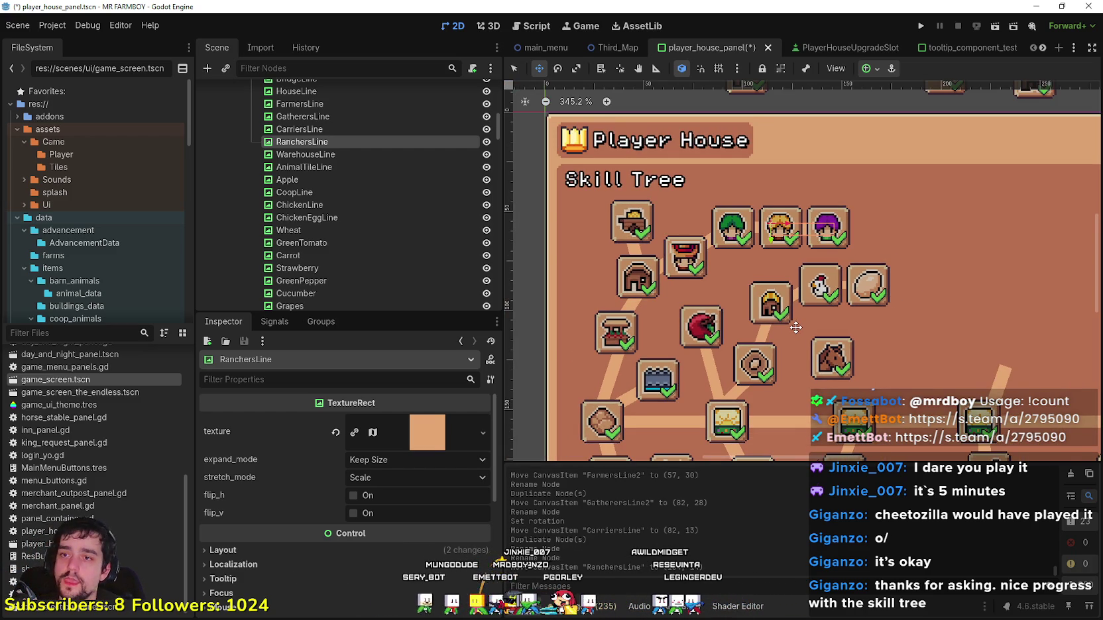
pyautogui.scroll(3, 785, 332)
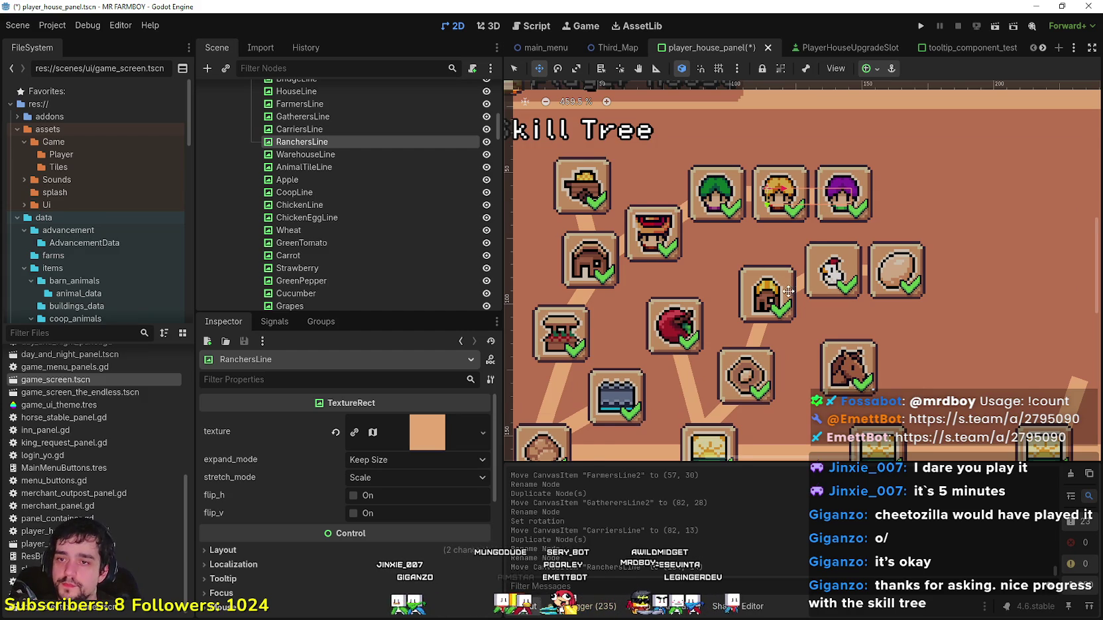
pyautogui.scroll(-2, 788, 286)
pyautogui.scroll(-1, 773, 298)
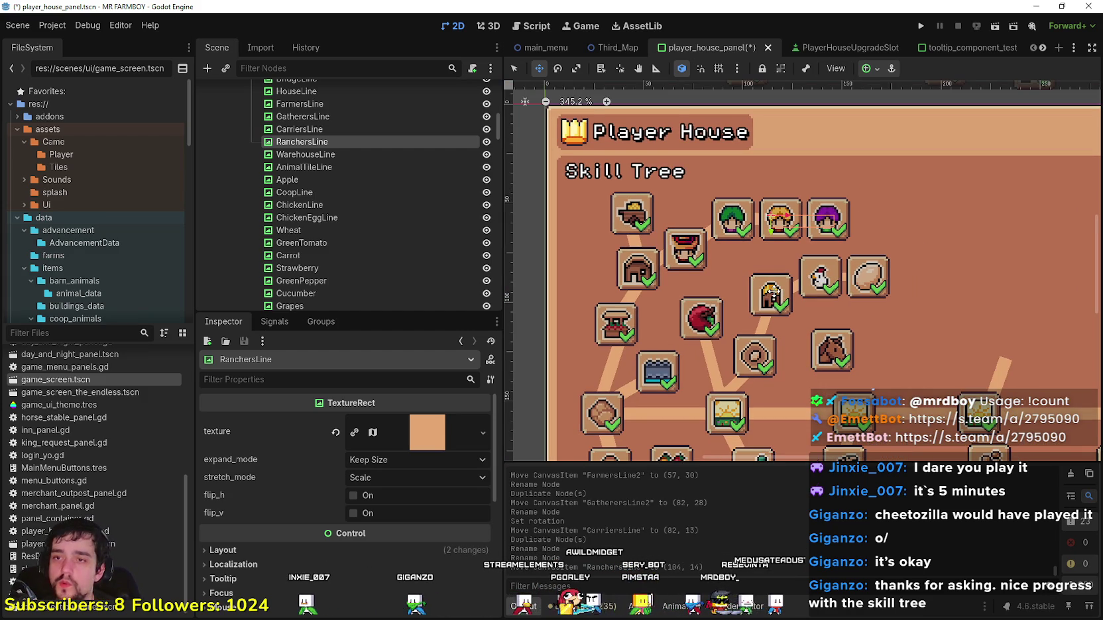
pyautogui.scroll(1, 776, 256)
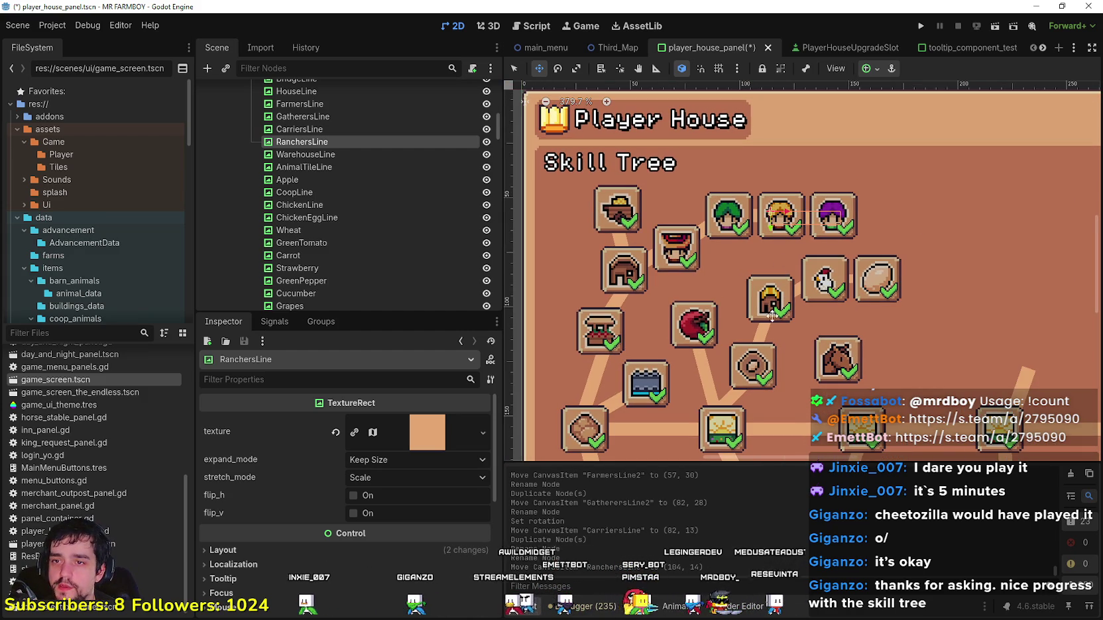
pyautogui.scroll(-3, 725, 415)
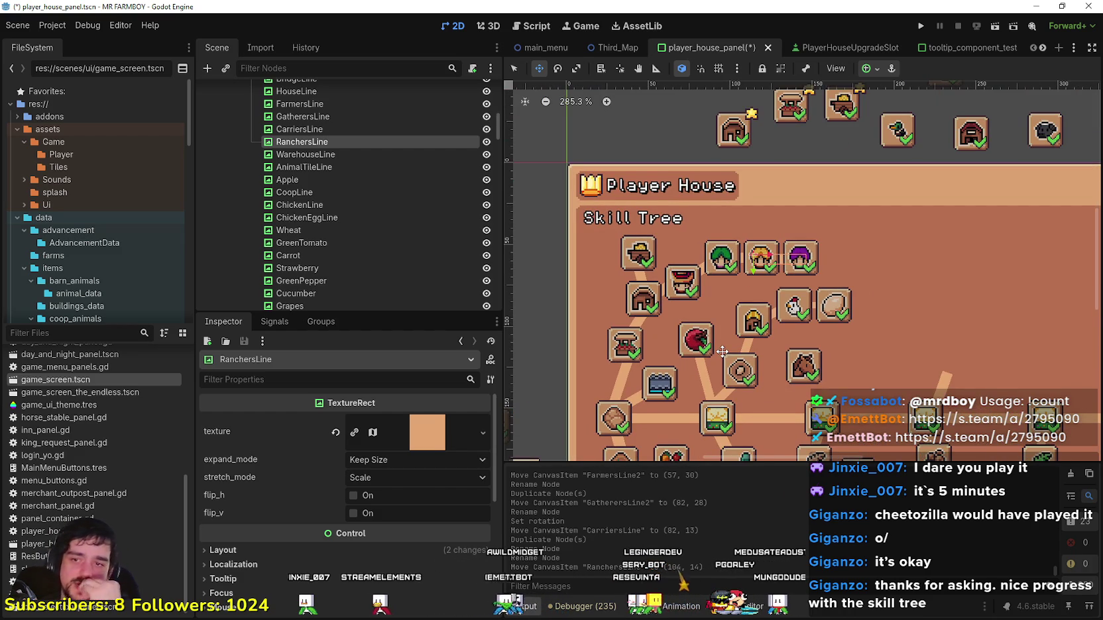
pyautogui.scroll(2, 795, 294)
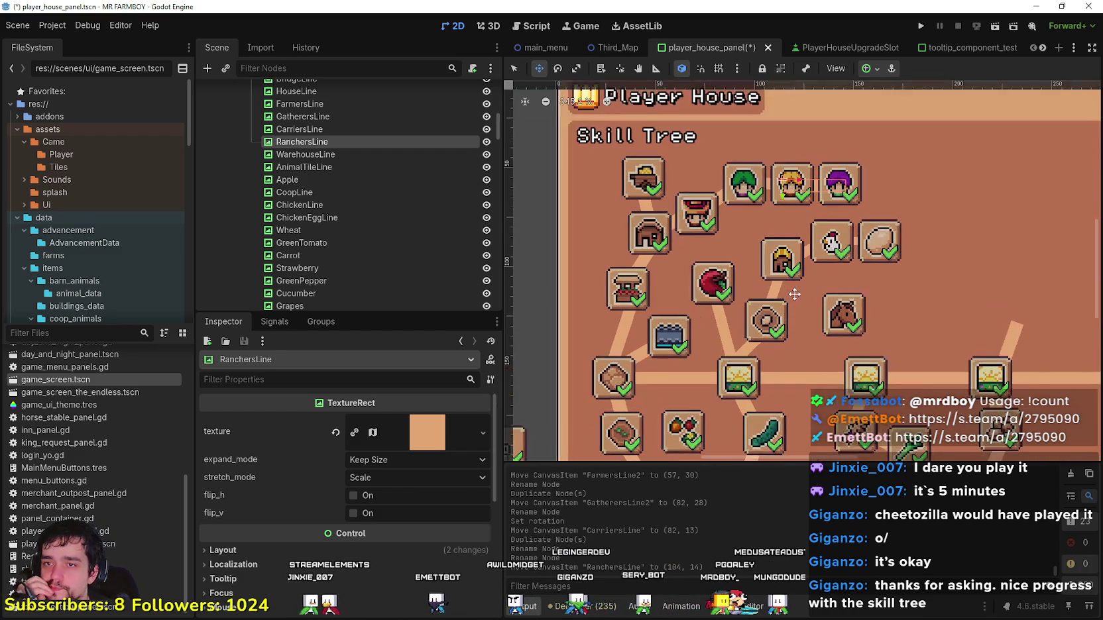
pyautogui.scroll(-3, 794, 294)
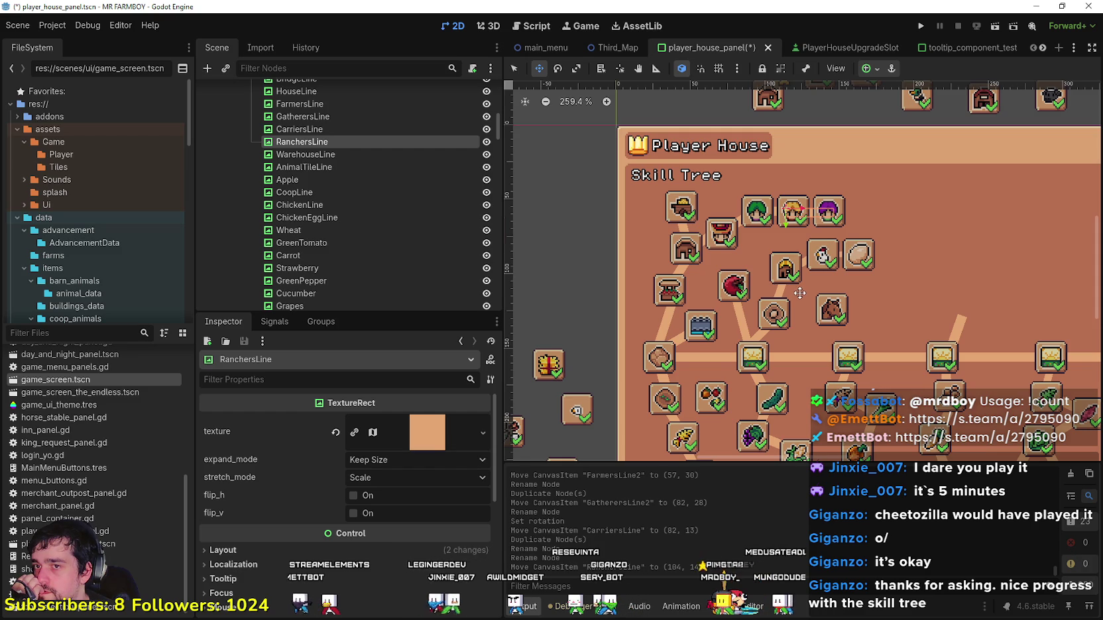
pyautogui.scroll(1, 829, 203)
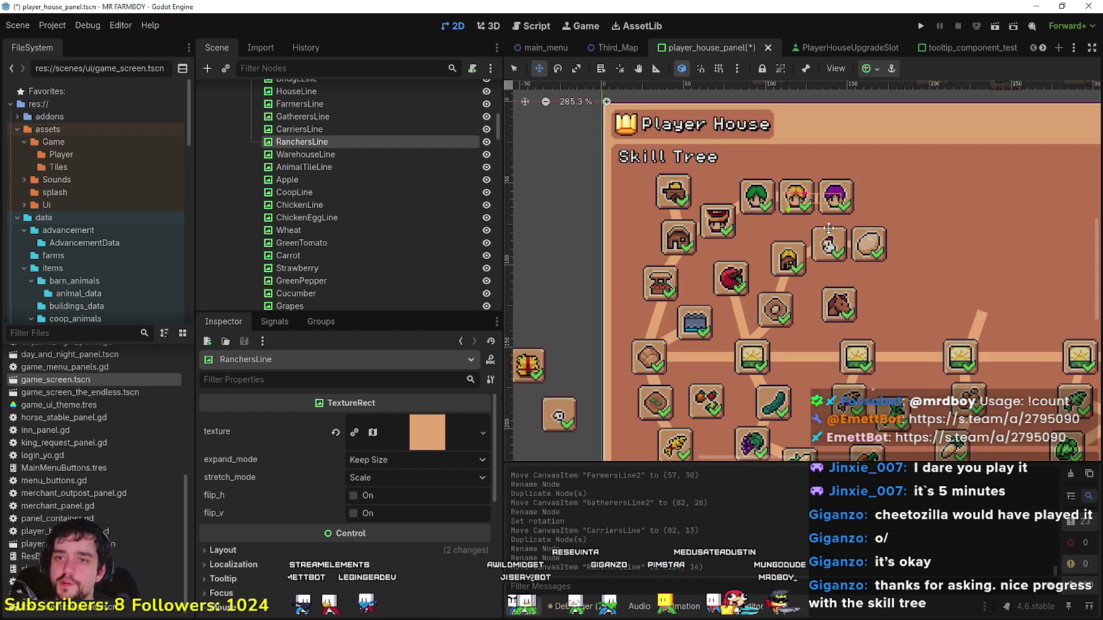
pyautogui.scroll(2, 829, 204)
pyautogui.moveTo(816, 190)
pyautogui.mouseDown()
pyautogui.moveTo(805, 250)
pyautogui.moveTo(814, 197)
pyautogui.mouseUp()
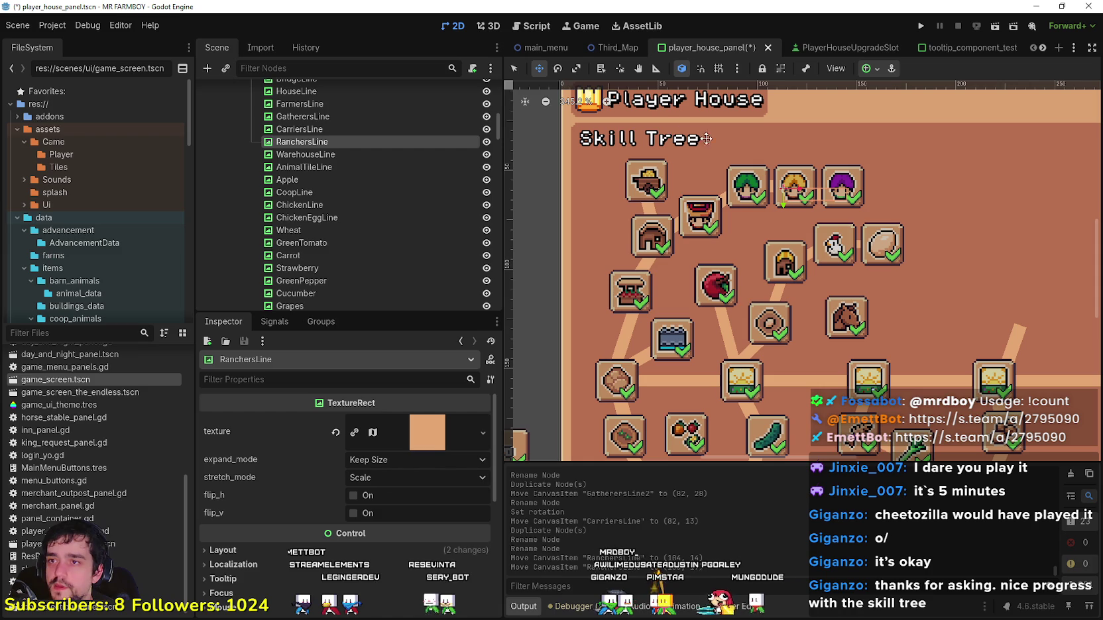
# Step: Rotate RanchersLine to about -62° and move it lower among the icons to (85, 42)
pyautogui.click(559, 69)
pyautogui.moveTo(812, 194)
pyautogui.mouseDown()
pyautogui.moveTo(829, 166)
pyautogui.moveTo(821, 142)
pyautogui.mouseUp()
pyautogui.press('w')
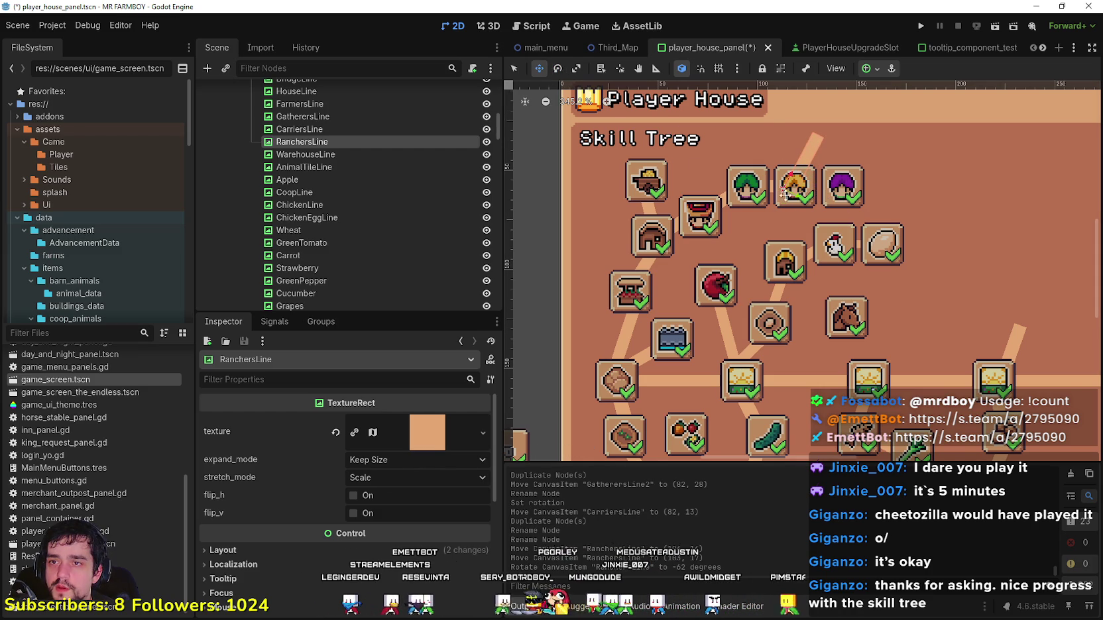
pyautogui.moveTo(799, 178); pyautogui.dragTo(793, 242)
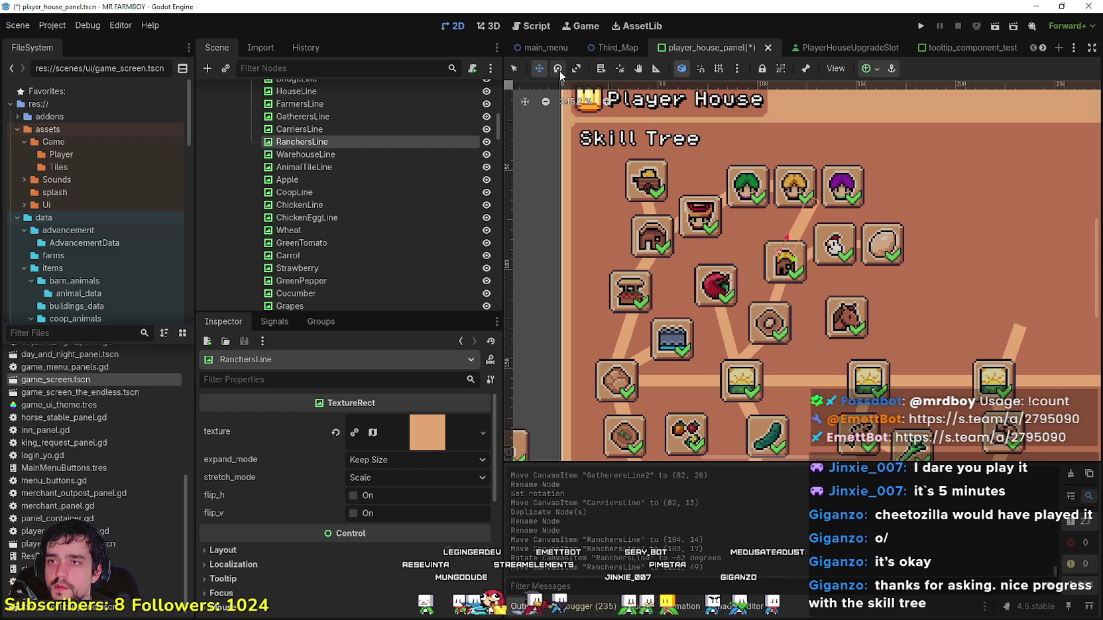
pyautogui.scroll(-1, 742, 250)
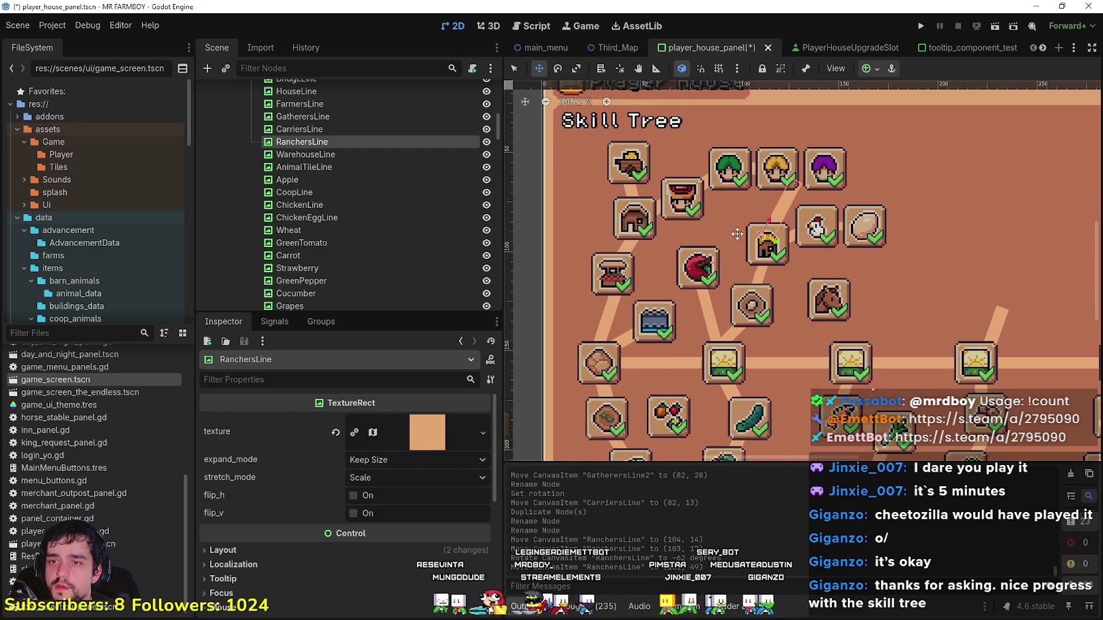
pyautogui.click(515, 67)
pyautogui.click(765, 250)
# Step: Nudge the Coop and Chicken icons into place and move ChickenEggLine down slightly
pyautogui.scroll(1, 766, 251)
pyautogui.moveTo(762, 250); pyautogui.dragTo(736, 249)
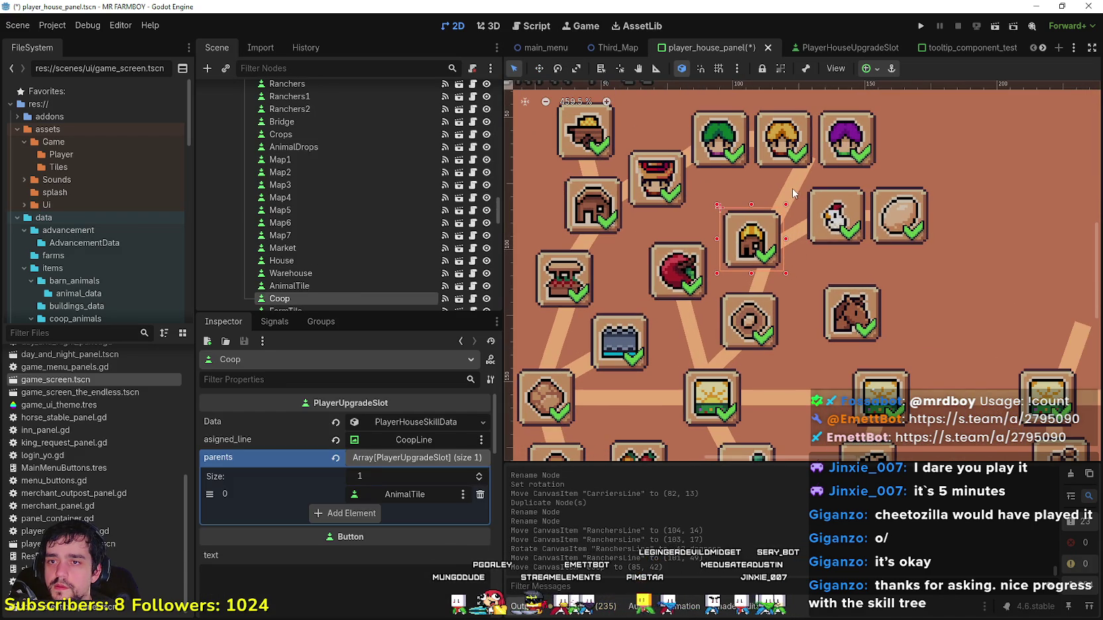
pyautogui.click(804, 192)
pyautogui.moveTo(828, 218)
pyautogui.mouseDown()
pyautogui.moveTo(822, 232)
pyautogui.moveTo(878, 222)
pyautogui.mouseUp()
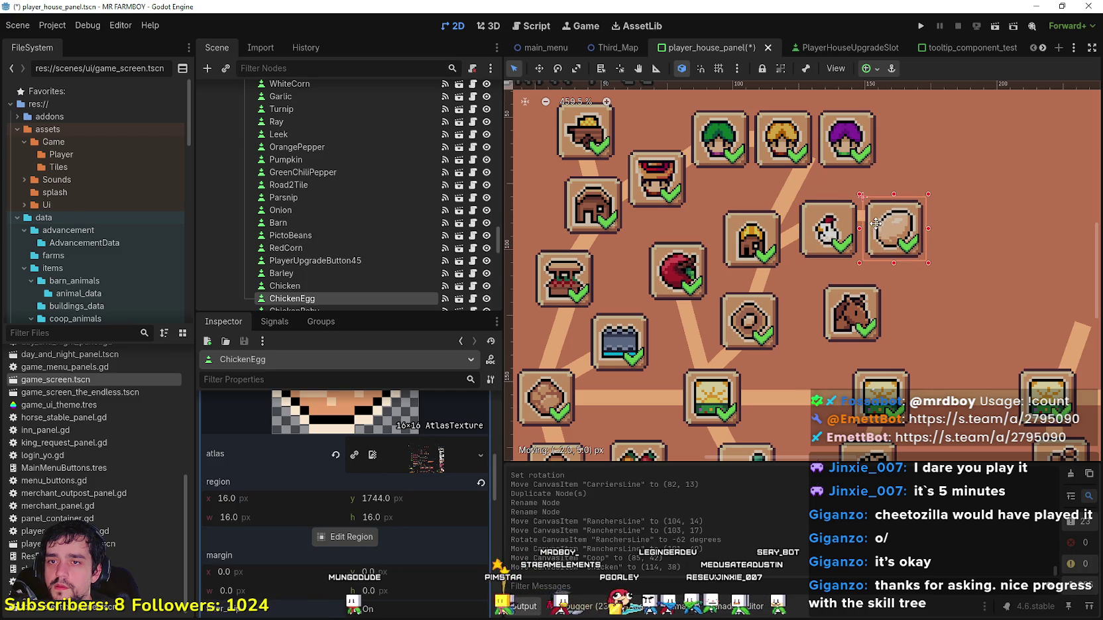
pyautogui.scroll(2, 875, 217)
pyautogui.click(851, 220)
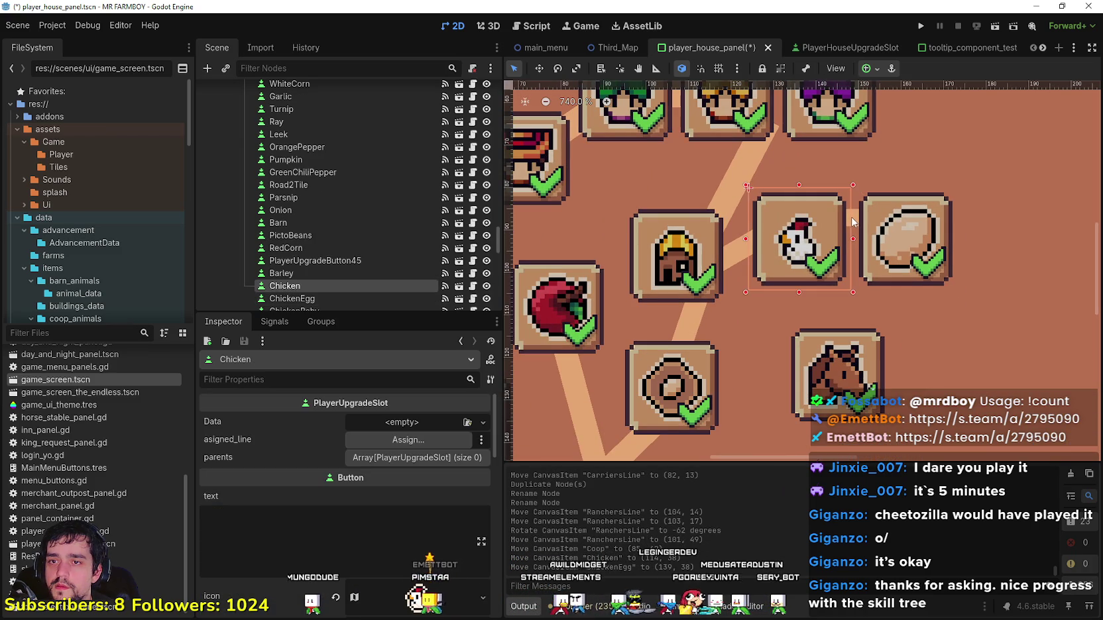
pyautogui.moveTo(850, 222)
pyautogui.mouseDown()
pyautogui.moveTo(855, 241)
pyautogui.moveTo(863, 232)
pyautogui.mouseUp()
# Step: Tilt the diagonal ChickenLine connector by about -28 degrees
pyautogui.scroll(-2, 863, 233)
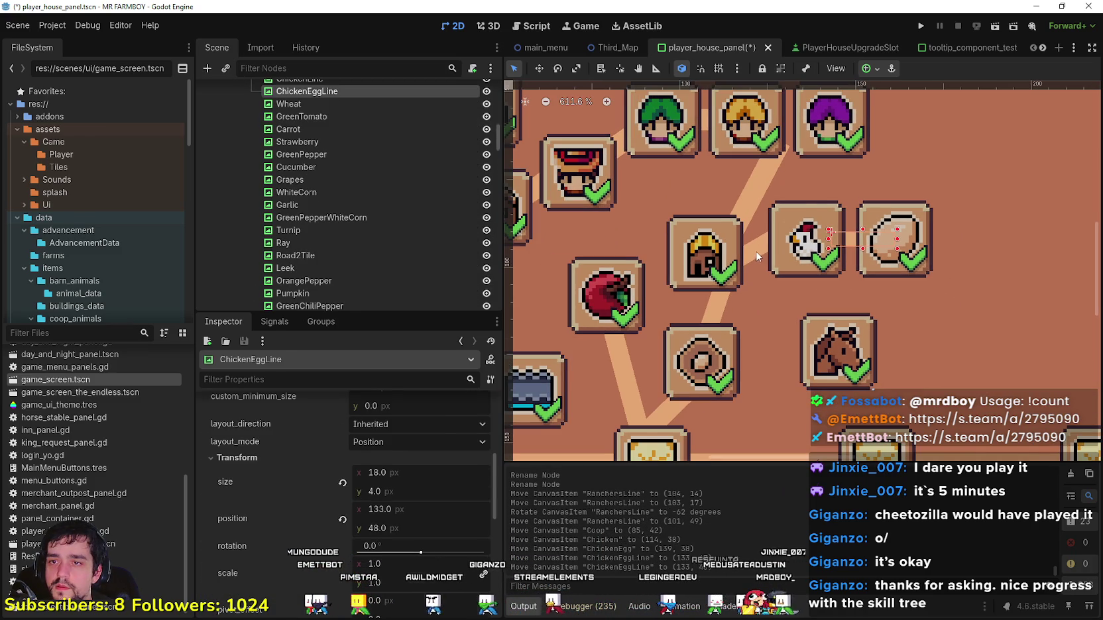
pyautogui.click(763, 252)
pyautogui.click(558, 68)
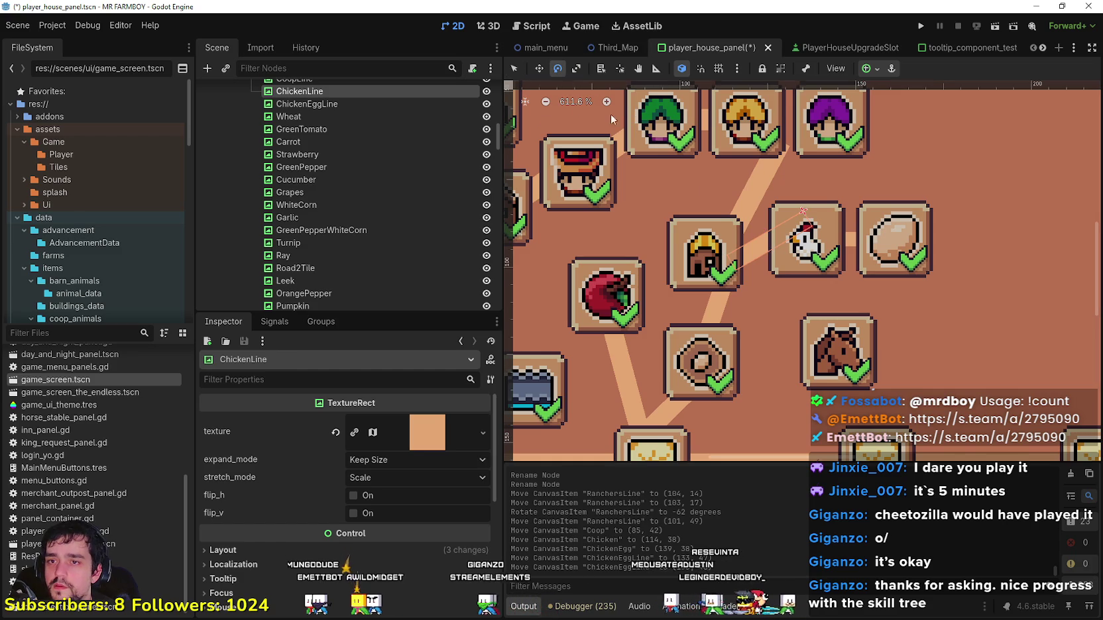
pyautogui.moveTo(768, 260)
pyautogui.mouseDown()
pyautogui.moveTo(803, 244)
pyautogui.moveTo(745, 226)
pyautogui.moveTo(743, 254)
pyautogui.mouseUp()
pyautogui.click(539, 68)
# Step: Move CoopLine beside the coop slot and rotate it to 5 degrees
pyautogui.scroll(-1, 720, 314)
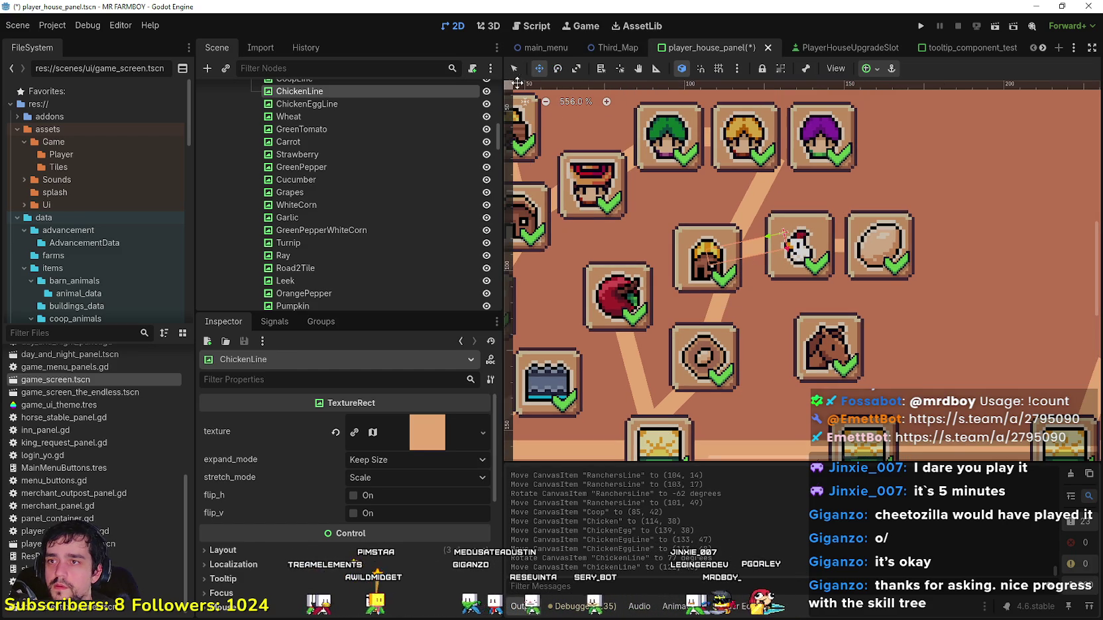
pyautogui.click(719, 301)
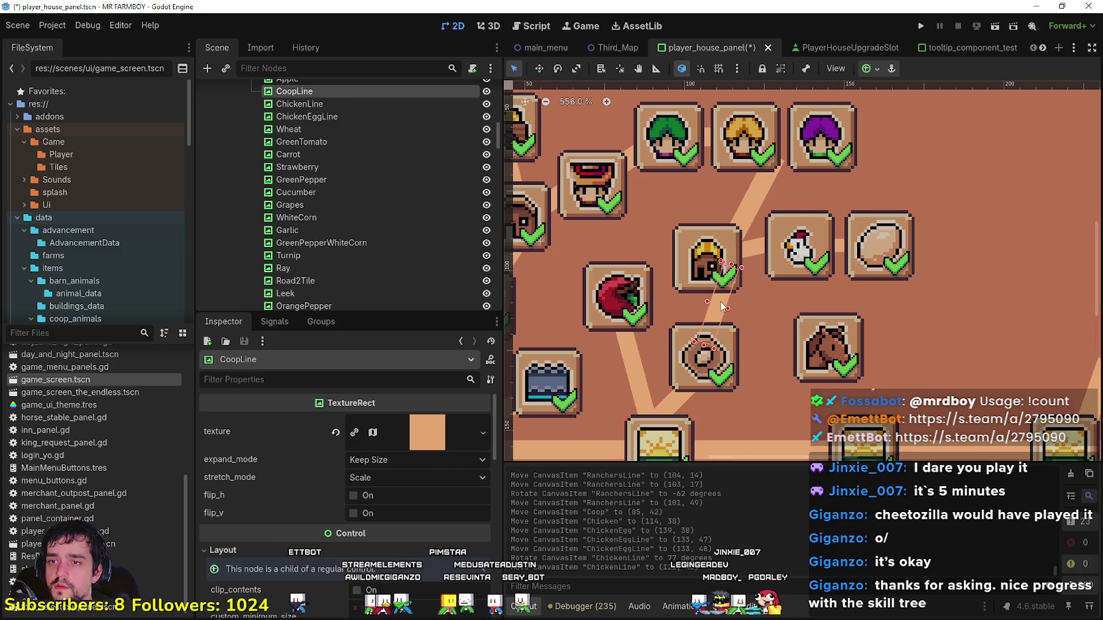
pyautogui.moveTo(717, 299); pyautogui.dragTo(704, 303)
pyautogui.click(559, 69)
pyautogui.moveTo(718, 321); pyautogui.dragTo(711, 319)
pyautogui.press('w')
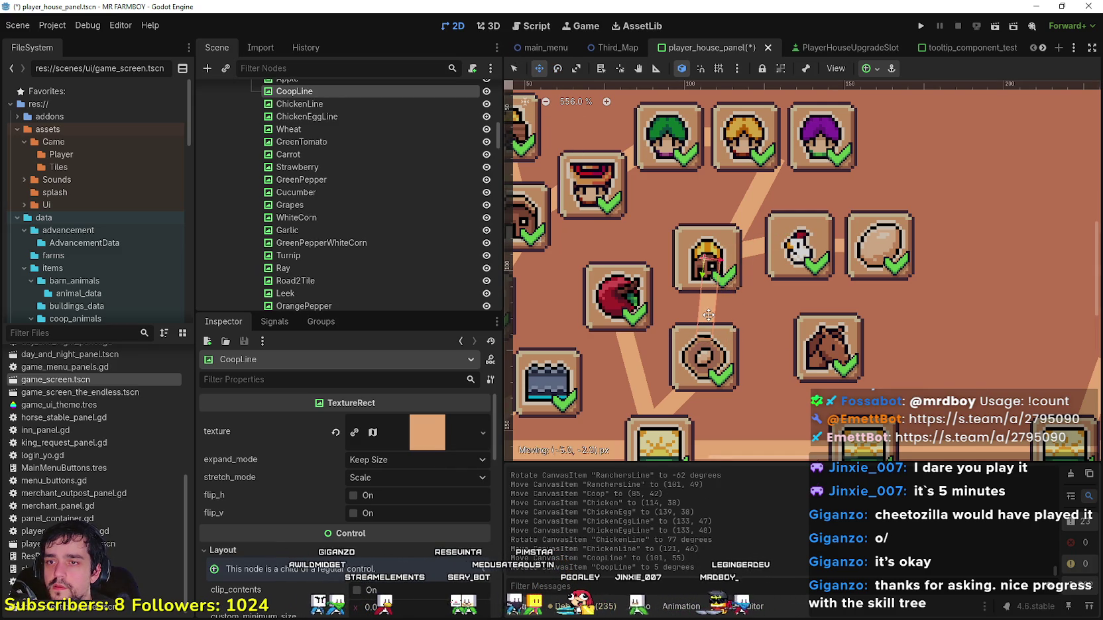
pyautogui.click(514, 68)
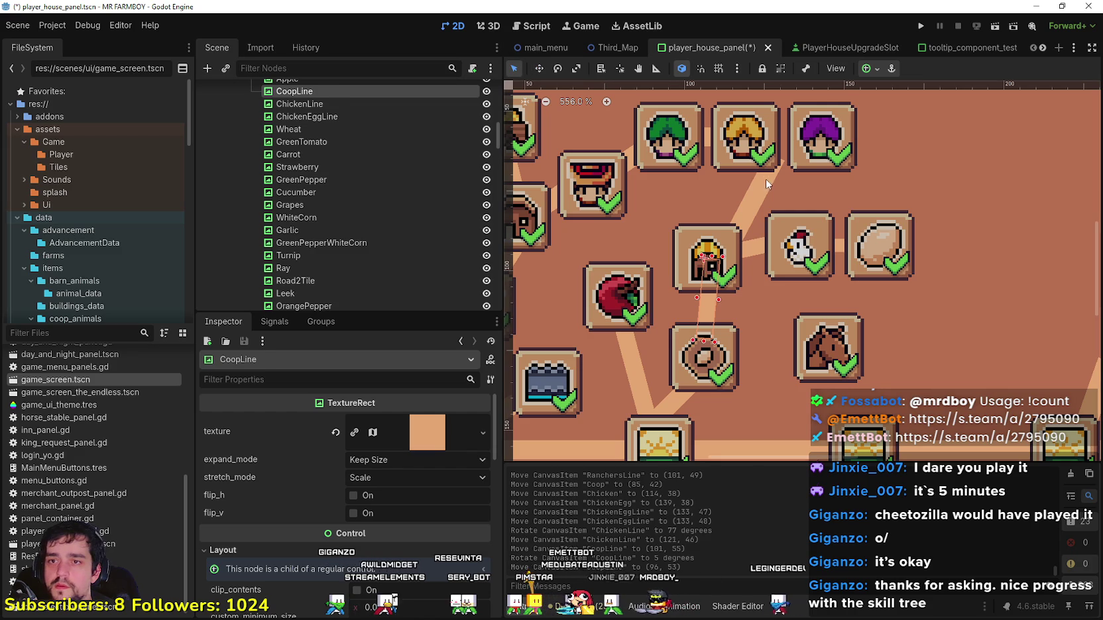
# Step: Rotate RanchersLine to about -42°, move it to (95, 48), and lengthen it toward the Ranchers slot
pyautogui.click(762, 158)
pyautogui.moveTo(761, 204)
pyautogui.mouseDown()
pyautogui.moveTo(748, 192)
pyautogui.moveTo(768, 203)
pyautogui.moveTo(734, 216)
pyautogui.mouseUp()
pyautogui.press('e')
pyautogui.moveTo(762, 180); pyautogui.dragTo(775, 186)
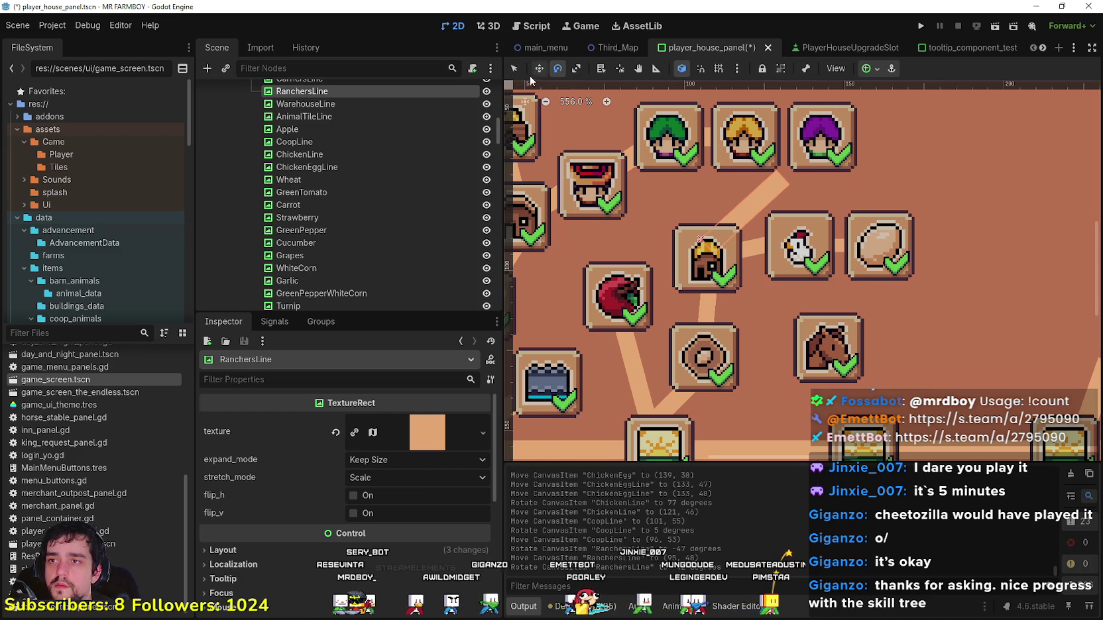
pyautogui.moveTo(822, 152); pyautogui.dragTo(828, 147)
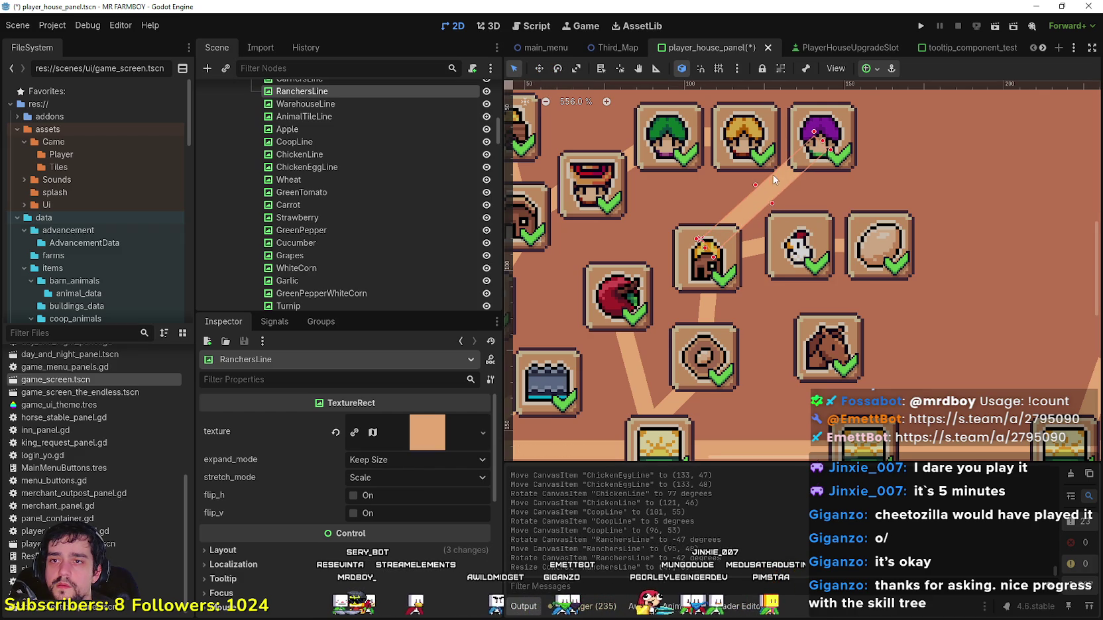
pyautogui.moveTo(756, 187); pyautogui.dragTo(759, 185)
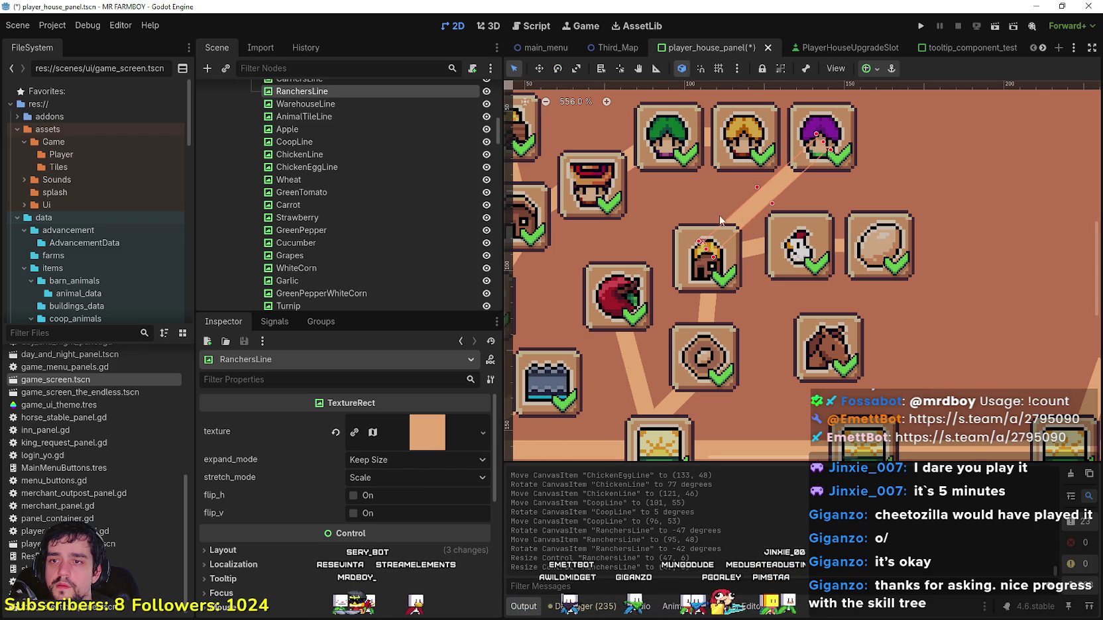
pyautogui.scroll(-3, 787, 233)
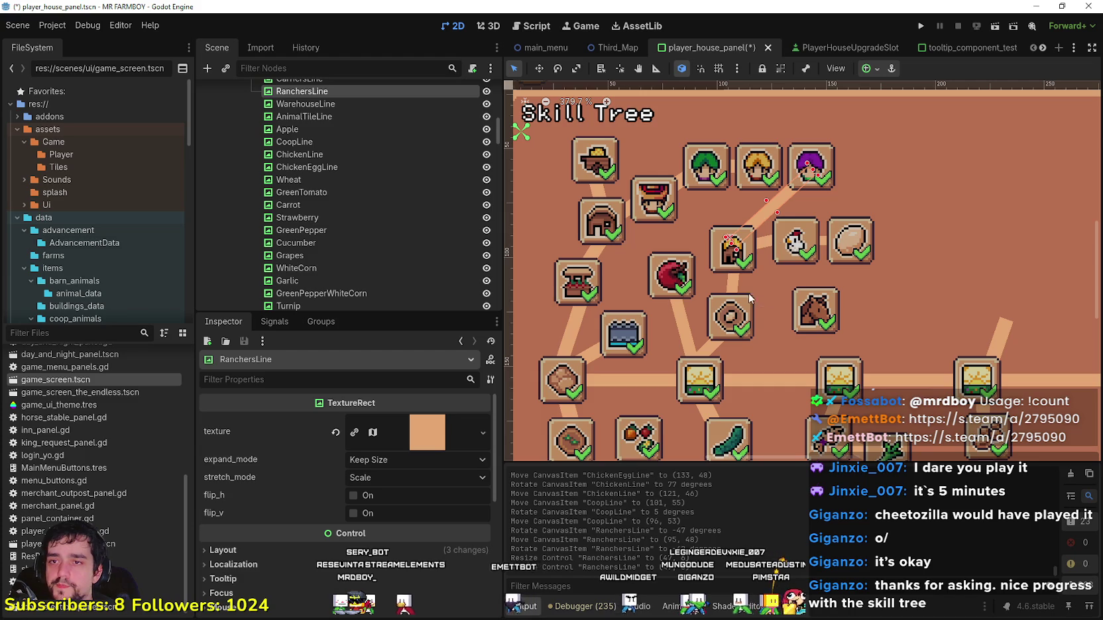
pyautogui.click(660, 279)
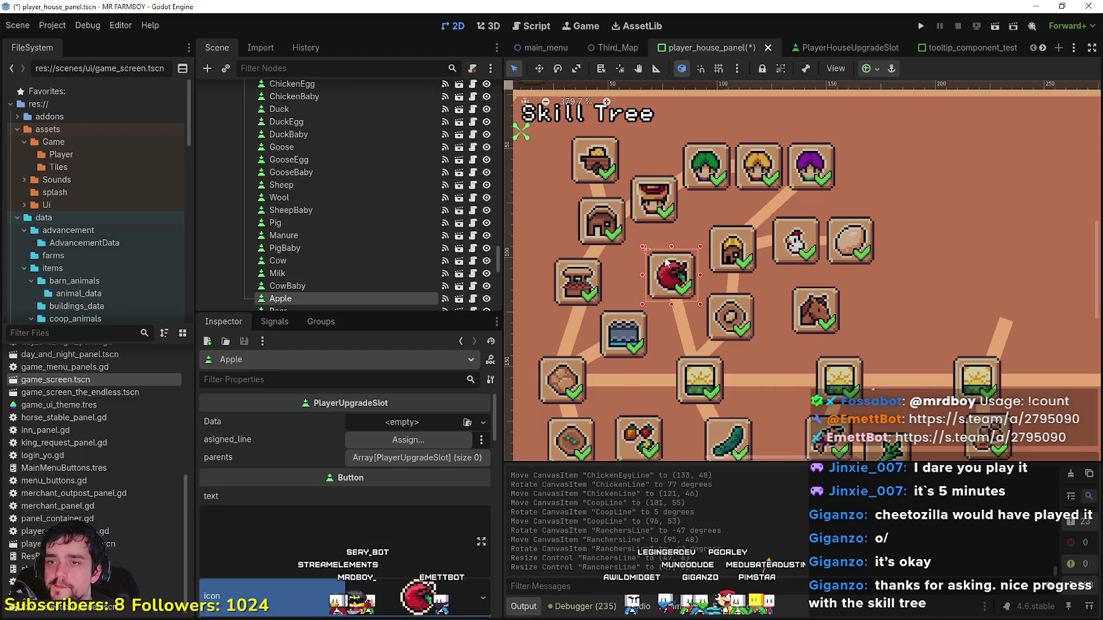
pyautogui.scroll(-3, 714, 333)
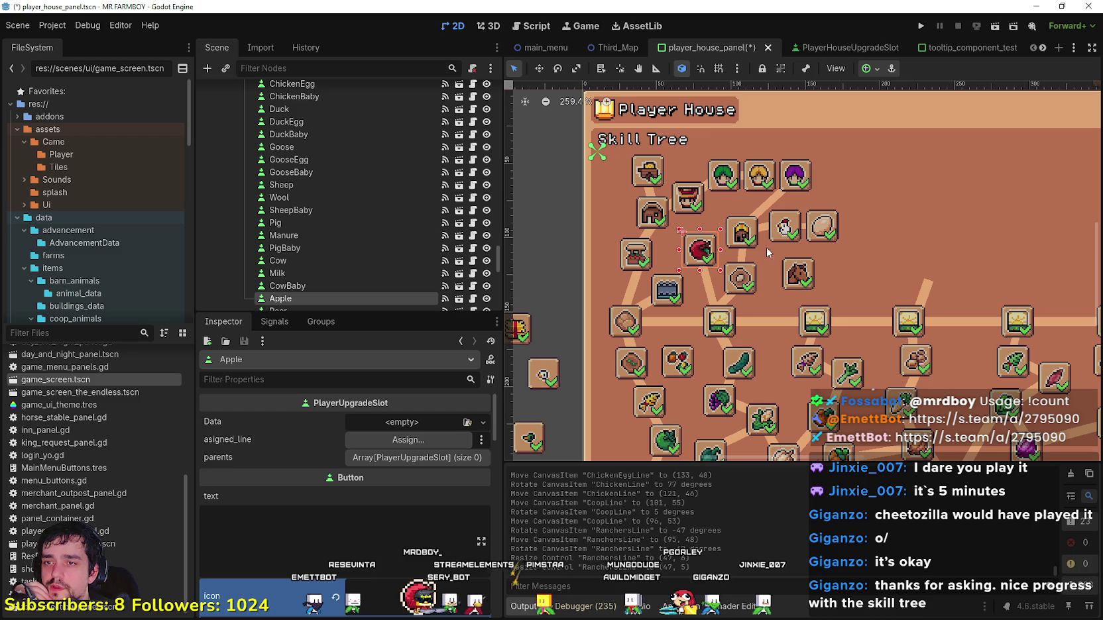
pyautogui.scroll(5, 750, 214)
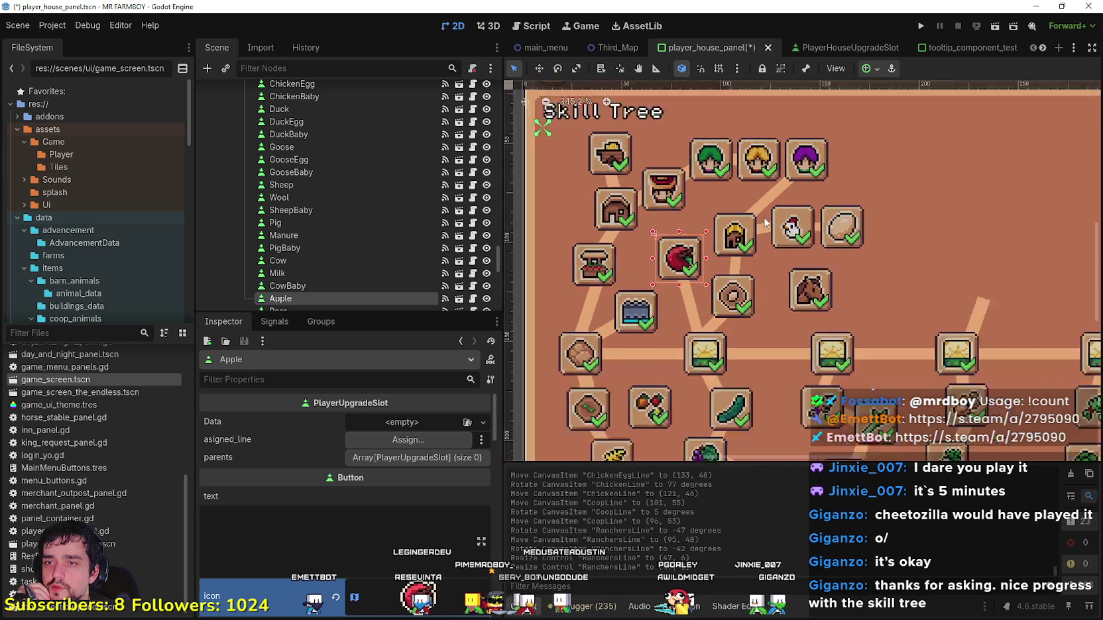
pyautogui.click(855, 233)
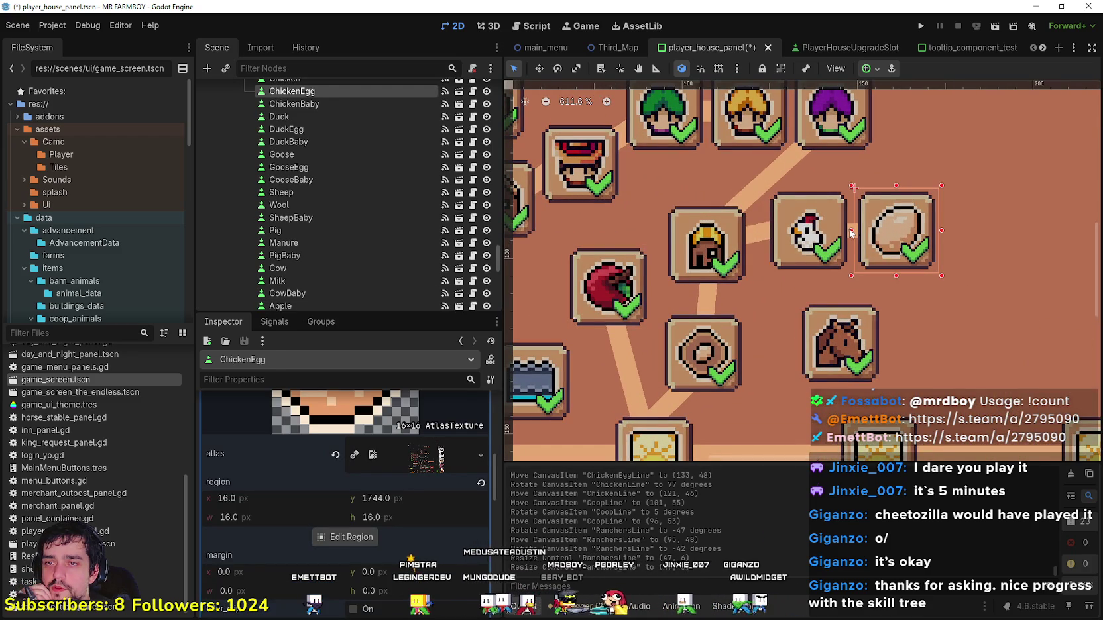
pyautogui.click(849, 230)
pyautogui.scroll(3, 852, 234)
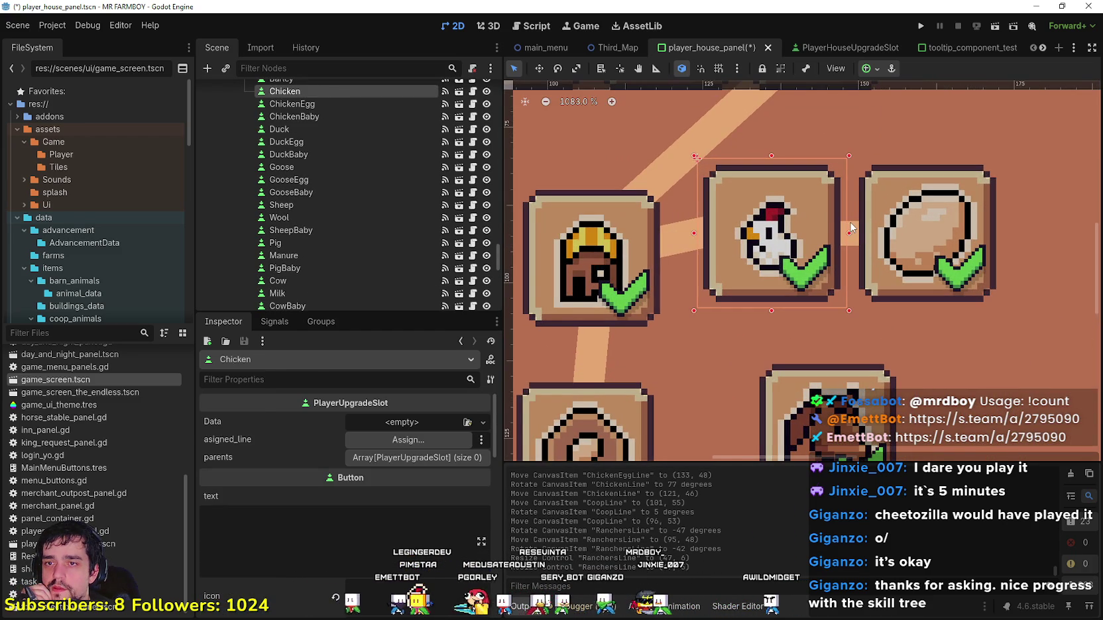
pyautogui.click(851, 227)
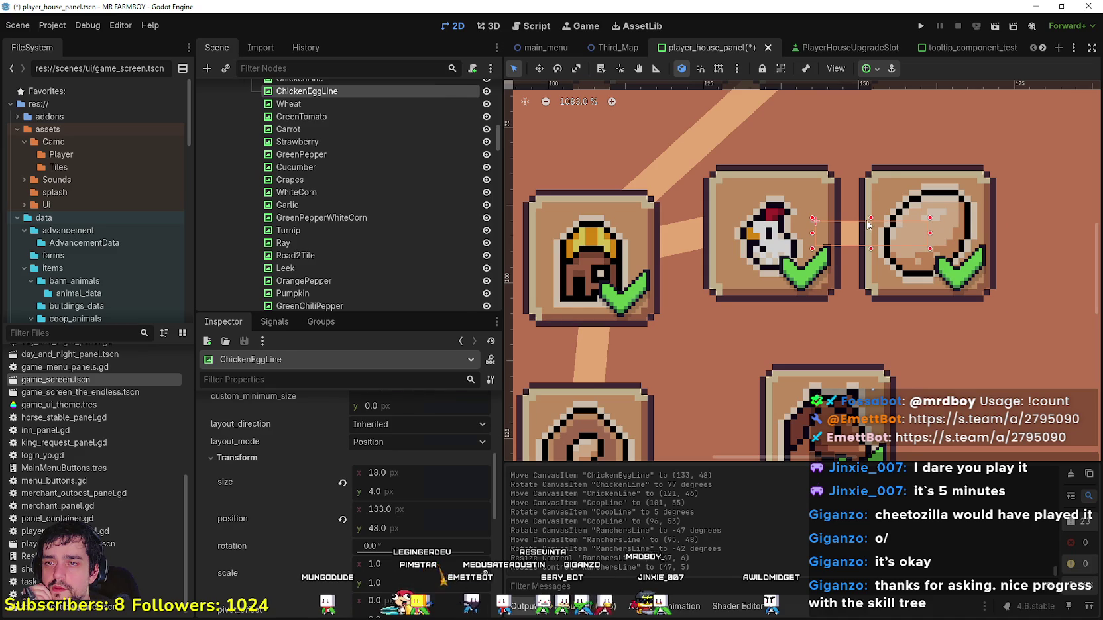
pyautogui.click(861, 223)
pyautogui.click(848, 222)
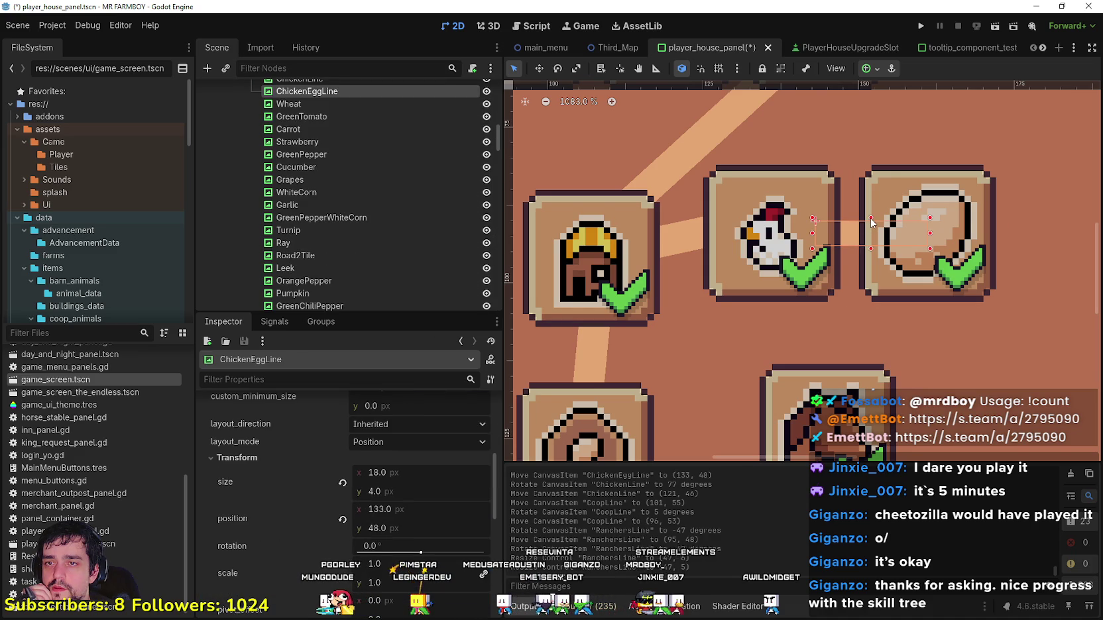
pyautogui.scroll(-6, 756, 312)
pyautogui.click(754, 317)
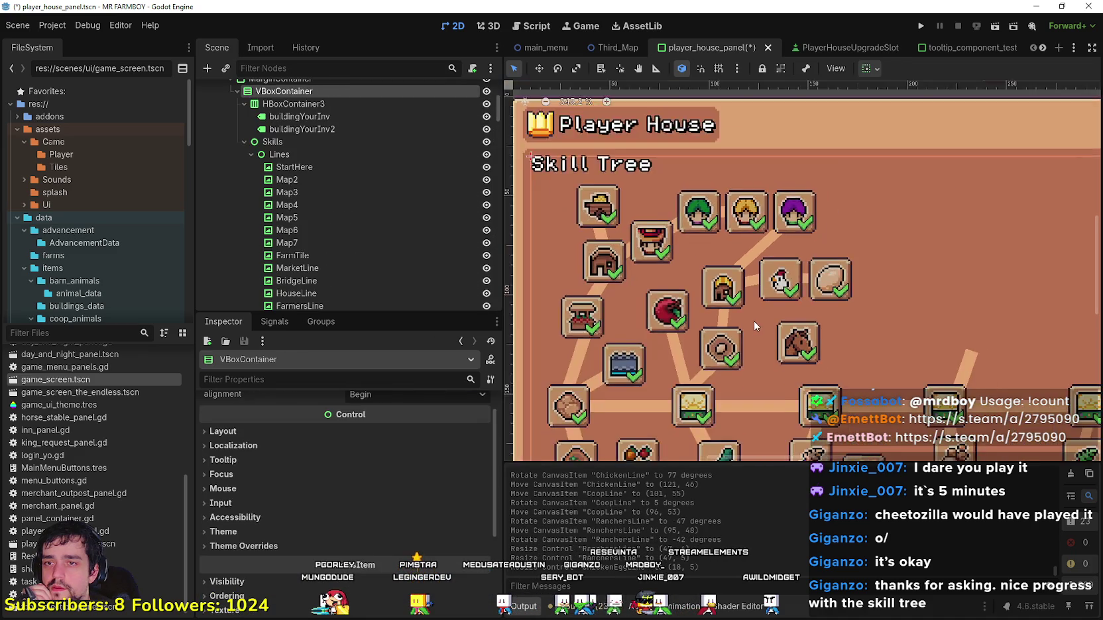
pyautogui.scroll(-3, 777, 322)
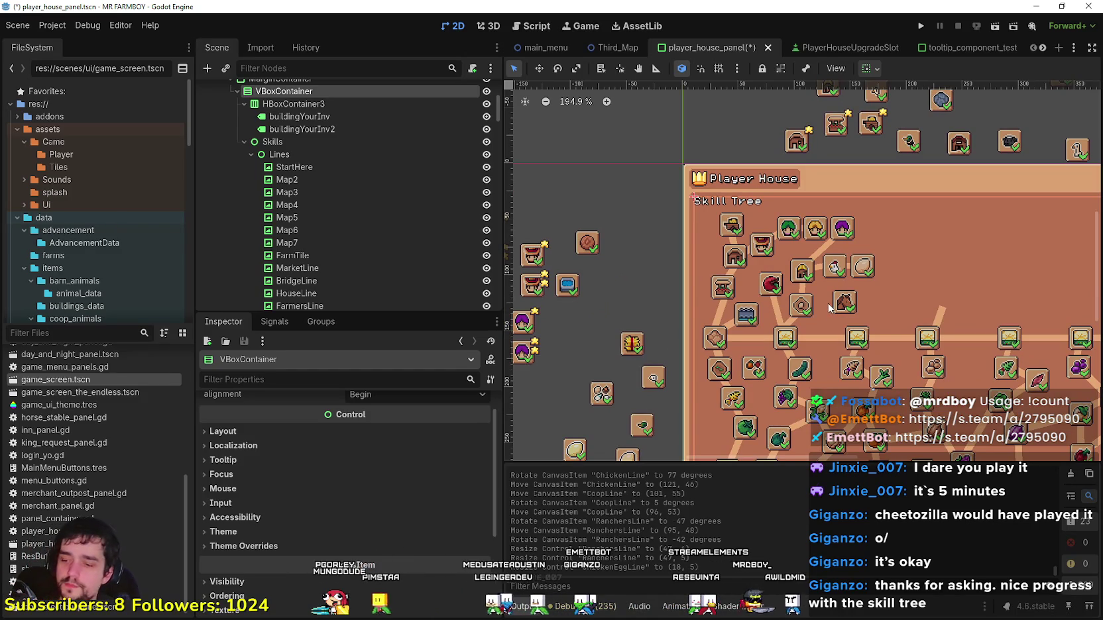
pyautogui.scroll(2, 828, 307)
pyautogui.scroll(-3, 828, 305)
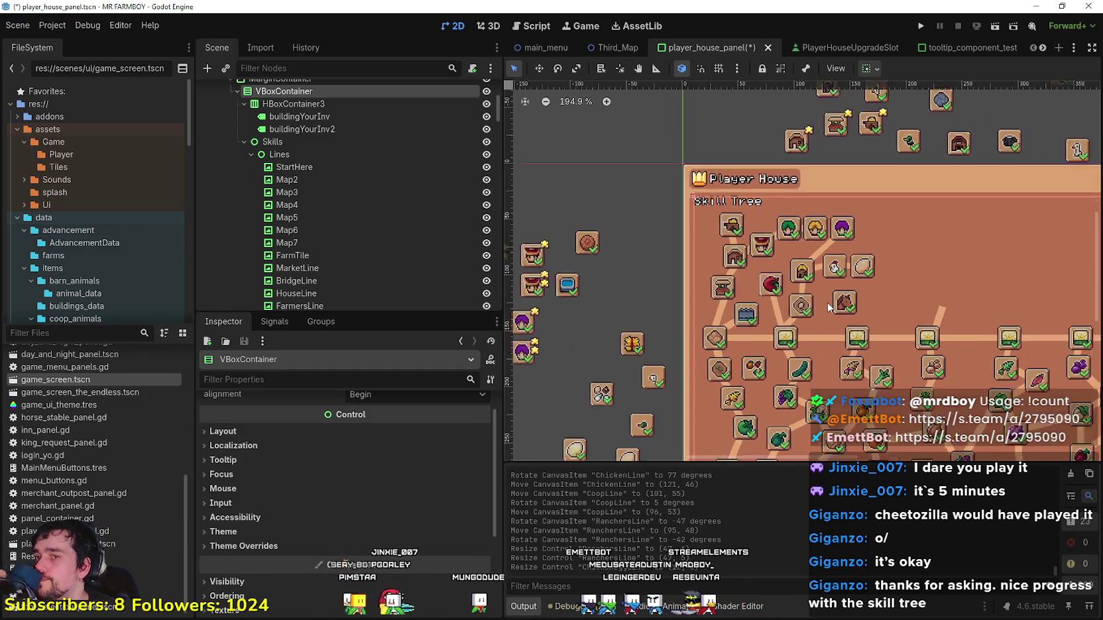
pyautogui.scroll(3, 826, 305)
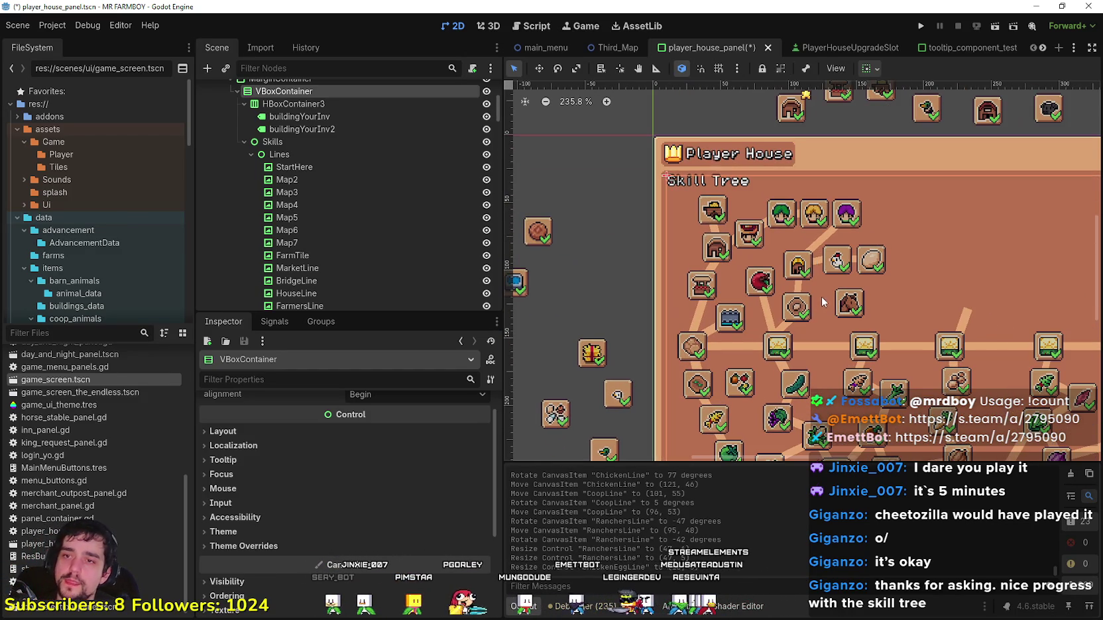
pyautogui.scroll(2, 720, 242)
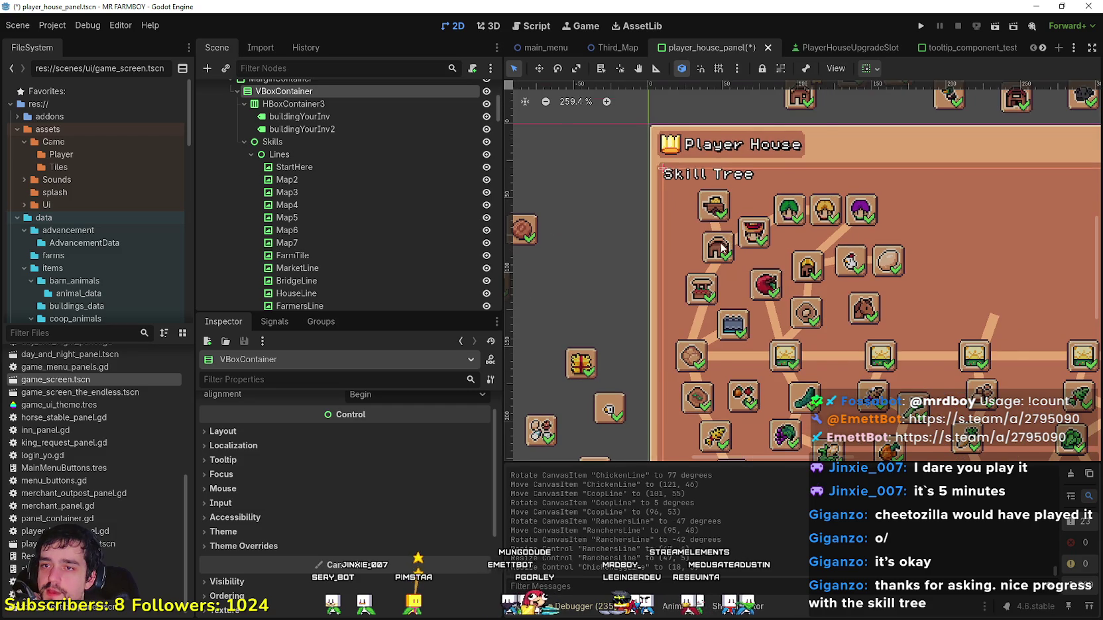
pyautogui.scroll(2, 719, 242)
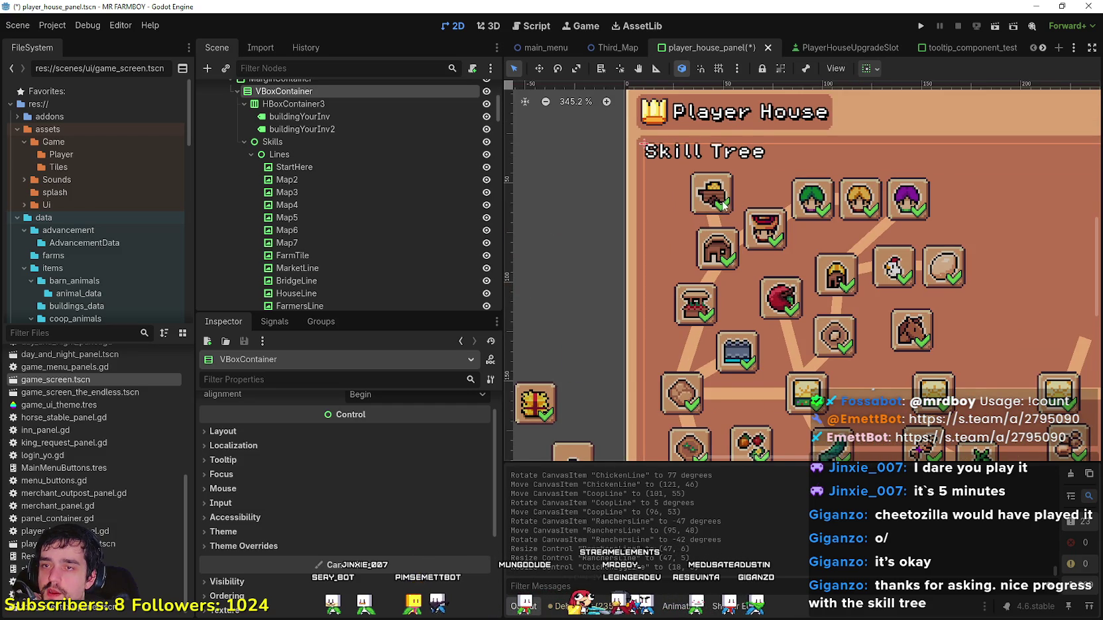
pyautogui.scroll(-3, 722, 204)
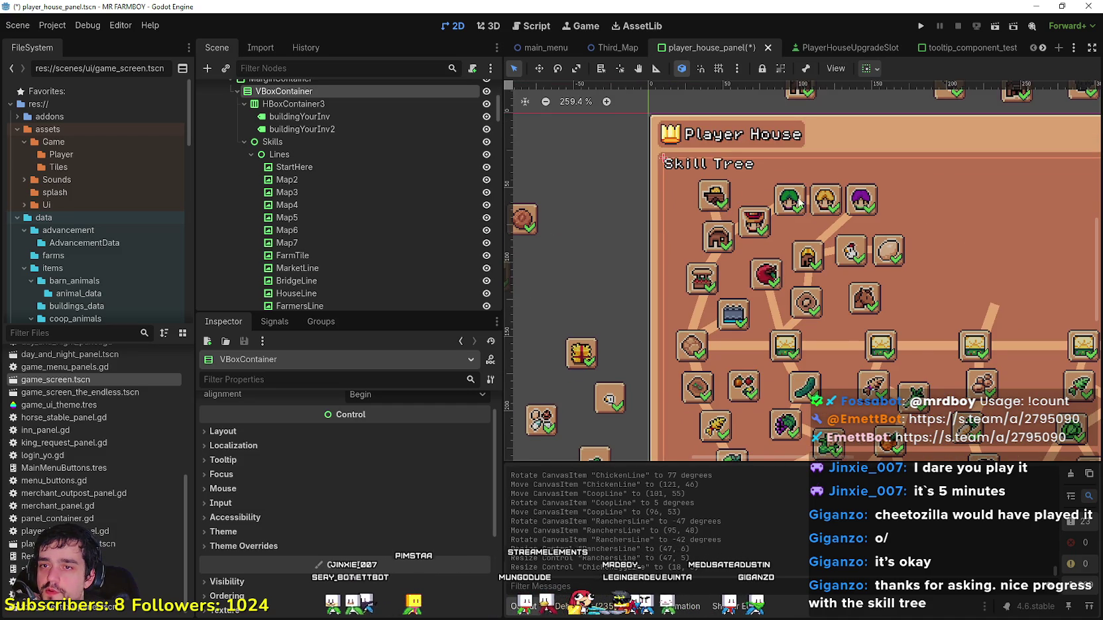
pyautogui.scroll(-3, 789, 198)
pyautogui.scroll(-4, 835, 330)
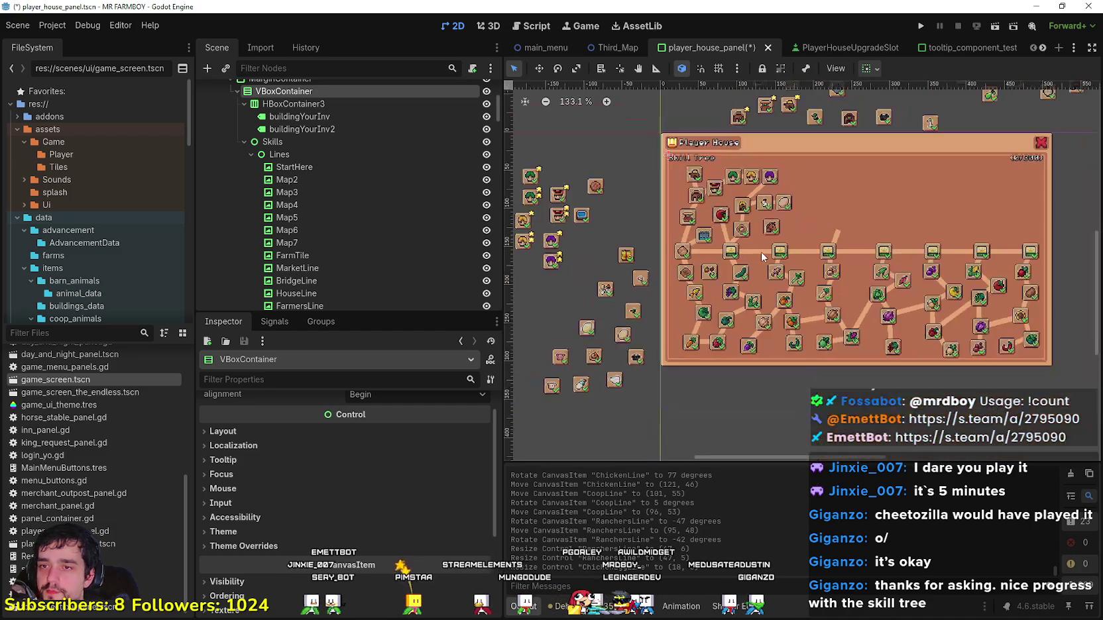
pyautogui.scroll(1, 765, 247)
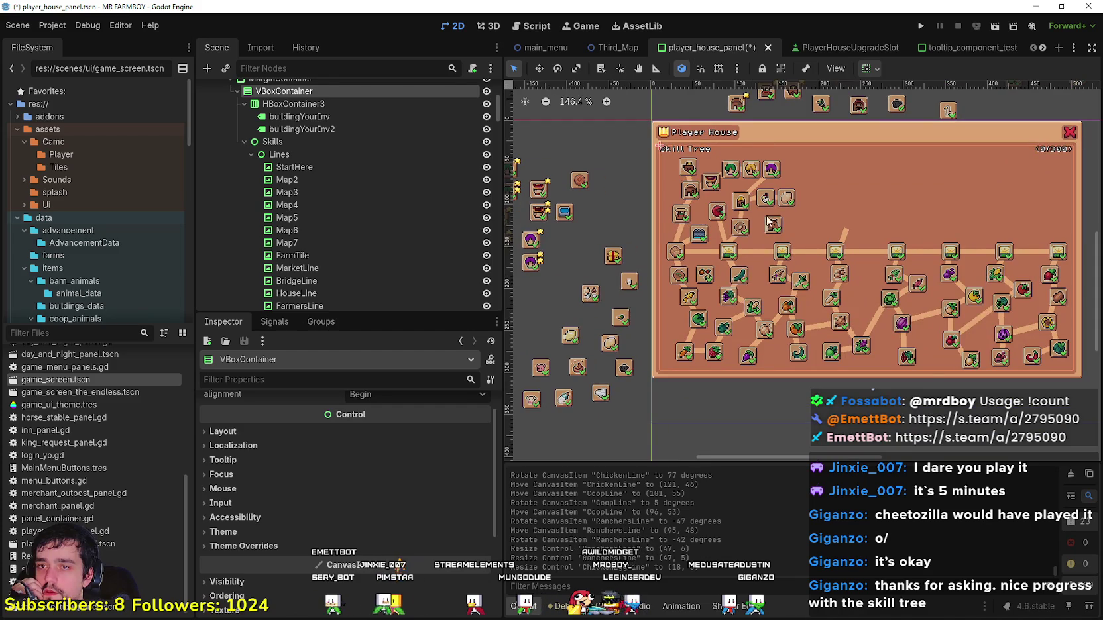
pyautogui.scroll(2, 774, 232)
pyautogui.click(773, 229)
pyautogui.scroll(2, 771, 236)
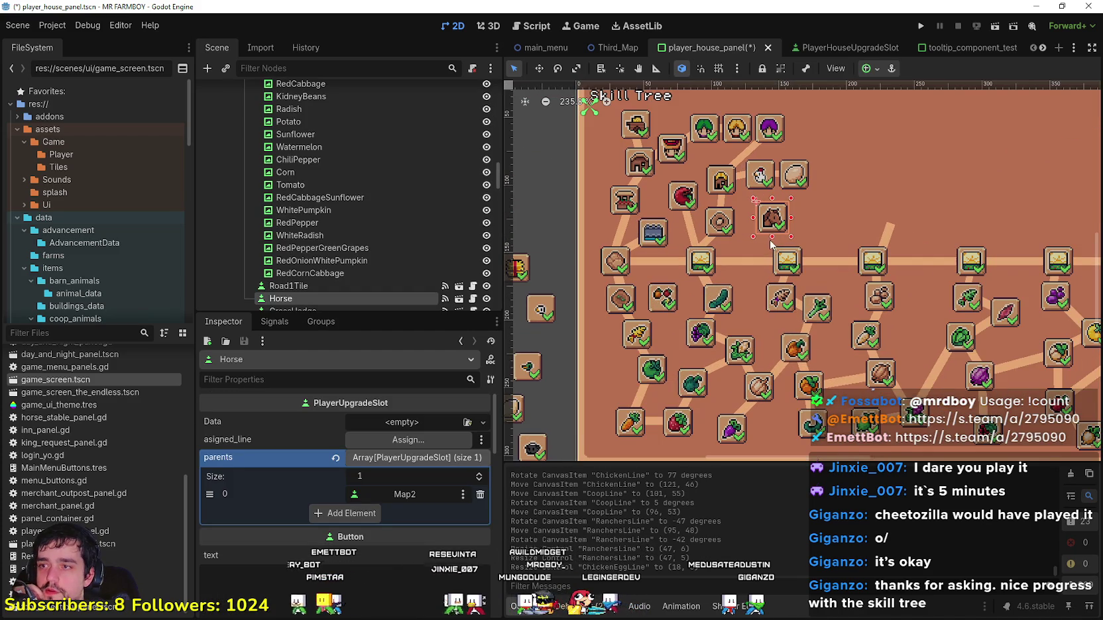
# Step: Duplicate the Road2Tile connector, place it by the horse slot, and name it HorseLine
pyautogui.scroll(2, 758, 243)
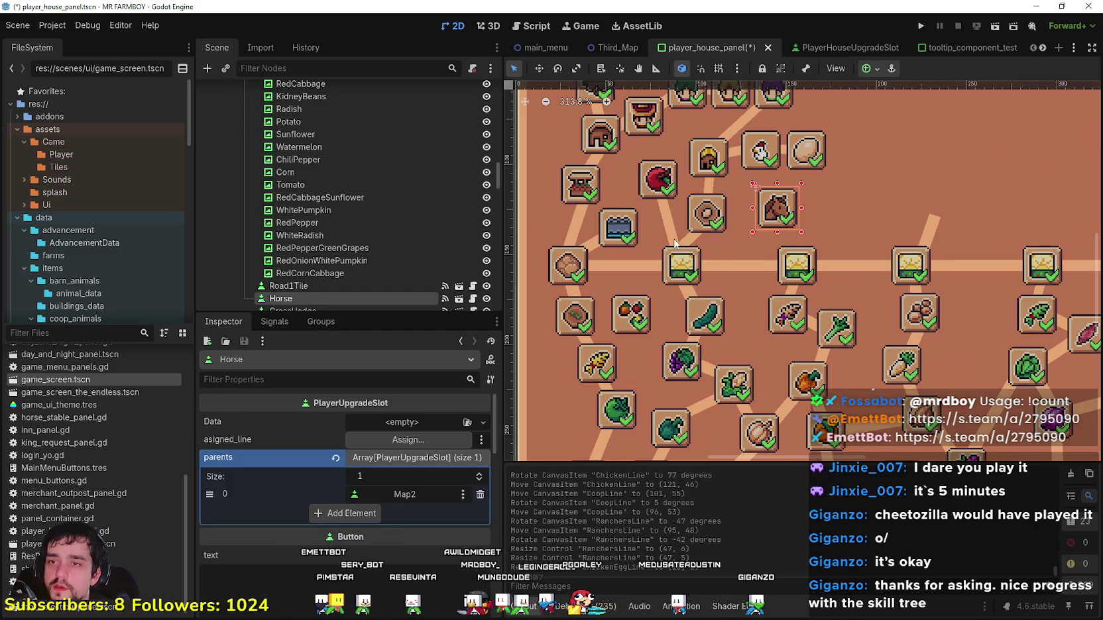
pyautogui.click(931, 237)
pyautogui.hotkey('ctrl', 'd')
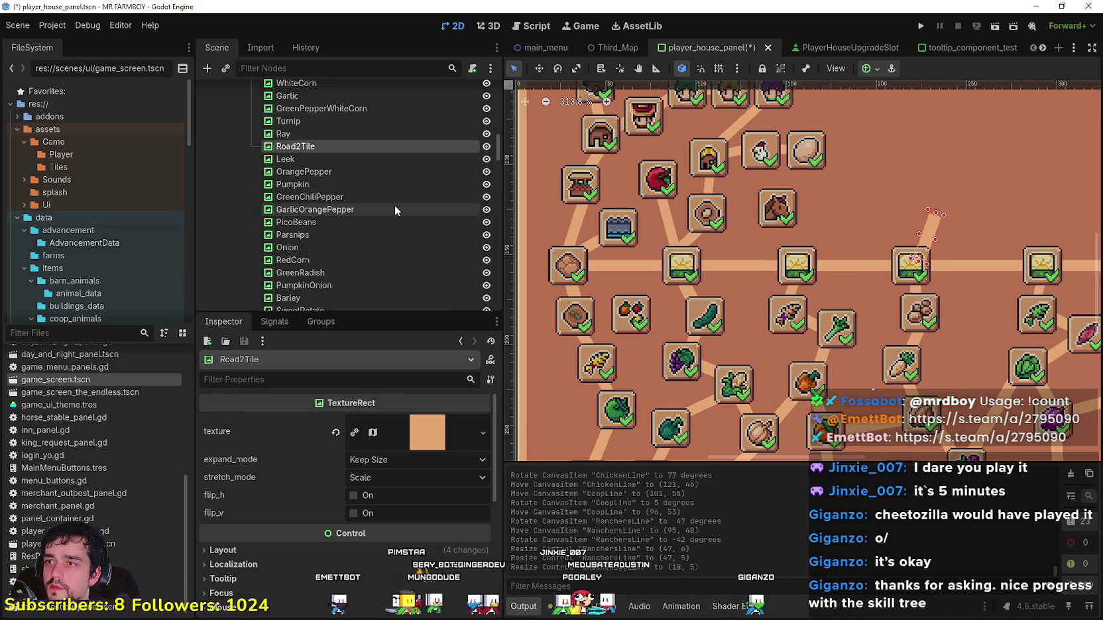
pyautogui.press('w')
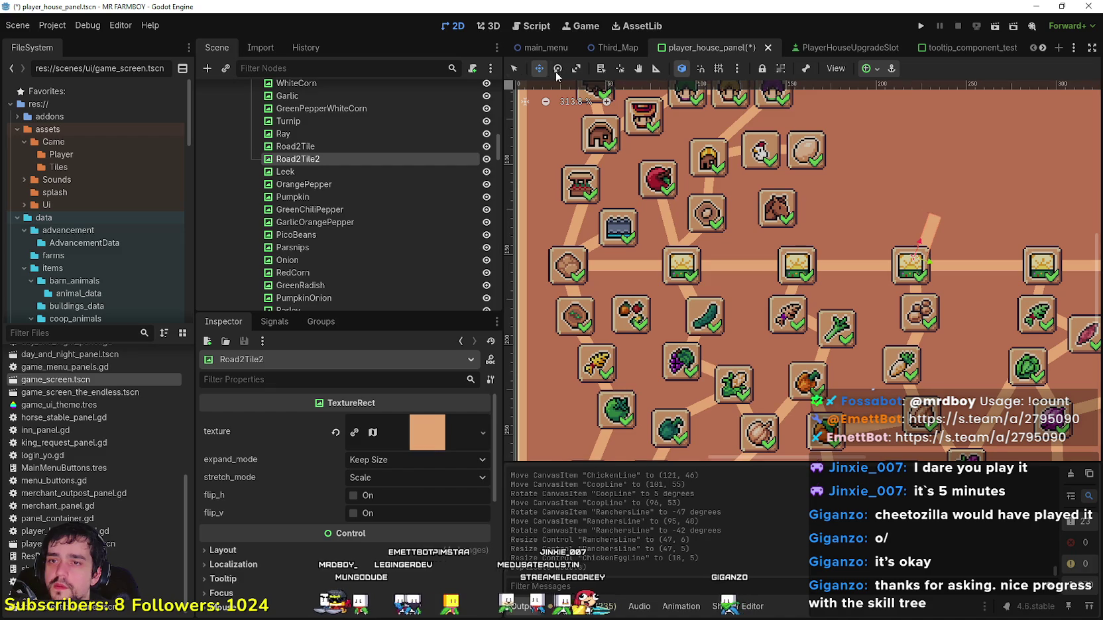
pyautogui.moveTo(858, 234); pyautogui.dragTo(703, 232)
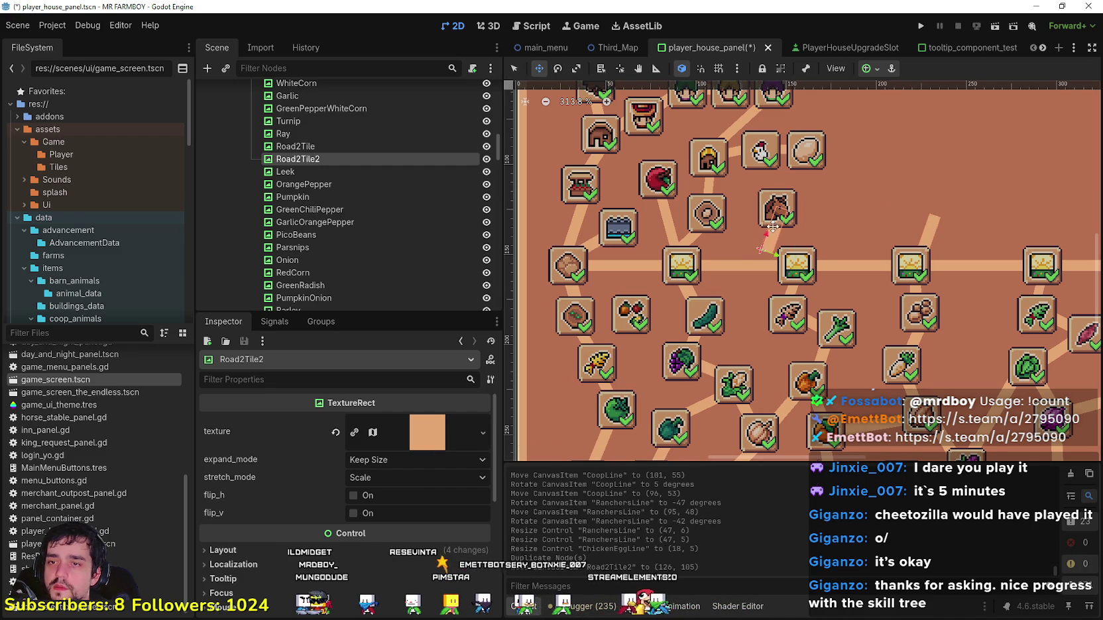
pyautogui.doubleClick(298, 161)
pyautogui.write('H')
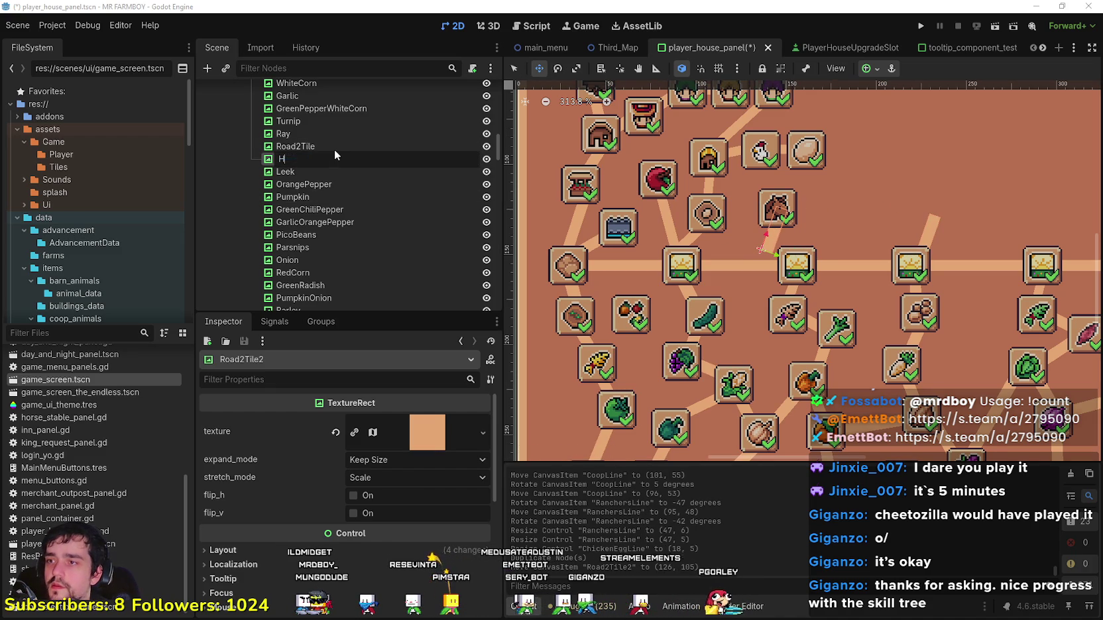
pyautogui.write('orseLine')
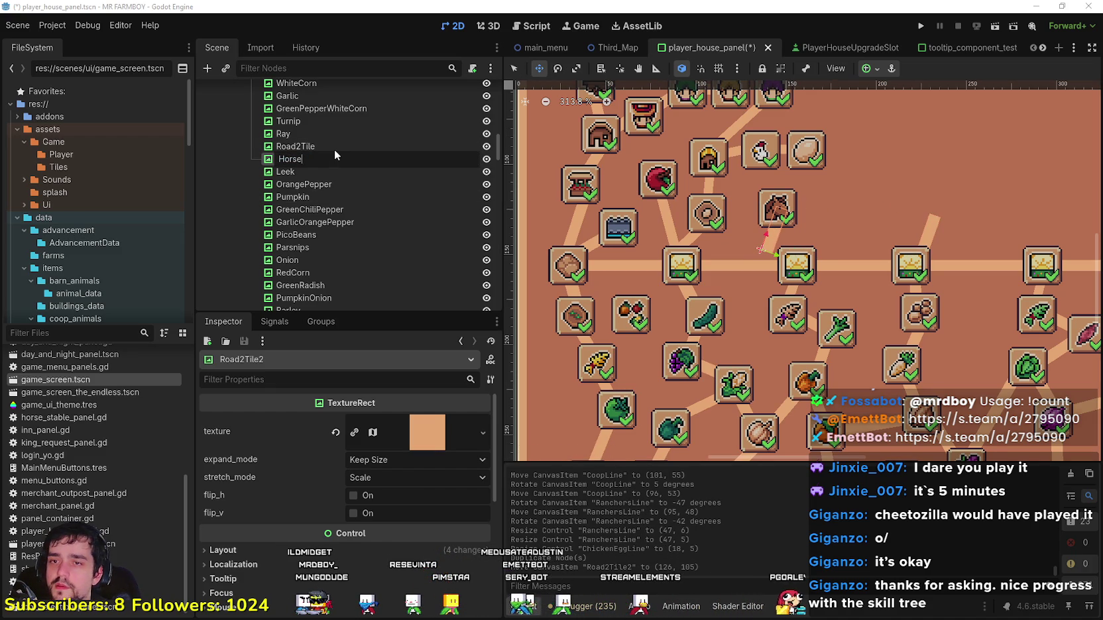
pyautogui.press('Return')
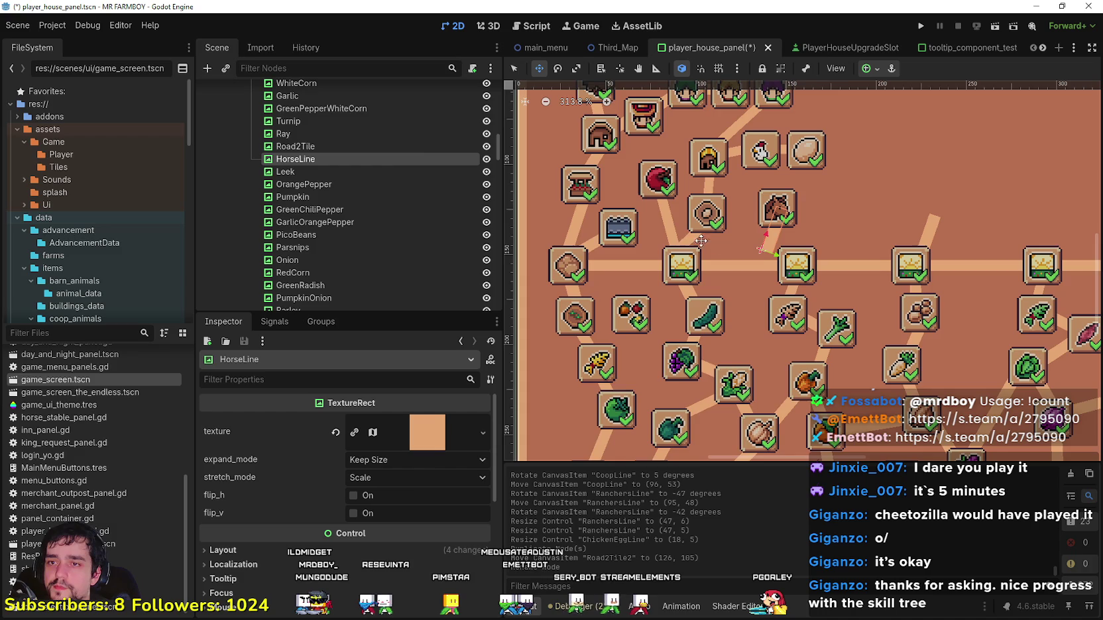
# Step: Resize HorseLine to 24×5, rotate it to 247°, and set it between the horse and the tile below
pyautogui.scroll(3, 772, 229)
pyautogui.click(513, 68)
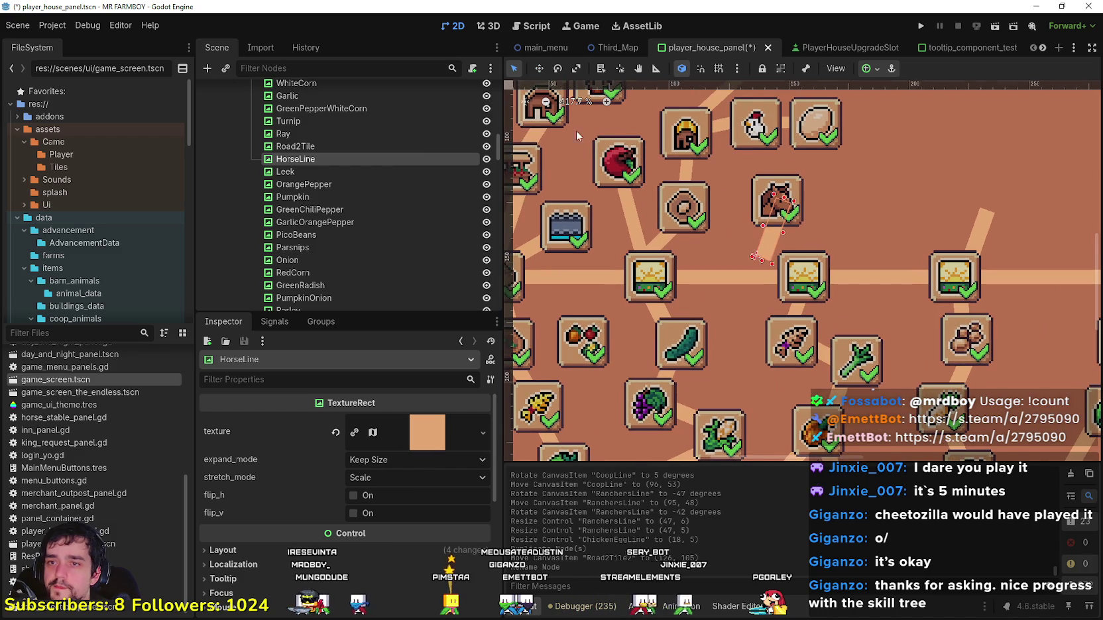
pyautogui.scroll(2, 714, 209)
pyautogui.moveTo(790, 236)
pyautogui.mouseDown()
pyautogui.moveTo(751, 241)
pyautogui.moveTo(792, 228)
pyautogui.moveTo(746, 202)
pyautogui.mouseUp()
pyautogui.press('e')
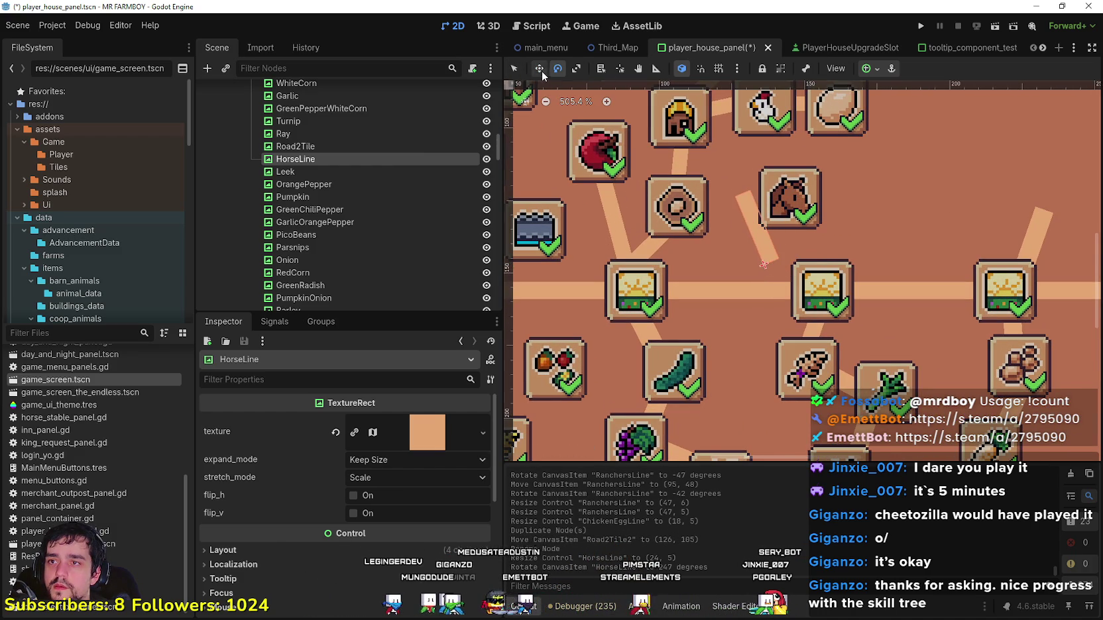
pyautogui.moveTo(775, 263); pyautogui.dragTo(803, 253)
pyautogui.scroll(-5, 803, 253)
pyautogui.scroll(-1, 762, 232)
pyautogui.click(513, 68)
pyautogui.scroll(-2, 657, 210)
pyautogui.click(606, 215)
pyautogui.scroll(-2, 590, 232)
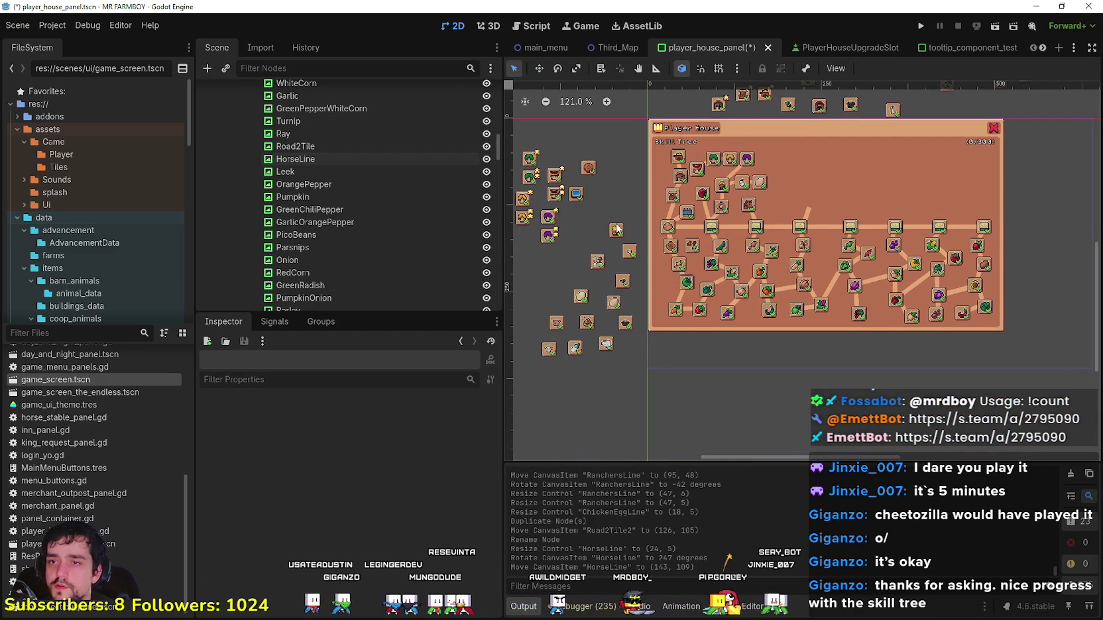
pyautogui.scroll(1, 615, 229)
pyautogui.scroll(2, 615, 230)
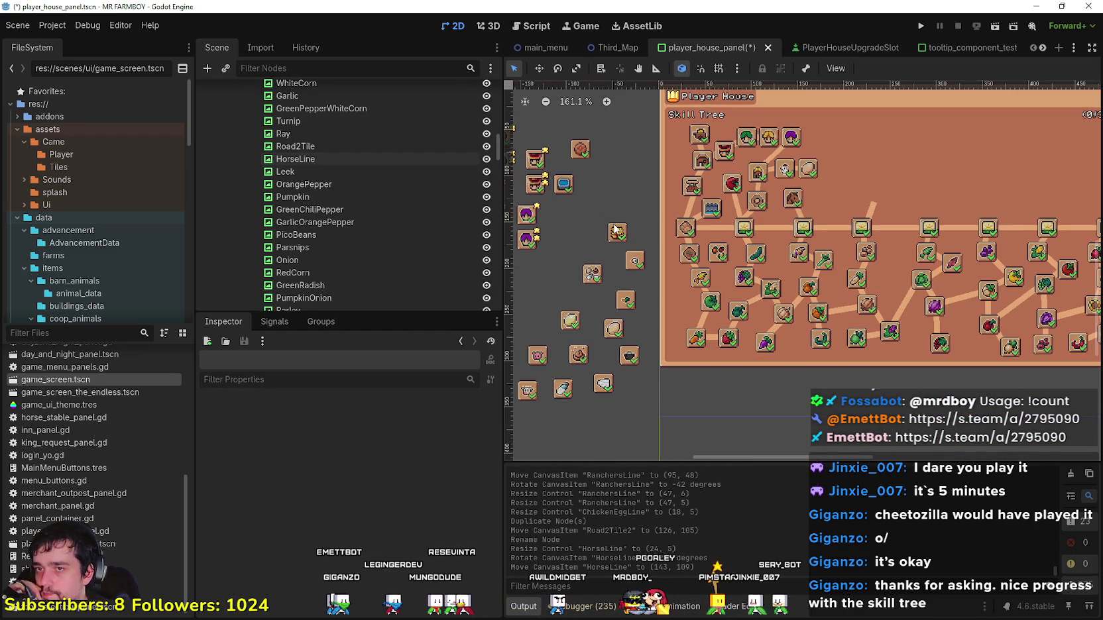
pyautogui.scroll(-2, 615, 229)
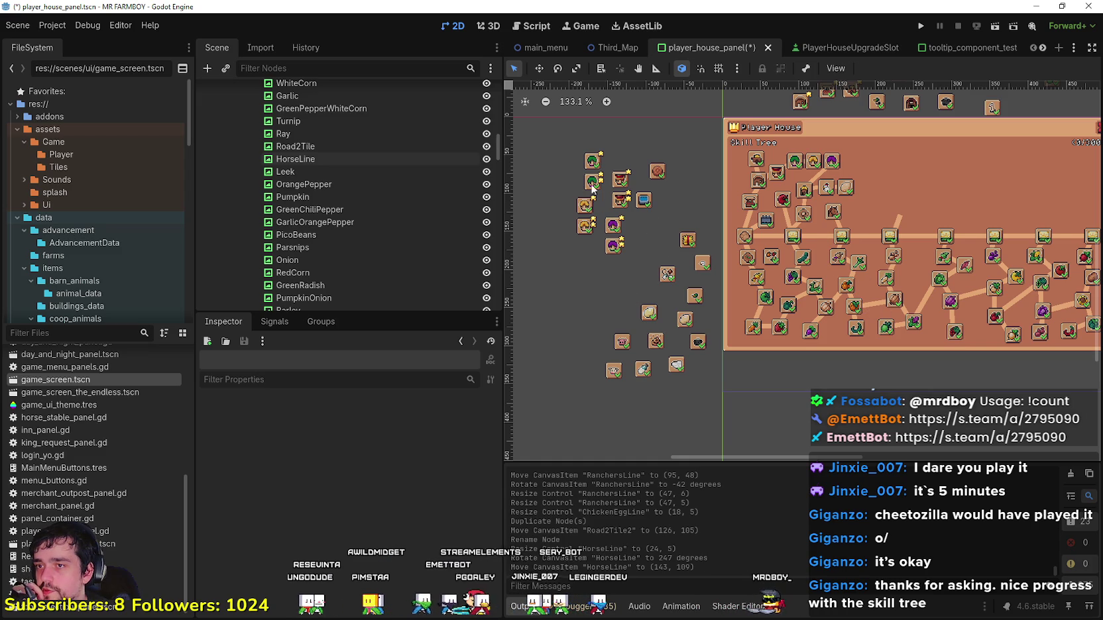
pyautogui.moveTo(668, 227)
pyautogui.mouseDown()
pyautogui.moveTo(597, 318)
pyautogui.moveTo(587, 307)
pyautogui.mouseUp()
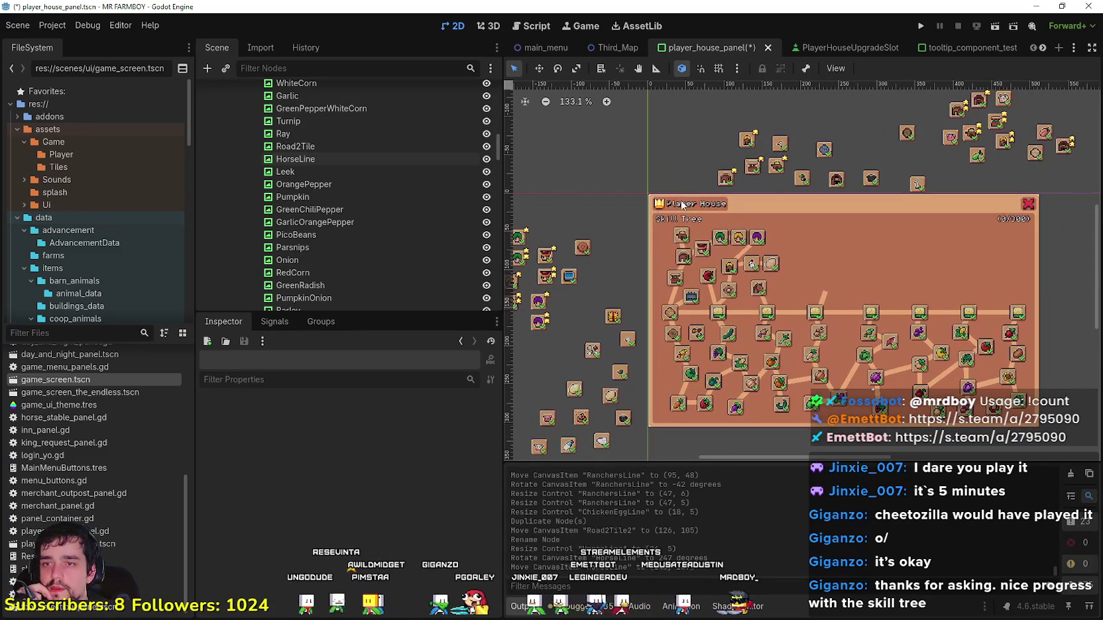
pyautogui.moveTo(882, 149); pyautogui.dragTo(820, 177)
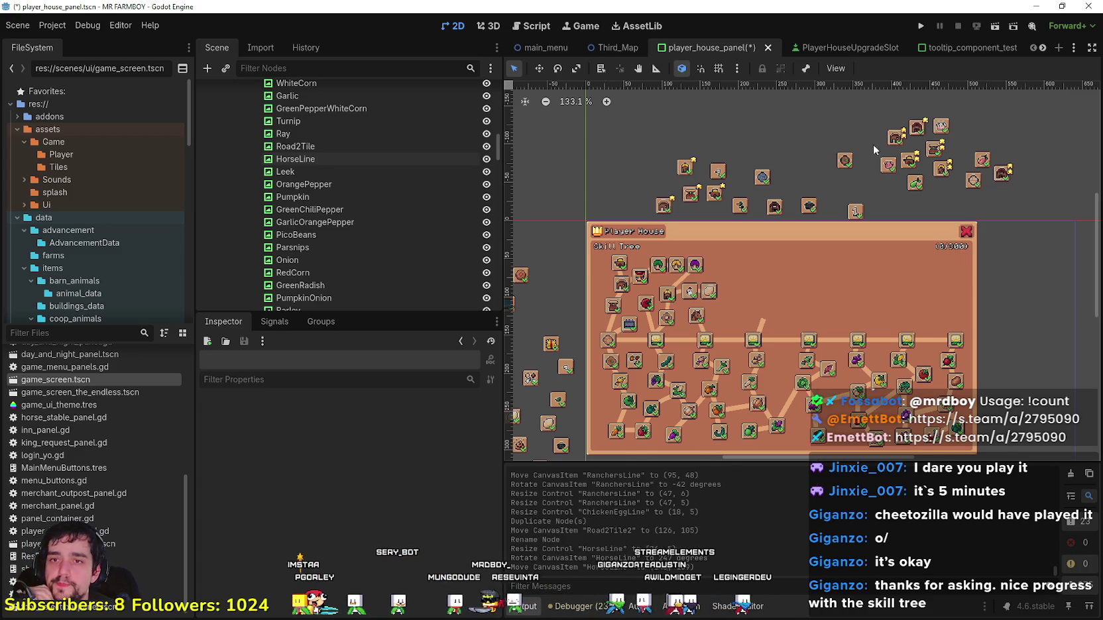
pyautogui.scroll(4, 729, 169)
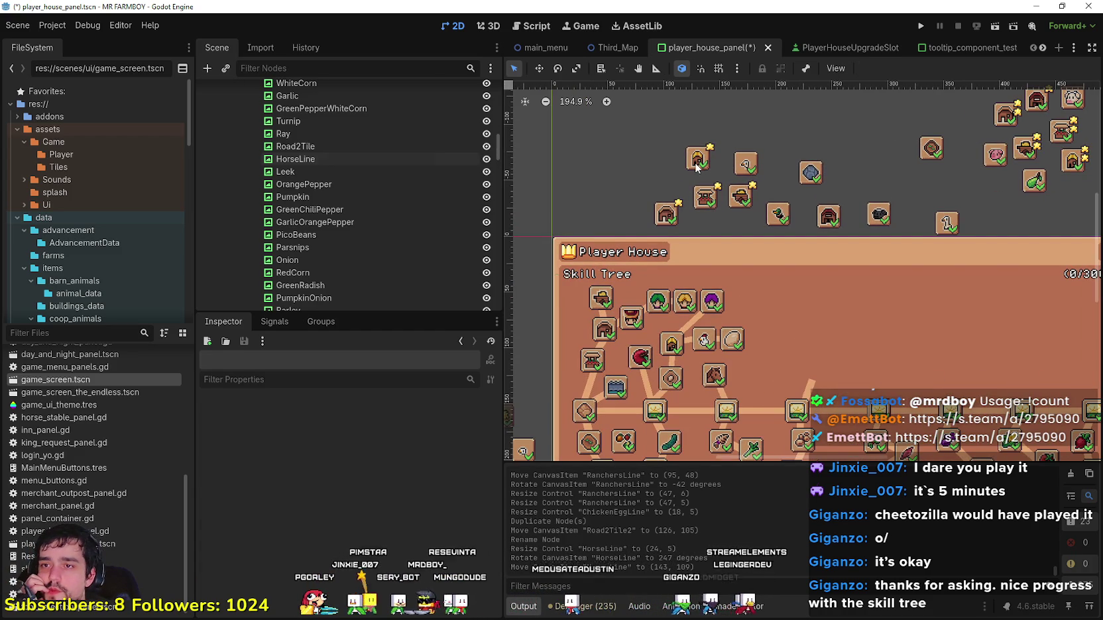
pyautogui.moveTo(698, 167); pyautogui.dragTo(661, 155)
# Step: Drag House1, Market1, Warehouse1 and Coop1 into a row above the panel
pyautogui.click(667, 219)
pyautogui.moveTo(668, 224); pyautogui.dragTo(617, 194)
pyautogui.moveTo(710, 203); pyautogui.dragTo(600, 198)
pyautogui.moveTo(618, 187); pyautogui.dragTo(616, 195)
pyautogui.moveTo(742, 204); pyautogui.dragTo(655, 200)
pyautogui.moveTo(666, 159); pyautogui.dragTo(693, 194)
# Step: Align the Barn icon, move the green icon above the panel, and shift Road2Tile down-left
pyautogui.moveTo(832, 221)
pyautogui.mouseDown()
pyautogui.moveTo(728, 199)
pyautogui.moveTo(664, 138)
pyautogui.moveTo(631, 137)
pyautogui.mouseUp()
pyautogui.click(745, 166)
pyautogui.moveTo(722, 202); pyautogui.dragTo(721, 192)
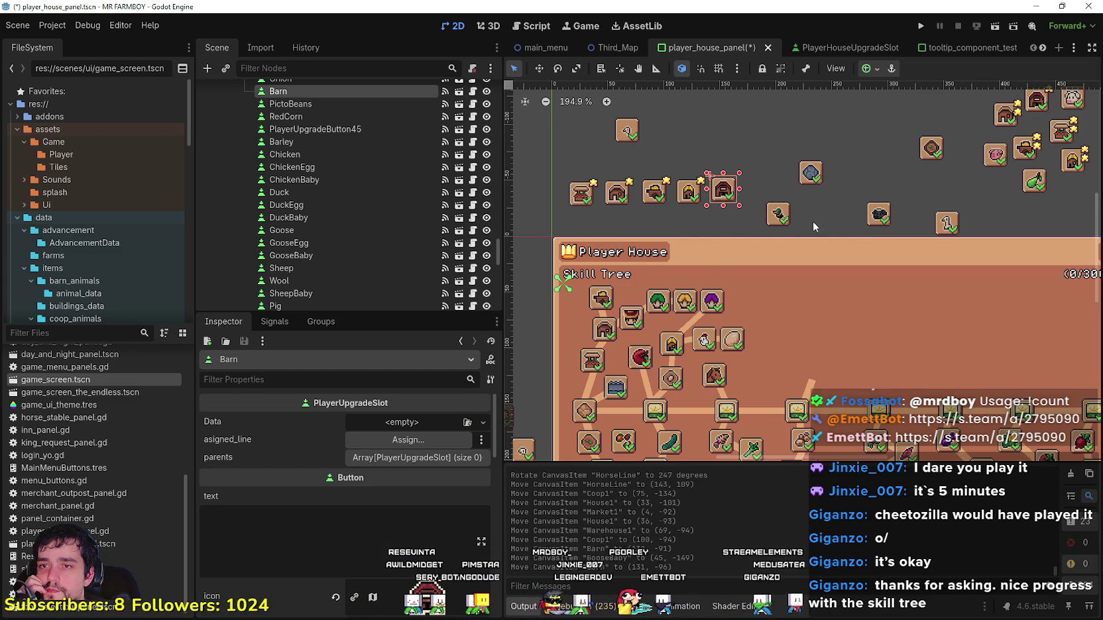
pyautogui.moveTo(780, 217); pyautogui.dragTo(757, 144)
pyautogui.moveTo(817, 186); pyautogui.dragTo(834, 216)
pyautogui.scroll(-5, 852, 228)
pyautogui.click(861, 217)
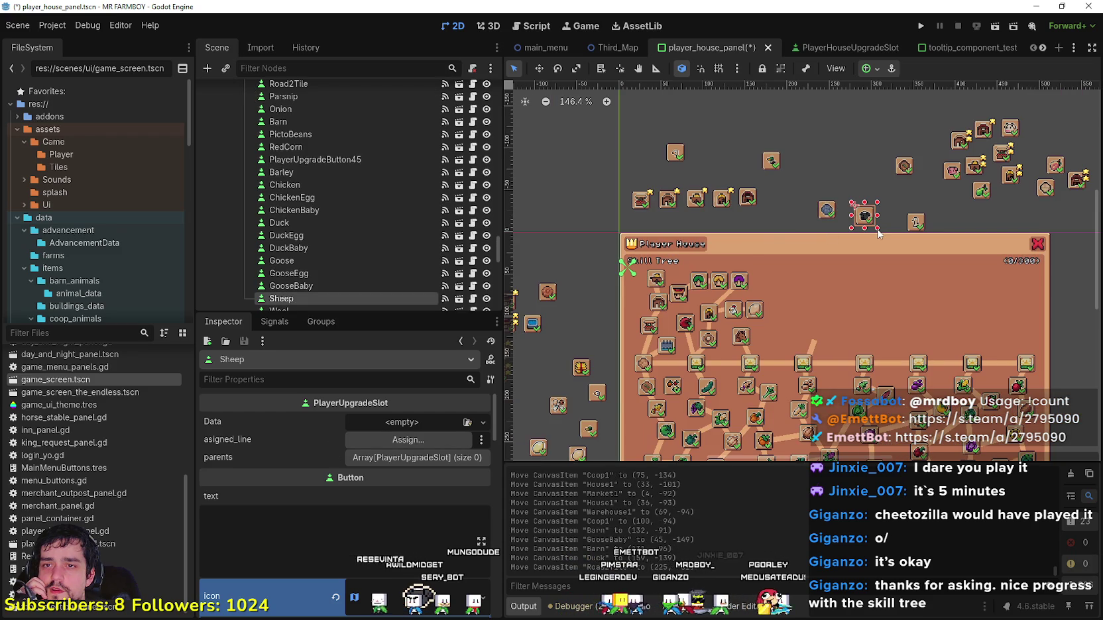
pyautogui.scroll(5, 782, 208)
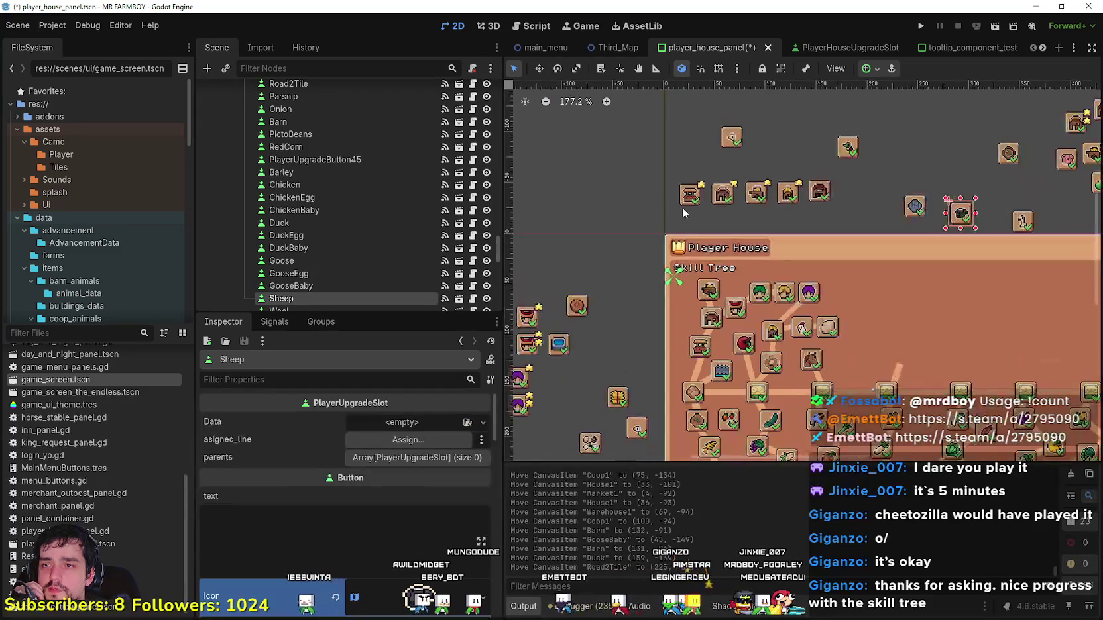
pyautogui.moveTo(673, 210); pyautogui.dragTo(844, 184)
pyautogui.click(892, 215)
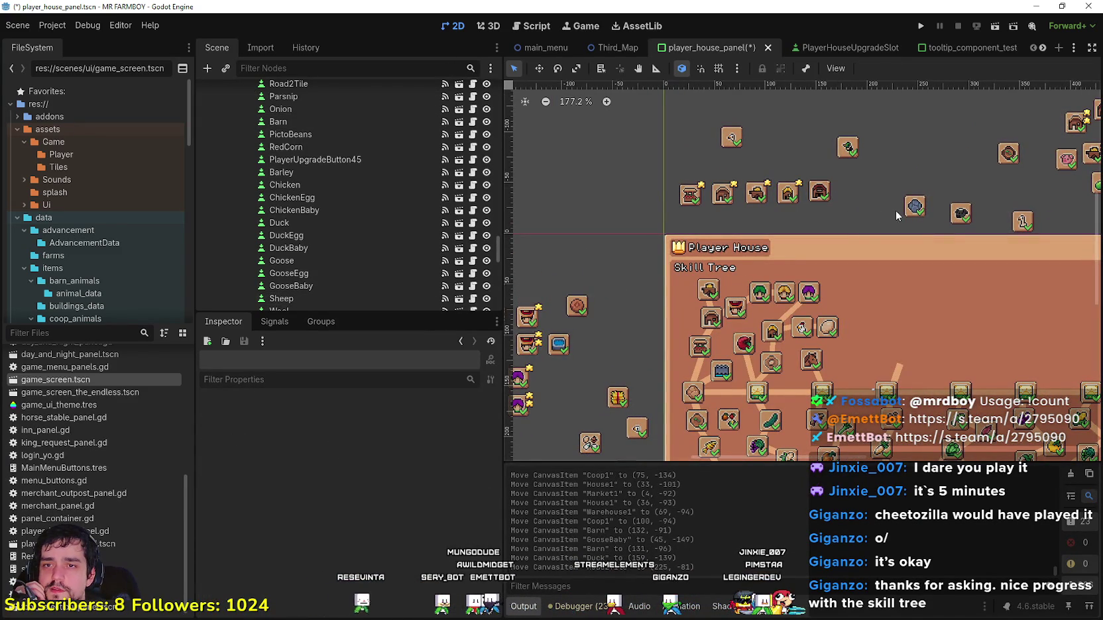
pyautogui.moveTo(915, 209)
pyautogui.mouseDown()
pyautogui.moveTo(795, 217)
pyautogui.moveTo(881, 223)
pyautogui.moveTo(860, 223)
pyautogui.mouseUp()
# Step: Pan the canvas left and select the Gatheres1 slot icon
pyautogui.scroll(-3, 860, 223)
pyautogui.scroll(2, 780, 197)
pyautogui.moveTo(899, 200); pyautogui.dragTo(843, 202)
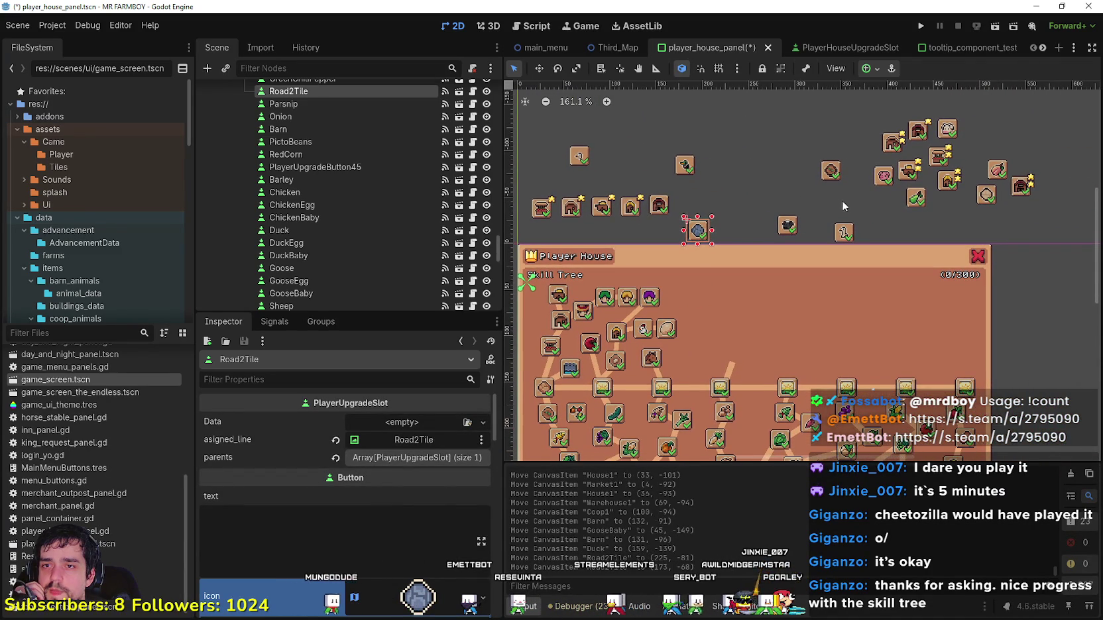
pyautogui.hscroll(-5, 834, 199)
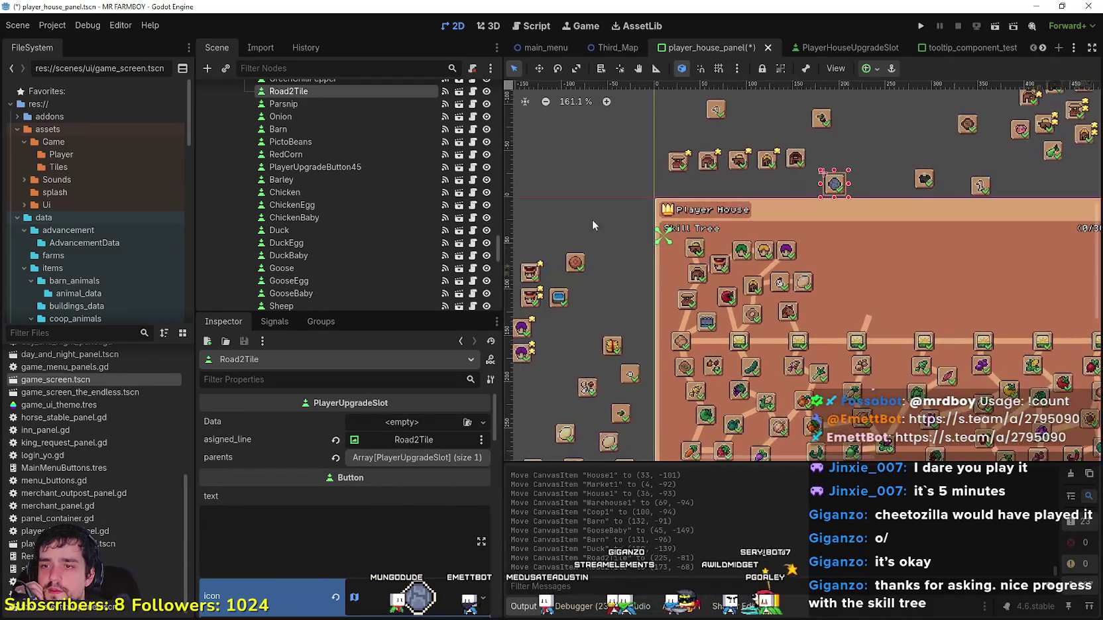
pyautogui.scroll(-2, 710, 201)
pyautogui.hscroll(-3, 620, 318)
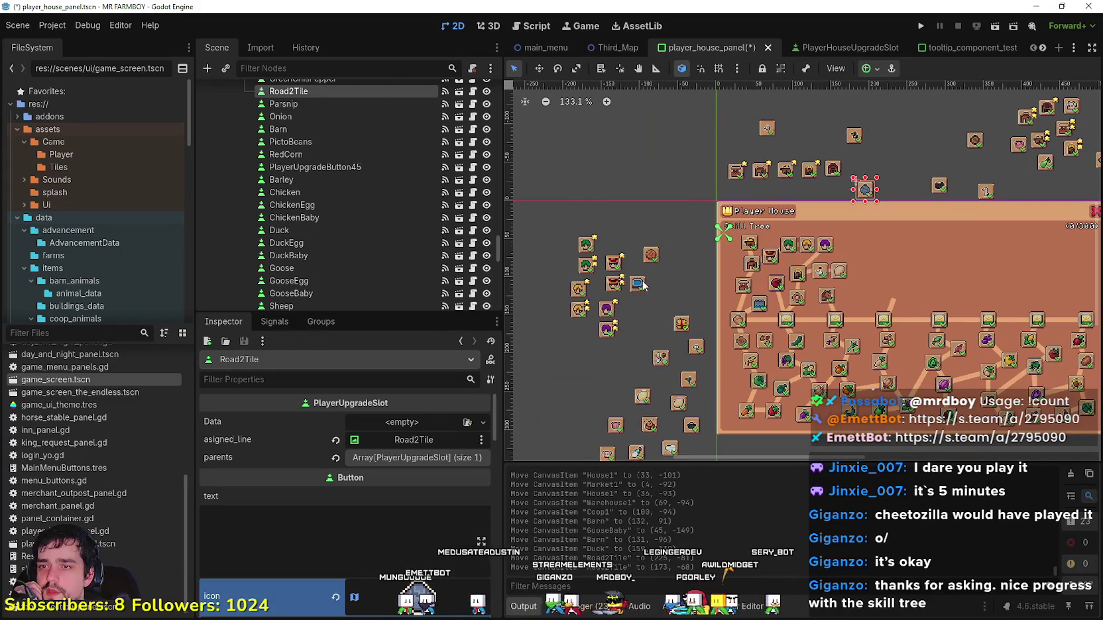
pyautogui.scroll(1, 642, 286)
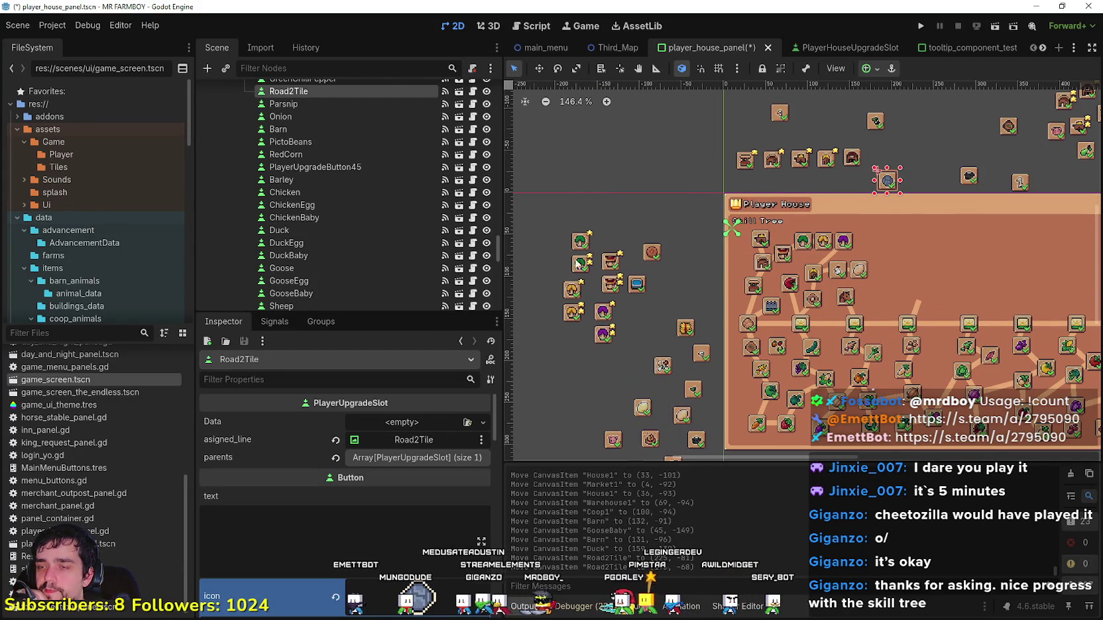
pyautogui.scroll(-1, 571, 322)
pyautogui.hscroll(-1, 571, 322)
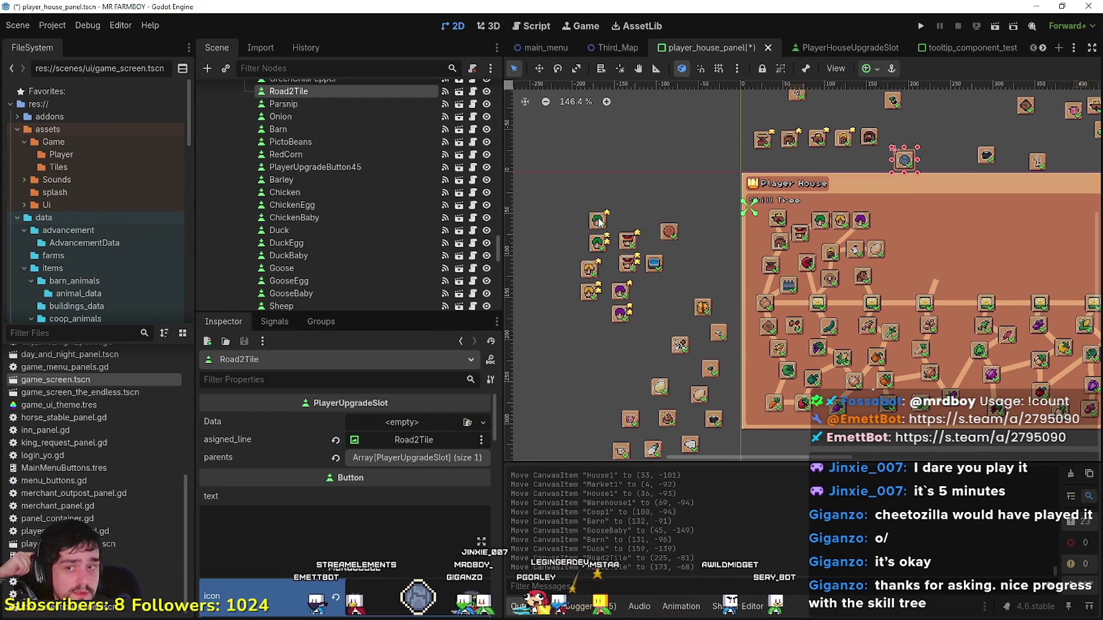
pyautogui.scroll(-3, 671, 230)
pyautogui.scroll(3, 664, 229)
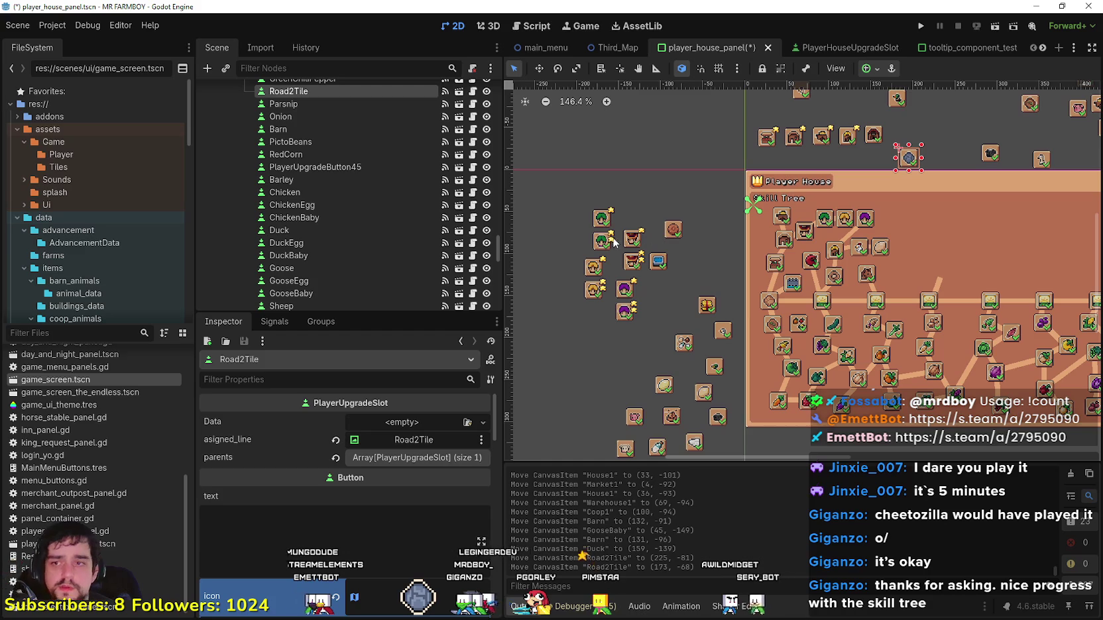
pyautogui.click(601, 224)
# Step: Move Gatheres1, Carriers1, Farmers1 and Ranchers1 up into one top row
pyautogui.moveTo(601, 224)
pyautogui.mouseDown()
pyautogui.moveTo(668, 140)
pyautogui.moveTo(645, 139)
pyautogui.mouseUp()
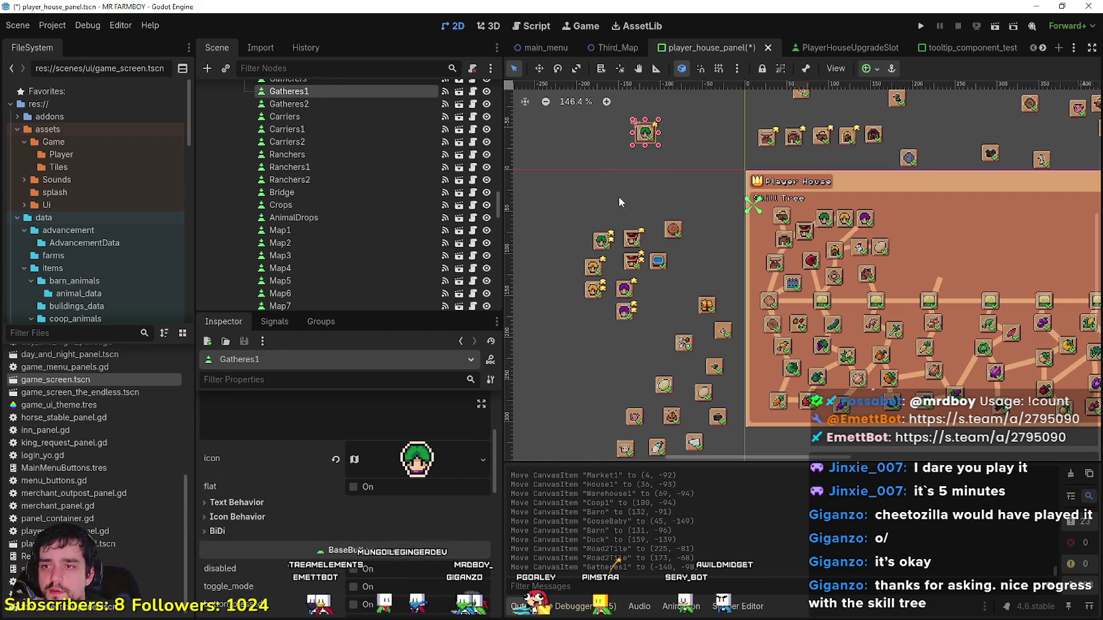
pyautogui.moveTo(588, 268); pyautogui.dragTo(669, 130)
pyautogui.moveTo(630, 247); pyautogui.dragTo(620, 140)
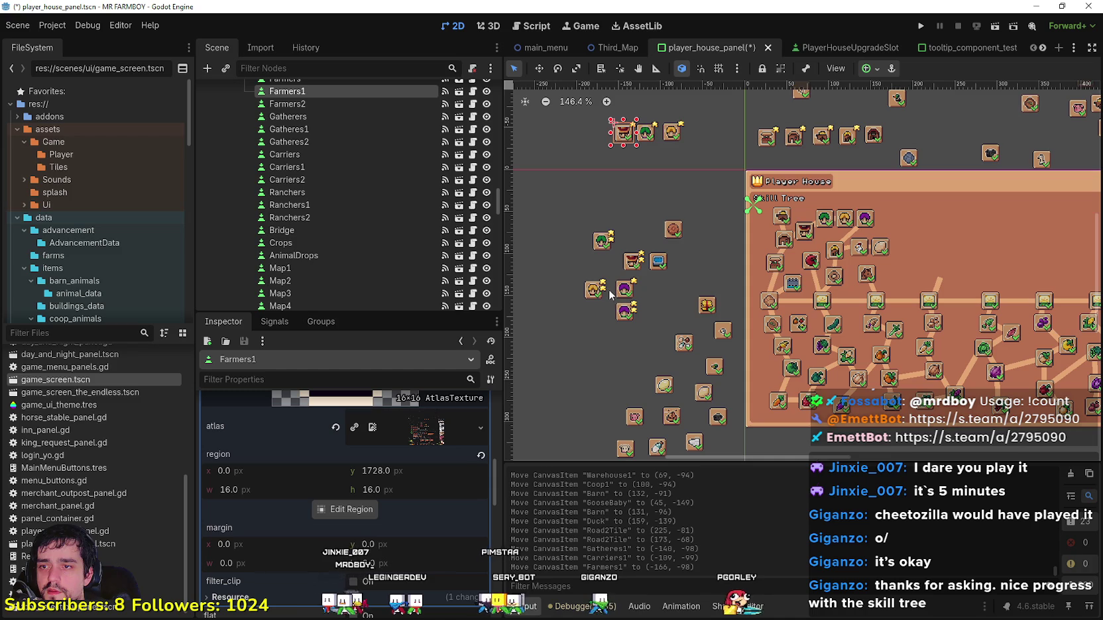
pyautogui.moveTo(625, 279); pyautogui.dragTo(705, 124)
pyautogui.click(675, 183)
# Step: Reposition GooseBaby and ChickenBaby up and right beside the animal icons
pyautogui.scroll(-1, 622, 239)
pyautogui.moveTo(765, 159)
pyautogui.mouseDown()
pyautogui.moveTo(873, 153)
pyautogui.moveTo(856, 167)
pyautogui.moveTo(908, 166)
pyautogui.moveTo(871, 150)
pyautogui.moveTo(889, 156)
pyautogui.mouseUp()
pyautogui.scroll(2, 858, 189)
pyautogui.scroll(1, 866, 147)
pyautogui.scroll(3, 872, 151)
pyautogui.scroll(-4, 868, 184)
pyautogui.scroll(-2, 646, 373)
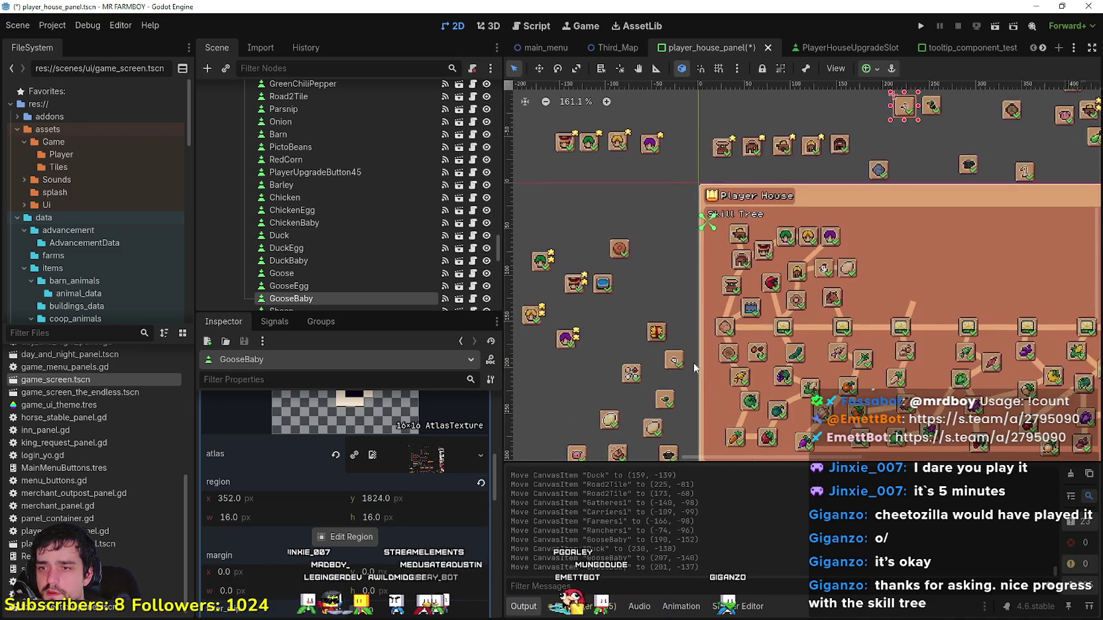
pyautogui.moveTo(720, 294)
pyautogui.mouseDown()
pyautogui.moveTo(818, 150)
pyautogui.moveTo(838, 153)
pyautogui.mouseUp()
pyautogui.scroll(2, 624, 377)
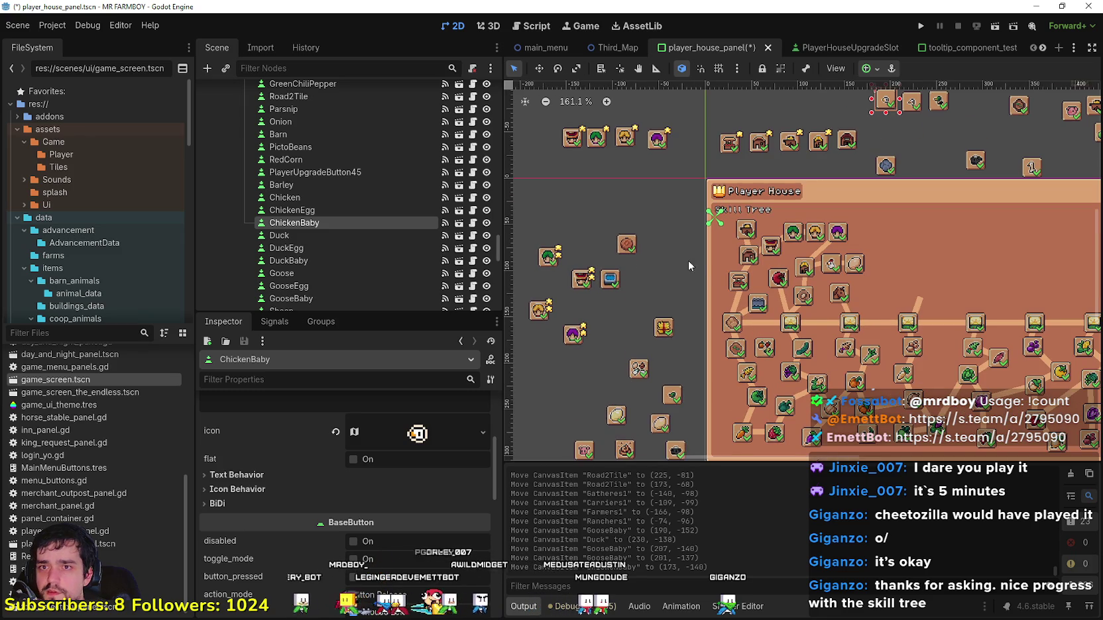
pyautogui.scroll(6, 928, 126)
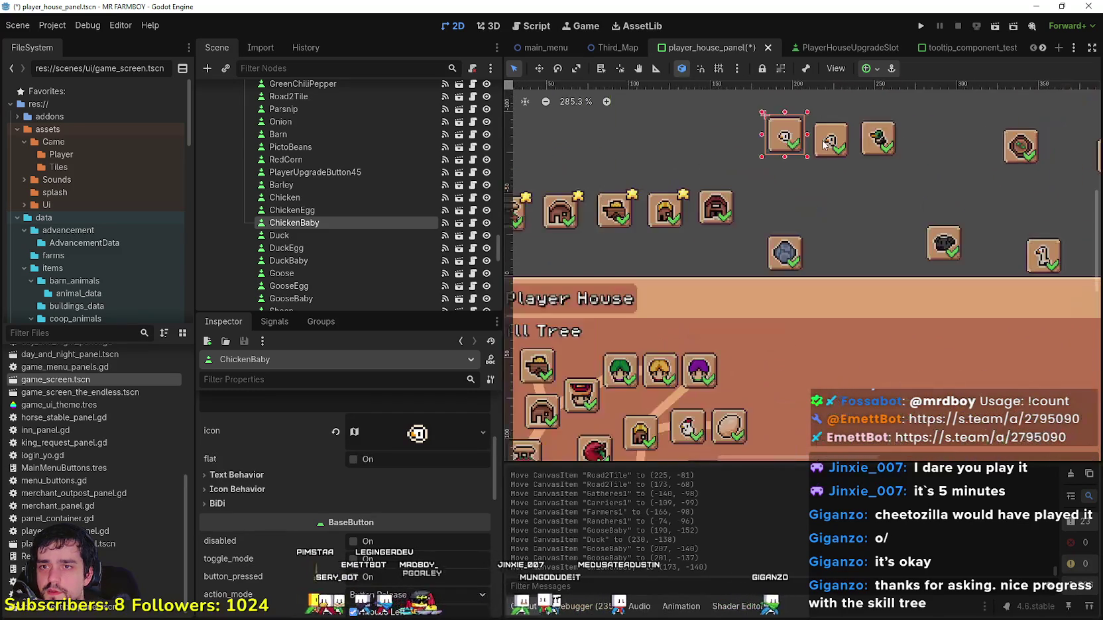
pyautogui.scroll(3, 841, 137)
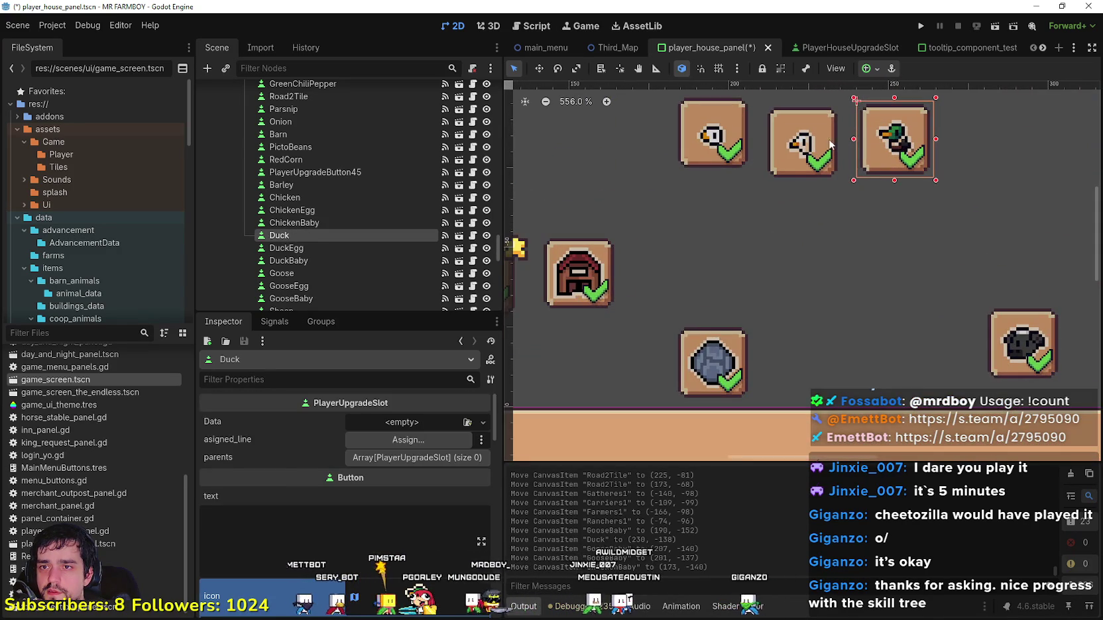
pyautogui.click(803, 153)
pyautogui.moveTo(804, 154)
pyautogui.mouseDown()
pyautogui.moveTo(911, 149)
pyautogui.moveTo(776, 147)
pyautogui.moveTo(791, 146)
pyautogui.mouseUp()
pyautogui.click(907, 139)
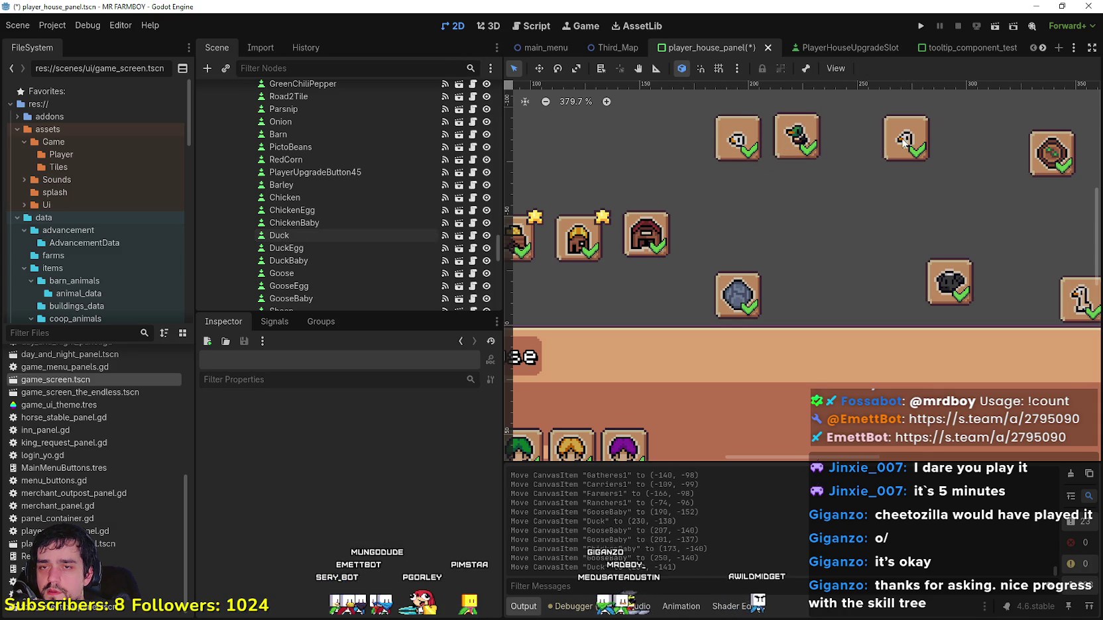
pyautogui.moveTo(908, 139)
pyautogui.mouseDown()
pyautogui.moveTo(842, 137)
pyautogui.moveTo(897, 138)
pyautogui.moveTo(874, 144)
pyautogui.mouseUp()
# Step: Bring DuckBaby up into the top row and shift the Duck icon left
pyautogui.scroll(-2, 841, 137)
pyautogui.scroll(-5, 807, 155)
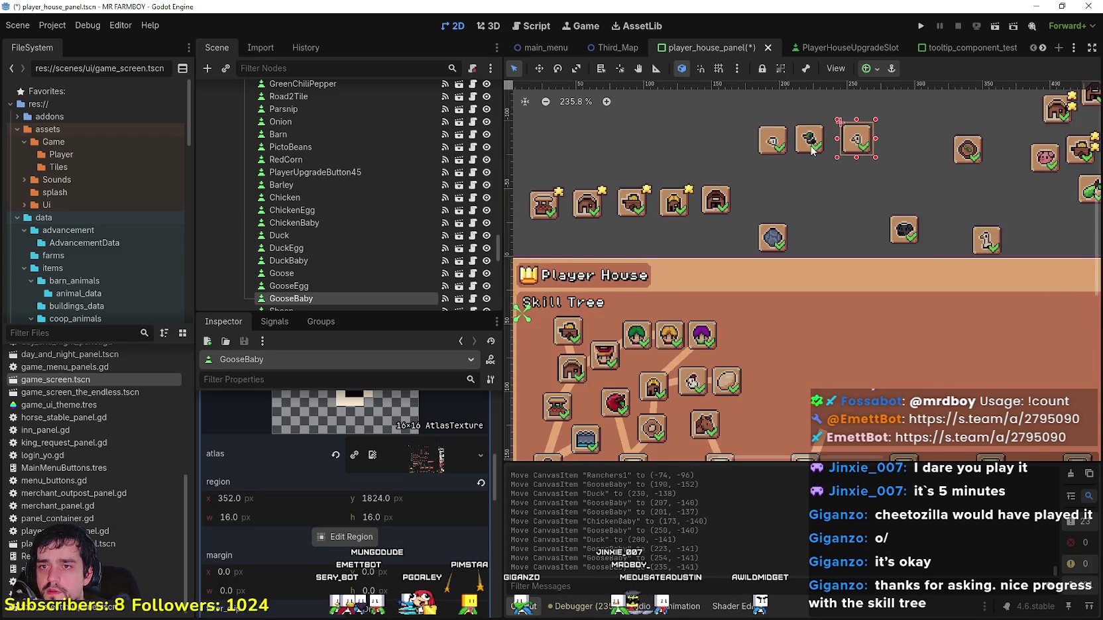
pyautogui.scroll(-1, 822, 162)
pyautogui.scroll(-1, 862, 171)
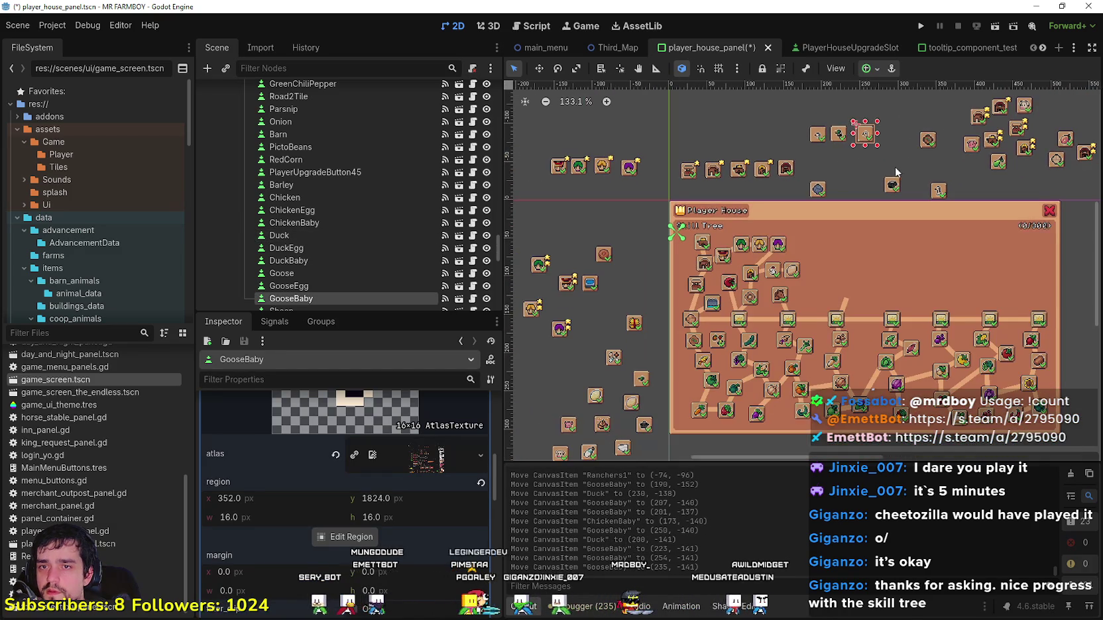
pyautogui.scroll(1, 888, 177)
pyautogui.scroll(-2, 862, 166)
pyautogui.scroll(2, 657, 311)
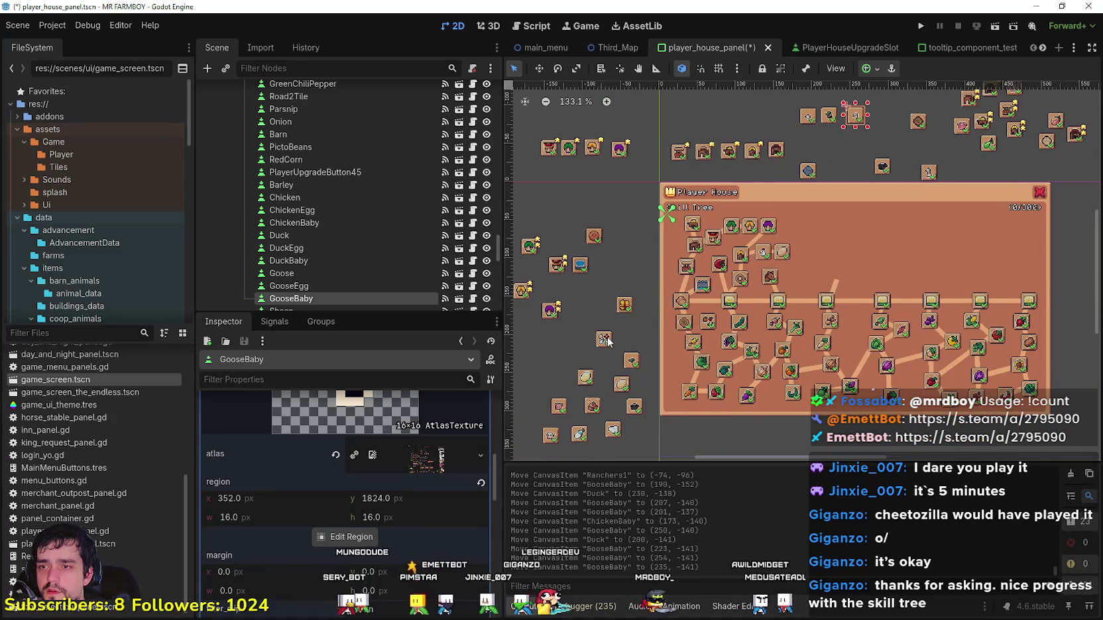
pyautogui.scroll(3, 646, 358)
pyautogui.moveTo(650, 354)
pyautogui.mouseDown()
pyautogui.moveTo(794, 199)
pyautogui.moveTo(833, 114)
pyautogui.moveTo(805, 262)
pyautogui.moveTo(698, 167)
pyautogui.moveTo(931, 195)
pyautogui.moveTo(831, 144)
pyautogui.mouseUp()
pyautogui.scroll(4, 805, 261)
pyautogui.click(939, 161)
pyautogui.moveTo(952, 200); pyautogui.dragTo(954, 164)
pyautogui.moveTo(821, 154); pyautogui.dragTo(658, 160)
# Step: Place DuckEgg above the Player House panel with AnimalDrops right beside it
pyautogui.scroll(-5, 648, 230)
pyautogui.moveTo(603, 278); pyautogui.dragTo(709, 267)
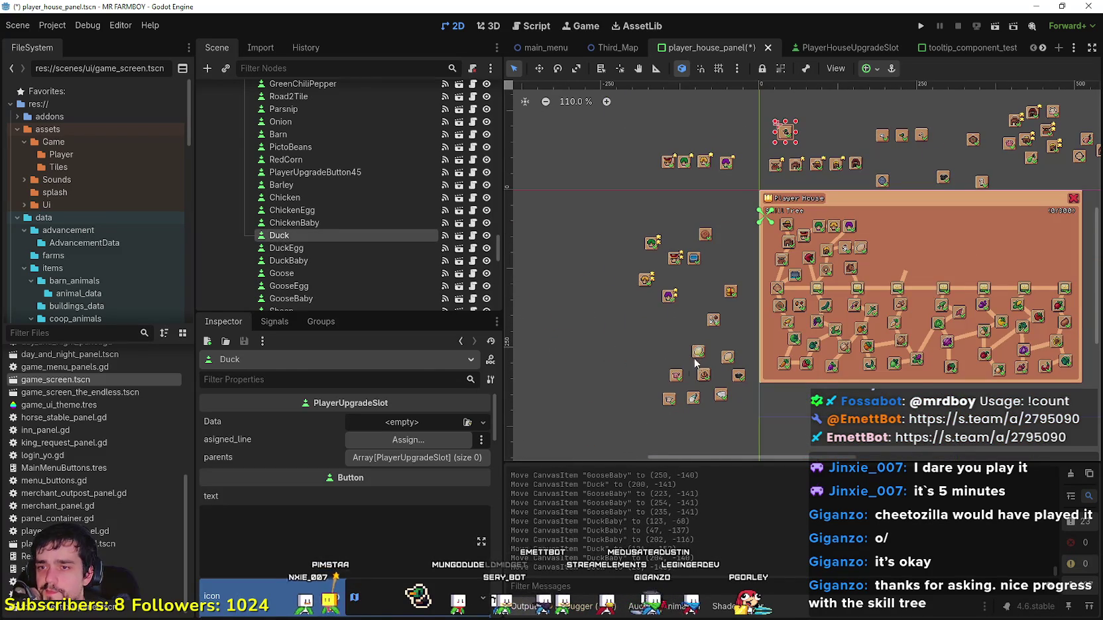
pyautogui.scroll(2, 698, 350)
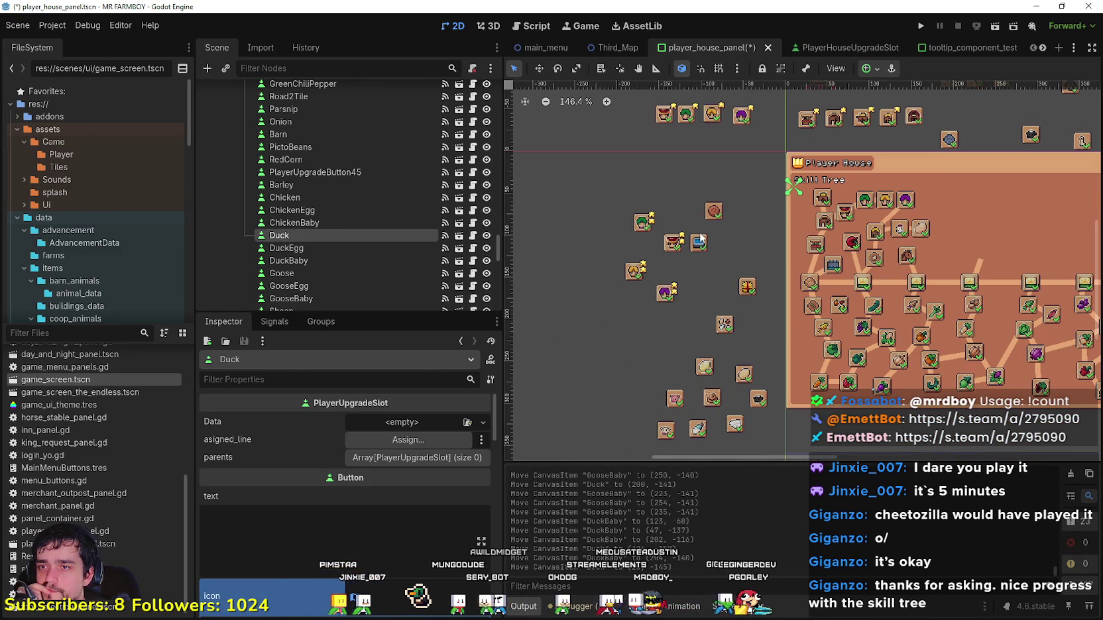
pyautogui.hscroll(2, 705, 278)
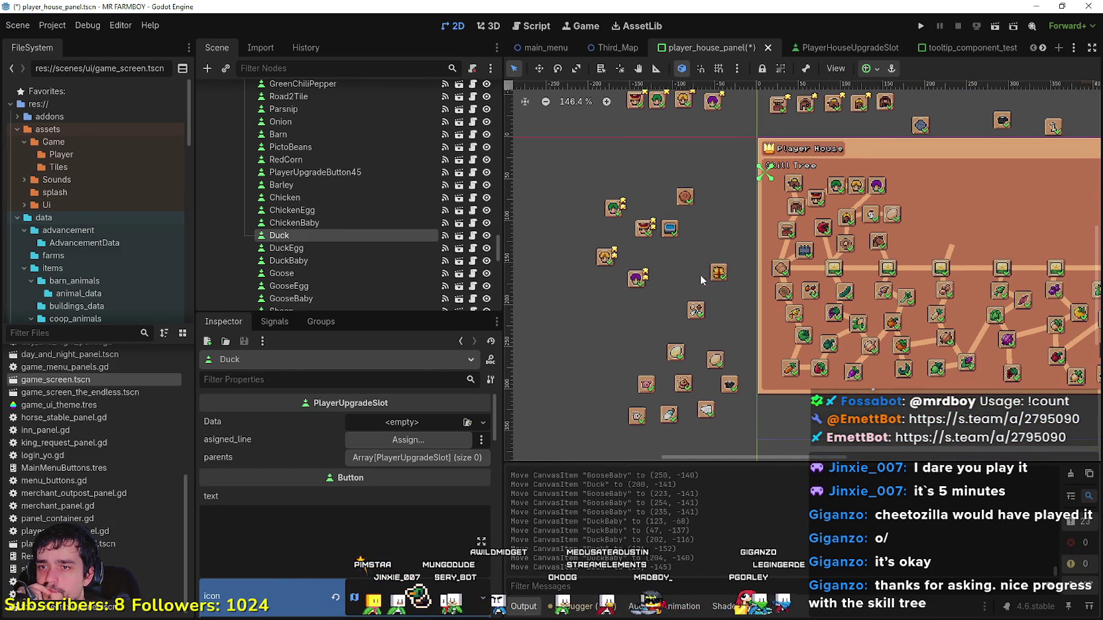
pyautogui.scroll(-2, 696, 365)
pyautogui.click(721, 361)
pyautogui.scroll(-2, 721, 364)
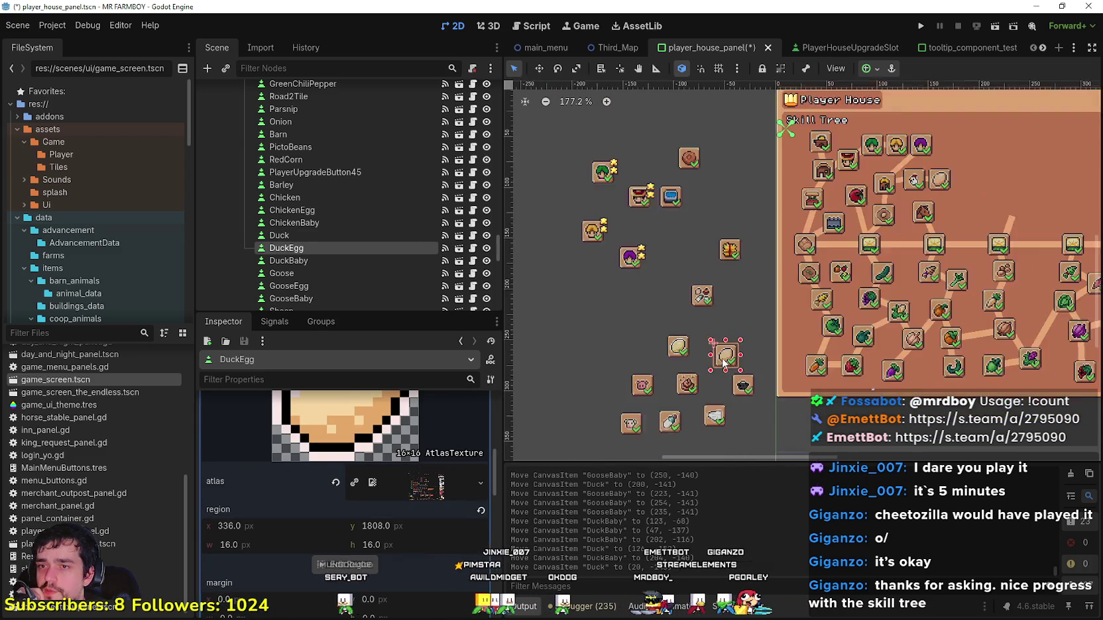
pyautogui.scroll(2, 721, 363)
pyautogui.moveTo(721, 363); pyautogui.dragTo(812, 112)
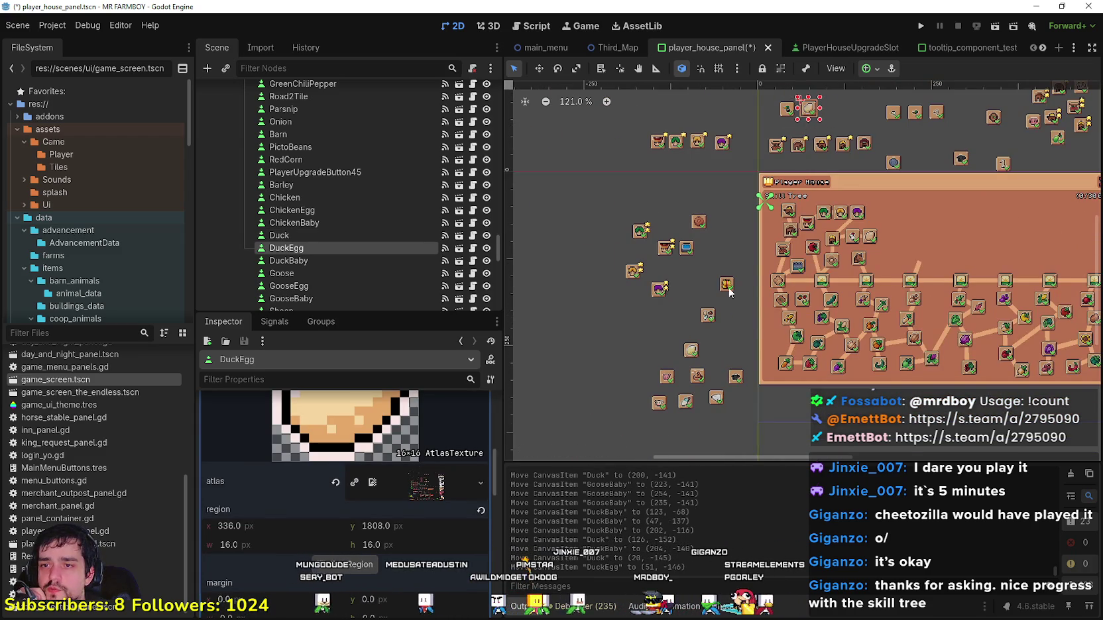
pyautogui.scroll(4, 707, 408)
pyautogui.scroll(3, 708, 408)
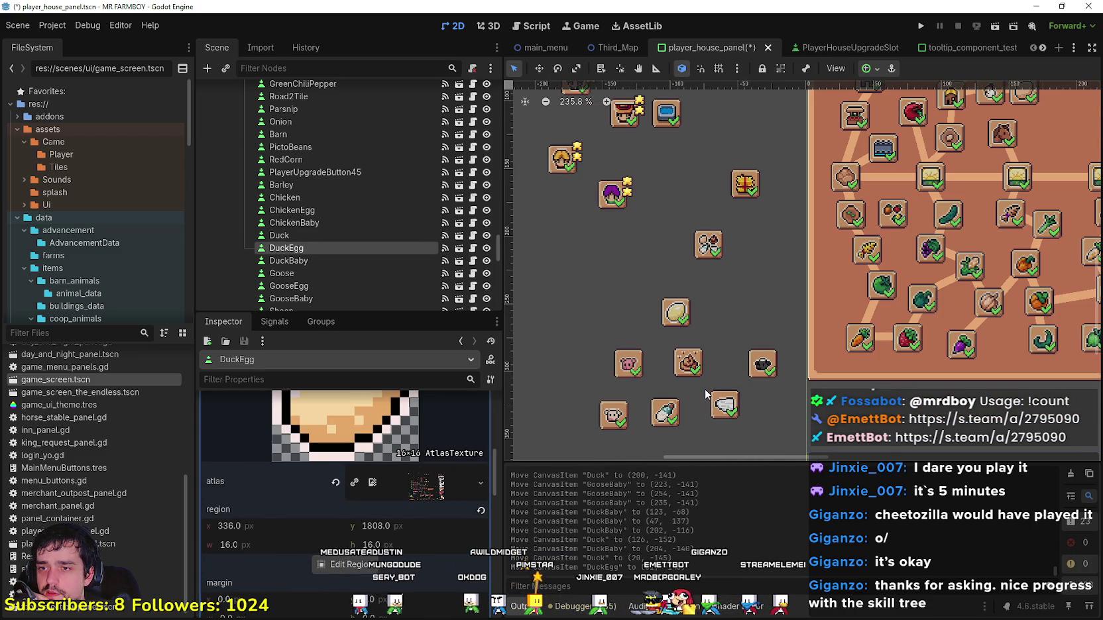
pyautogui.scroll(-5, 705, 388)
pyautogui.moveTo(693, 397)
pyautogui.mouseDown()
pyautogui.moveTo(740, 306)
pyautogui.moveTo(764, 150)
pyautogui.mouseUp()
pyautogui.click(687, 381)
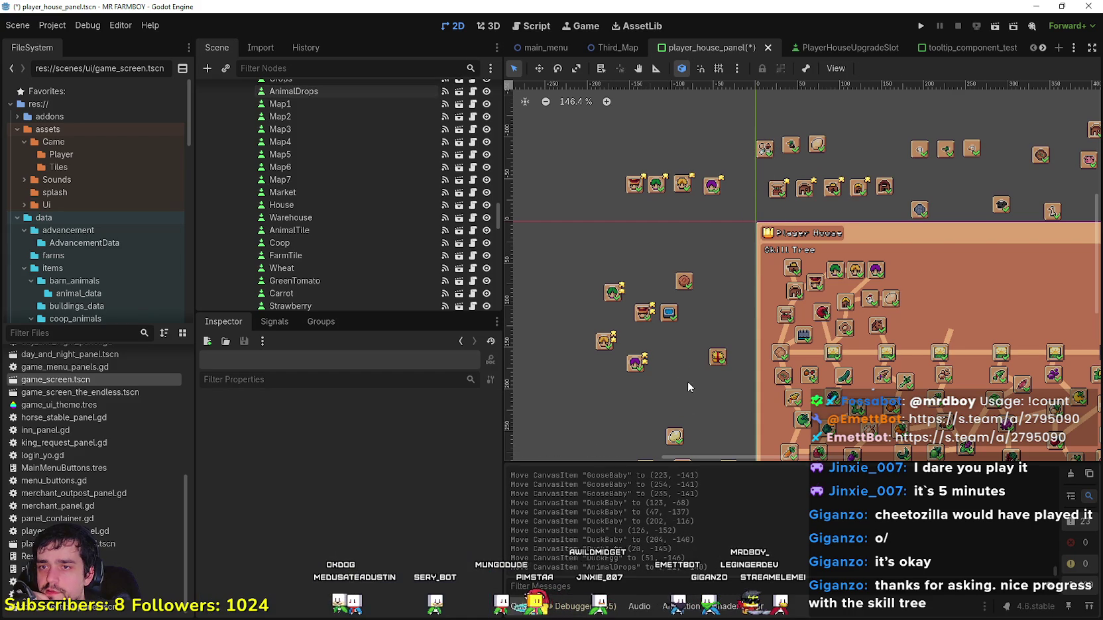
# Step: Drag AnimalDrops into the skill tree at (145, 4), ending the Ranchers row
pyautogui.scroll(2, 769, 172)
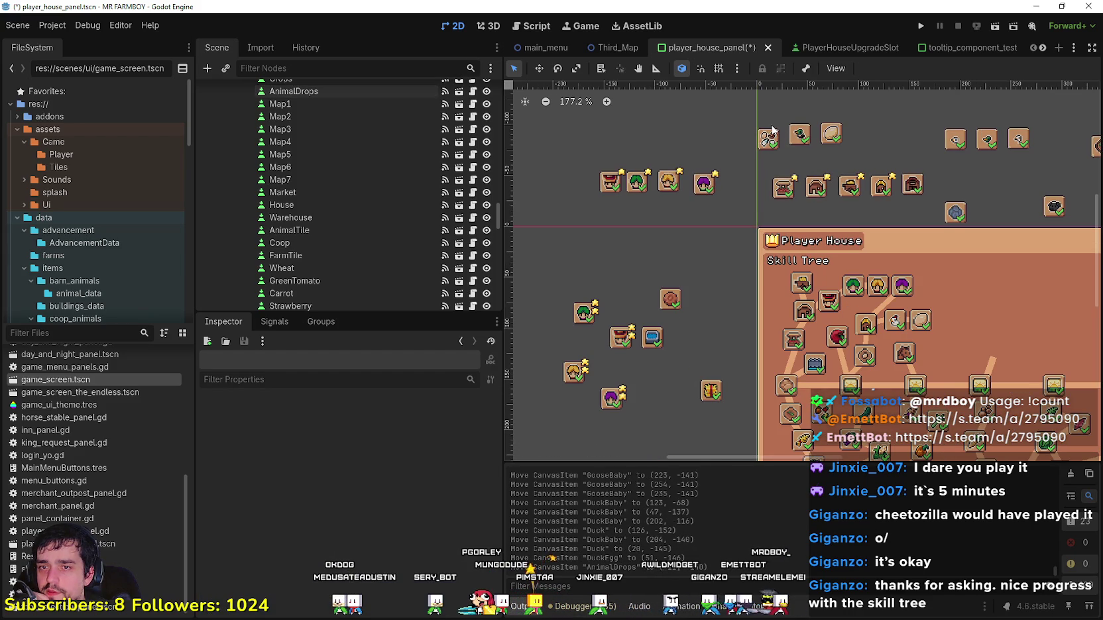
pyautogui.click(768, 138)
pyautogui.moveTo(772, 141)
pyautogui.mouseDown()
pyautogui.moveTo(742, 174)
pyautogui.moveTo(709, 290)
pyautogui.moveTo(646, 173)
pyautogui.moveTo(801, 239)
pyautogui.moveTo(836, 287)
pyautogui.moveTo(839, 233)
pyautogui.moveTo(887, 173)
pyautogui.moveTo(831, 226)
pyautogui.moveTo(886, 180)
pyautogui.moveTo(839, 196)
pyautogui.moveTo(824, 189)
pyautogui.mouseUp()
pyautogui.scroll(1, 640, 180)
pyautogui.scroll(4, 886, 180)
pyautogui.scroll(8, 837, 193)
pyautogui.scroll(-6, 824, 189)
# Step: Move Road2Tile down into the upper skill tree at (209, 68)
pyautogui.click(782, 259)
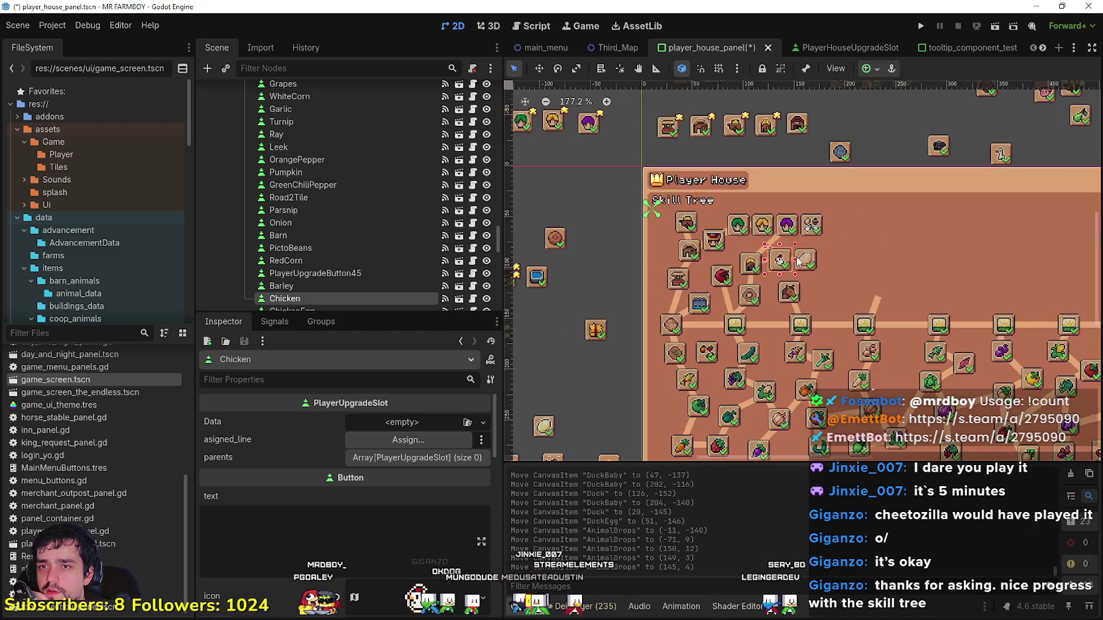
pyautogui.scroll(-2, 802, 258)
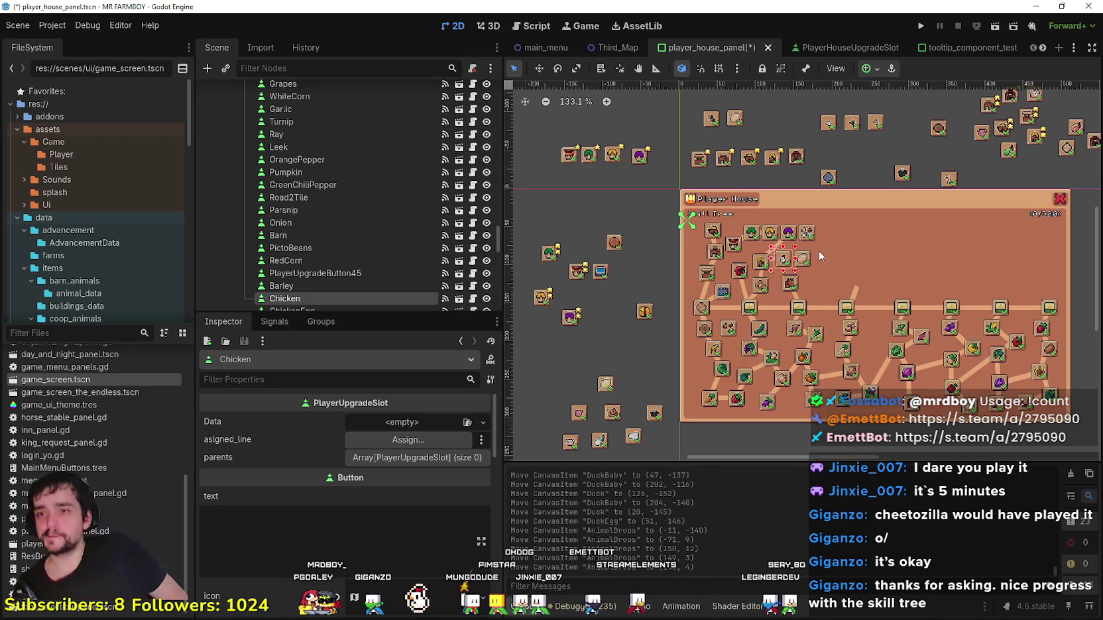
pyautogui.scroll(-2, 818, 250)
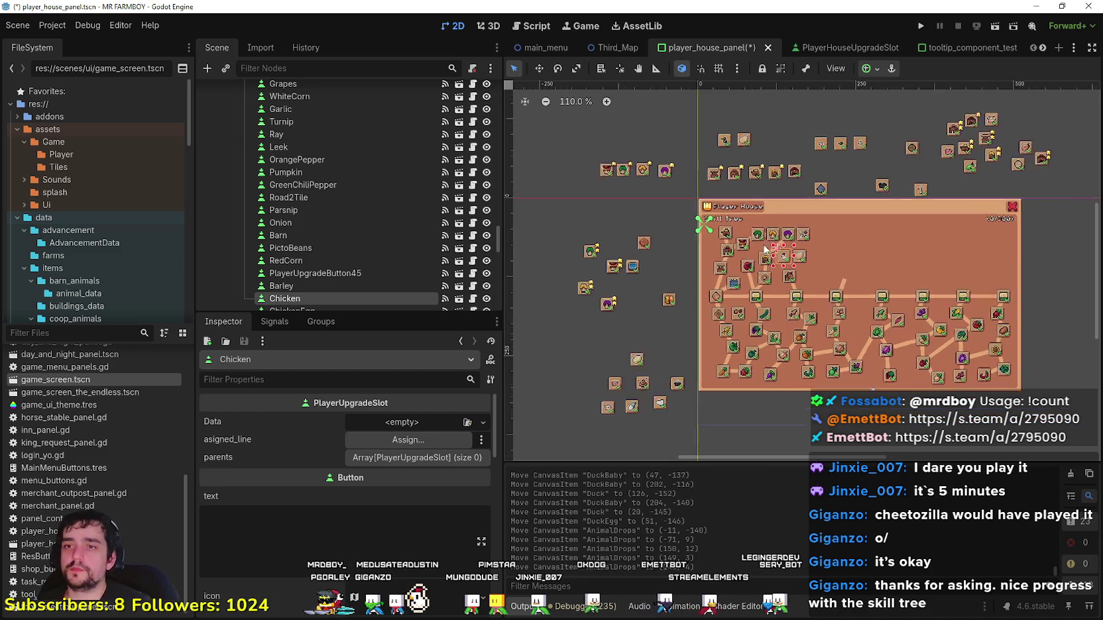
pyautogui.click(659, 300)
pyautogui.scroll(2, 650, 286)
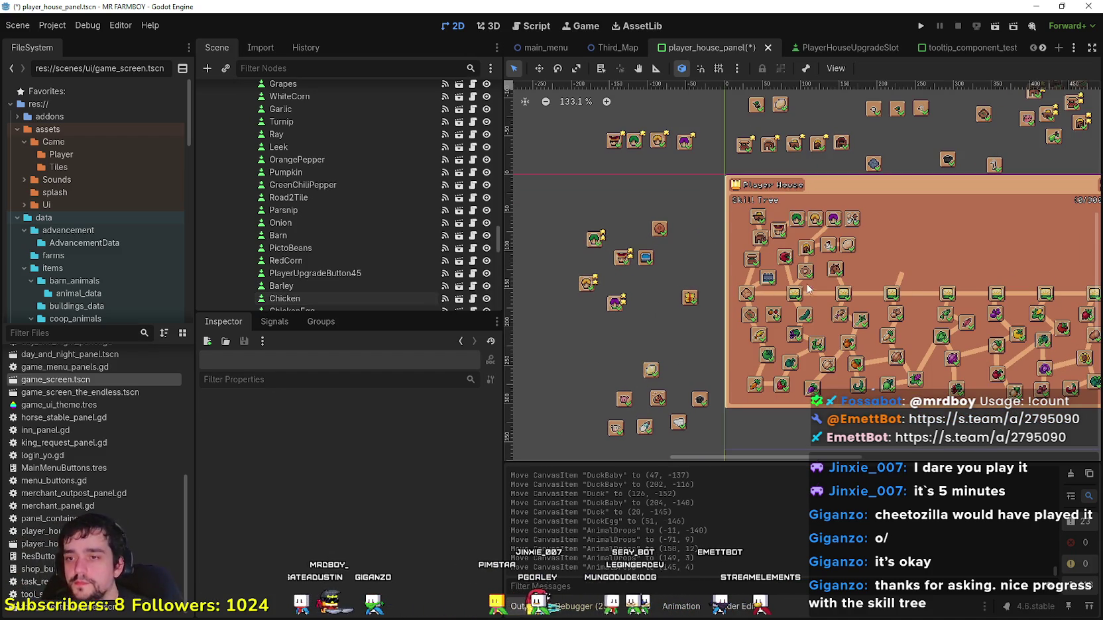
pyautogui.scroll(-1, 708, 241)
pyautogui.hscroll(5, 722, 241)
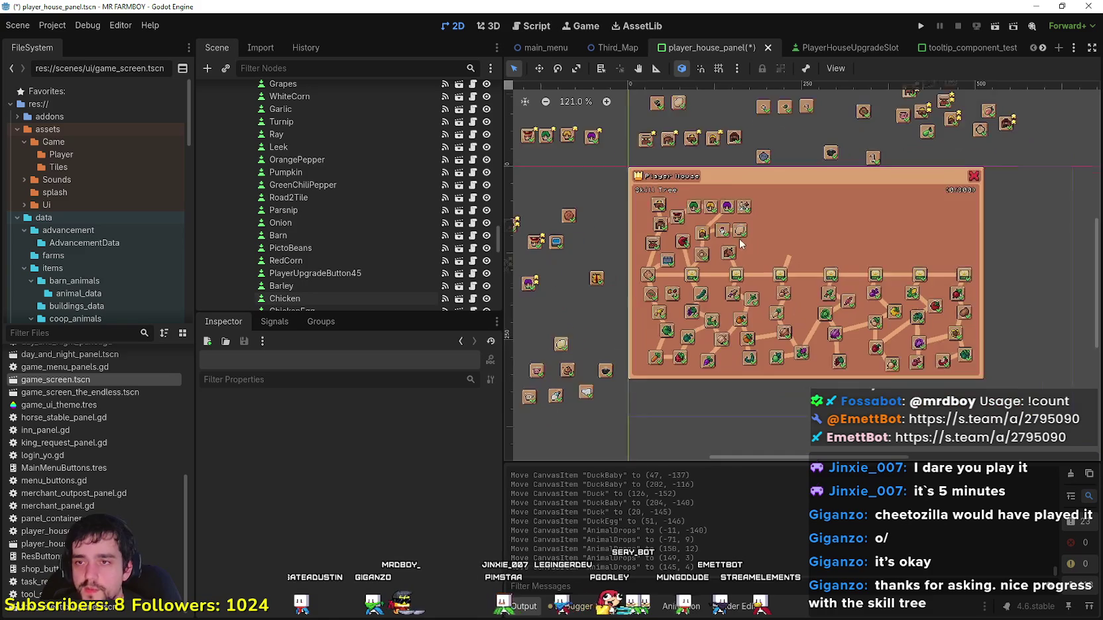
pyautogui.scroll(-2, 741, 243)
pyautogui.hscroll(-2, 837, 278)
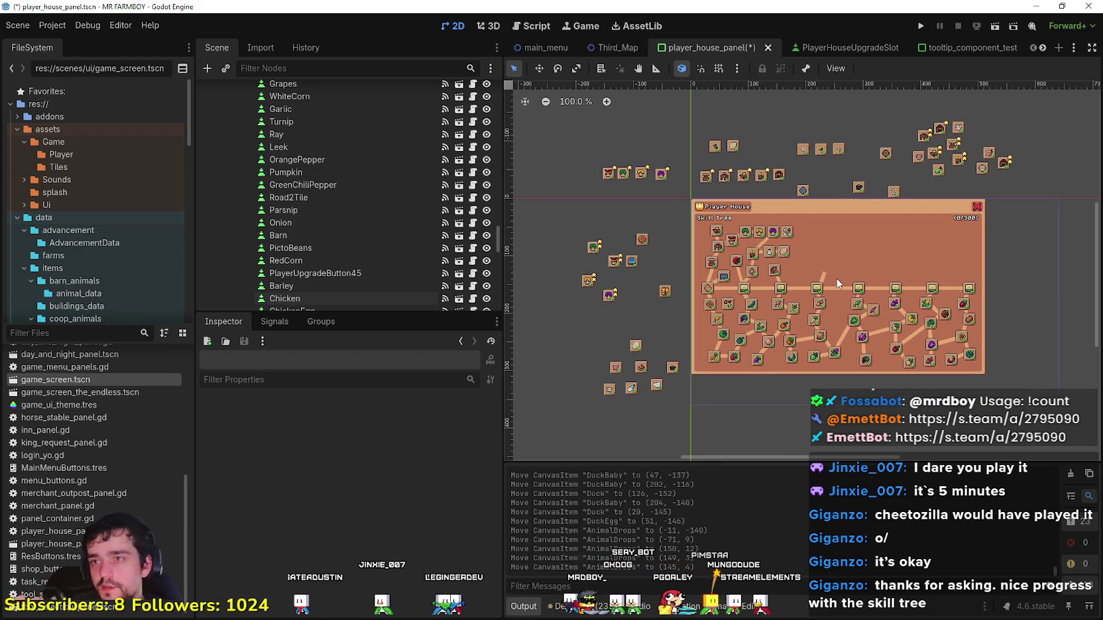
pyautogui.scroll(5, 791, 231)
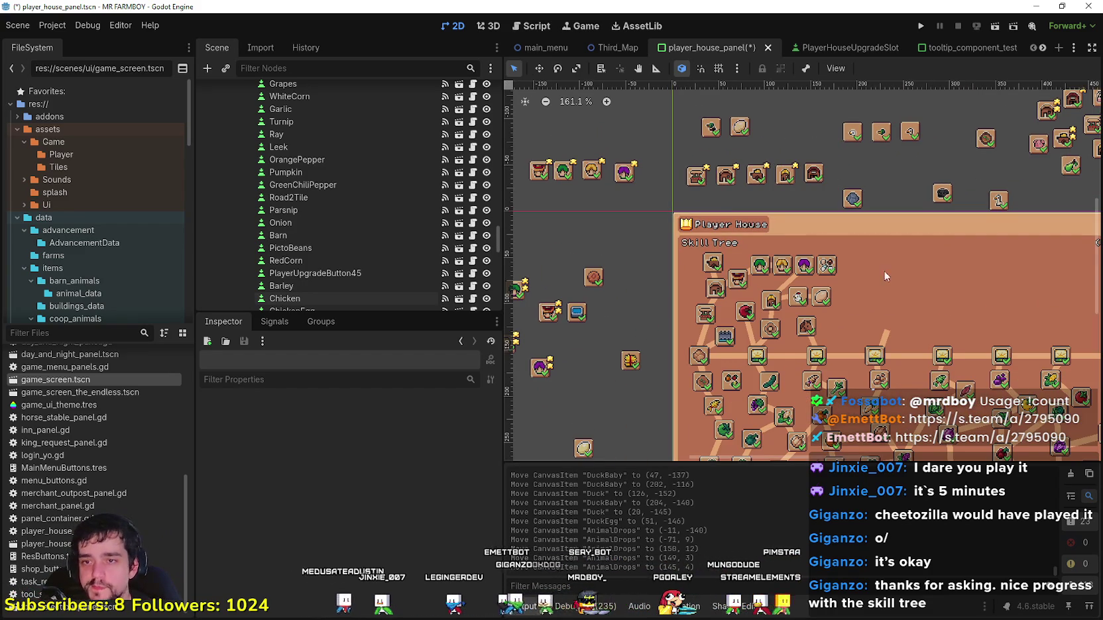
pyautogui.scroll(2, 865, 265)
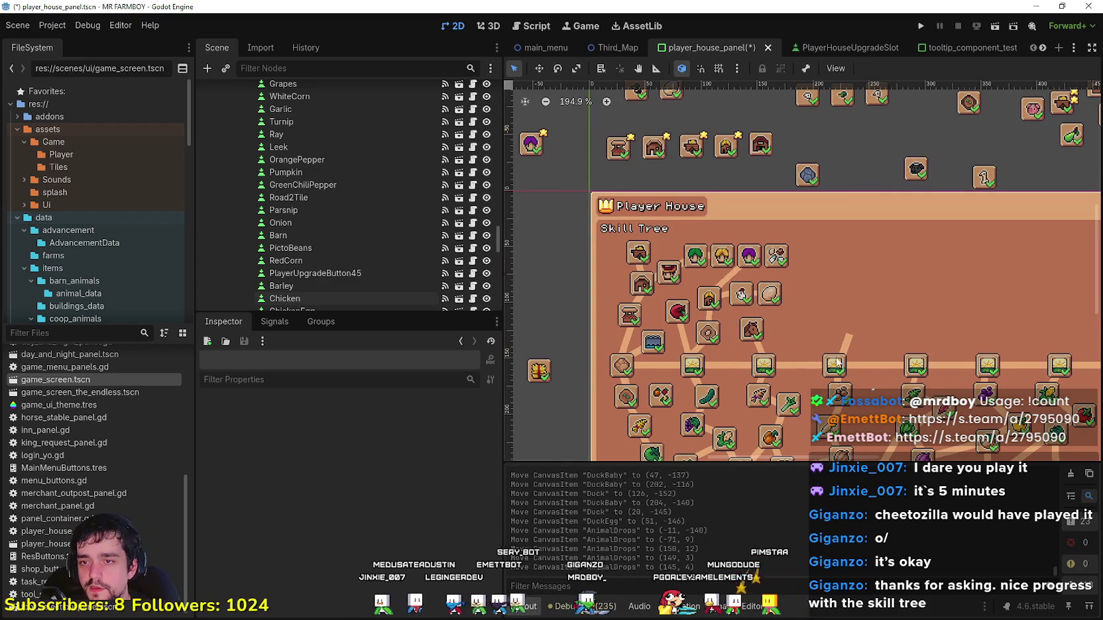
pyautogui.hscroll(-2, 762, 325)
pyautogui.scroll(-1, 762, 324)
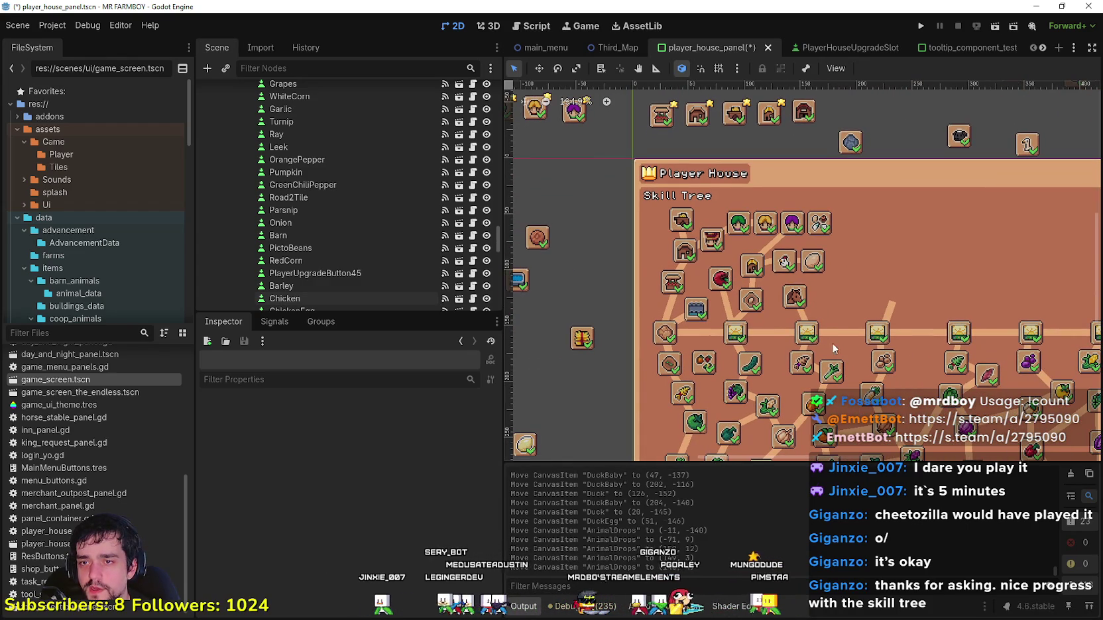
pyautogui.scroll(-2, 820, 356)
pyautogui.scroll(-1, 741, 198)
pyautogui.scroll(2, 795, 232)
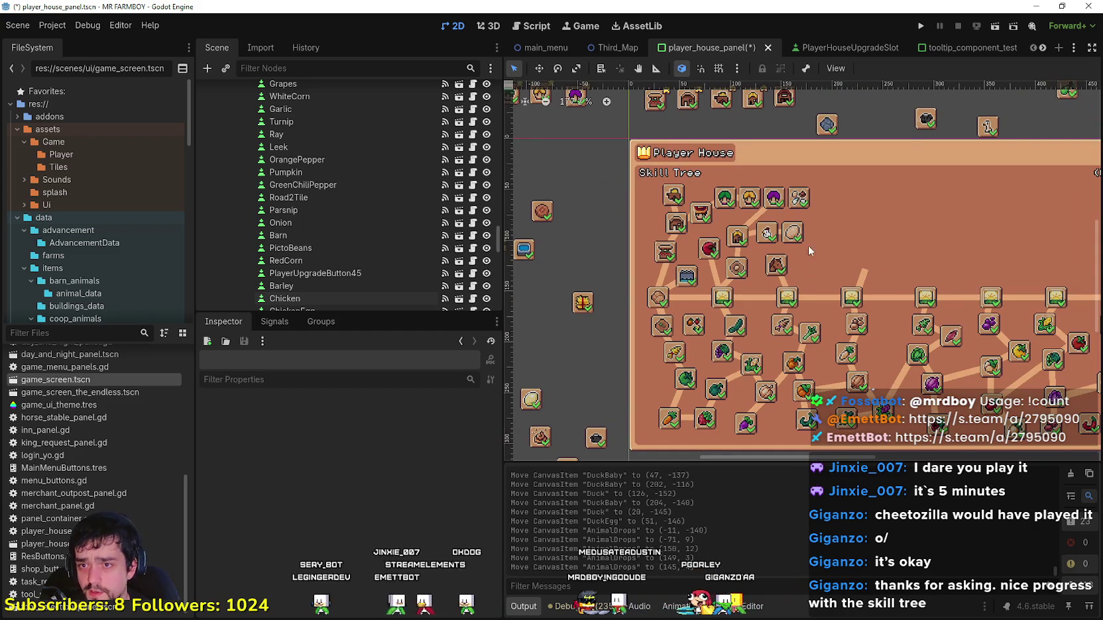
pyautogui.click(831, 127)
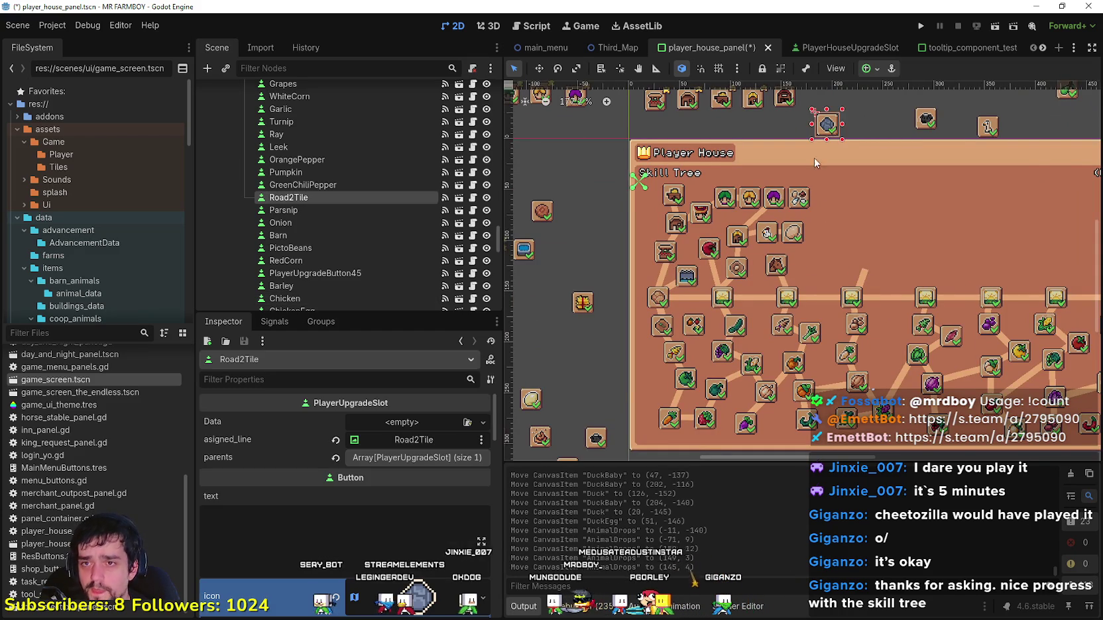
pyautogui.scroll(-2, 825, 281)
pyautogui.scroll(-1, 823, 284)
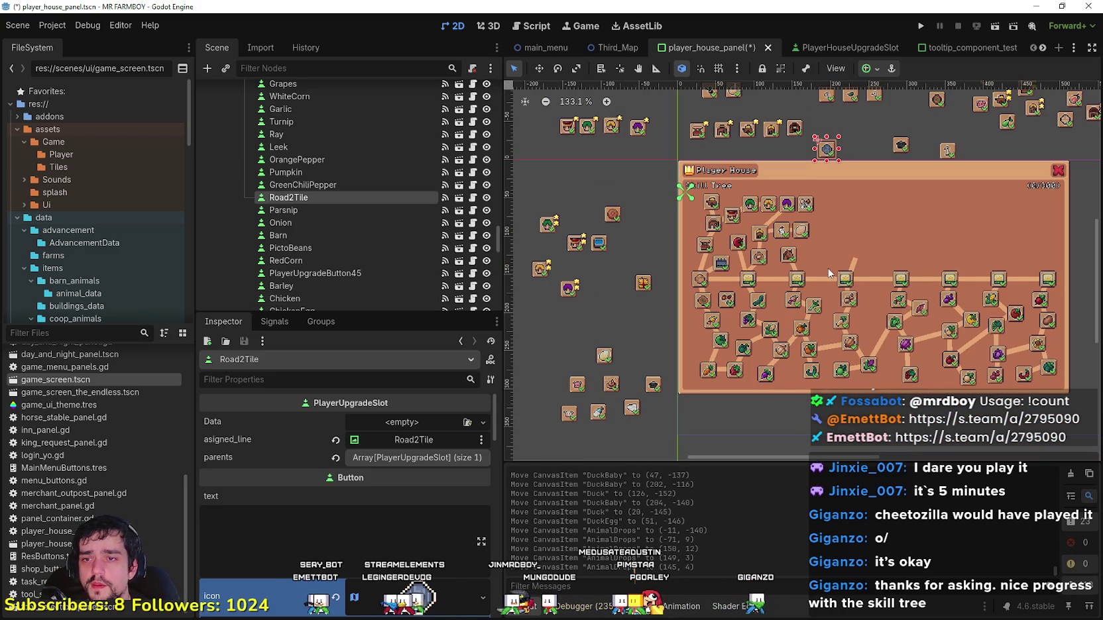
pyautogui.scroll(3, 828, 269)
pyautogui.moveTo(827, 113); pyautogui.dragTo(863, 248)
# Step: Drag Road2 down into the right side of the skill tree
pyautogui.scroll(-2, 795, 278)
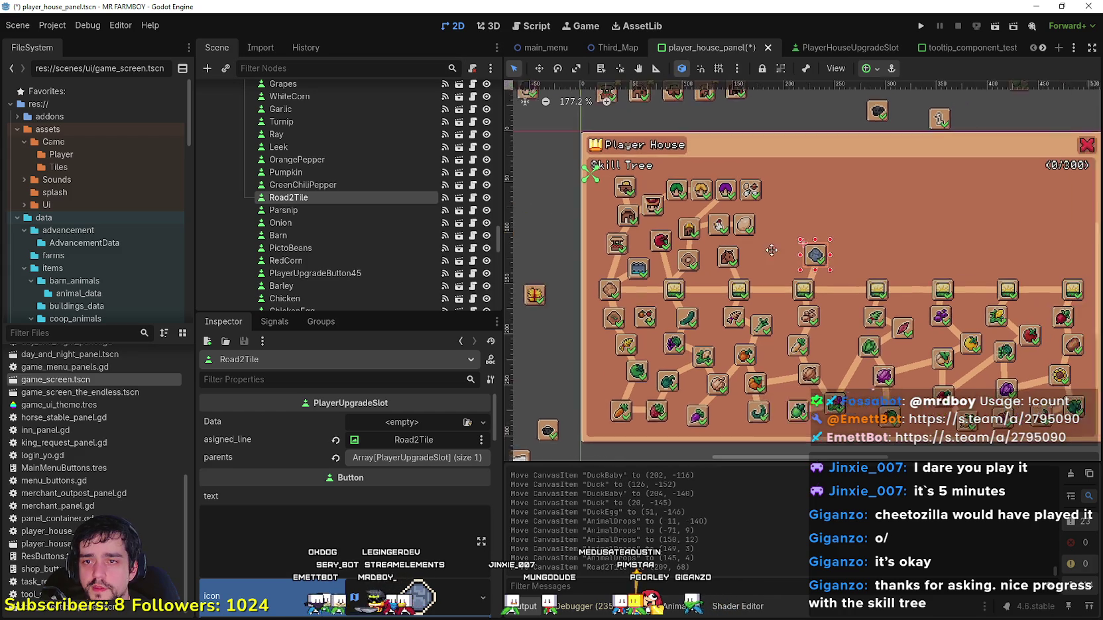
pyautogui.scroll(1, 734, 304)
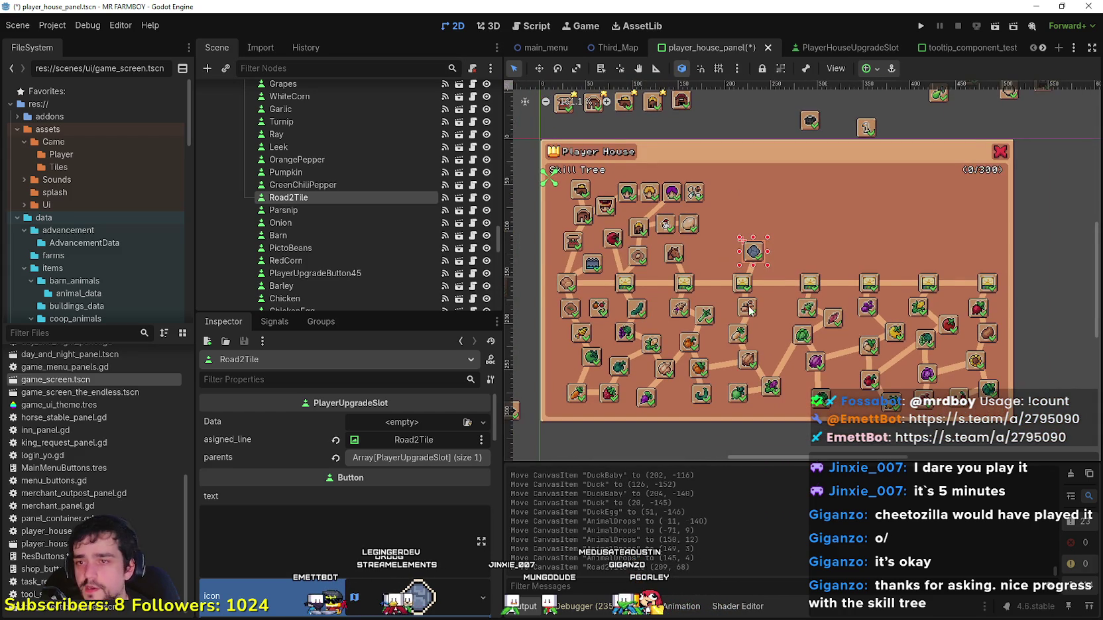
pyautogui.scroll(1, 747, 309)
pyautogui.scroll(-2, 754, 300)
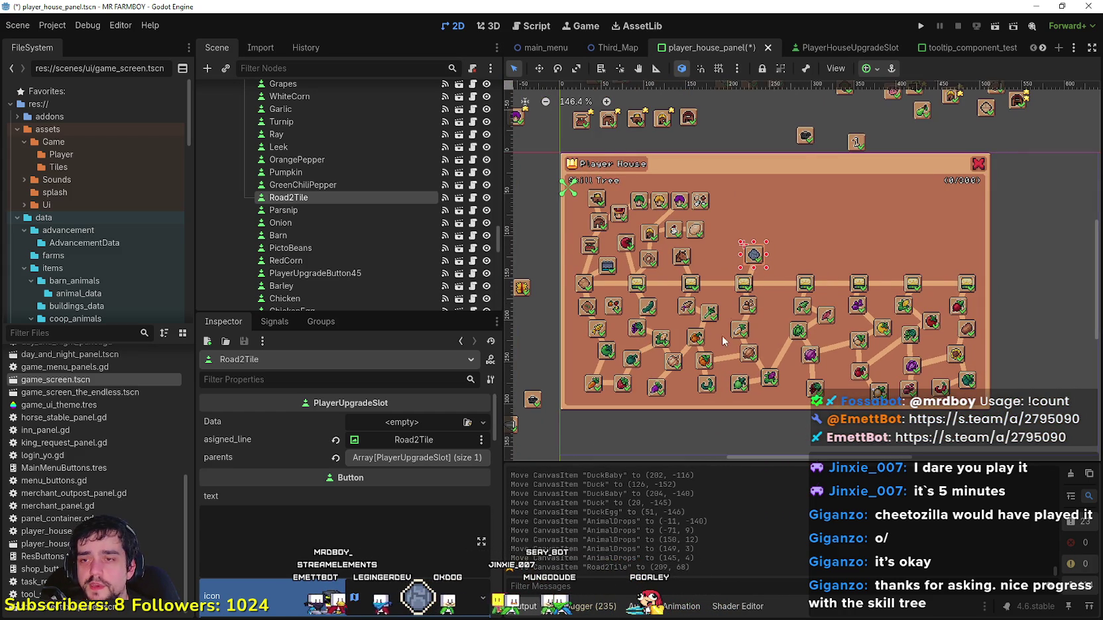
pyautogui.scroll(-1, 719, 341)
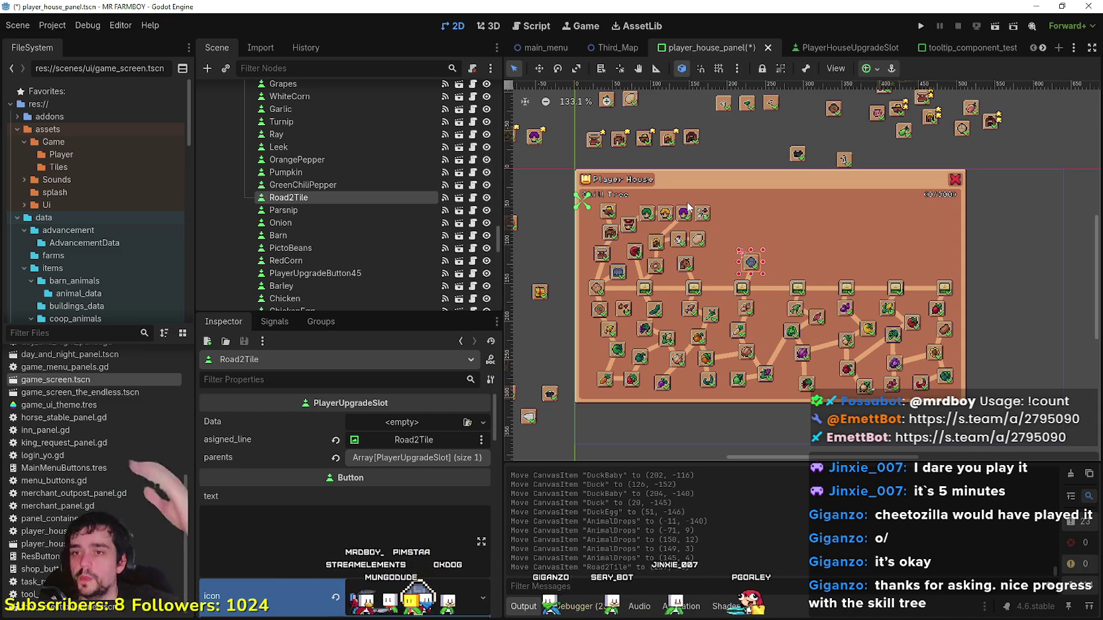
pyautogui.scroll(1, 949, 169)
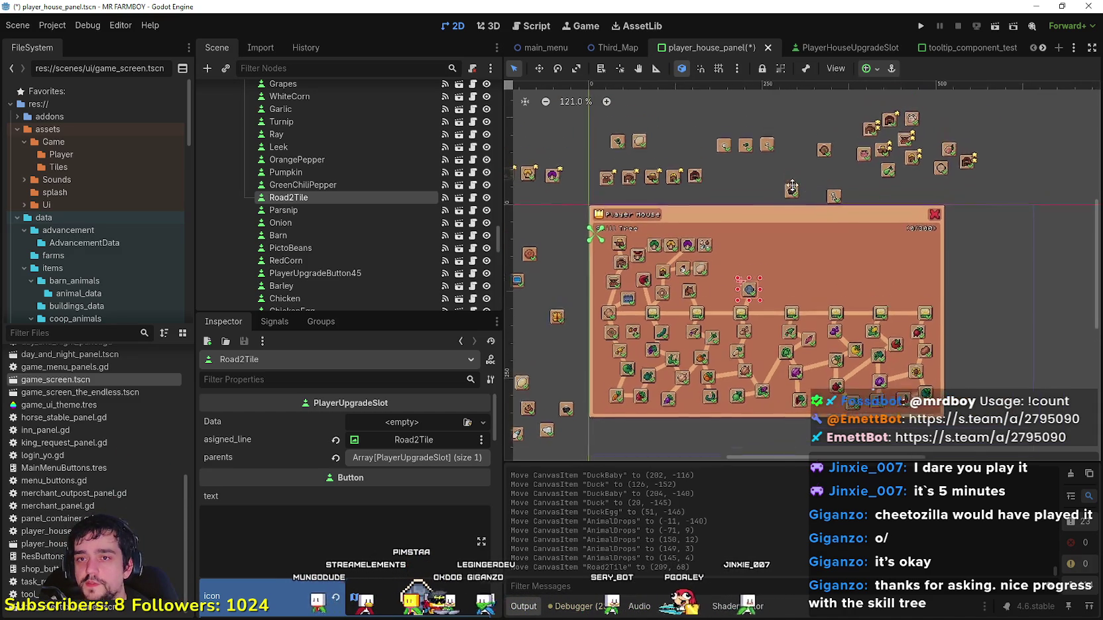
pyautogui.moveTo(948, 170)
pyautogui.mouseDown()
pyautogui.moveTo(923, 286)
pyautogui.moveTo(871, 309)
pyautogui.moveTo(736, 302)
pyautogui.moveTo(779, 301)
pyautogui.moveTo(706, 312)
pyautogui.moveTo(682, 339)
pyautogui.moveTo(808, 306)
pyautogui.moveTo(907, 314)
pyautogui.mouseUp()
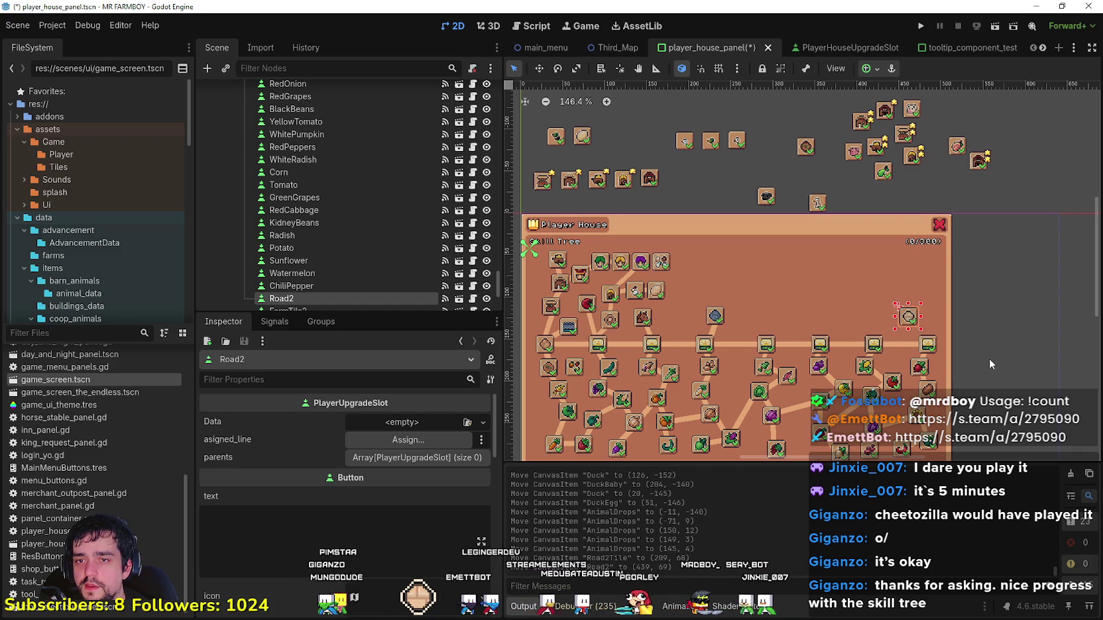
# Step: Nudge the Road2 slot slightly left and up
pyautogui.scroll(-2, 891, 302)
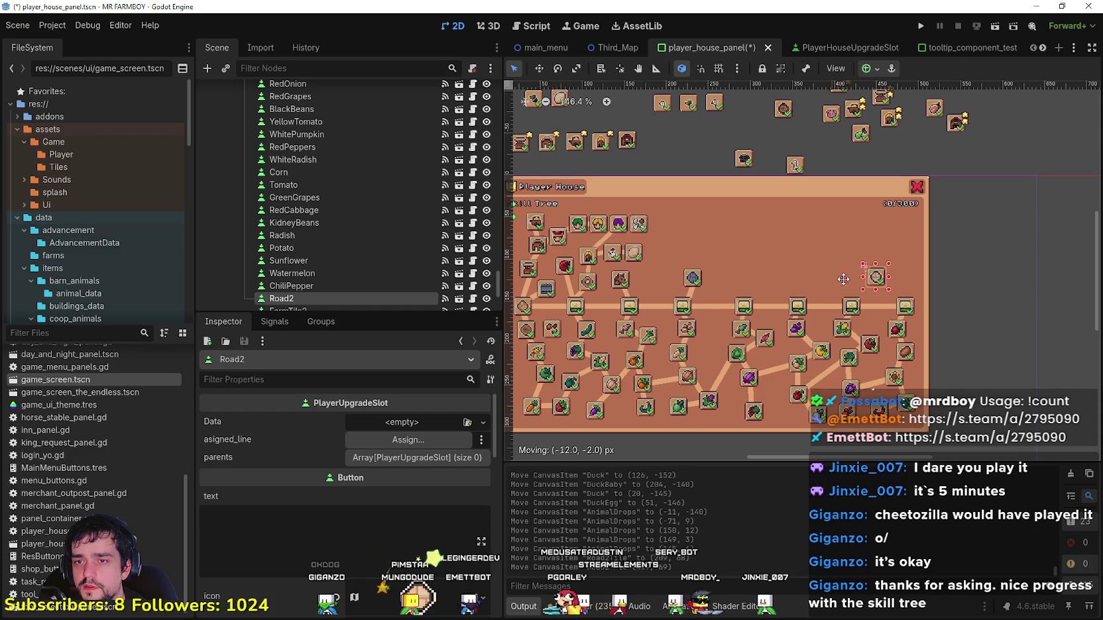
pyautogui.moveTo(836, 283)
pyautogui.mouseDown()
pyautogui.moveTo(795, 281)
pyautogui.moveTo(809, 280)
pyautogui.mouseUp()
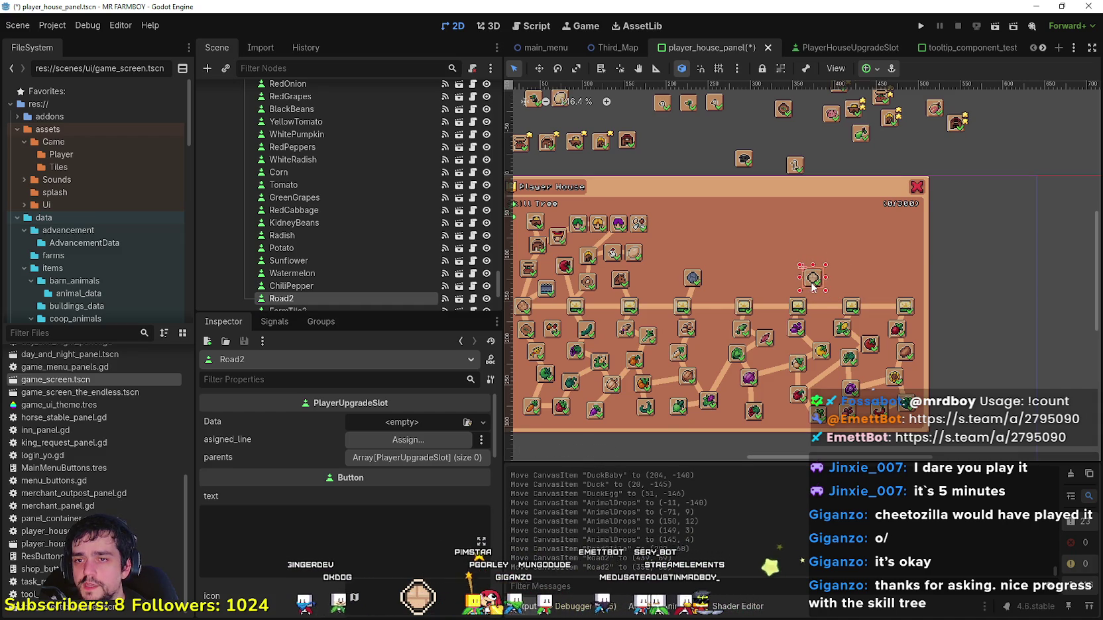
pyautogui.scroll(-1, 821, 280)
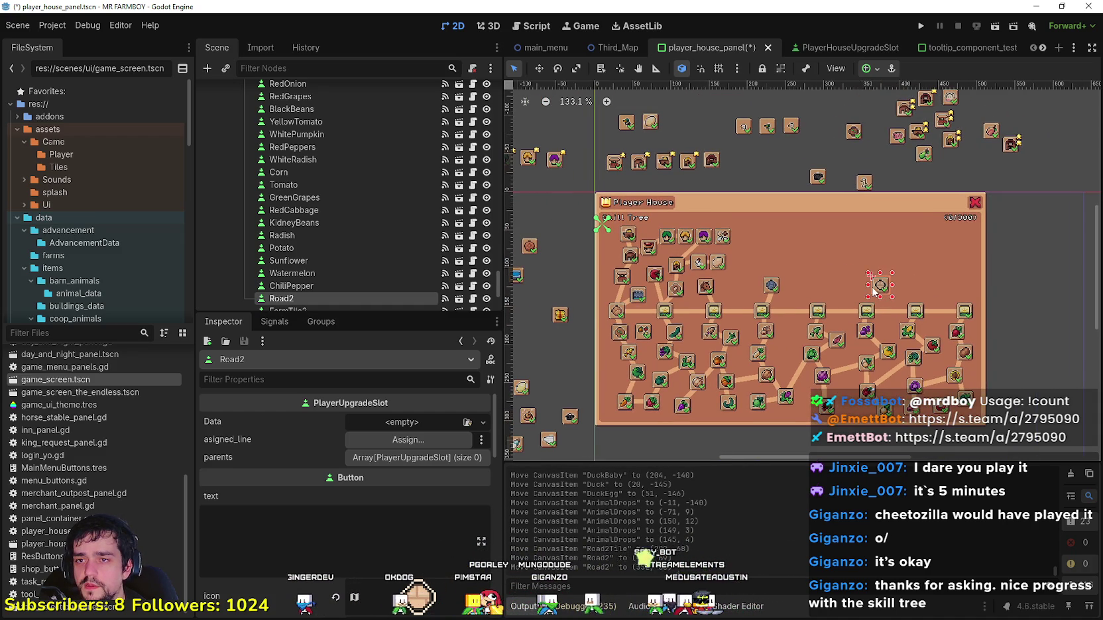
pyautogui.scroll(1, 858, 286)
pyautogui.scroll(1, 828, 282)
pyautogui.scroll(-1, 782, 275)
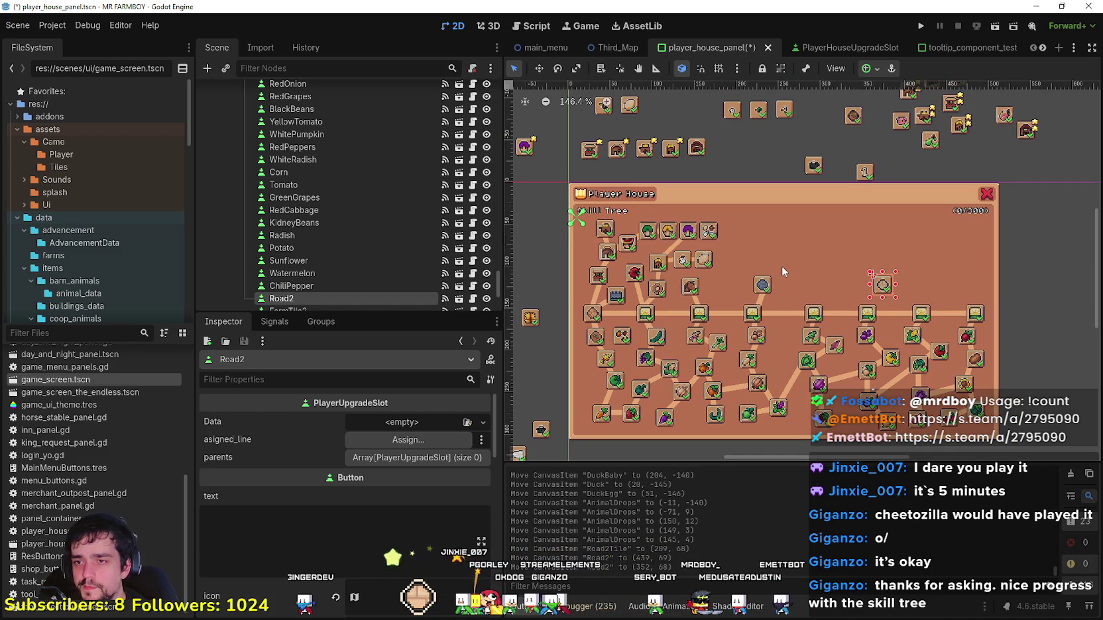
pyautogui.scroll(2, 832, 275)
pyautogui.moveTo(892, 284); pyautogui.dragTo(886, 291)
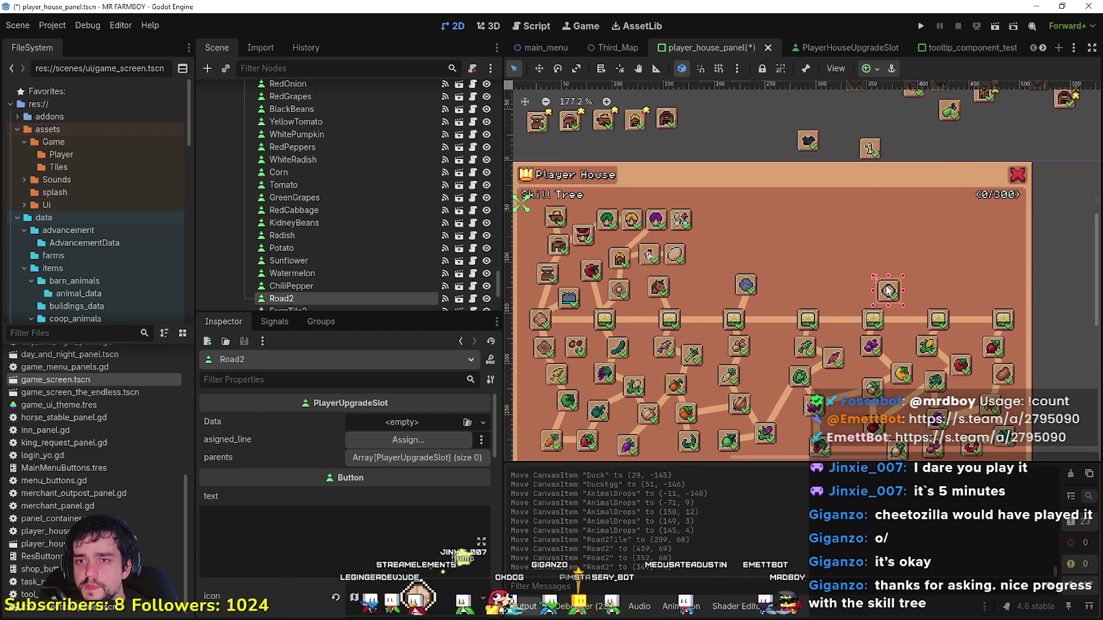
pyautogui.scroll(-3, 861, 278)
pyautogui.click(762, 181)
pyautogui.scroll(1, 821, 194)
# Step: Move FarmTile2 down into the skill tree row beside Road2
pyautogui.moveTo(882, 147)
pyautogui.mouseDown()
pyautogui.moveTo(845, 163)
pyautogui.moveTo(823, 261)
pyautogui.moveTo(859, 314)
pyautogui.mouseUp()
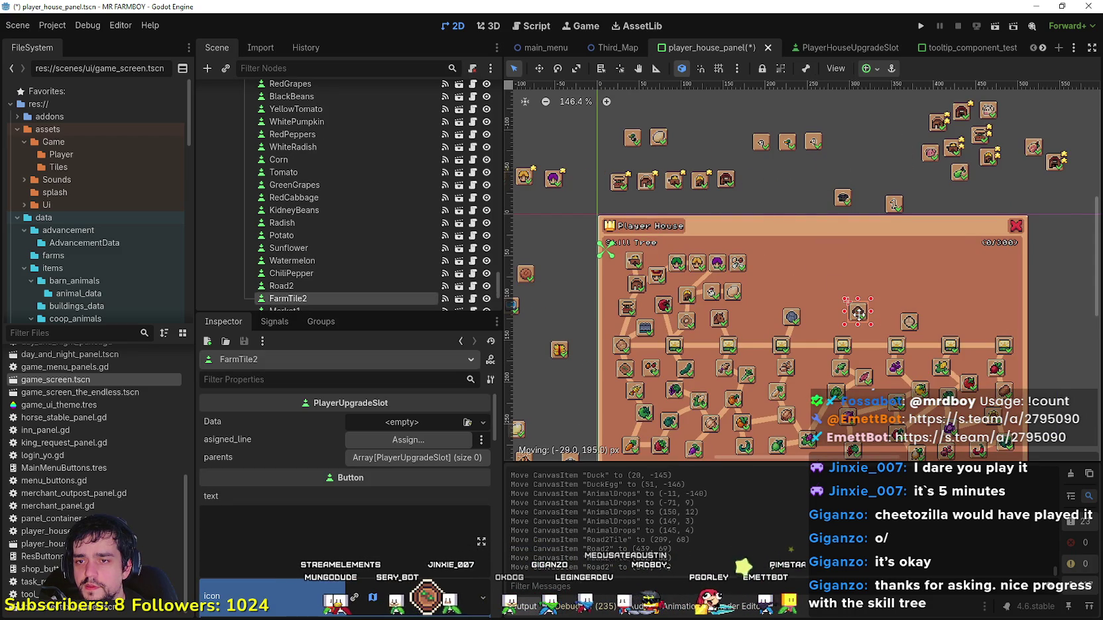
pyautogui.moveTo(858, 314)
pyautogui.mouseDown()
pyautogui.moveTo(719, 312)
pyautogui.moveTo(848, 304)
pyautogui.moveTo(857, 325)
pyautogui.mouseUp()
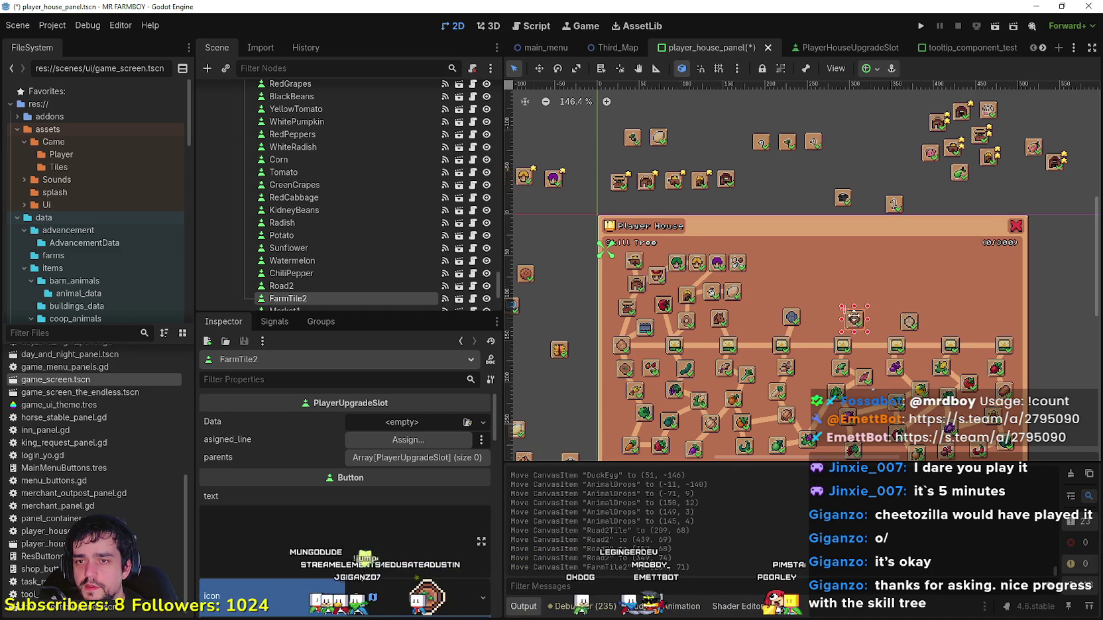
pyautogui.scroll(-3, 855, 320)
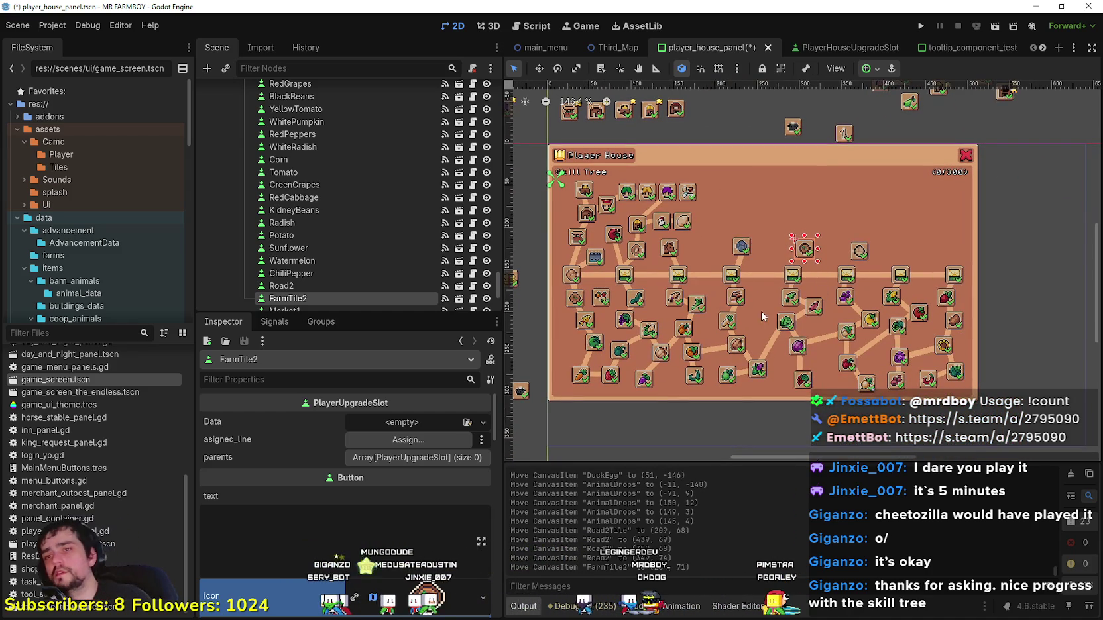
pyautogui.scroll(3, 843, 331)
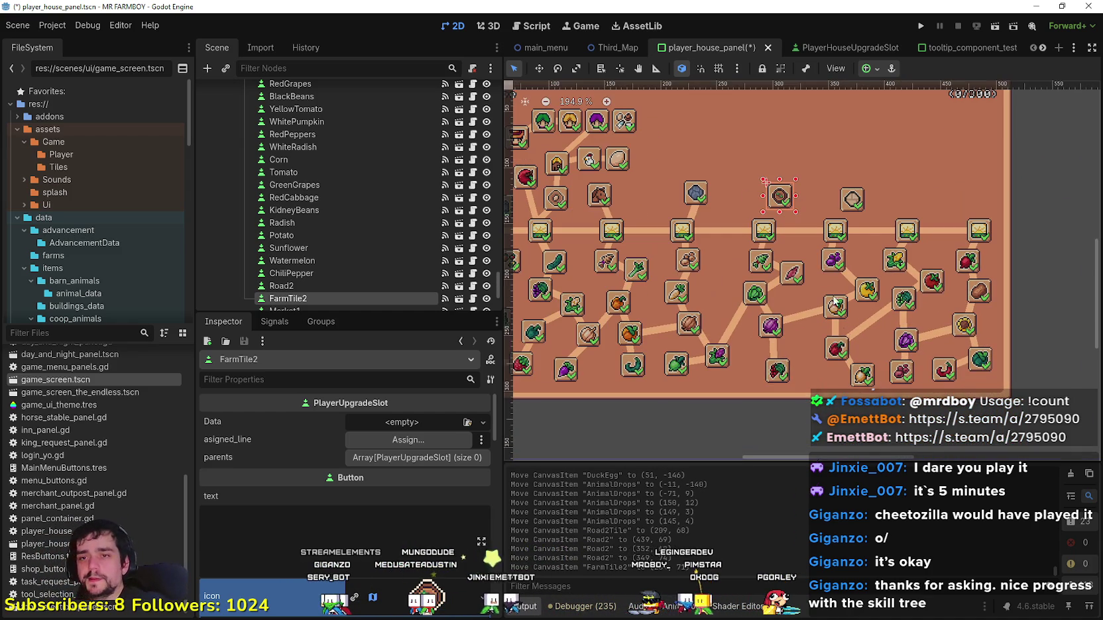
pyautogui.scroll(-1, 800, 199)
pyautogui.scroll(3, 805, 265)
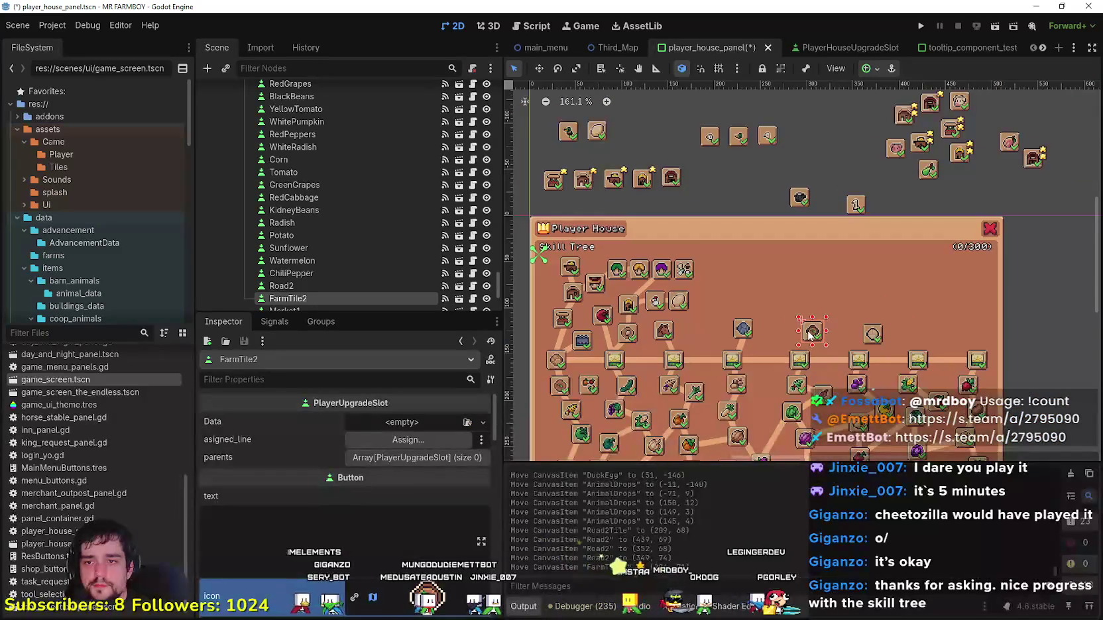
pyautogui.scroll(-1, 812, 336)
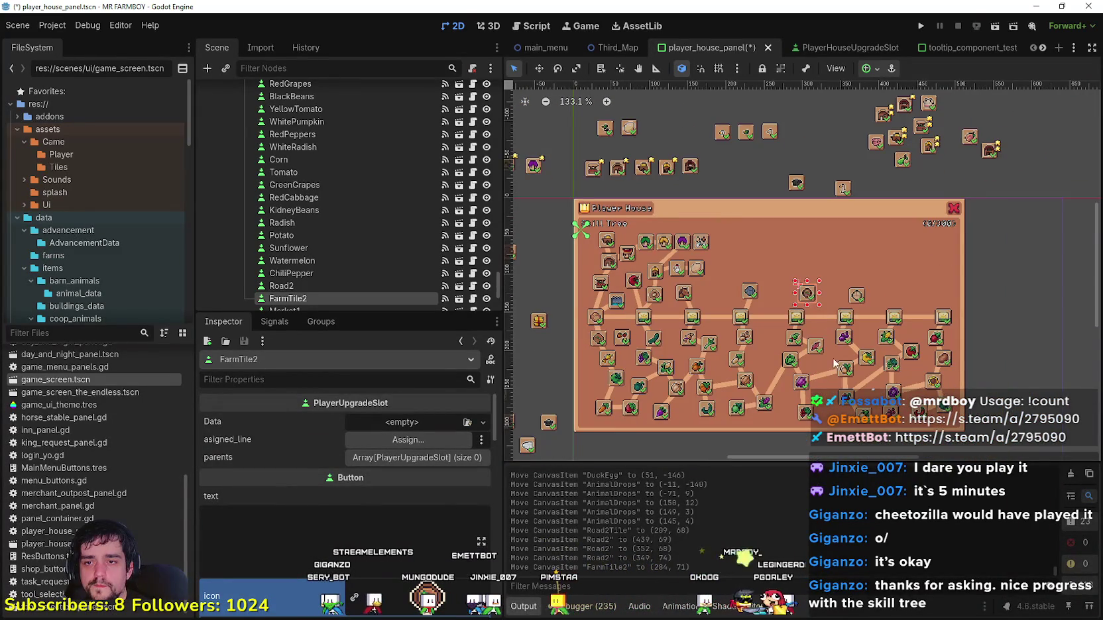
pyautogui.scroll(1, 851, 319)
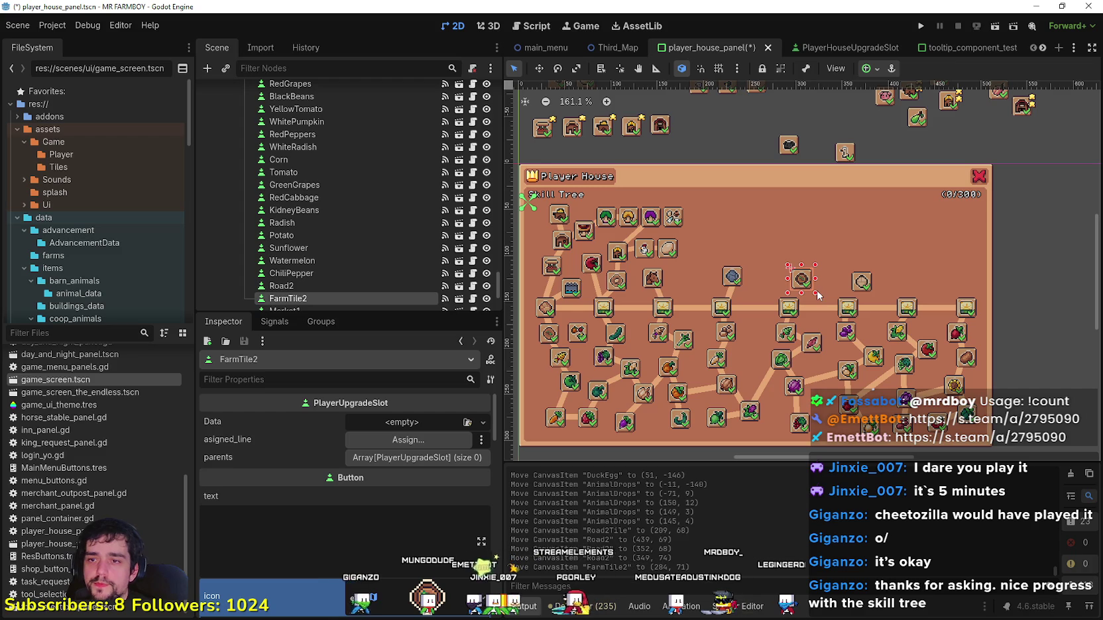
pyautogui.hscroll(-5, 816, 292)
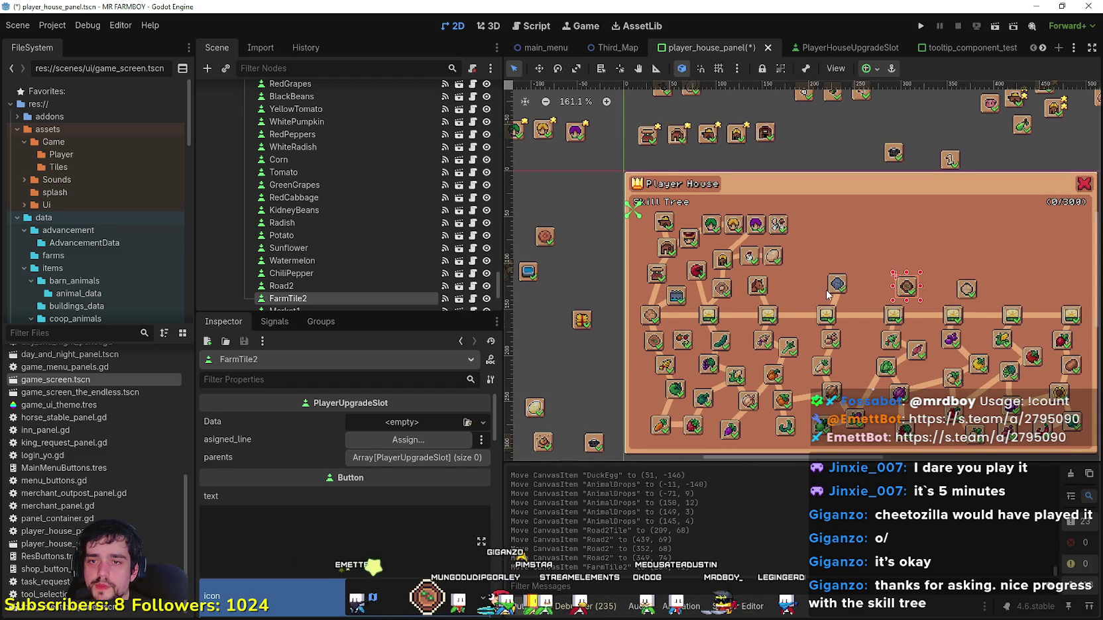
pyautogui.hscroll(3, 823, 291)
# Step: Respace the row: Road2Tile to (152, 69), Road2 further right, FarmTile2 to (284, 71)
pyautogui.moveTo(787, 287); pyautogui.dragTo(735, 287)
pyautogui.click(915, 288)
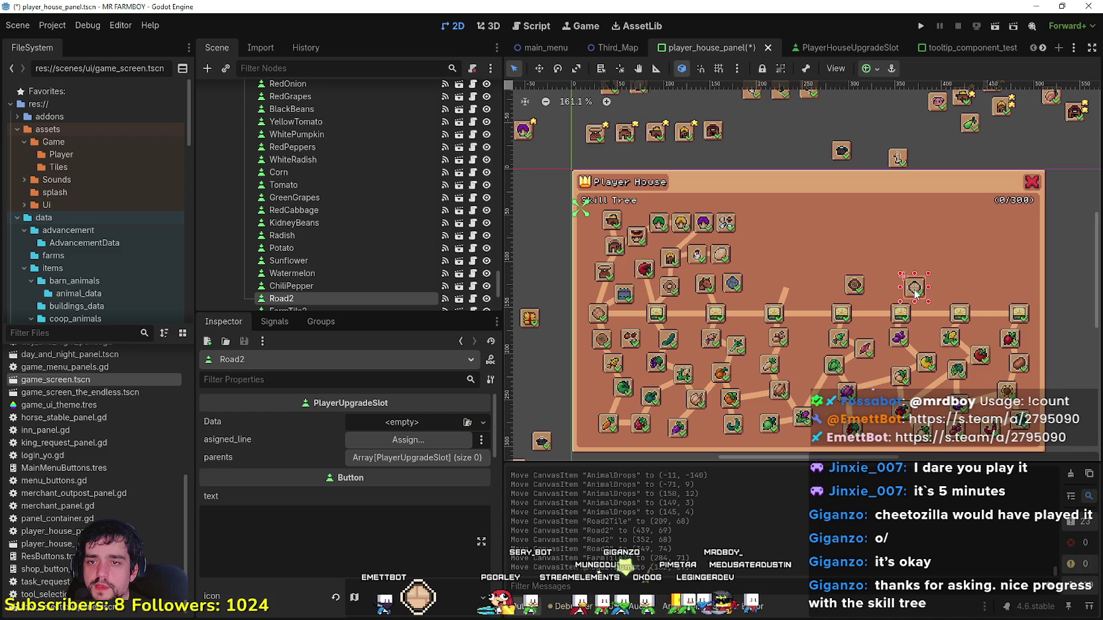
pyautogui.moveTo(916, 292); pyautogui.dragTo(961, 289)
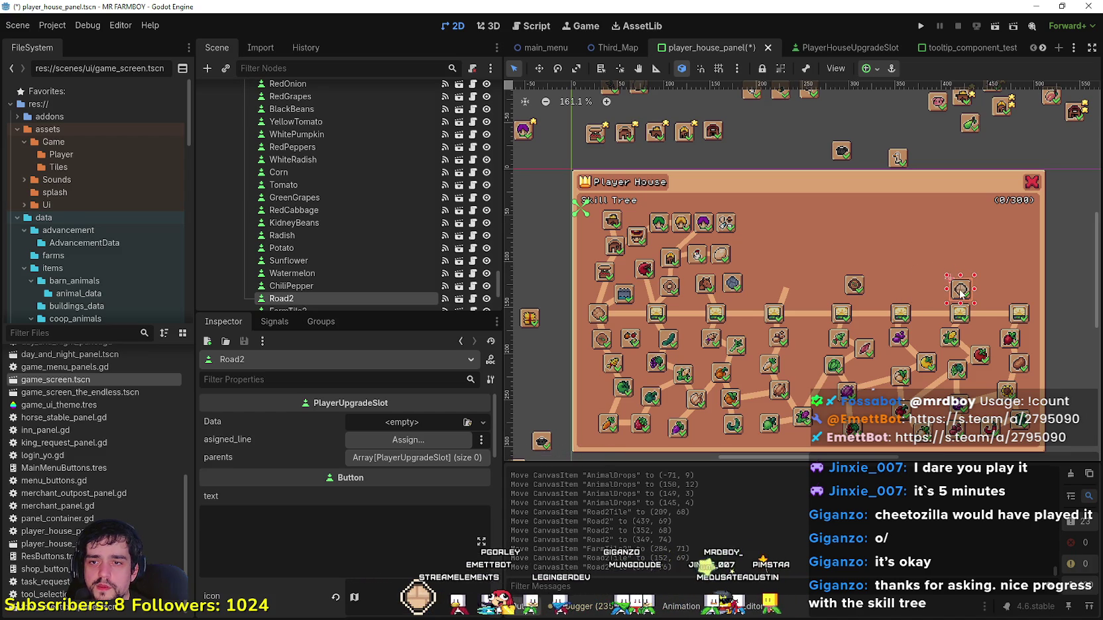
pyautogui.moveTo(853, 286); pyautogui.dragTo(844, 284)
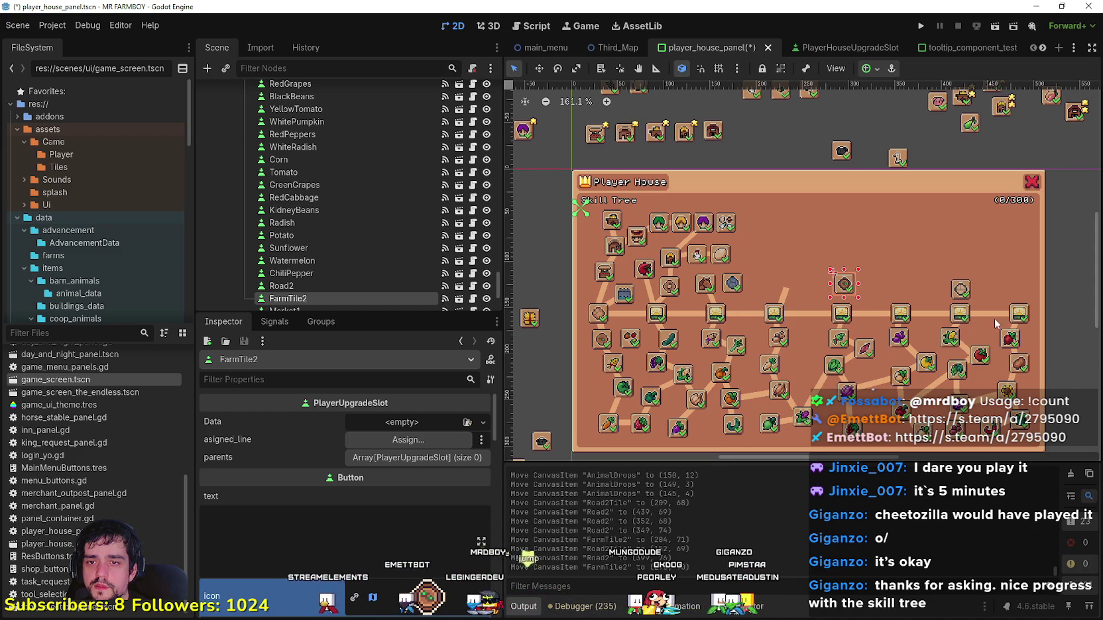
pyautogui.scroll(-2, 854, 286)
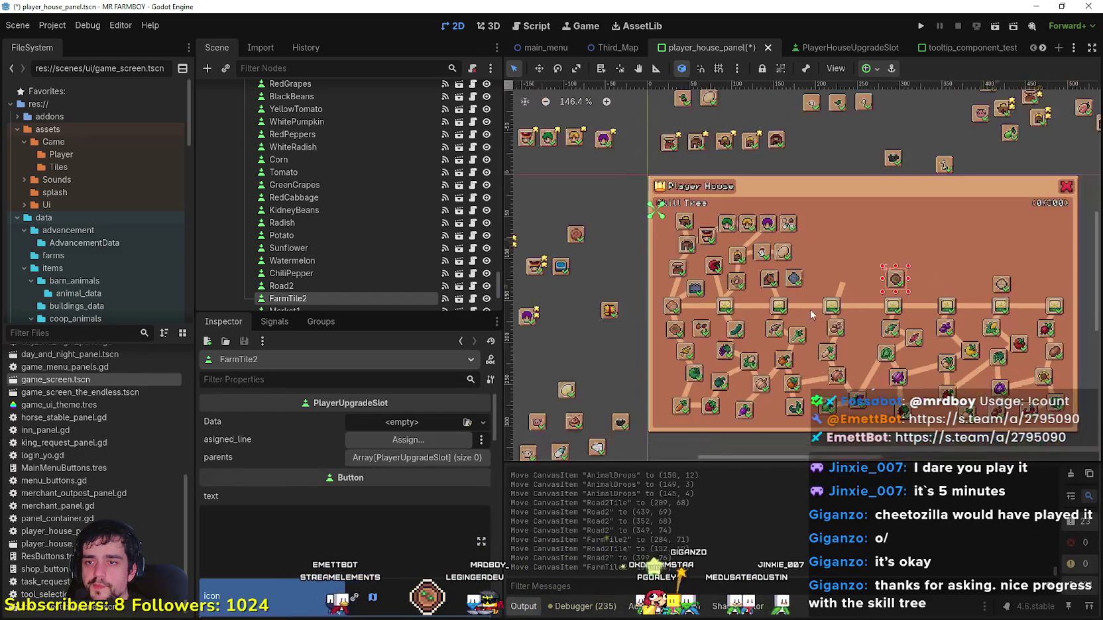
pyautogui.scroll(2, 837, 306)
pyautogui.click(834, 261)
# Step: Shift the Horse slot right and move the HorseLine connector next to it
pyautogui.moveTo(800, 259); pyautogui.dragTo(845, 270)
pyautogui.click(834, 263)
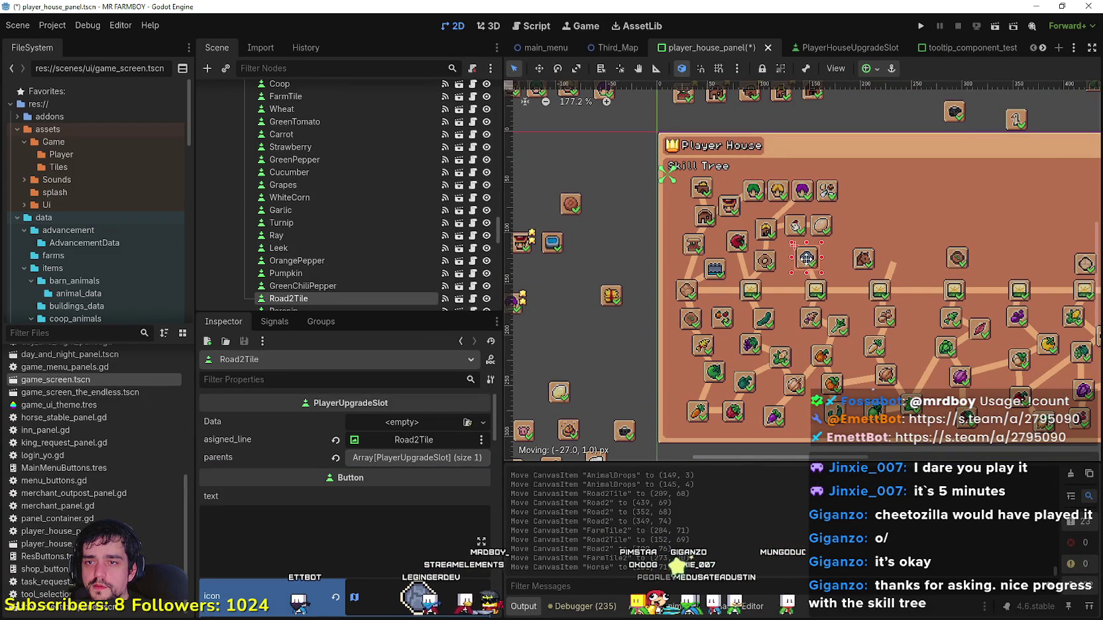
pyautogui.scroll(1, 827, 267)
pyautogui.scroll(3, 776, 310)
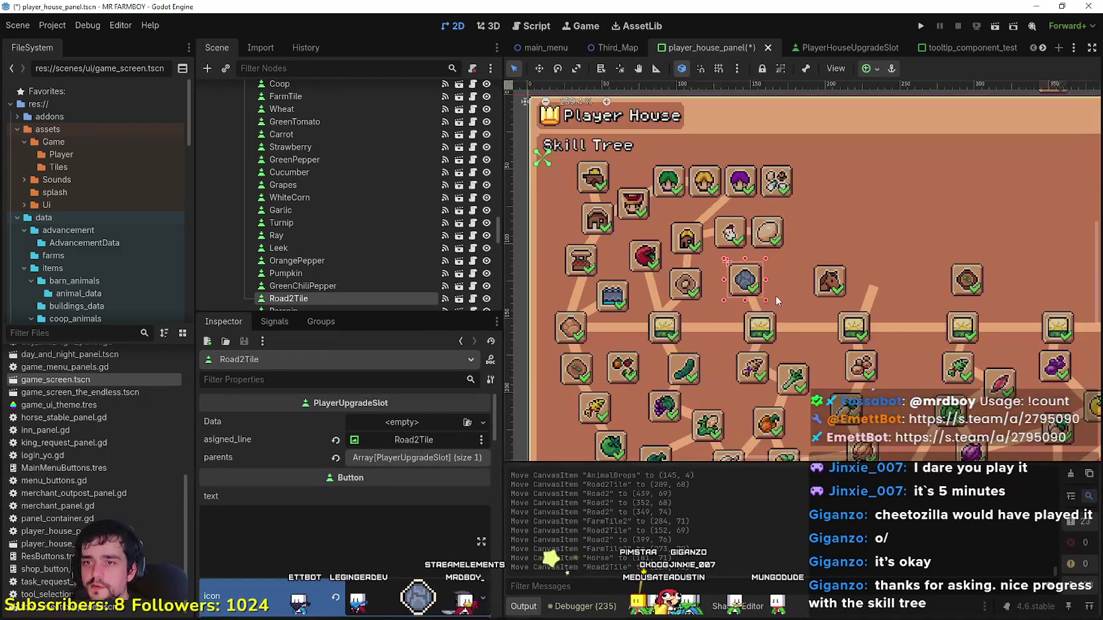
pyautogui.click(750, 305)
pyautogui.moveTo(751, 305)
pyautogui.mouseDown()
pyautogui.moveTo(838, 291)
pyautogui.moveTo(756, 291)
pyautogui.mouseUp()
# Step: Rotate the Road2Tile connector counter-clockwise and nudge it into place
pyautogui.click(840, 290)
pyautogui.click(870, 299)
pyautogui.scroll(3, 801, 294)
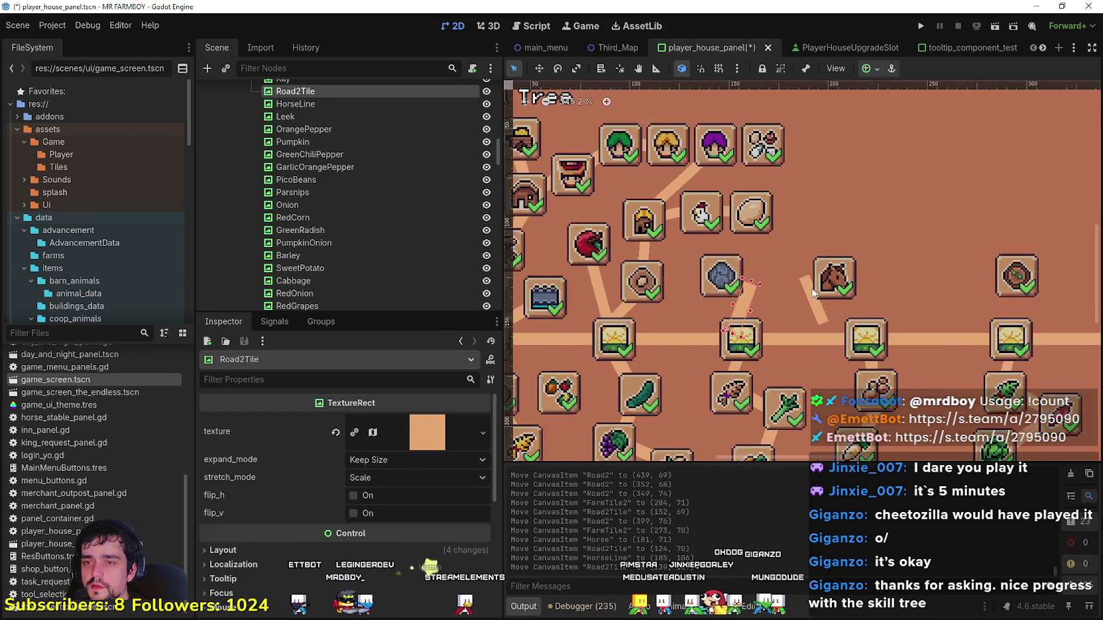
pyautogui.click(559, 68)
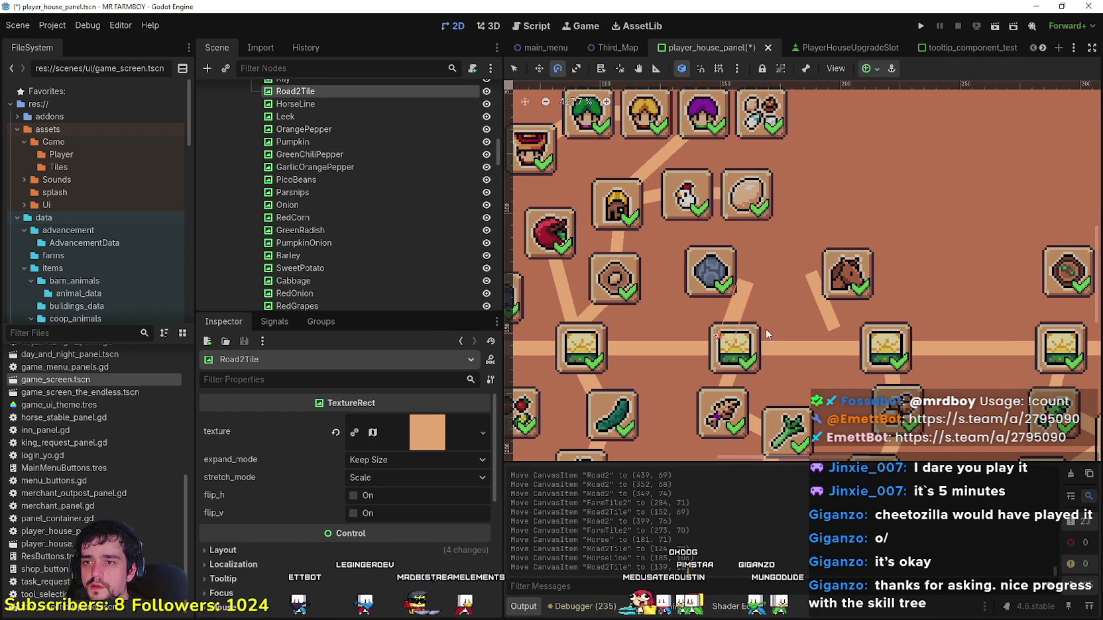
pyautogui.moveTo(748, 293); pyautogui.dragTo(572, 153)
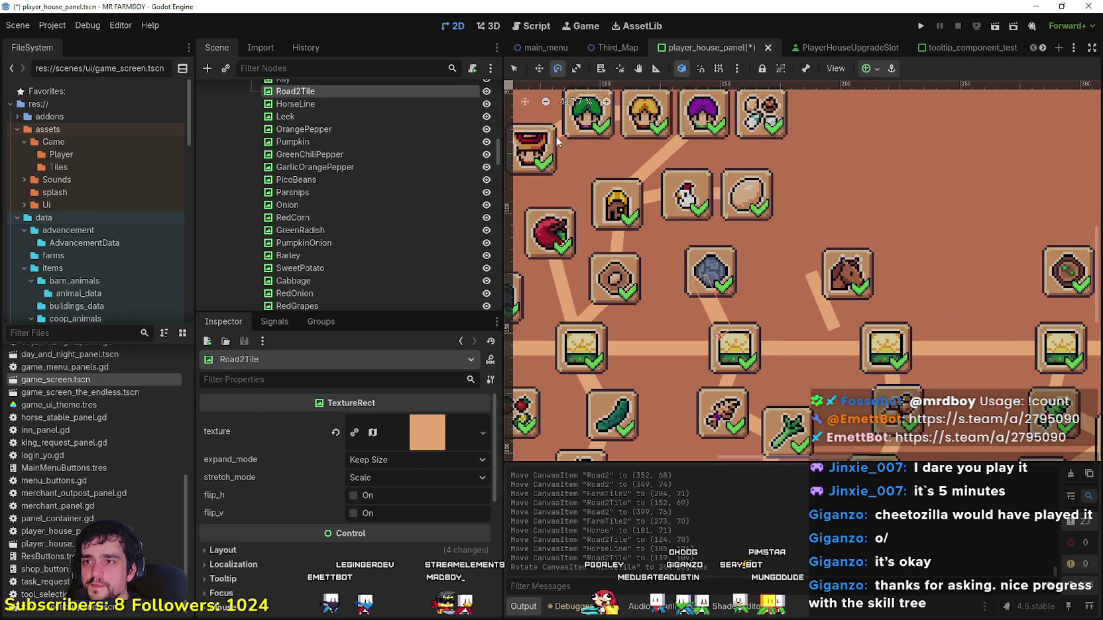
pyautogui.click(538, 68)
pyautogui.moveTo(707, 300); pyautogui.dragTo(715, 309)
pyautogui.press('q')
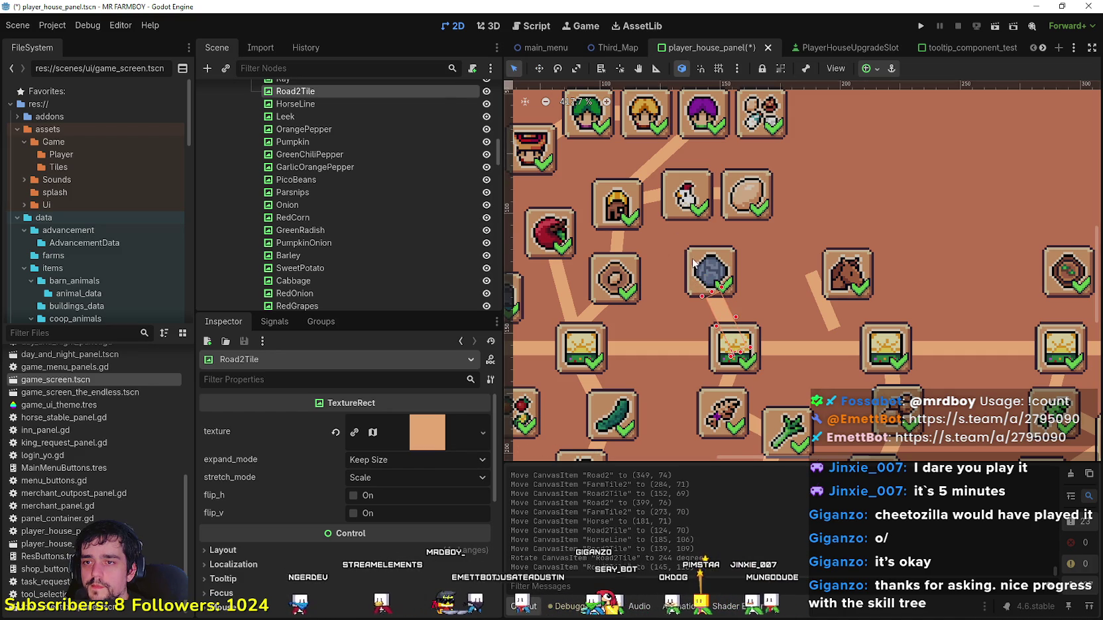
# Step: Nudge the rock slot left, move Horse to (152, 73) with HorseLine beside it
pyautogui.click(713, 277)
pyautogui.moveTo(713, 277); pyautogui.dragTo(702, 280)
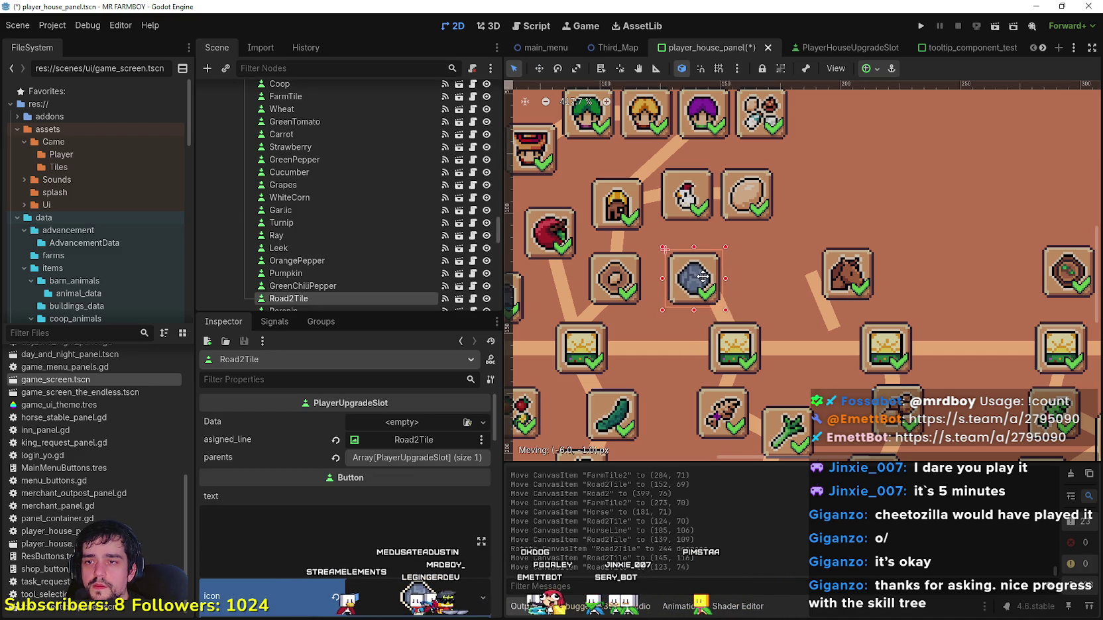
pyautogui.click(855, 287)
pyautogui.moveTo(855, 286)
pyautogui.mouseDown()
pyautogui.moveTo(764, 284)
pyautogui.moveTo(781, 284)
pyautogui.mouseUp()
pyautogui.click(829, 318)
pyautogui.moveTo(829, 318)
pyautogui.mouseDown()
pyautogui.moveTo(780, 323)
pyautogui.moveTo(787, 316)
pyautogui.moveTo(790, 329)
pyautogui.moveTo(794, 299)
pyautogui.moveTo(779, 325)
pyautogui.mouseUp()
# Step: Rotate HorseLine to 295 degrees and save the scene
pyautogui.click(556, 68)
pyautogui.press('w')
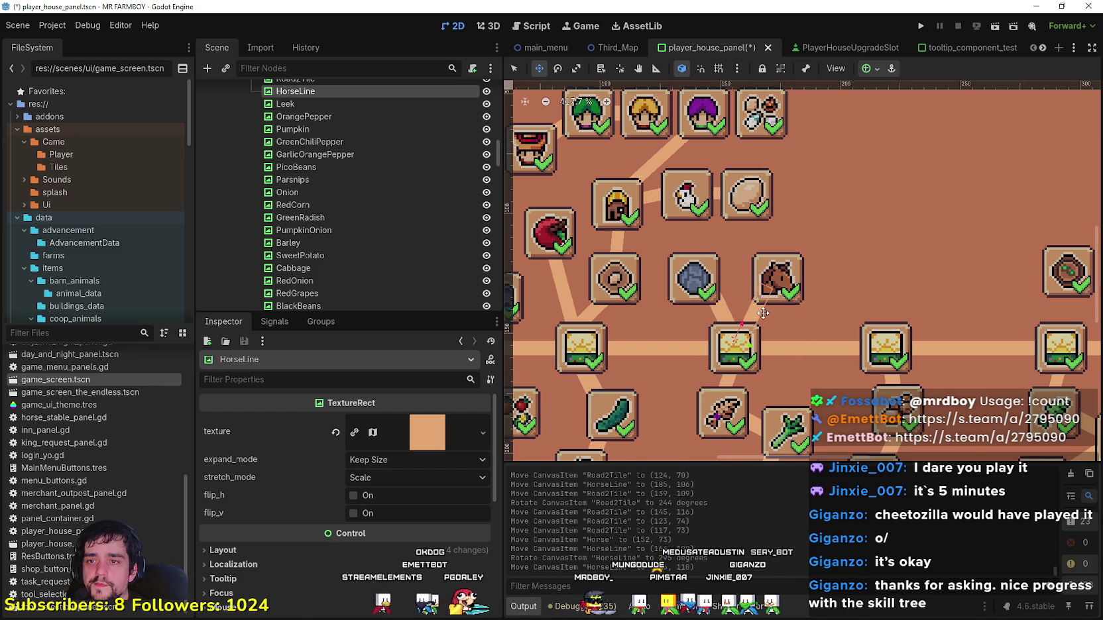
pyautogui.scroll(-2, 777, 328)
pyautogui.hotkey('ctrl', 's')
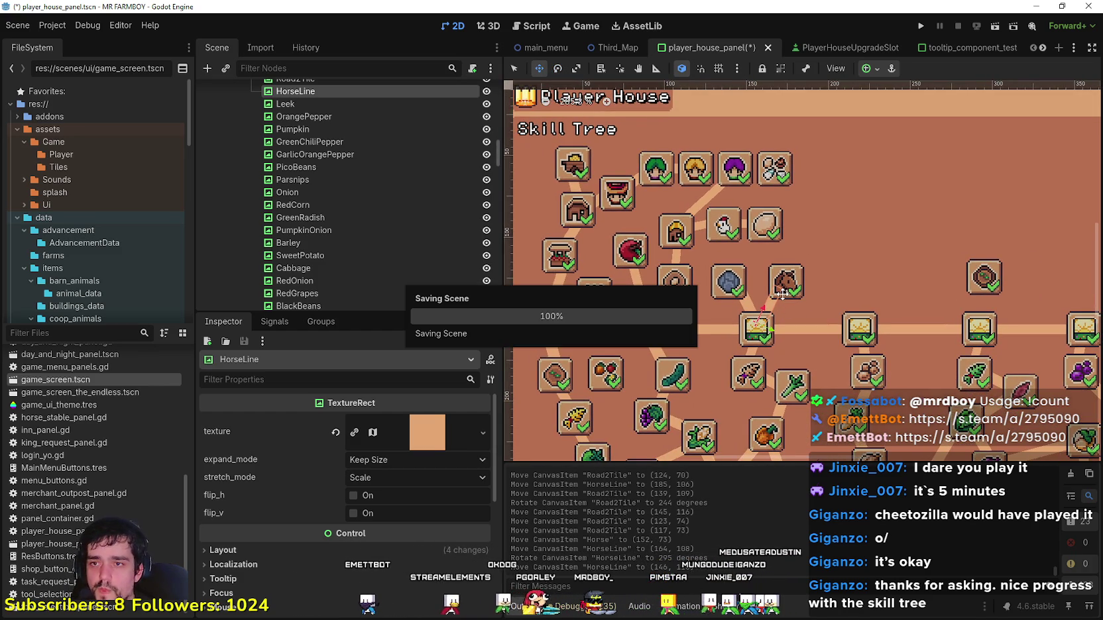
pyautogui.scroll(-4, 781, 292)
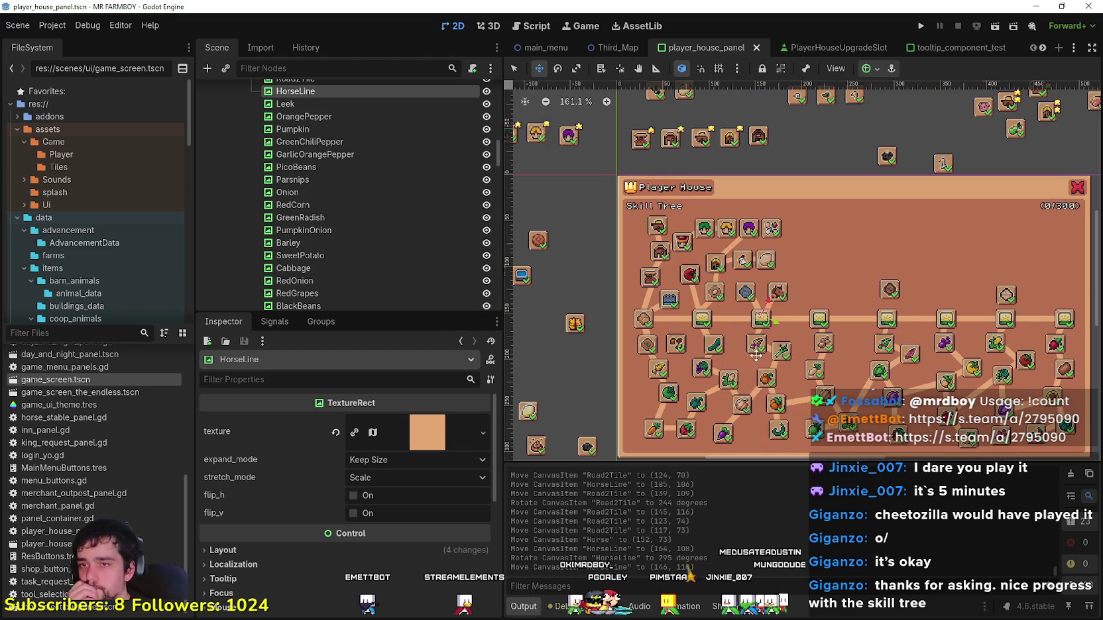
pyautogui.scroll(-1, 800, 337)
pyautogui.scroll(2, 803, 336)
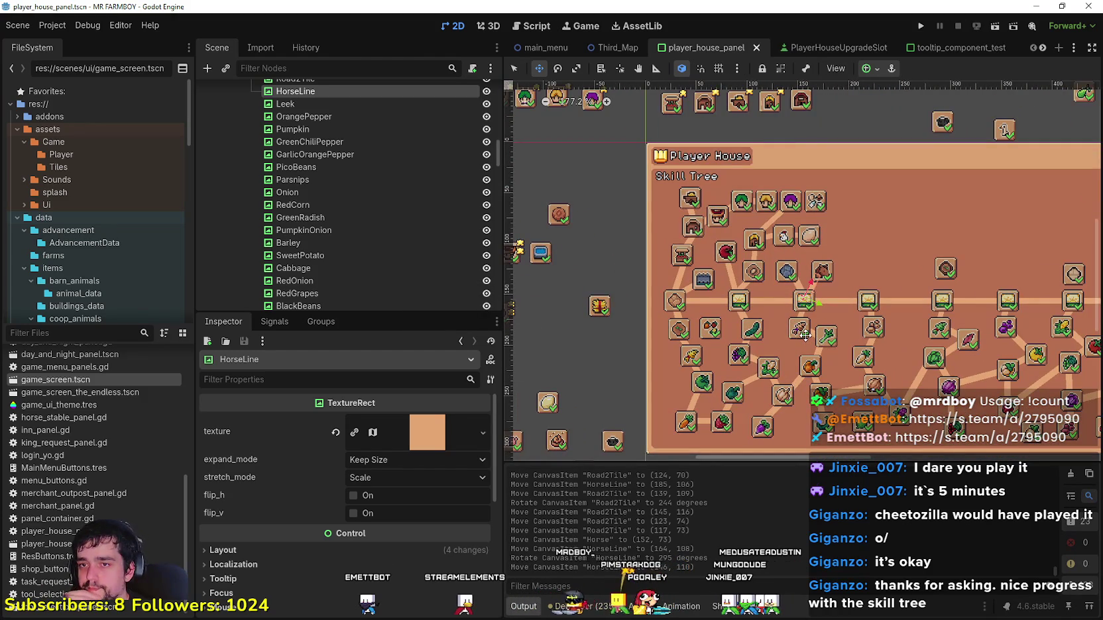
pyautogui.scroll(-3, 803, 333)
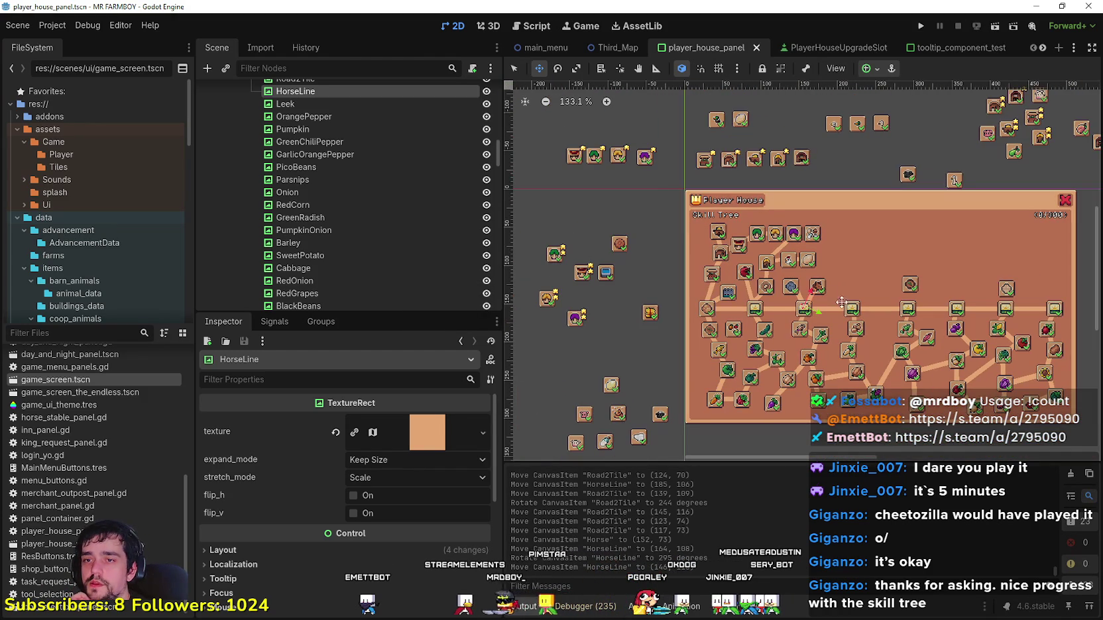
pyautogui.click(513, 69)
pyautogui.scroll(3, 847, 262)
pyautogui.scroll(-2, 740, 264)
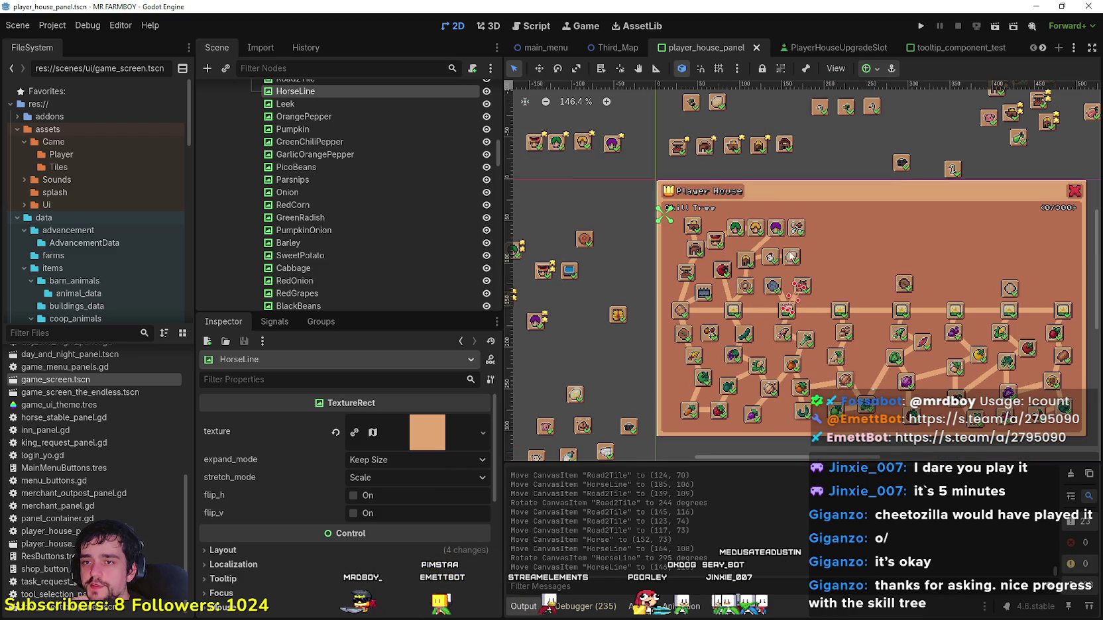
pyautogui.scroll(1, 761, 265)
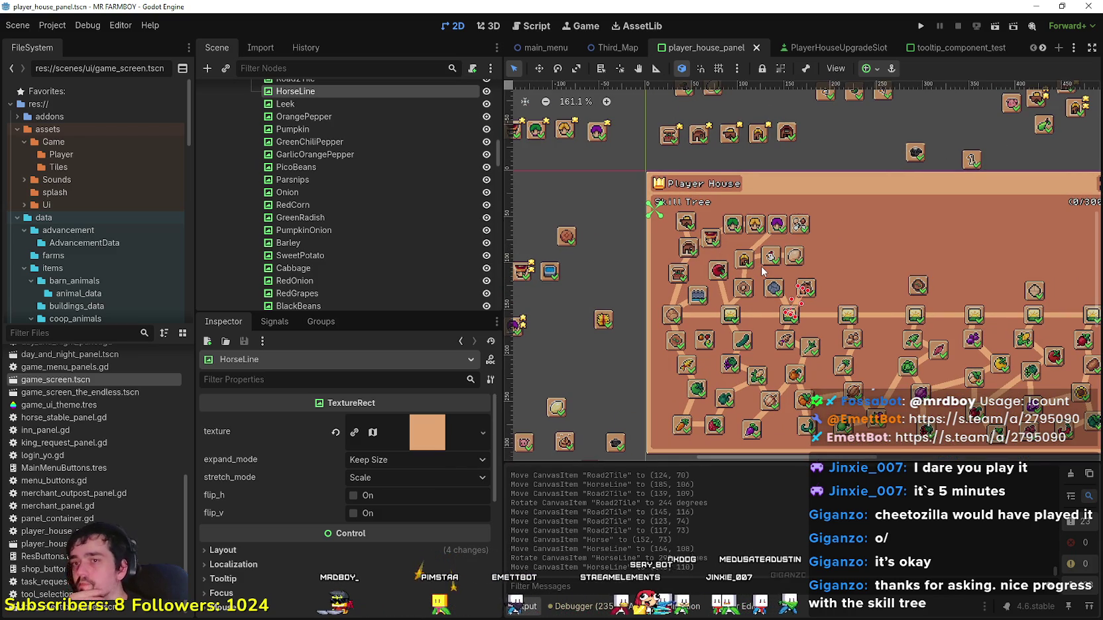
pyautogui.scroll(-2, 761, 265)
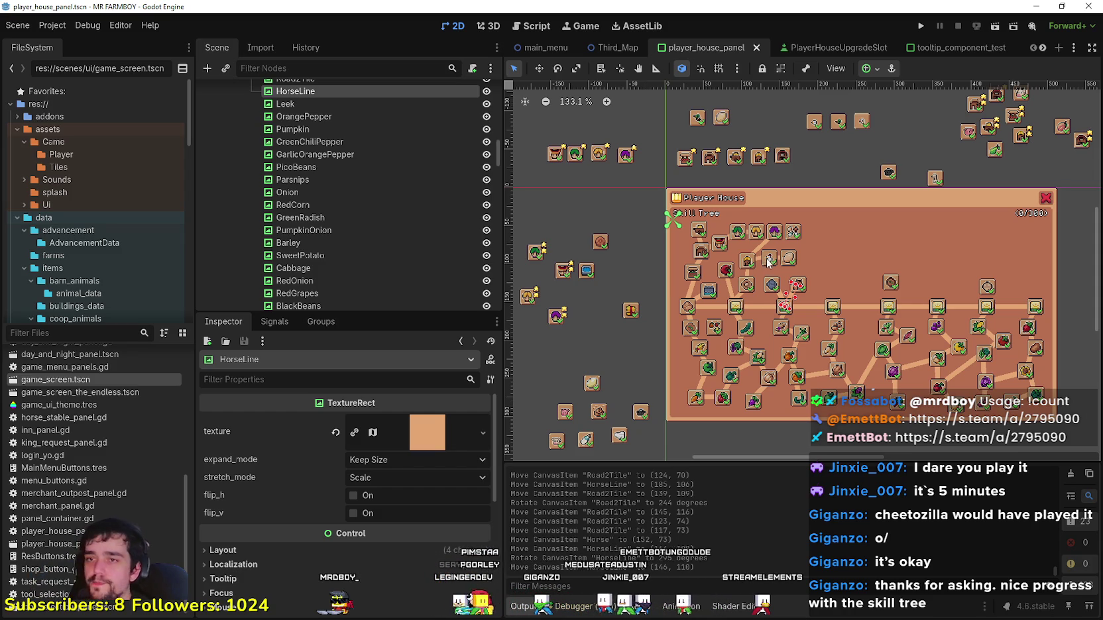
pyautogui.scroll(3, 762, 239)
pyautogui.hscroll(-3, 762, 239)
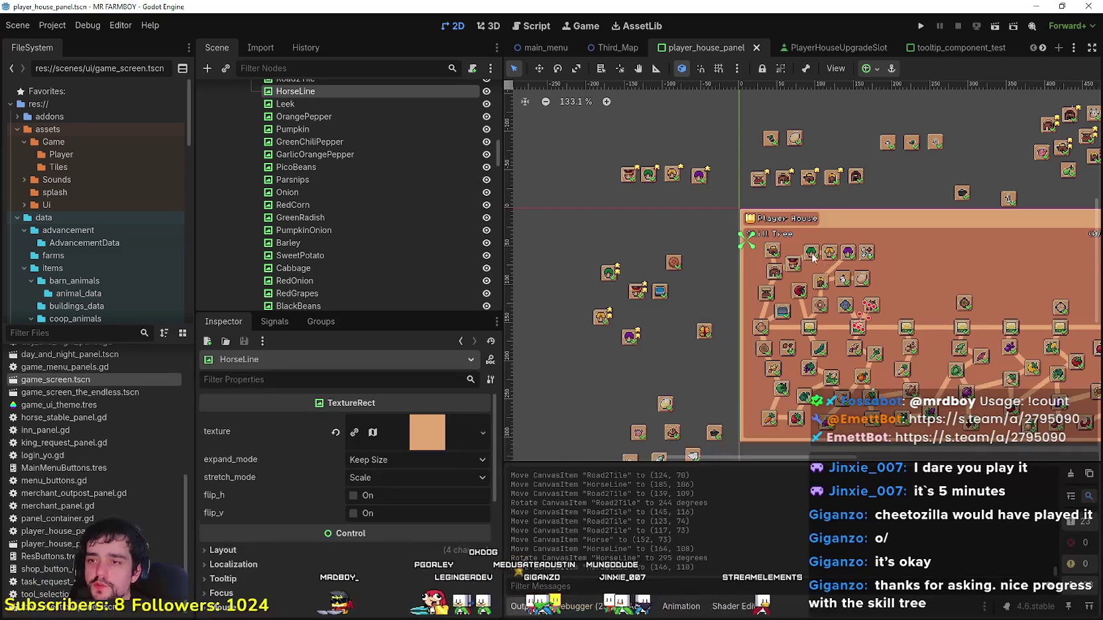
pyautogui.click(768, 175)
pyautogui.scroll(3, 768, 174)
# Step: Move the Duck slot icon into the skill tree at (169, 30)
pyautogui.moveTo(767, 174)
pyautogui.mouseDown()
pyautogui.moveTo(766, 194)
pyautogui.moveTo(929, 337)
pyautogui.mouseUp()
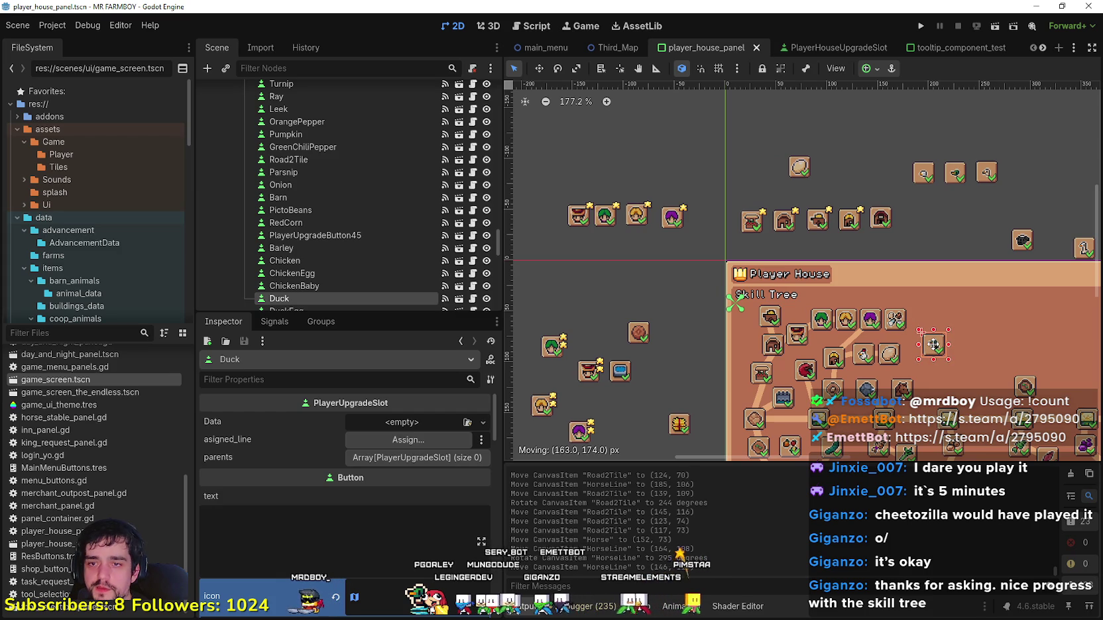
pyautogui.scroll(3, 892, 296)
pyautogui.moveTo(857, 261); pyautogui.dragTo(839, 254)
# Step: Place the DuckEgg slot icon right of the Duck at (194, 30)
pyautogui.scroll(-2, 846, 289)
pyautogui.scroll(-2, 845, 290)
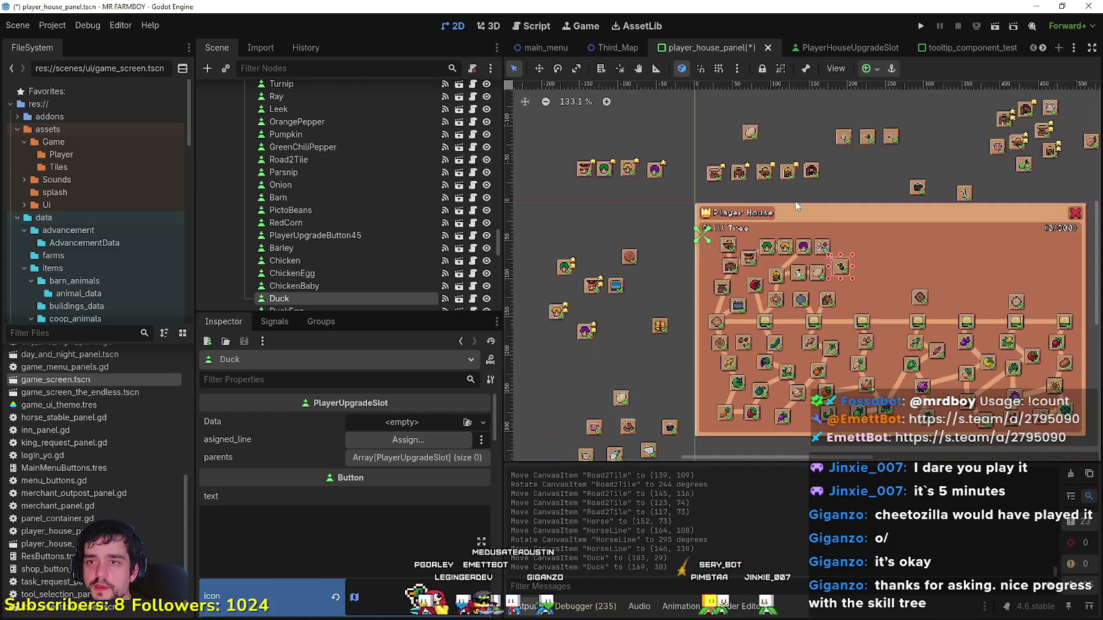
pyautogui.moveTo(751, 135); pyautogui.dragTo(858, 265)
pyautogui.scroll(6, 864, 259)
pyautogui.scroll(-3, 799, 333)
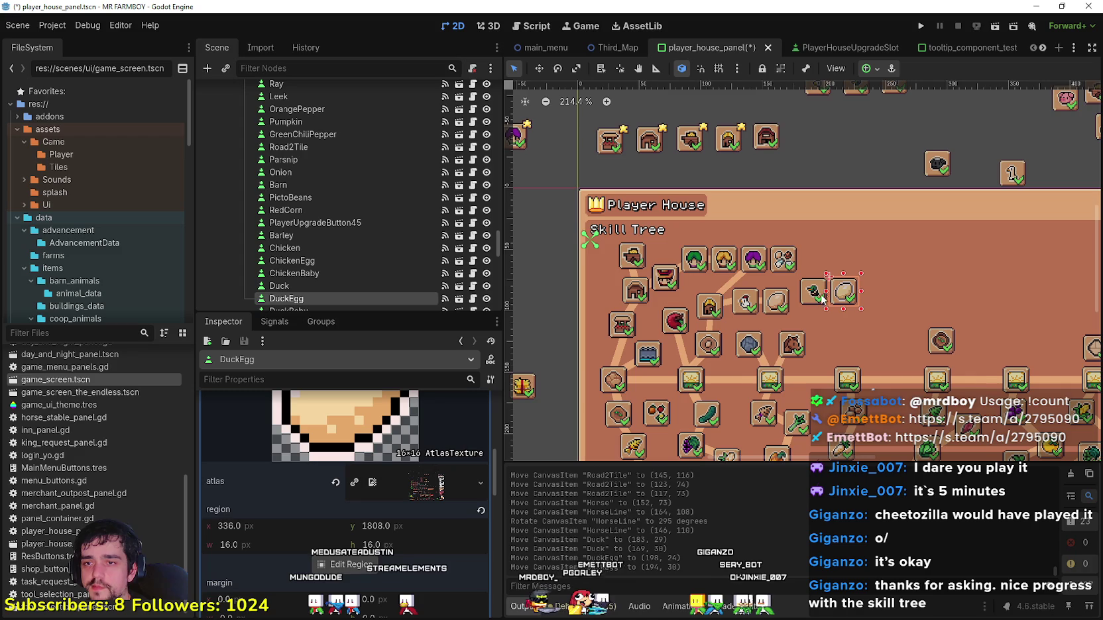
pyautogui.scroll(-1, 809, 293)
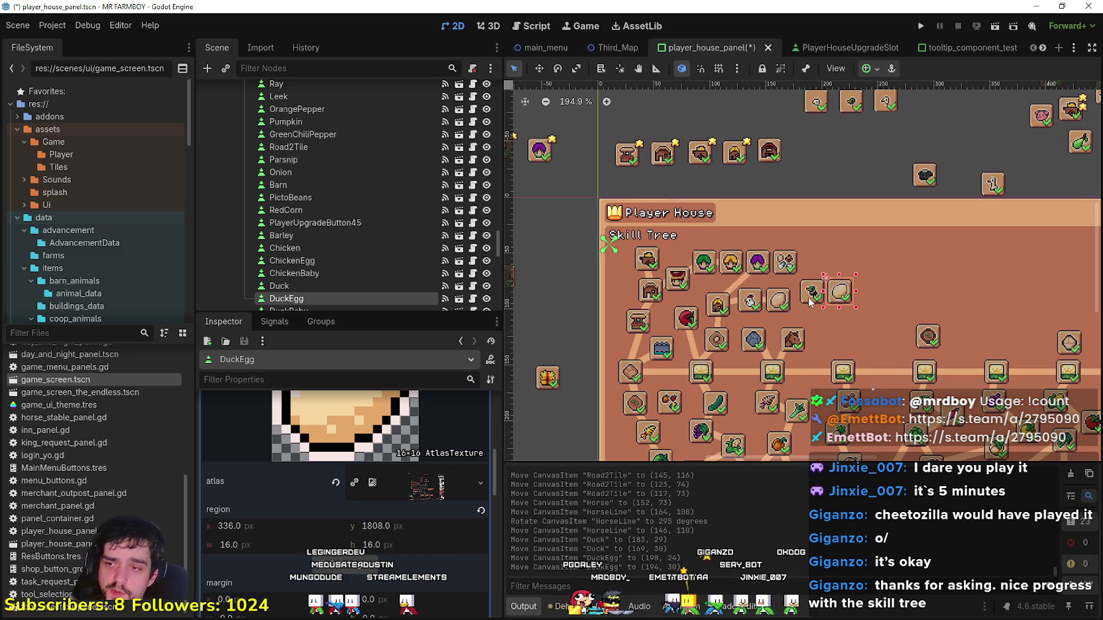
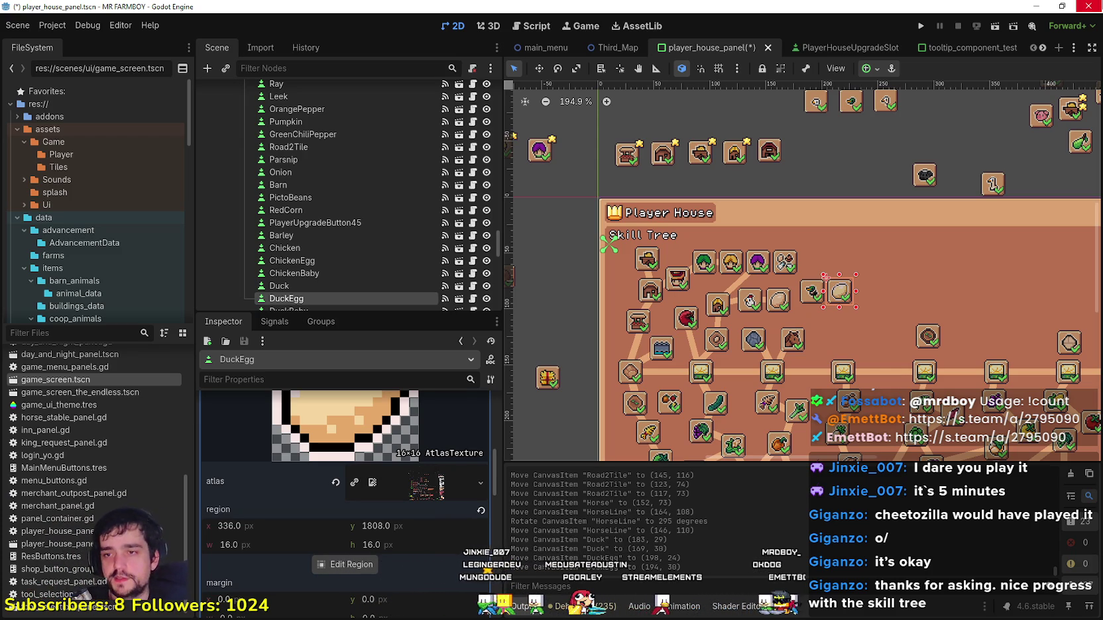
# Step: Deselect DuckEgg, trial box-select the seven loose upgrade buttons outside the panel, then clear it
pyautogui.scroll(-5, 888, 344)
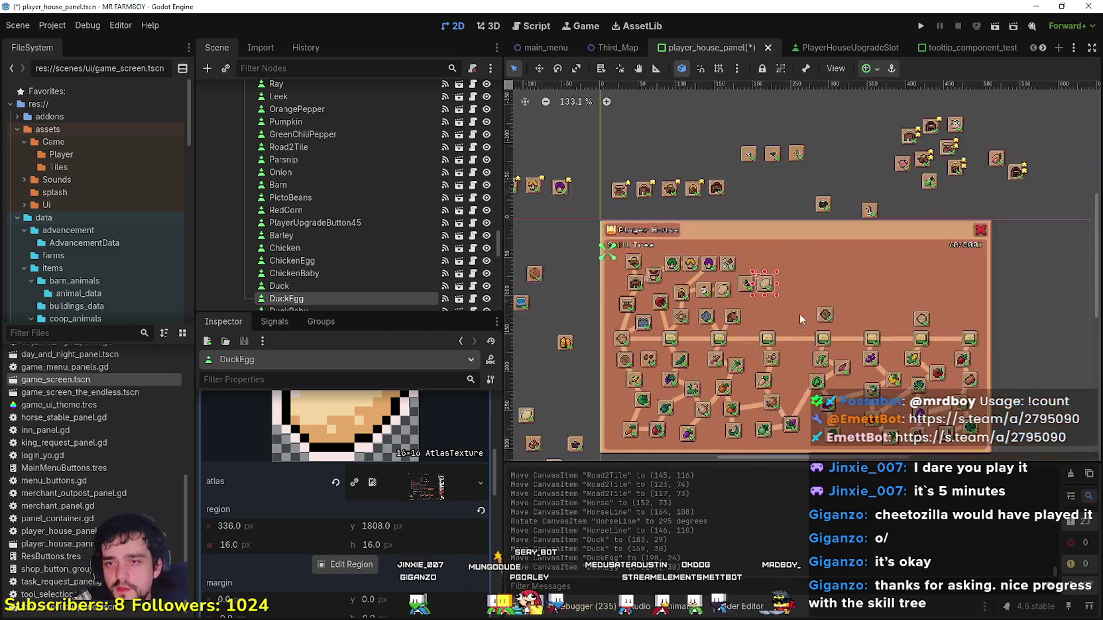
pyautogui.scroll(3, 791, 313)
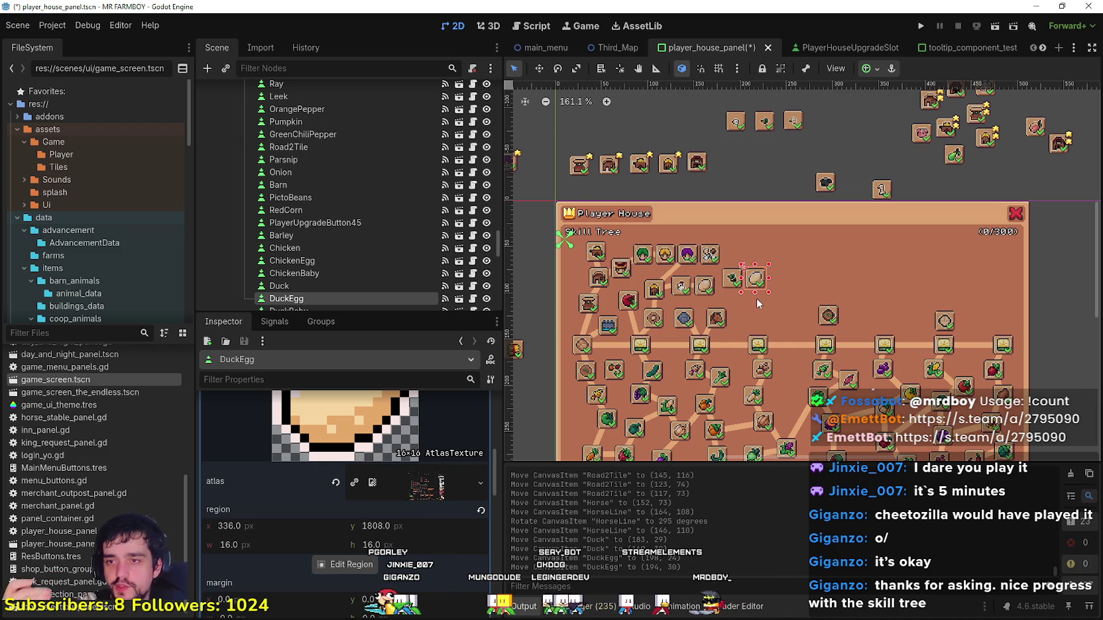
pyautogui.scroll(2, 758, 302)
pyautogui.scroll(-4, 757, 310)
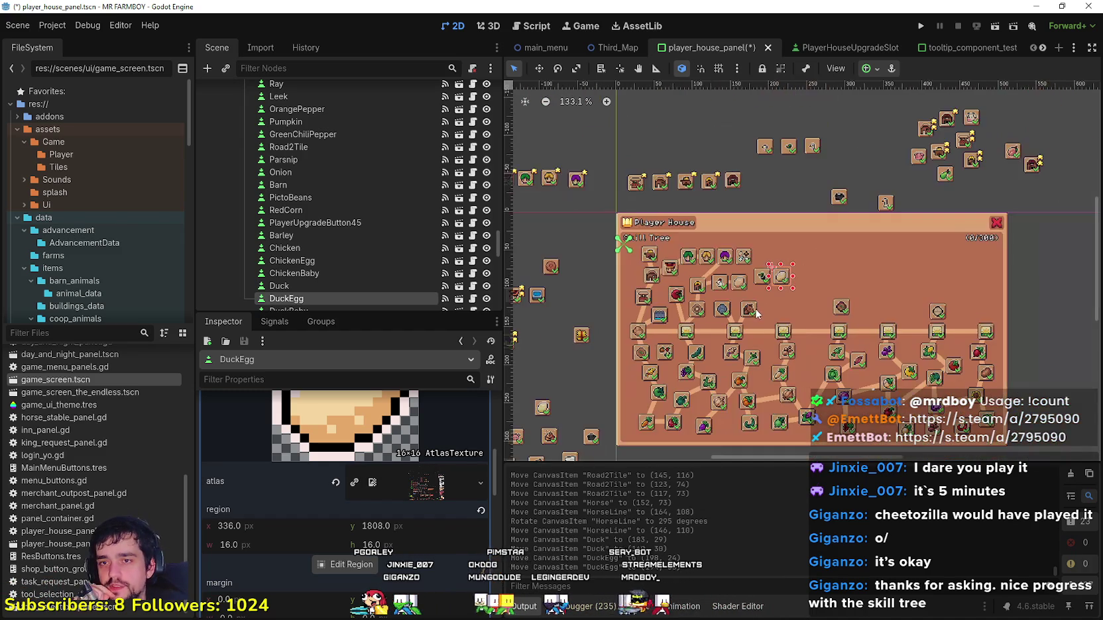
pyautogui.hscroll(-3, 762, 146)
pyautogui.scroll(-1, 762, 146)
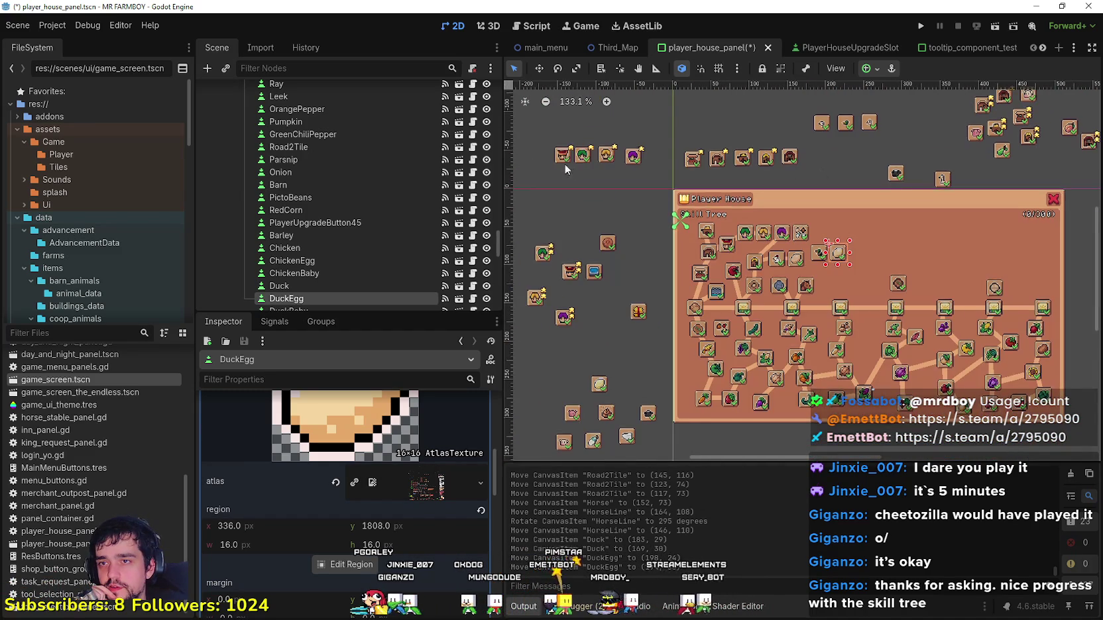
pyautogui.scroll(-2, 571, 311)
pyautogui.scroll(1, 560, 372)
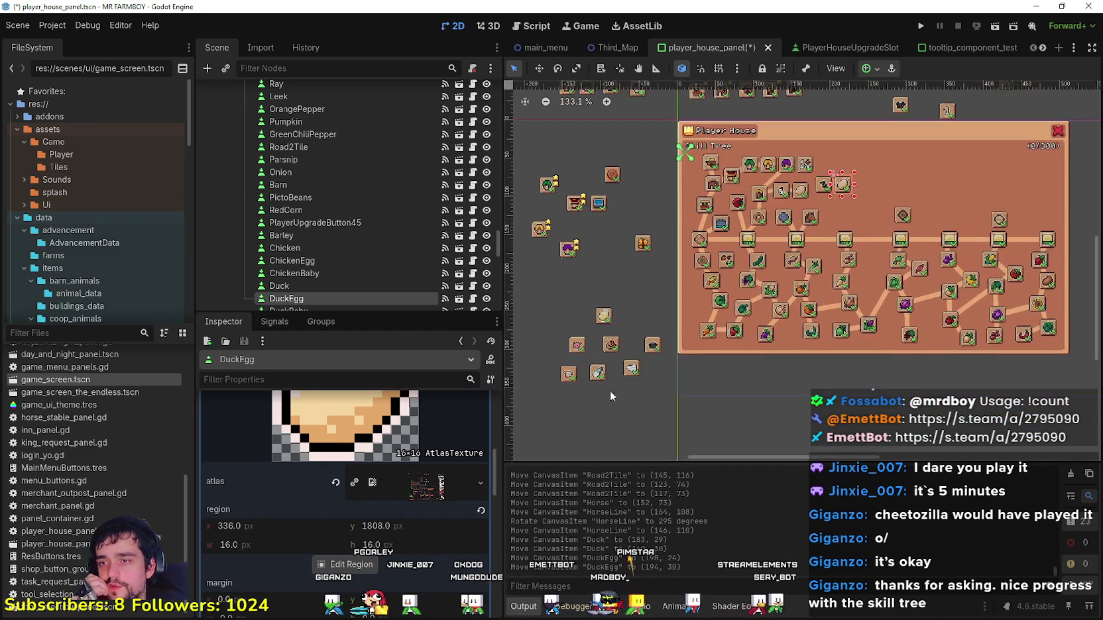
pyautogui.moveTo(555, 399)
pyautogui.mouseDown()
pyautogui.moveTo(659, 289)
pyautogui.moveTo(668, 311)
pyautogui.mouseUp()
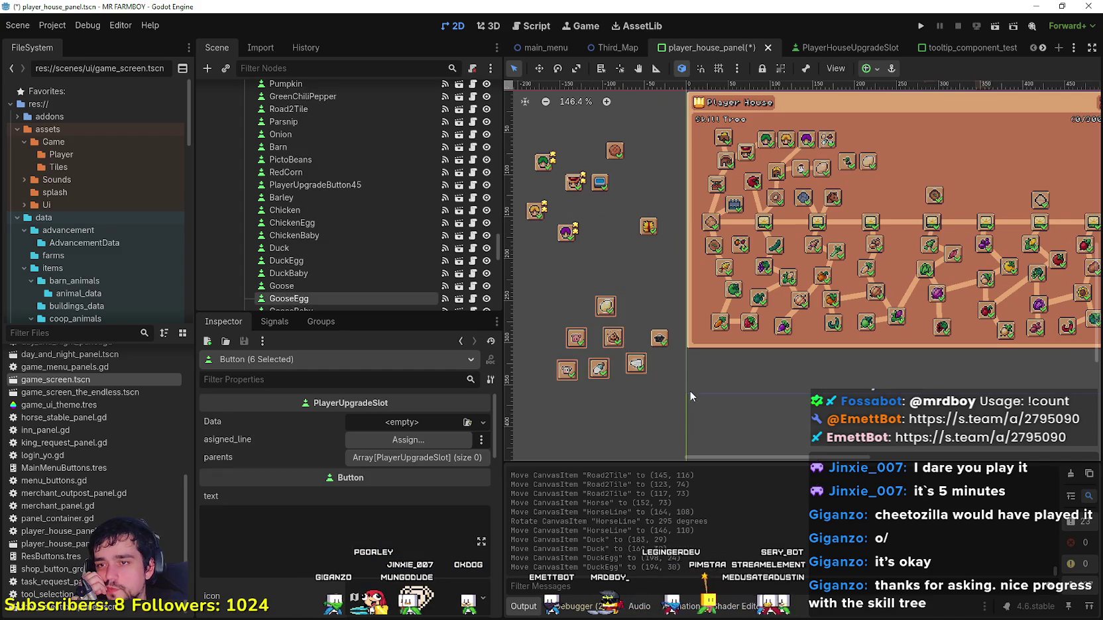
pyautogui.moveTo(675, 399); pyautogui.dragTo(556, 262)
pyautogui.scroll(-2, 928, 289)
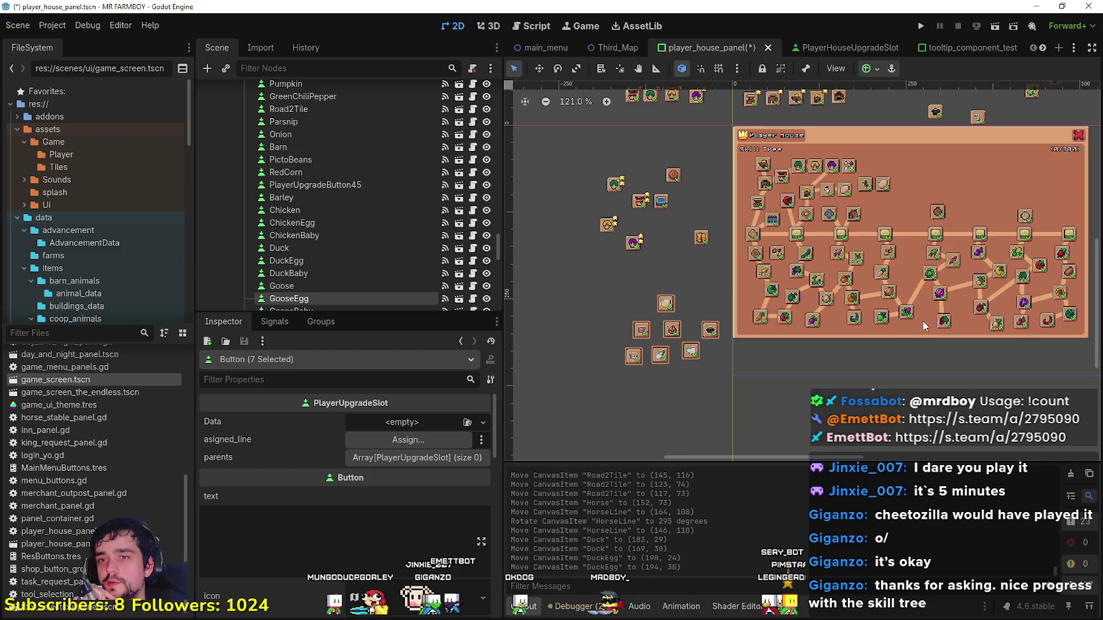
pyautogui.click(631, 417)
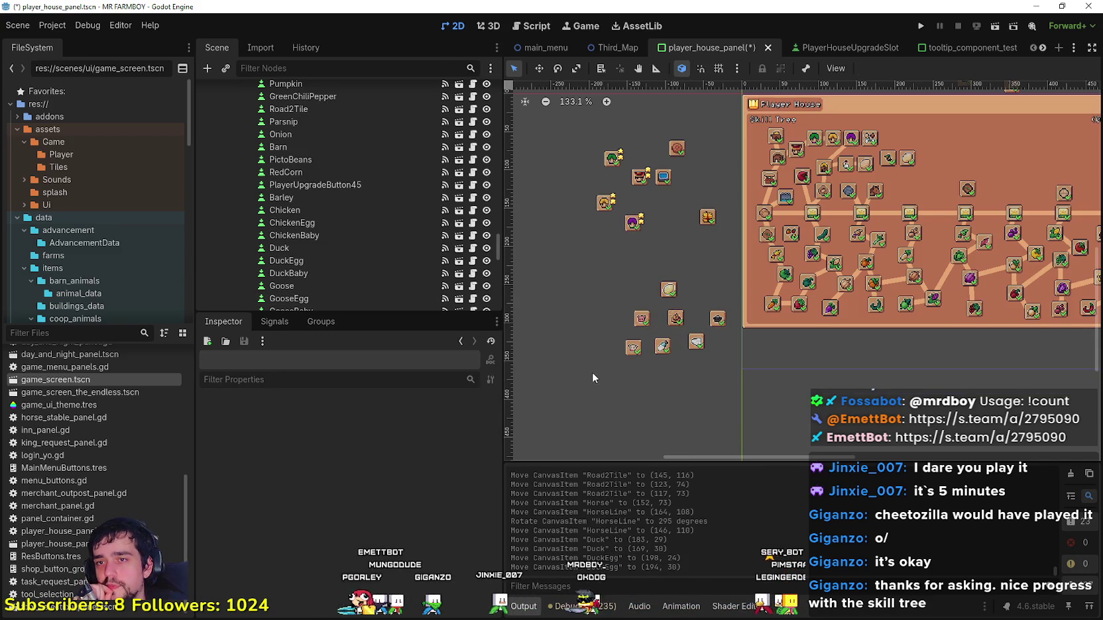
# Step: Frame the Skill Tree panel together with the loose character icons
pyautogui.scroll(1, 683, 268)
pyautogui.moveTo(831, 227); pyautogui.dragTo(879, 208)
pyautogui.scroll(4, 843, 240)
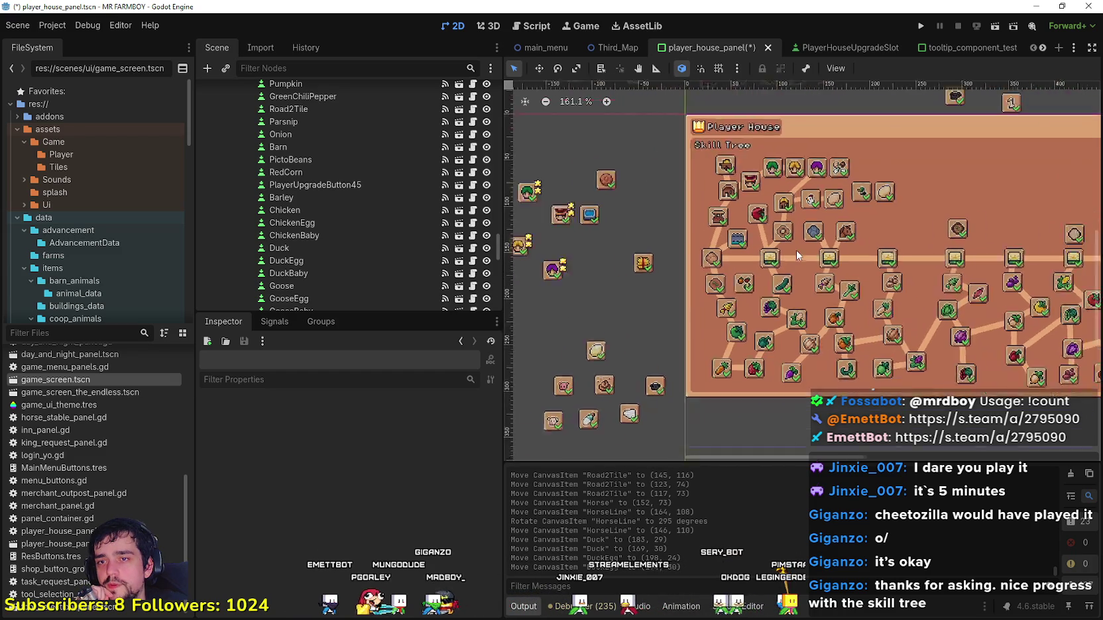
pyautogui.scroll(-3, 558, 287)
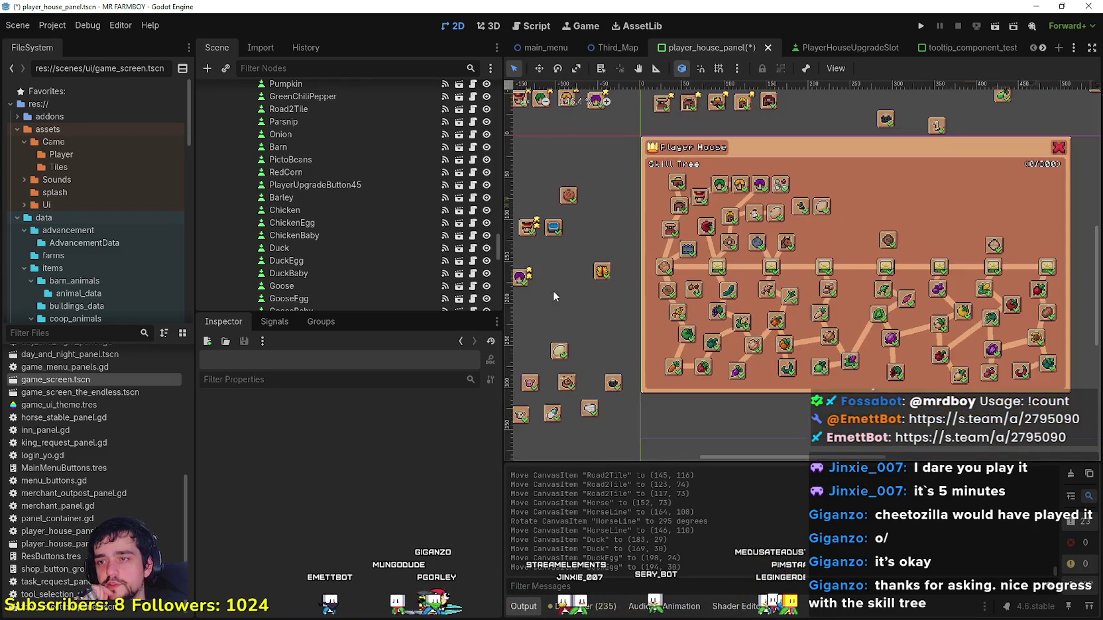
pyautogui.moveTo(646, 324); pyautogui.dragTo(654, 382)
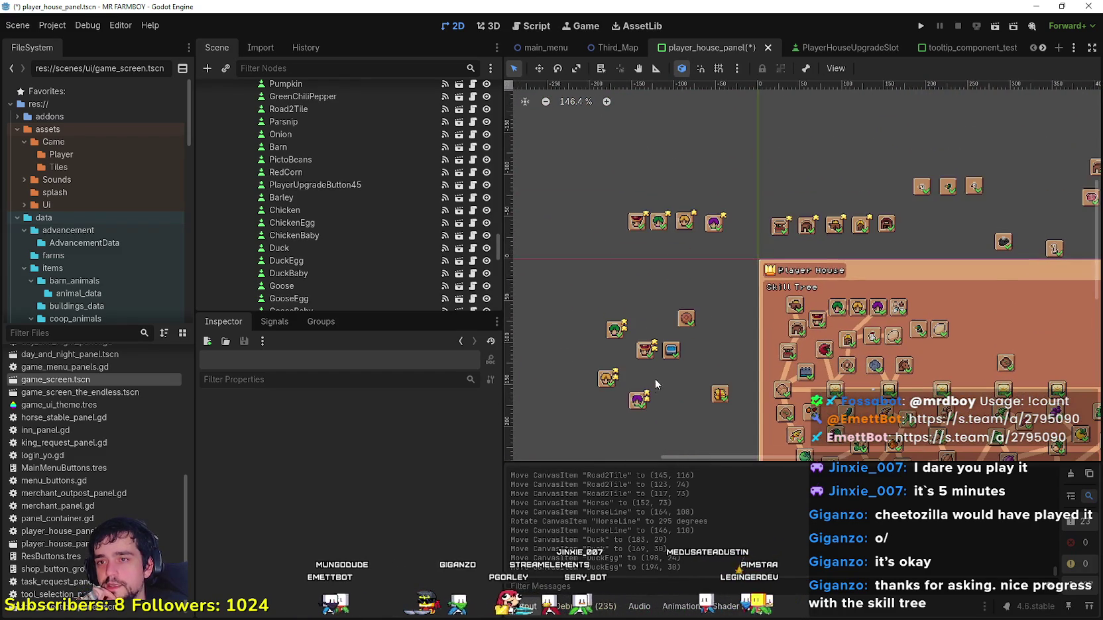
pyautogui.moveTo(688, 282)
pyautogui.mouseDown()
pyautogui.moveTo(554, 217)
pyautogui.moveTo(572, 222)
pyautogui.mouseUp()
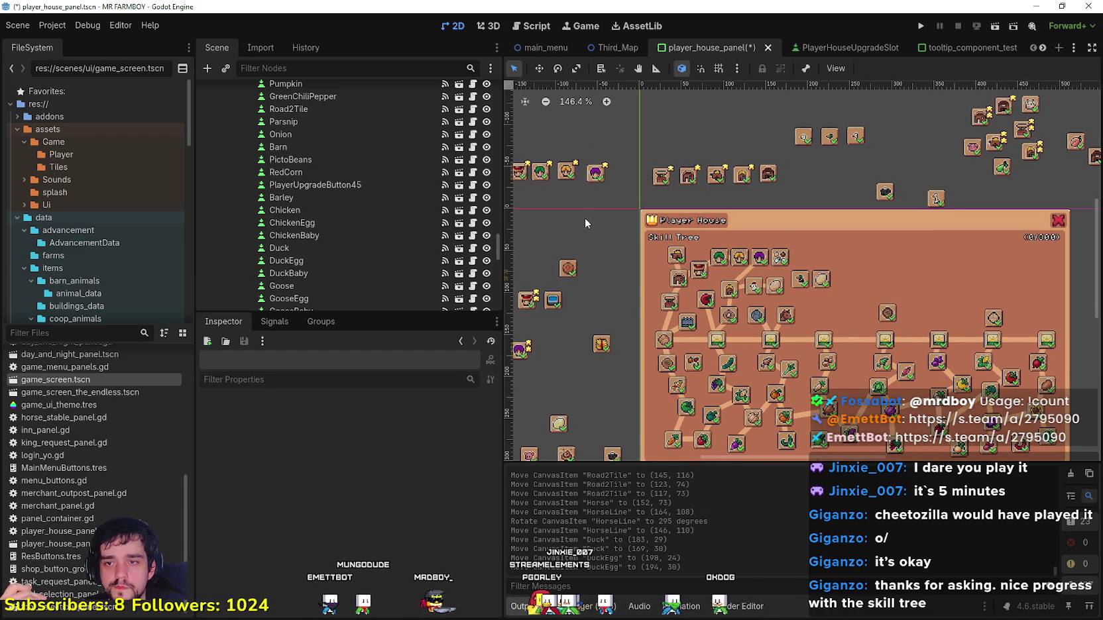
pyautogui.moveTo(560, 214)
pyautogui.mouseDown()
pyautogui.moveTo(599, 190)
pyautogui.moveTo(651, 119)
pyautogui.mouseUp()
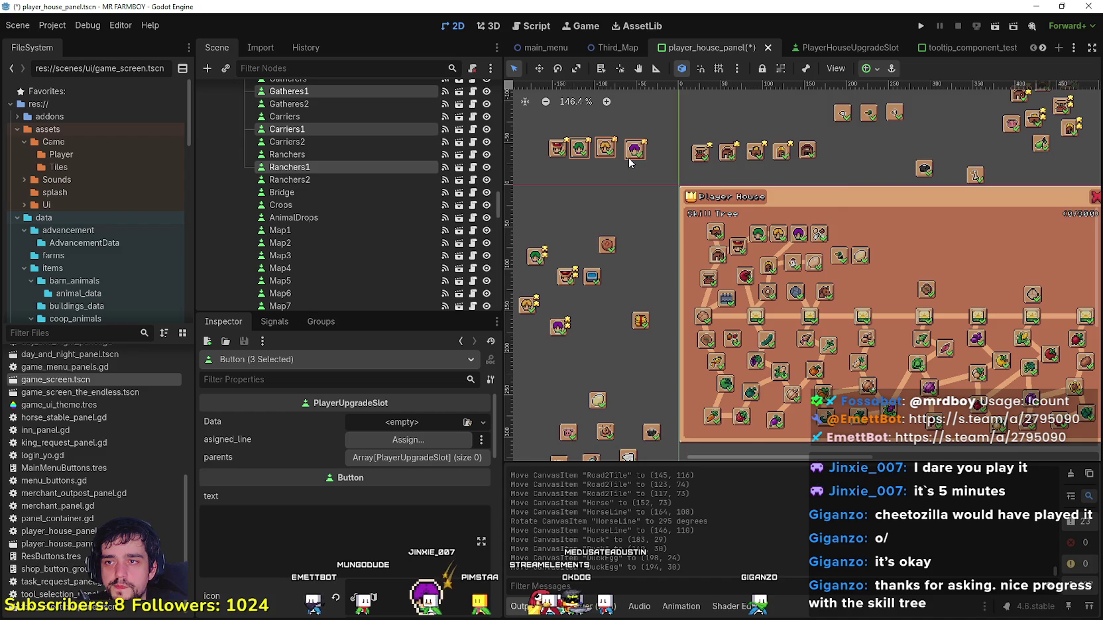
pyautogui.scroll(1, 633, 153)
pyautogui.scroll(1, 633, 153)
pyautogui.click(634, 152)
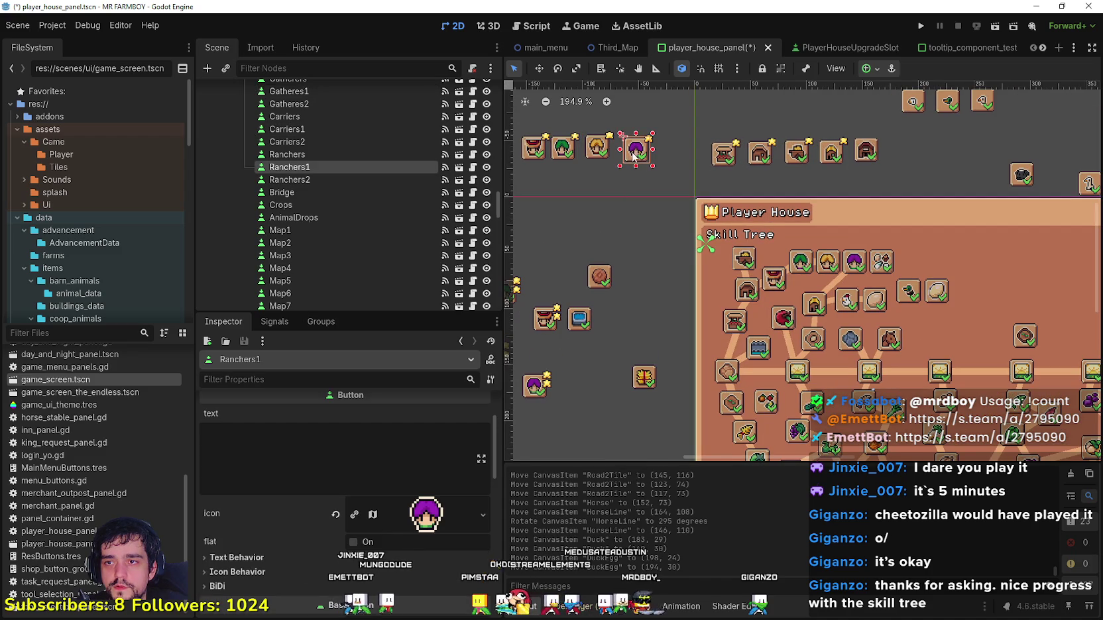
pyautogui.click(552, 191)
pyautogui.scroll(-1, 551, 192)
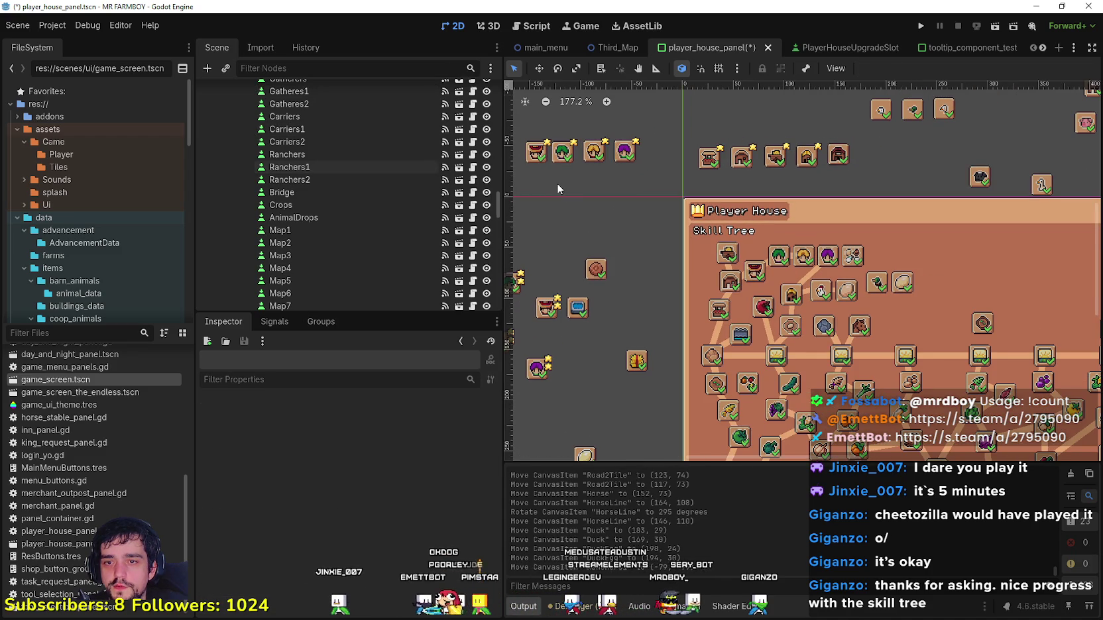
# Step: Box-select Farmers1, Gatheres1, Carriers1 and Ranchers1 and drag them into the top row
pyautogui.moveTo(542, 176)
pyautogui.mouseDown()
pyautogui.moveTo(671, 132)
pyautogui.moveTo(658, 131)
pyautogui.moveTo(779, 208)
pyautogui.moveTo(968, 254)
pyautogui.mouseUp()
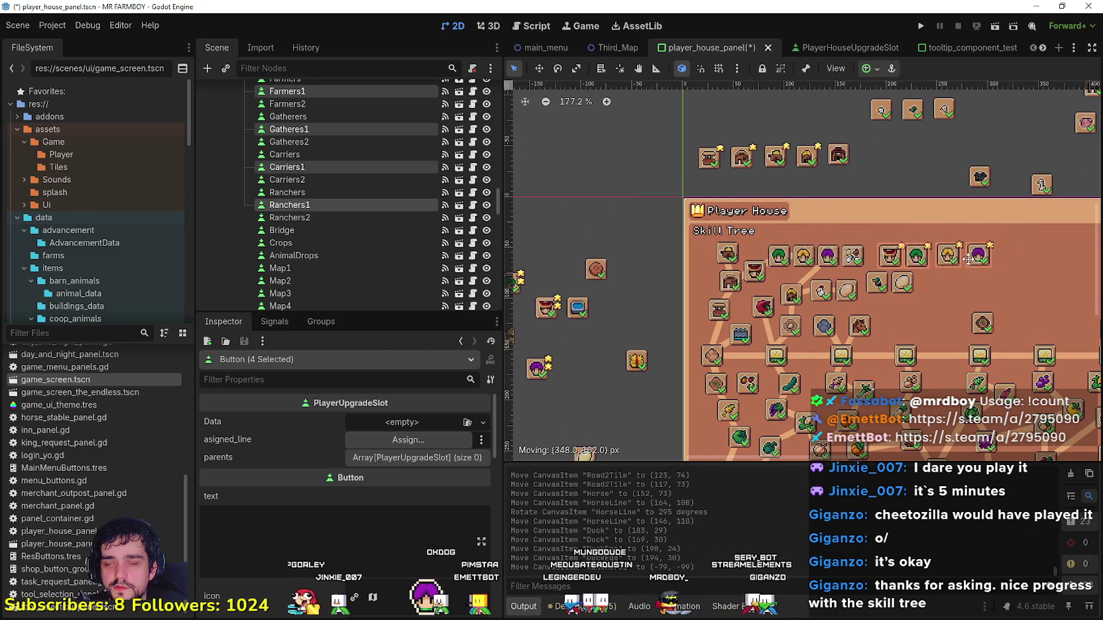
pyautogui.scroll(-3, 968, 255)
pyautogui.scroll(-2, 814, 245)
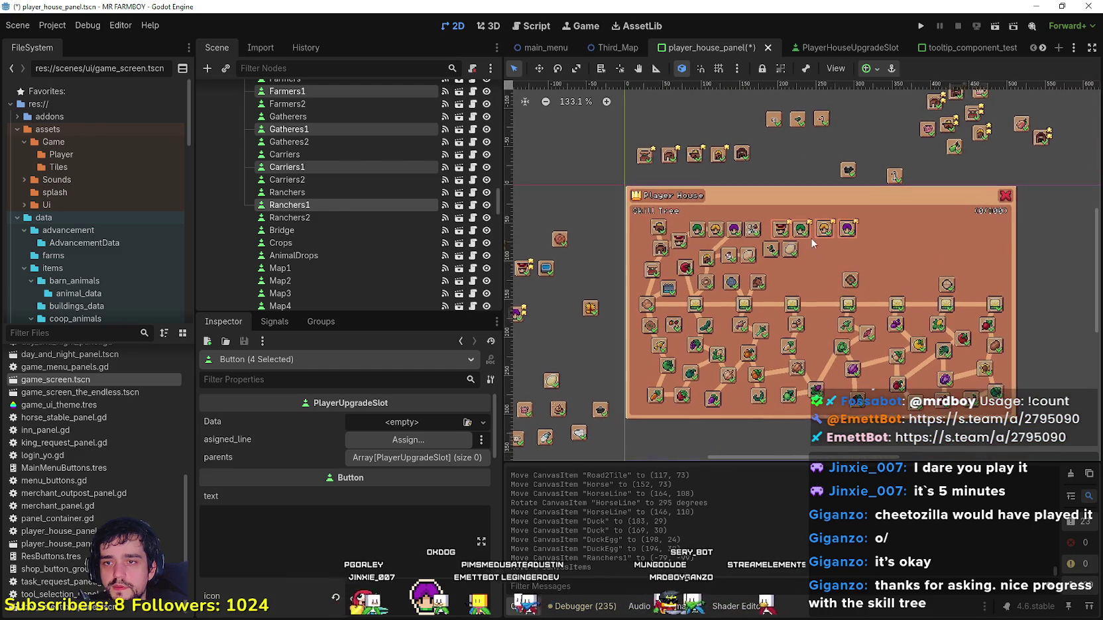
pyautogui.scroll(8, 807, 243)
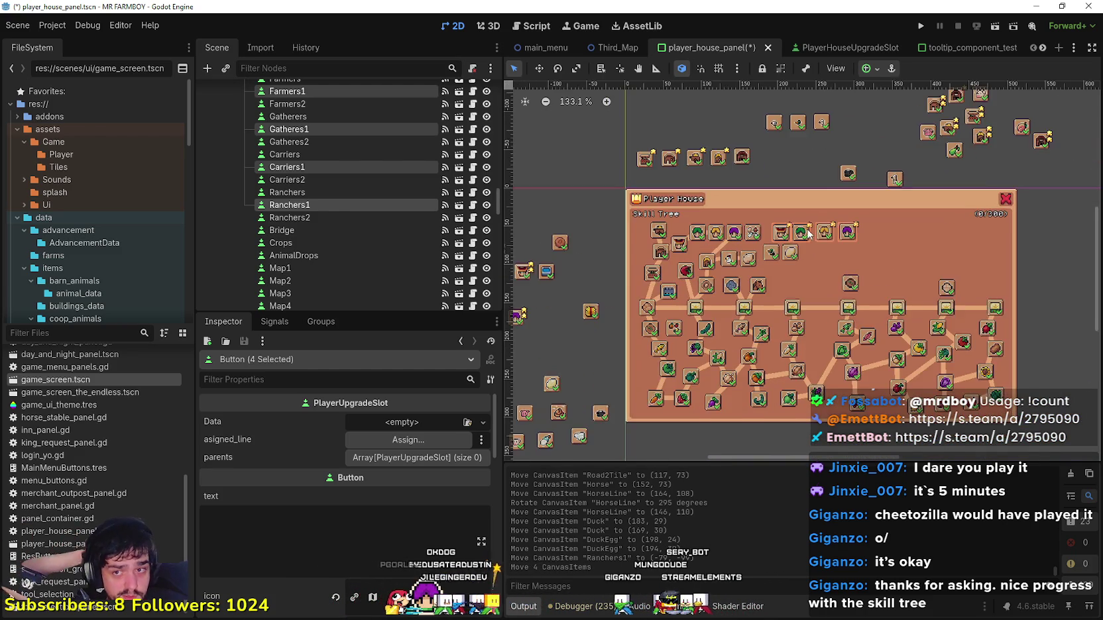
pyautogui.scroll(3, 787, 231)
pyautogui.scroll(-4, 788, 235)
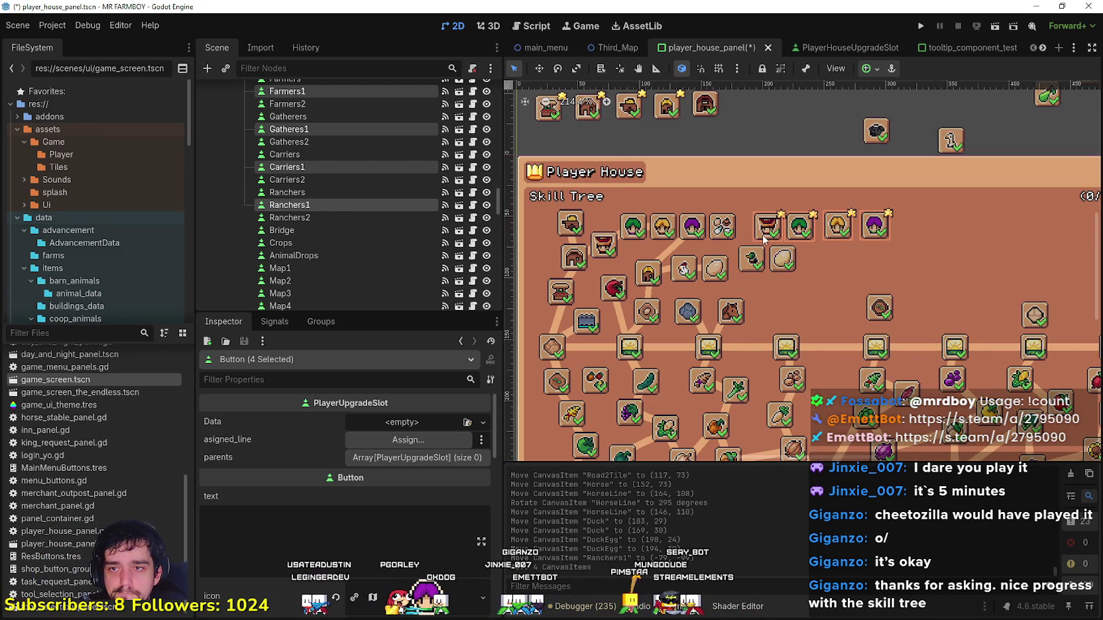
# Step: Move the AnimalDrops node out of the tree to above the panel
pyautogui.click(723, 229)
pyautogui.moveTo(722, 228); pyautogui.dragTo(764, 131)
pyautogui.scroll(-2, 743, 197)
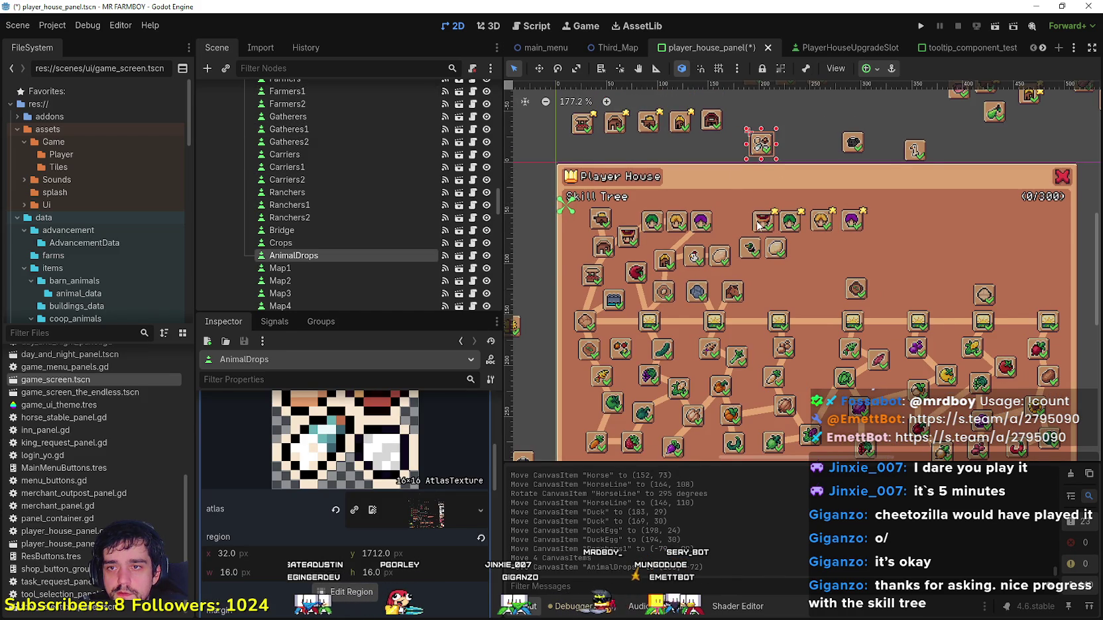
# Step: Shift the four character buttons together about 65 px left
pyautogui.click(759, 225)
pyautogui.scroll(4, 762, 227)
pyautogui.keyDown('shift'); pyautogui.click(798, 230); pyautogui.keyUp('shift')
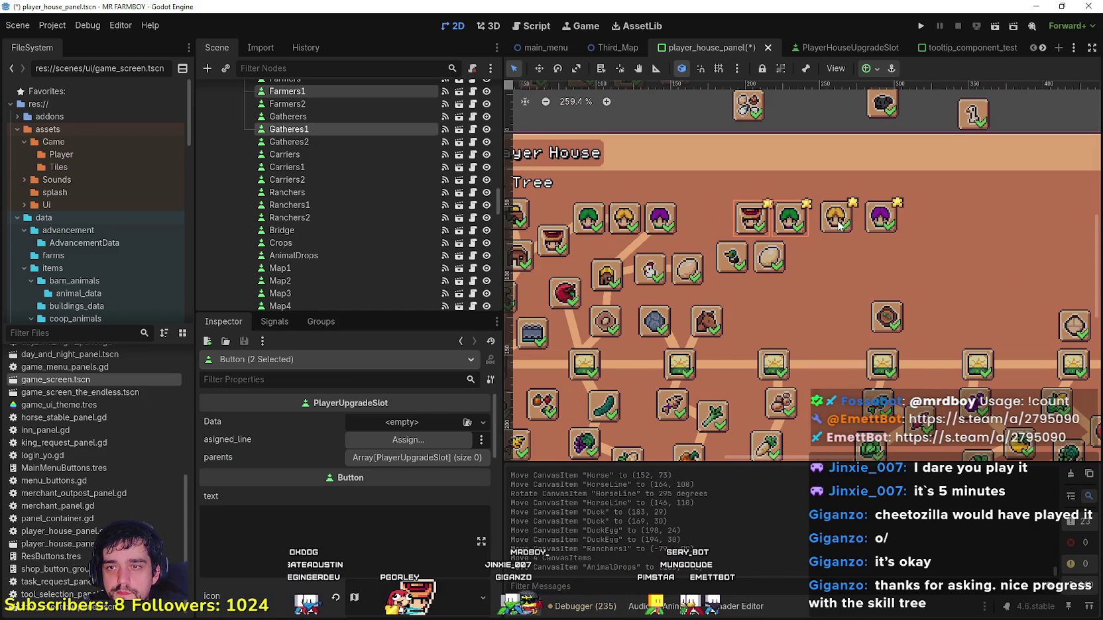
pyautogui.keyDown('shift'); pyautogui.click(841, 226); pyautogui.keyUp('shift')
pyautogui.keyDown('shift'); pyautogui.click(875, 226); pyautogui.keyUp('shift')
pyautogui.moveTo(875, 227)
pyautogui.mouseDown()
pyautogui.moveTo(828, 223)
pyautogui.moveTo(840, 225)
pyautogui.mouseUp()
pyautogui.scroll(5, 747, 216)
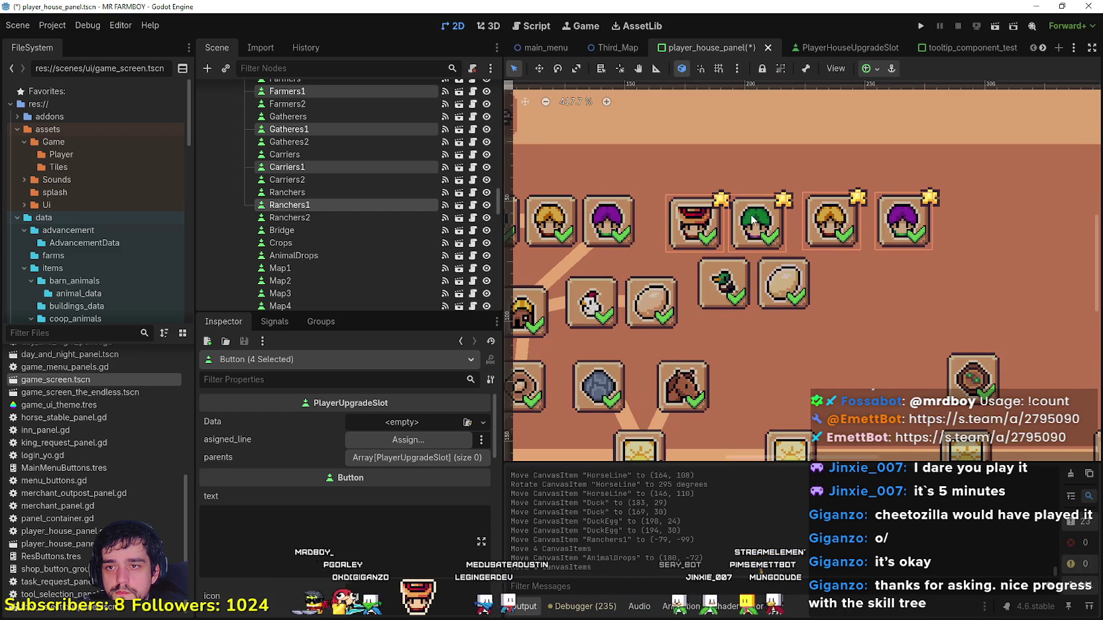
pyautogui.scroll(-4, 721, 155)
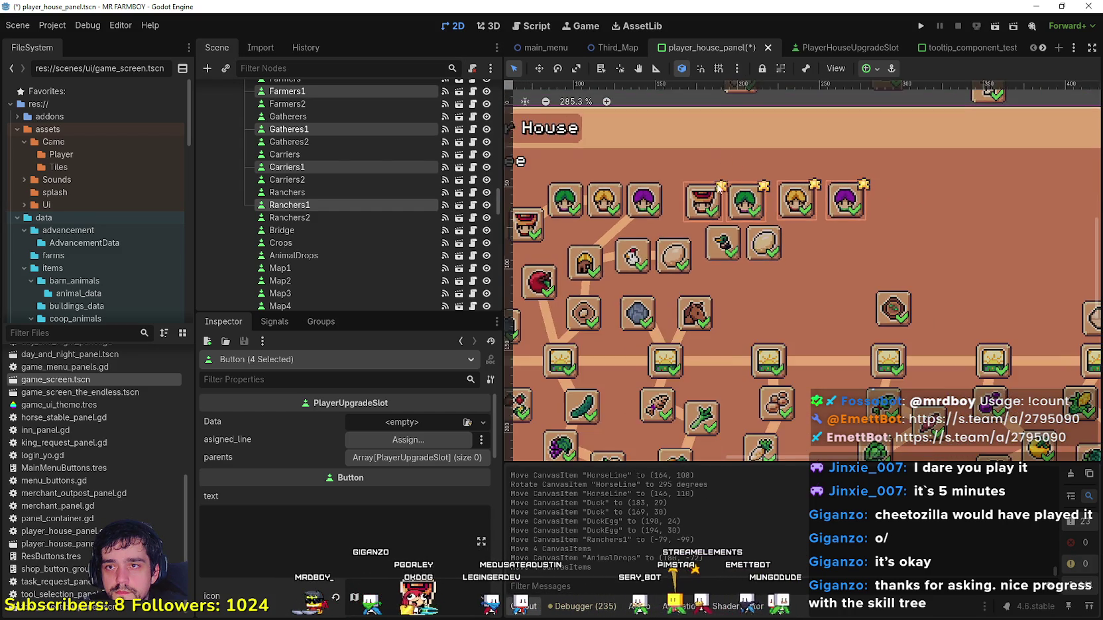
pyautogui.click(760, 334)
pyautogui.scroll(4, 760, 335)
pyautogui.scroll(4, 756, 285)
# Step: Line up Gatheres1 and Carriers1 with their neighbours in the top row
pyautogui.click(742, 208)
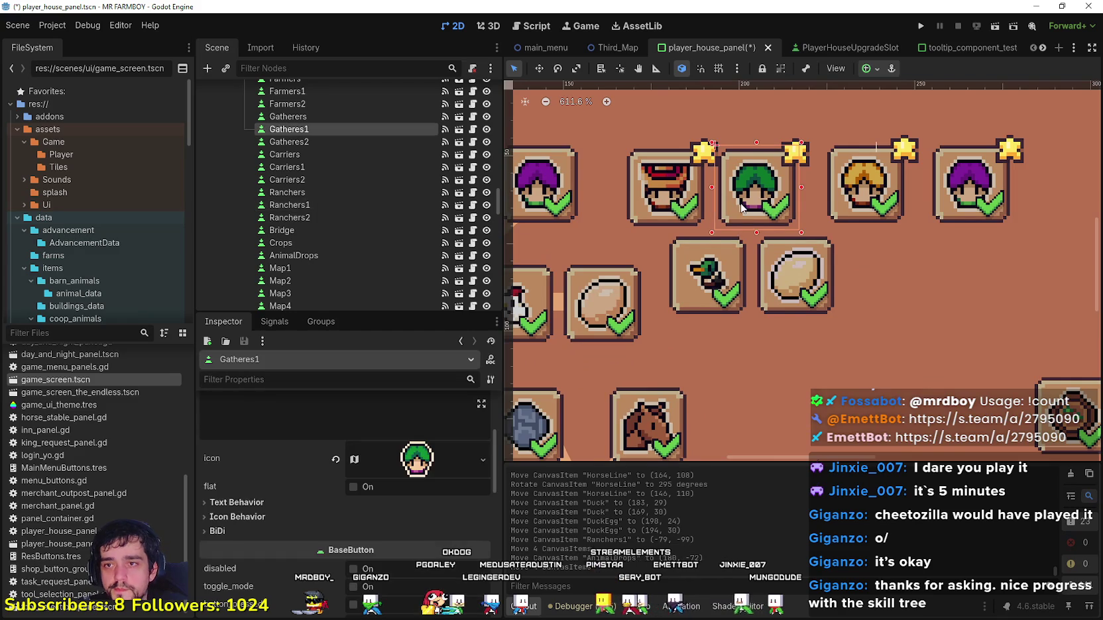
pyautogui.scroll(1, 743, 207)
pyautogui.moveTo(748, 198); pyautogui.dragTo(755, 198)
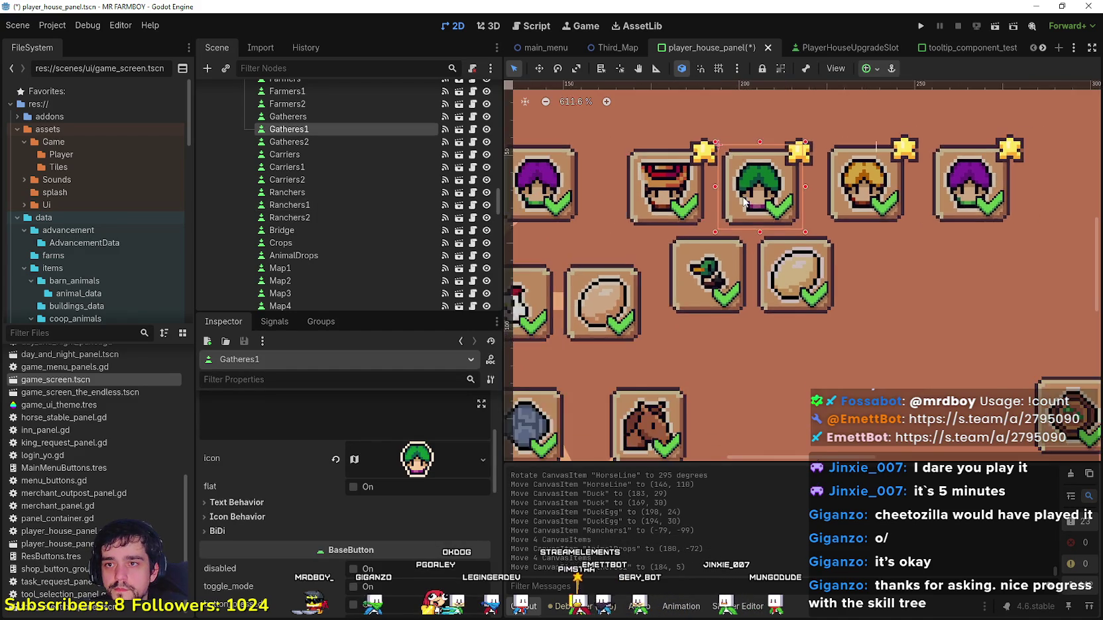
pyautogui.scroll(-2, 855, 199)
pyautogui.click(855, 199)
pyautogui.moveTo(855, 199); pyautogui.dragTo(849, 202)
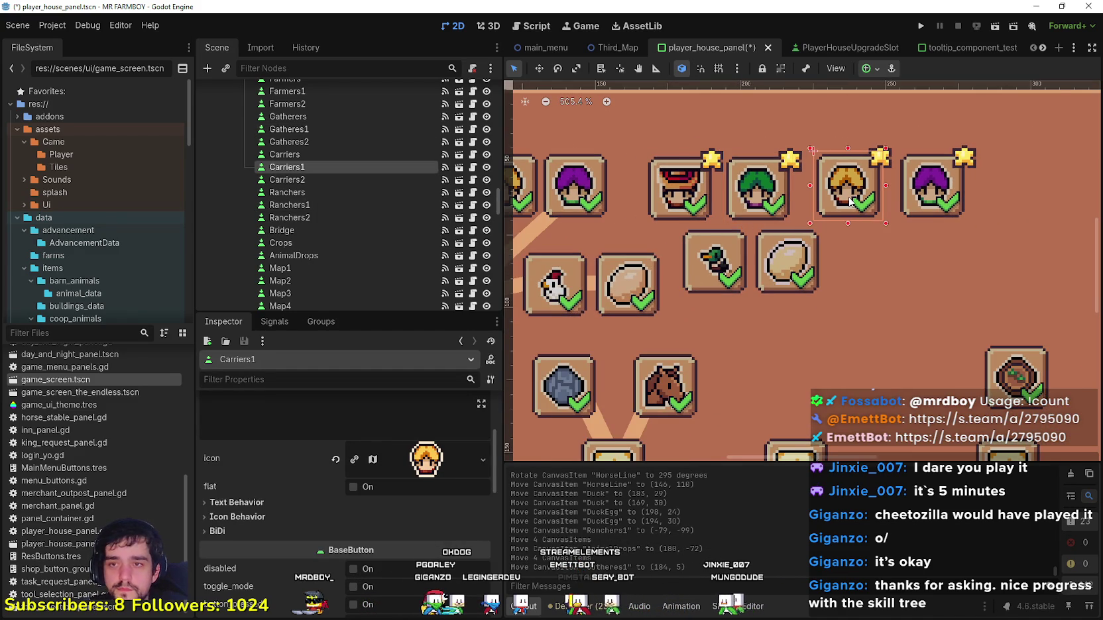
pyautogui.press('Left')
pyautogui.press('Left')
pyautogui.press('Left')
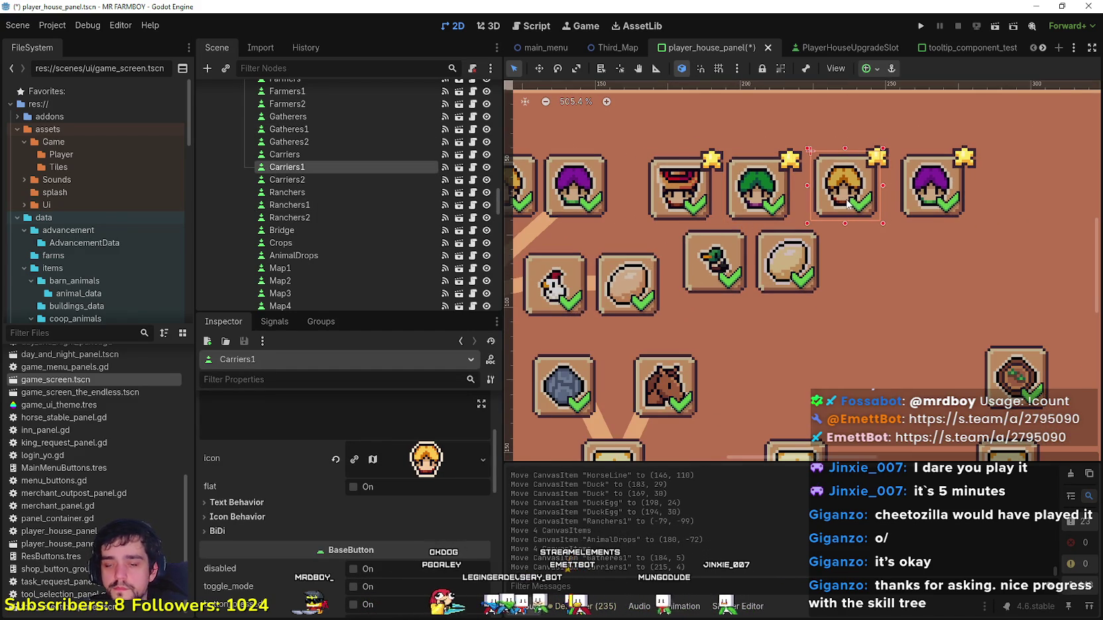
pyautogui.scroll(3, 826, 193)
pyautogui.scroll(-3, 826, 193)
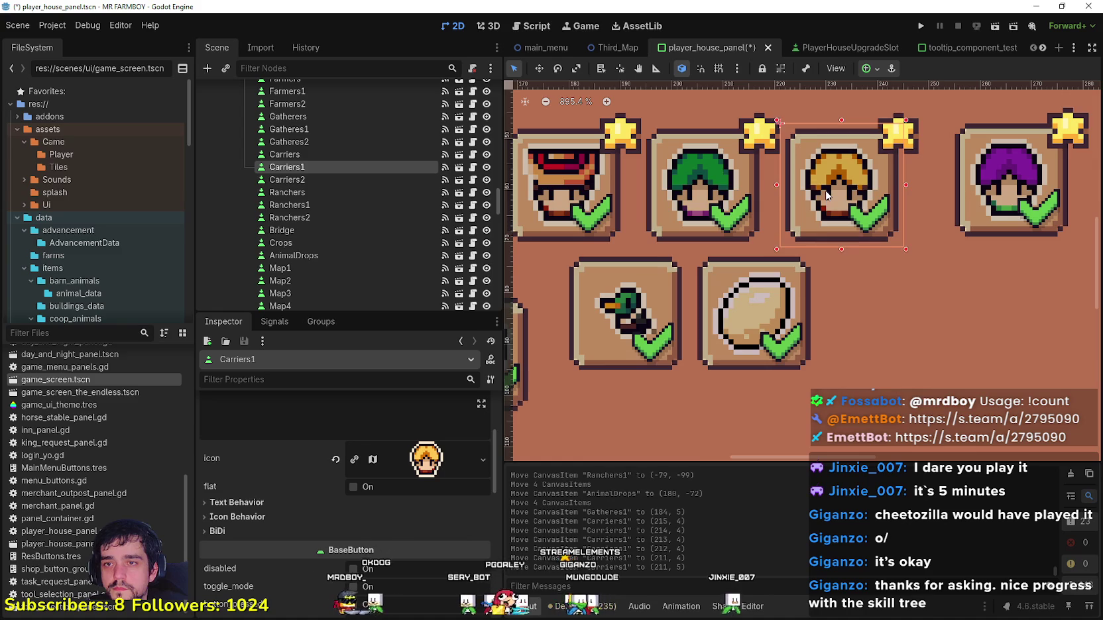
# Step: Nudge Ranchers1 left and down with the arrow keys for even spacing
pyautogui.click(918, 193)
pyautogui.press('Left')
pyautogui.press('Left')
pyautogui.press('Left')
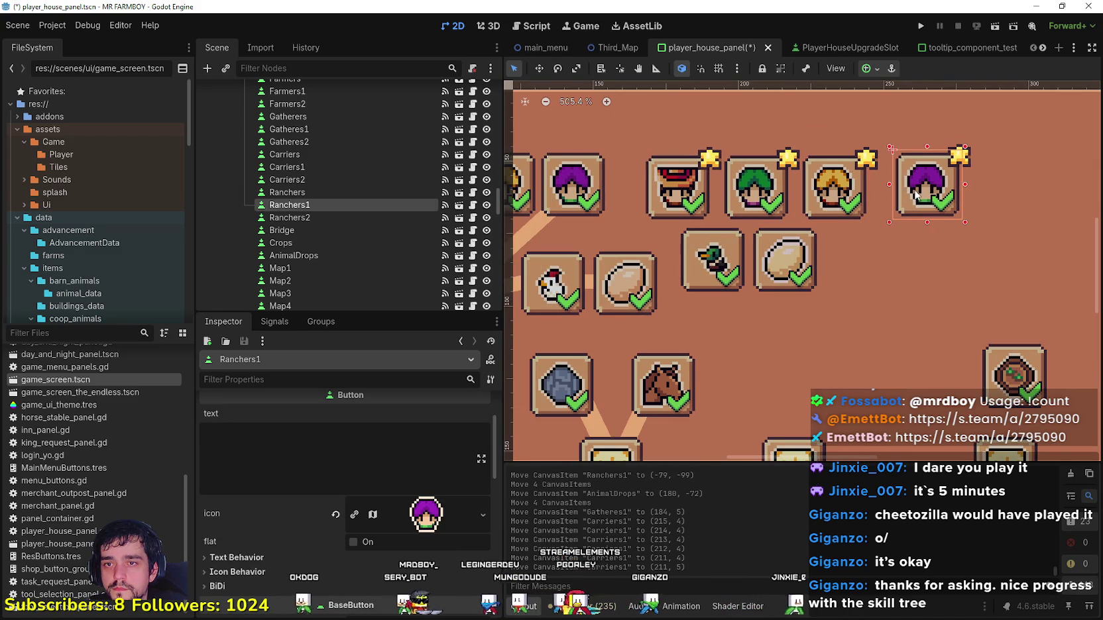
pyautogui.press('Down')
pyautogui.press('Left')
pyautogui.scroll(5, 910, 197)
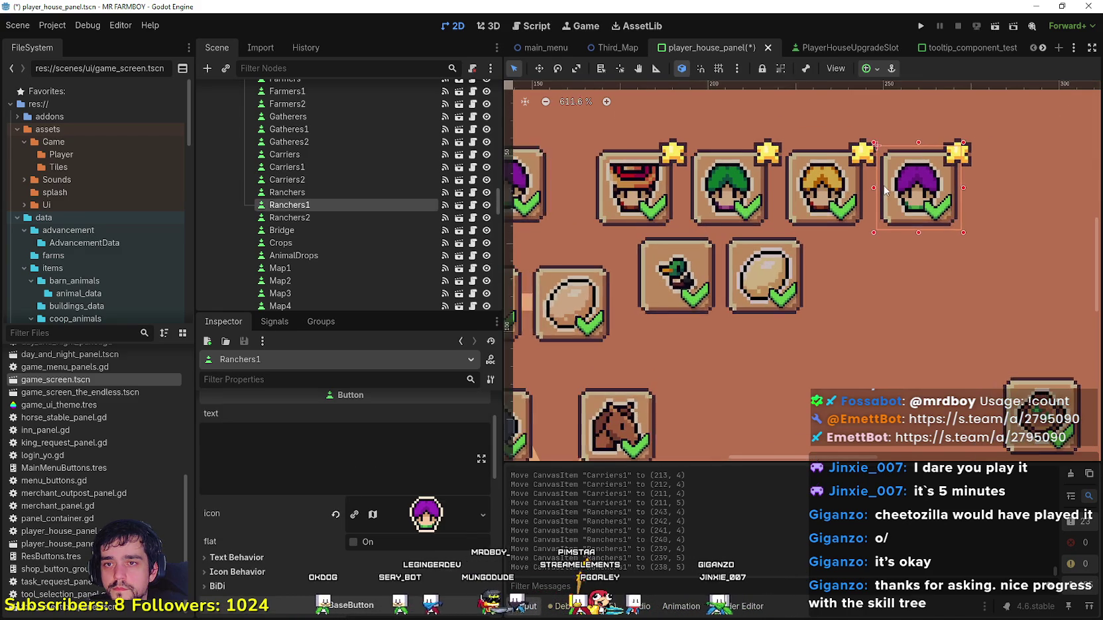
pyautogui.scroll(-6, 864, 179)
pyautogui.scroll(-8, 825, 179)
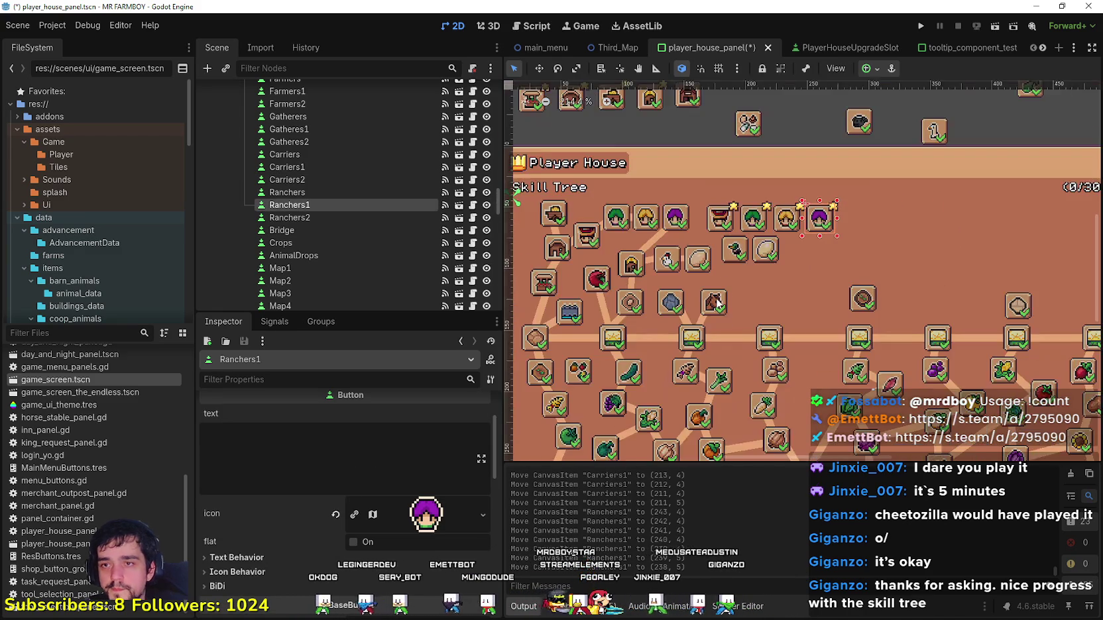
pyautogui.scroll(1, 767, 260)
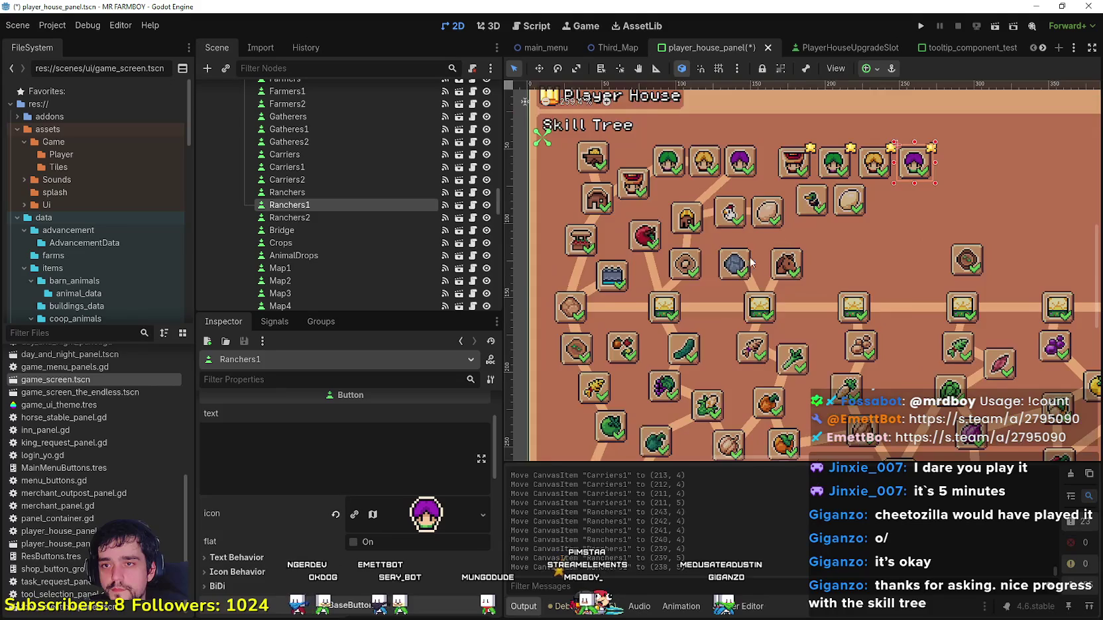
pyautogui.scroll(-1, 748, 300)
pyautogui.scroll(-2, 758, 309)
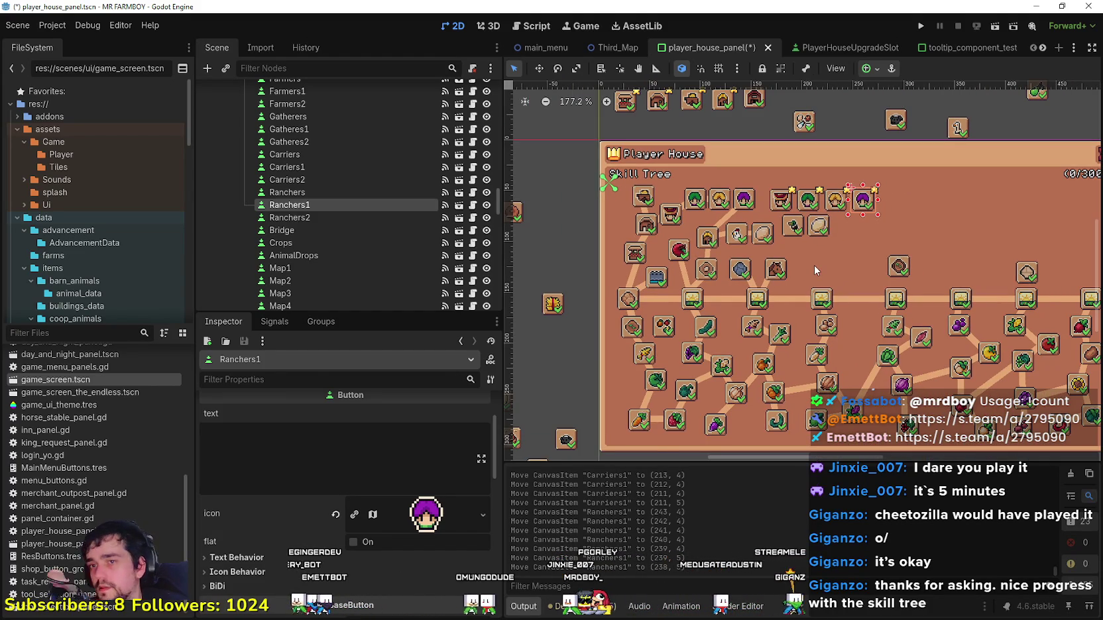
# Step: Zoom in and out to check Ranchers1 sits at about (238, 5) beside Carriers1
pyautogui.scroll(2, 813, 265)
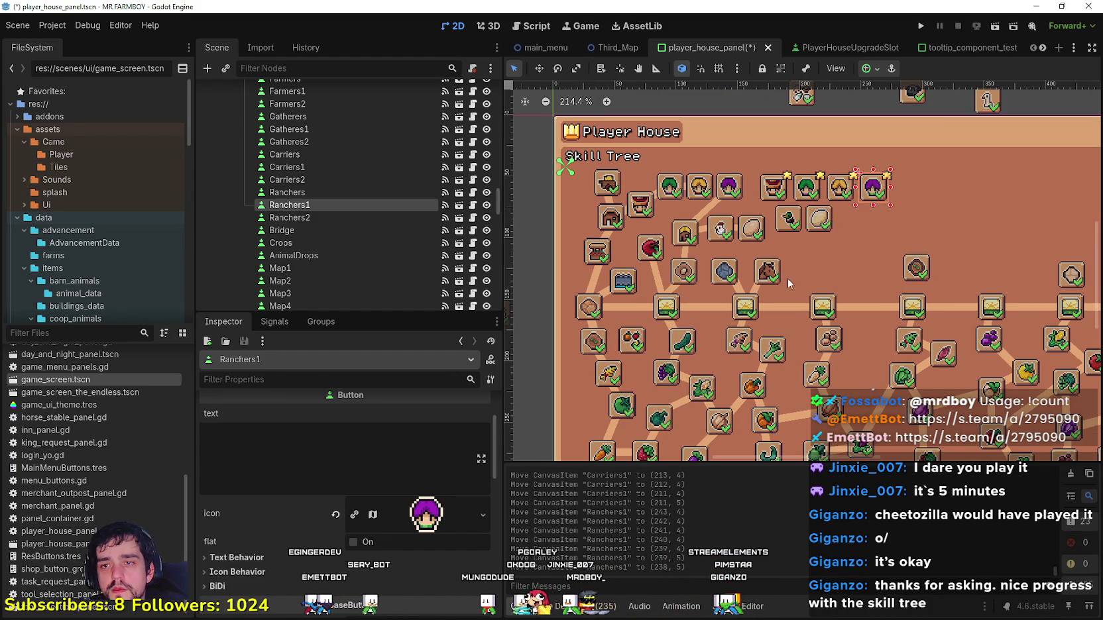
pyautogui.scroll(-3, 772, 353)
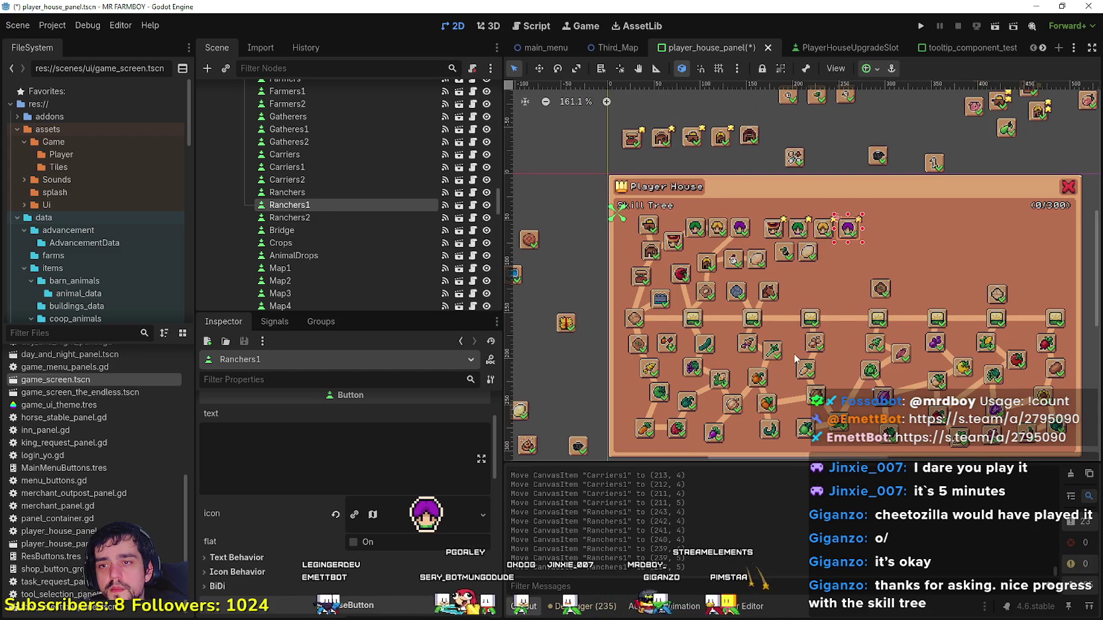
pyautogui.scroll(-1, 850, 373)
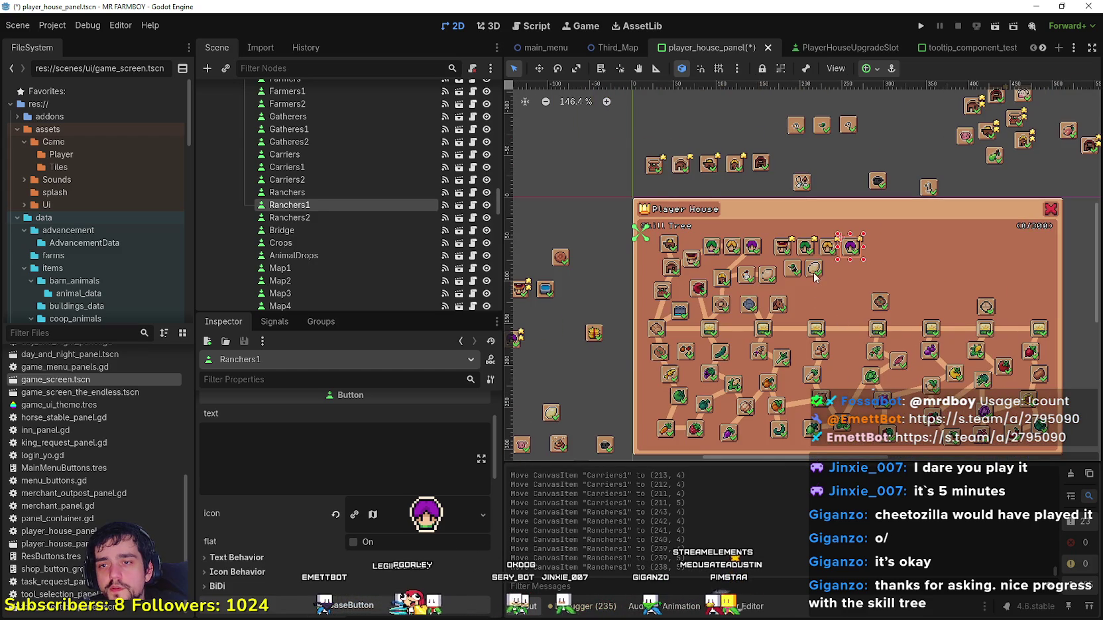
pyautogui.scroll(1, 824, 304)
pyautogui.scroll(-1, 803, 312)
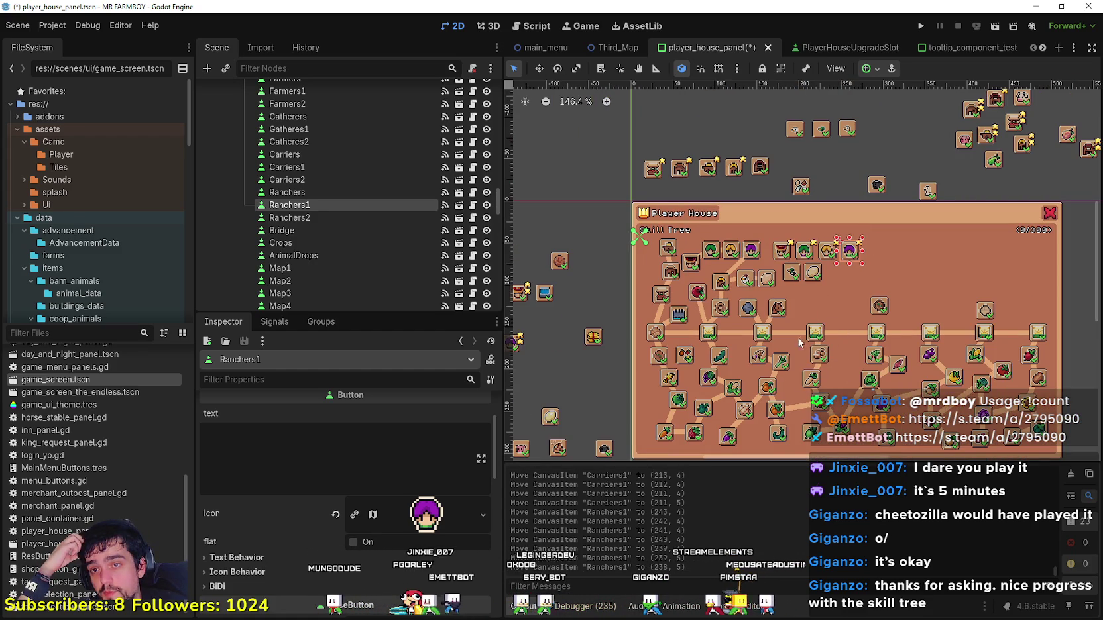
pyautogui.scroll(2, 808, 313)
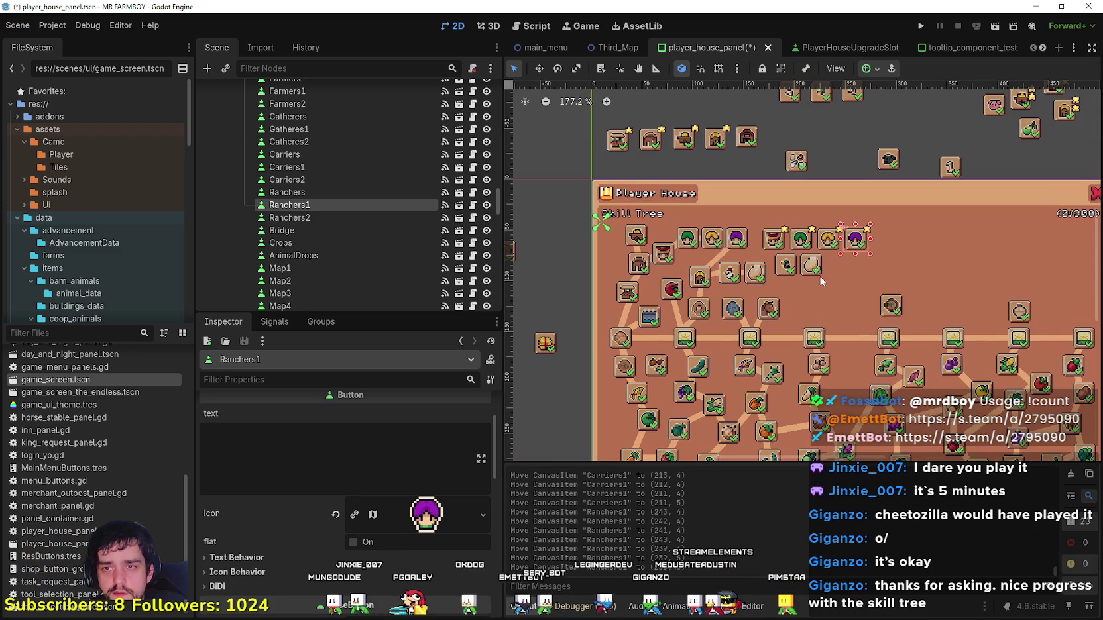
pyautogui.scroll(1, 798, 363)
pyautogui.scroll(-1, 817, 341)
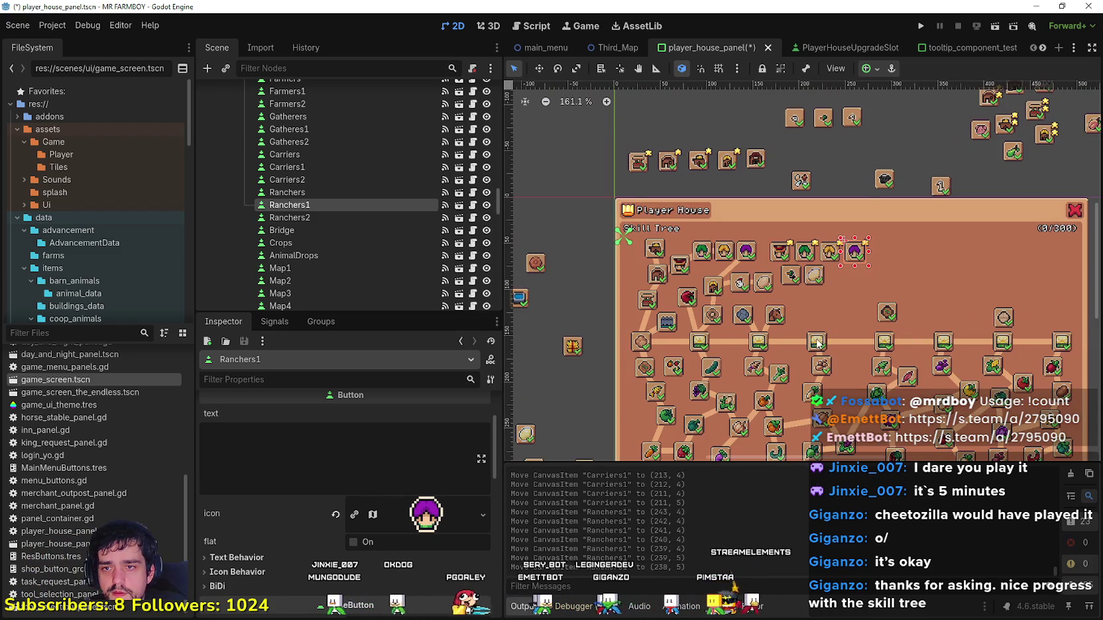
pyautogui.scroll(1, 808, 259)
pyautogui.scroll(-2, 805, 280)
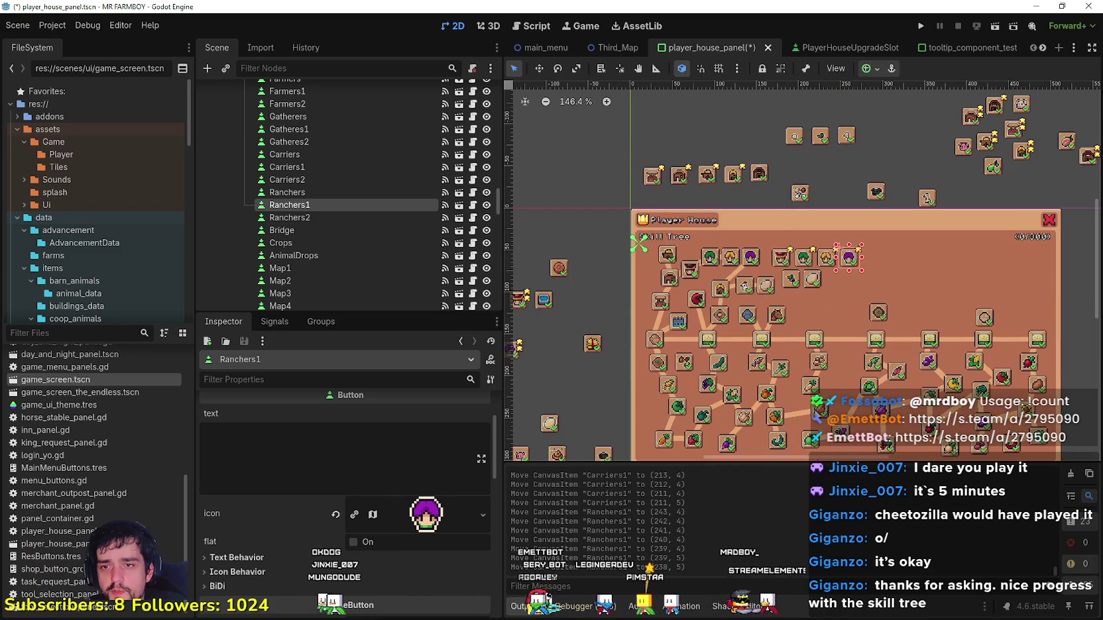
pyautogui.scroll(2, 859, 329)
pyautogui.scroll(-3, 795, 261)
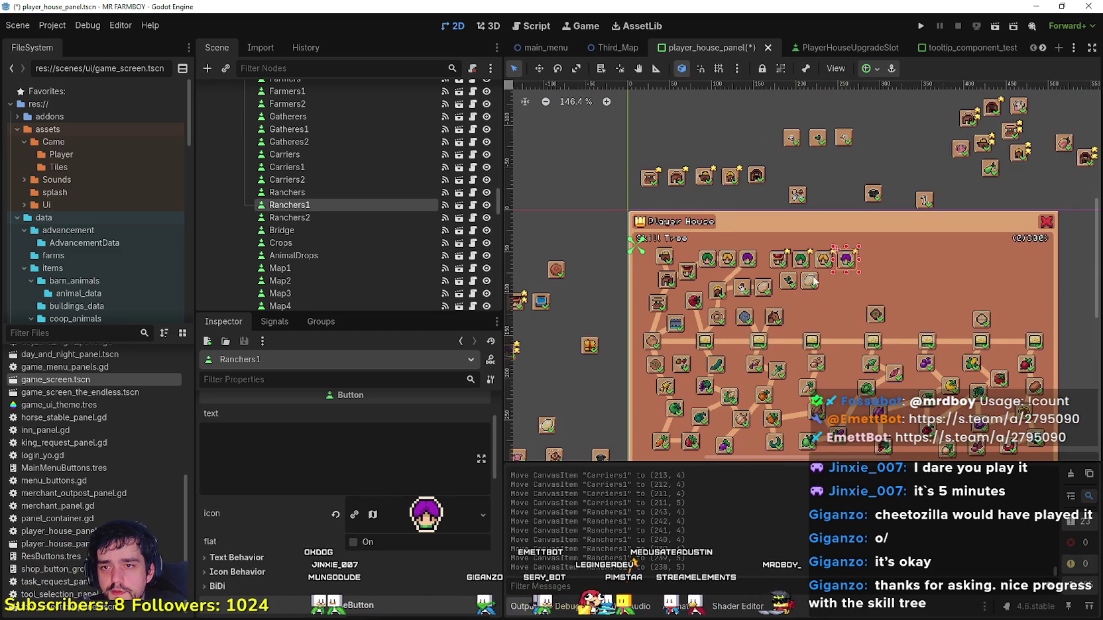
pyautogui.scroll(2, 795, 275)
pyautogui.scroll(-1, 778, 260)
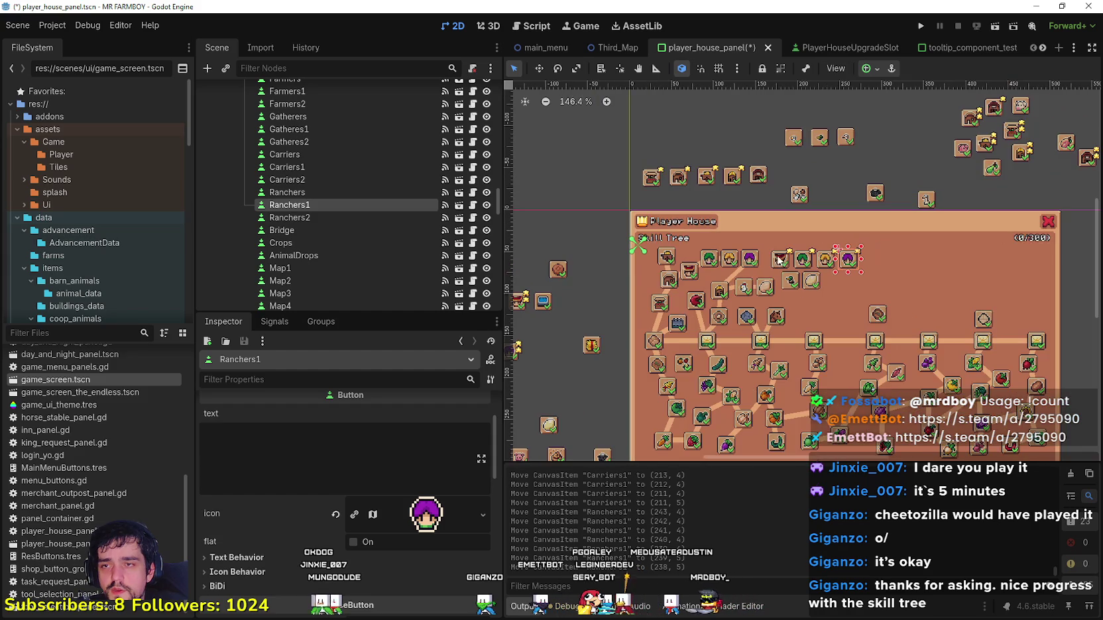
pyautogui.scroll(-2, 831, 265)
pyautogui.scroll(2, 819, 283)
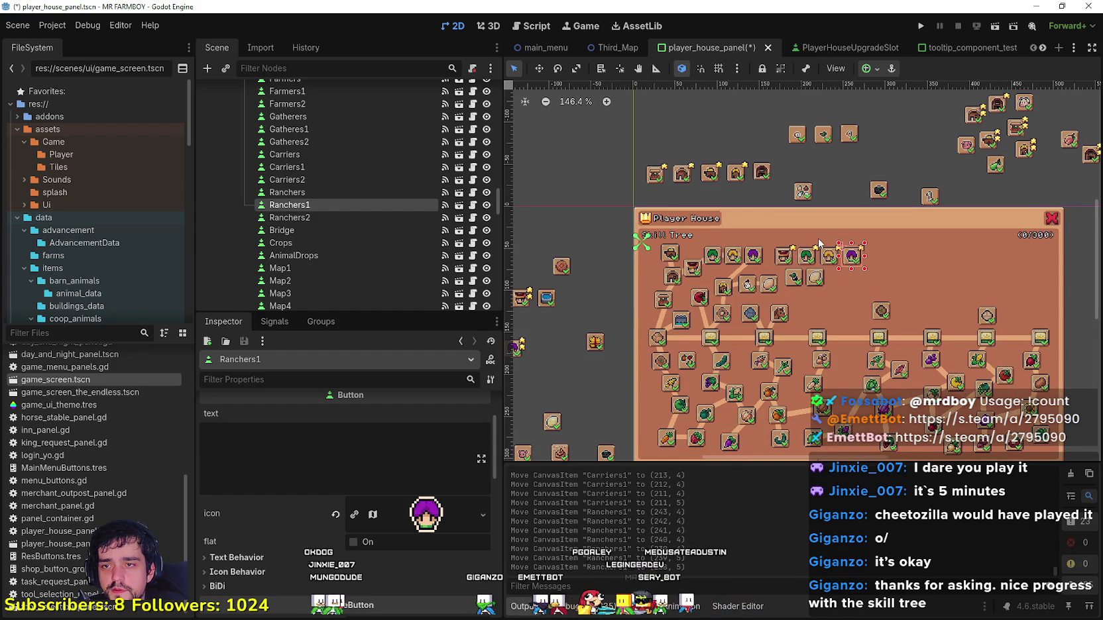
pyautogui.scroll(2, 819, 251)
pyautogui.scroll(-2, 827, 301)
pyautogui.scroll(2, 823, 317)
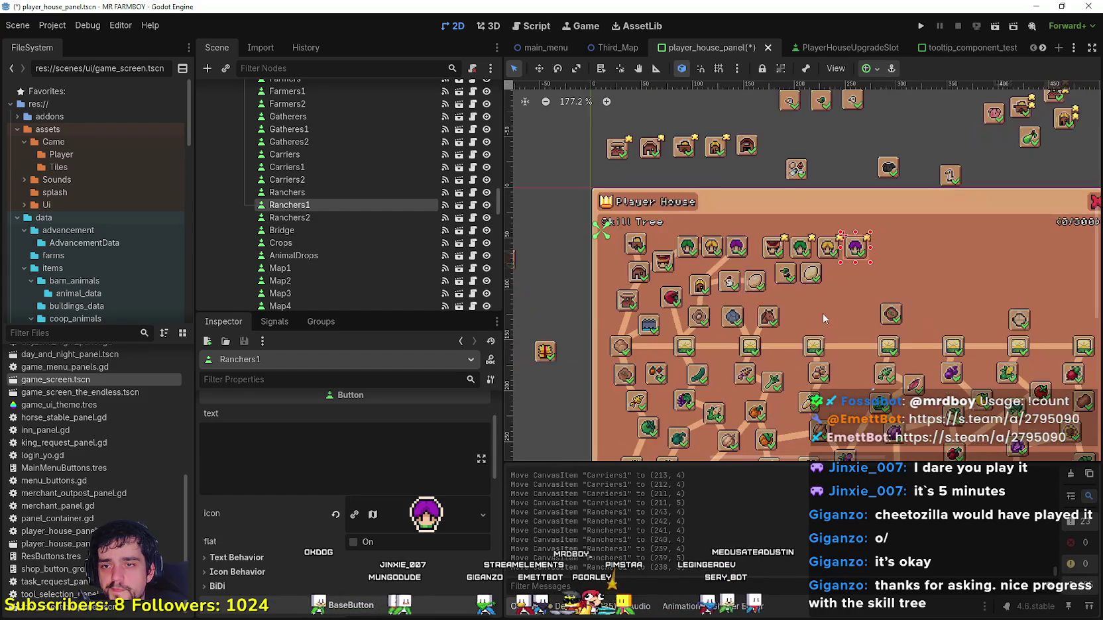
pyautogui.scroll(-2, 808, 279)
pyautogui.scroll(2, 793, 282)
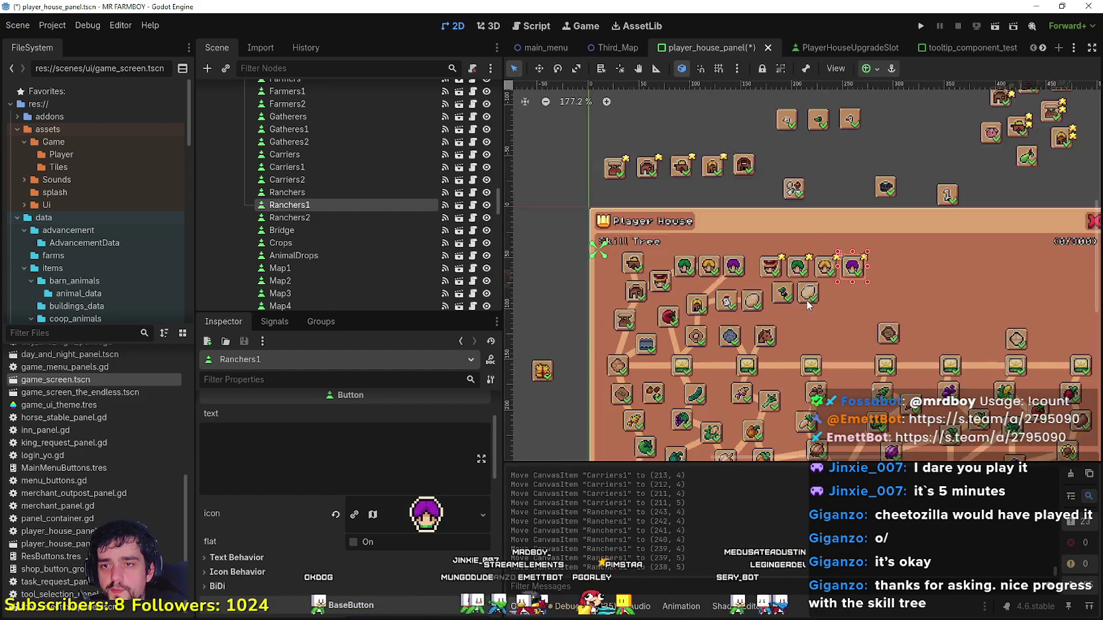
pyautogui.scroll(-3, 790, 281)
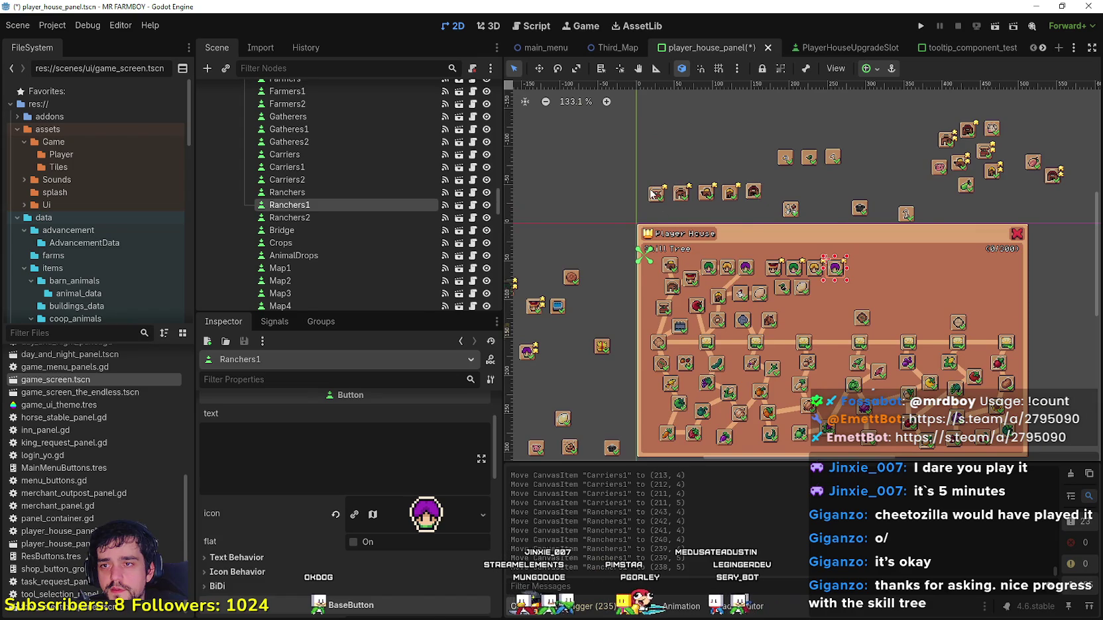
# Step: Move Market1 from above the panel into the skill tree
pyautogui.click(653, 193)
pyautogui.scroll(2, 655, 192)
pyautogui.moveTo(654, 192); pyautogui.dragTo(849, 366)
pyautogui.scroll(3, 829, 318)
pyautogui.moveTo(815, 293); pyautogui.dragTo(816, 284)
pyautogui.scroll(-3, 820, 289)
pyautogui.scroll(-4, 816, 285)
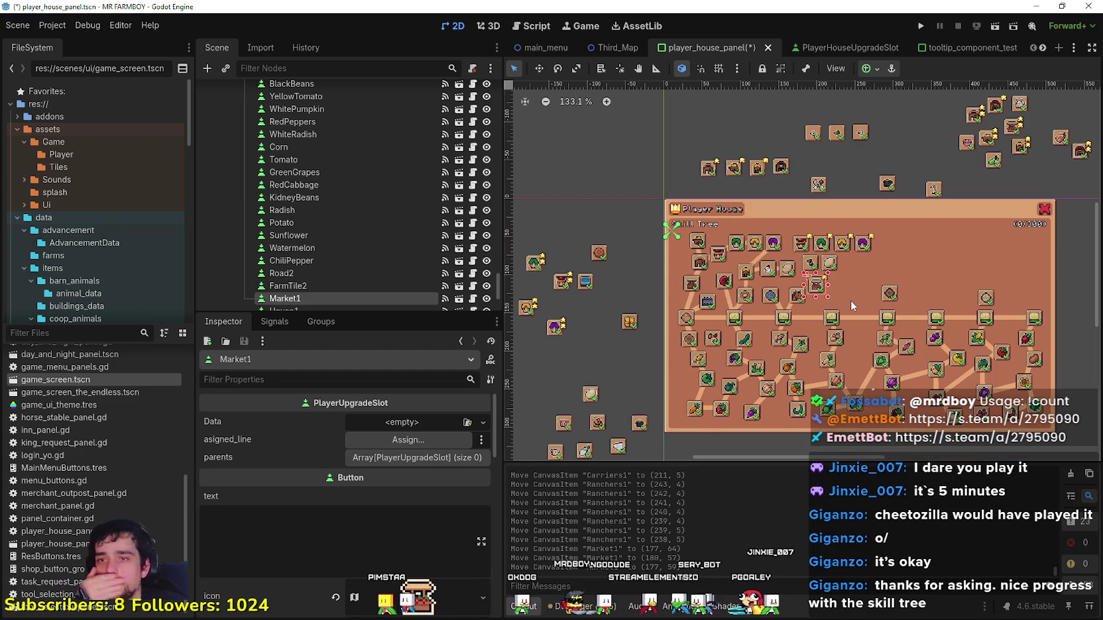
pyautogui.scroll(1, 851, 295)
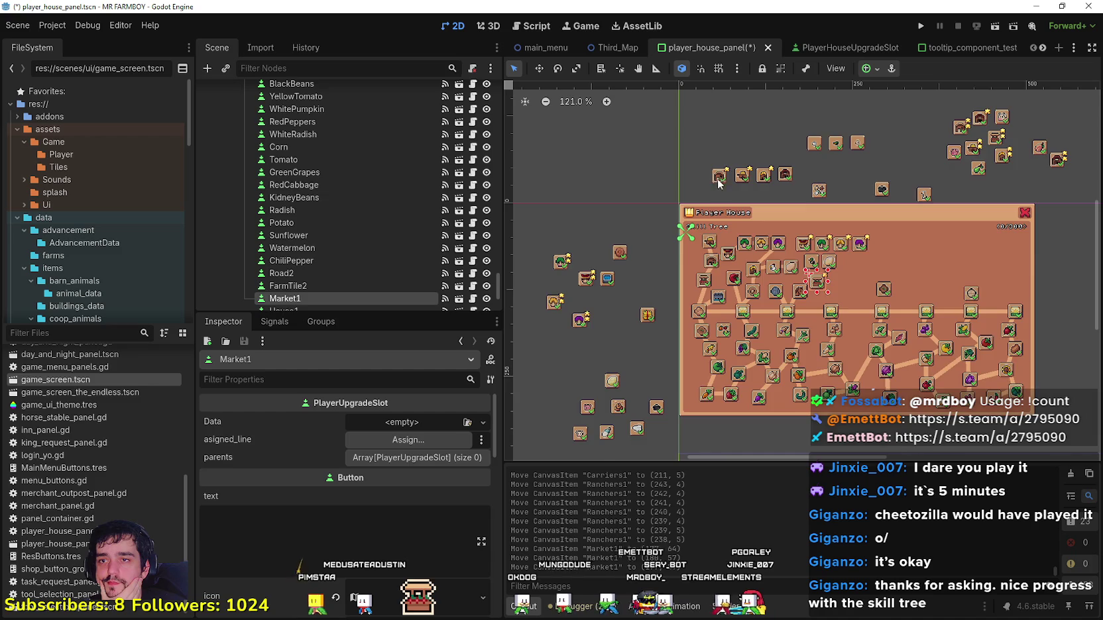
pyautogui.scroll(1, 840, 285)
# Step: Move House1, Warehouse1 and Coop1 into the skill tree
pyautogui.moveTo(860, 317); pyautogui.dragTo(872, 320)
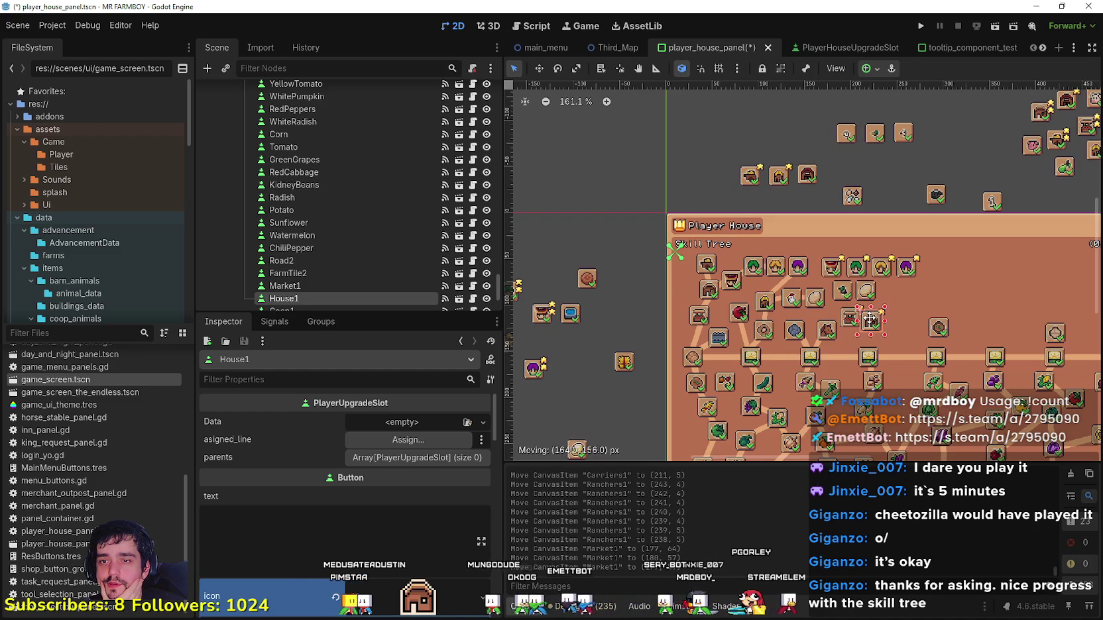
pyautogui.moveTo(758, 173)
pyautogui.mouseDown()
pyautogui.moveTo(868, 338)
pyautogui.moveTo(888, 295)
pyautogui.mouseUp()
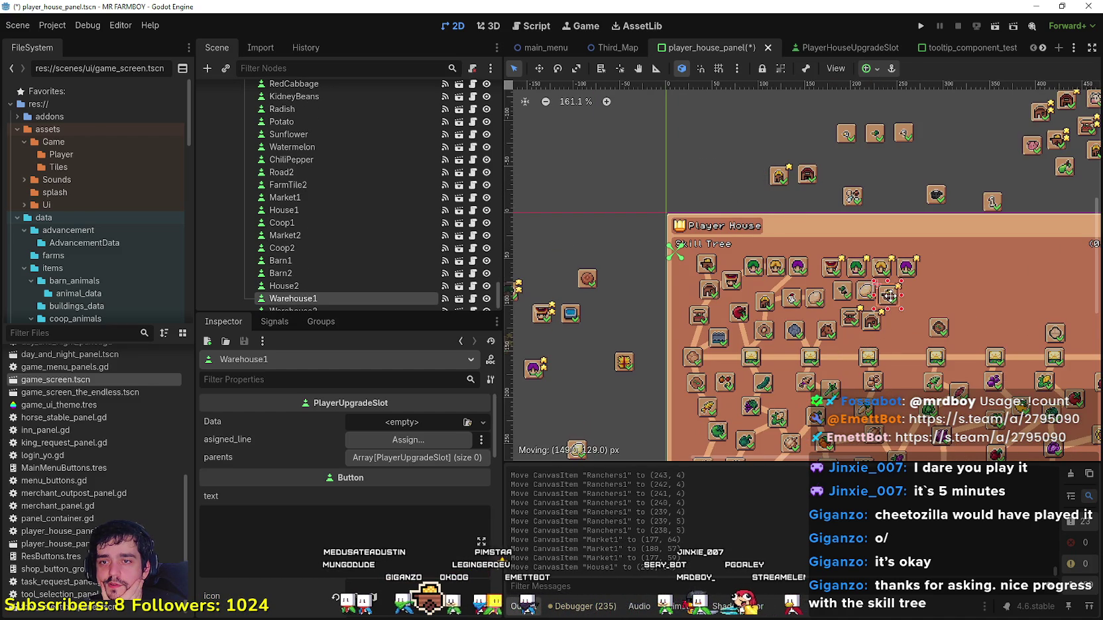
pyautogui.moveTo(779, 176)
pyautogui.mouseDown()
pyautogui.moveTo(813, 252)
pyautogui.moveTo(893, 314)
pyautogui.mouseUp()
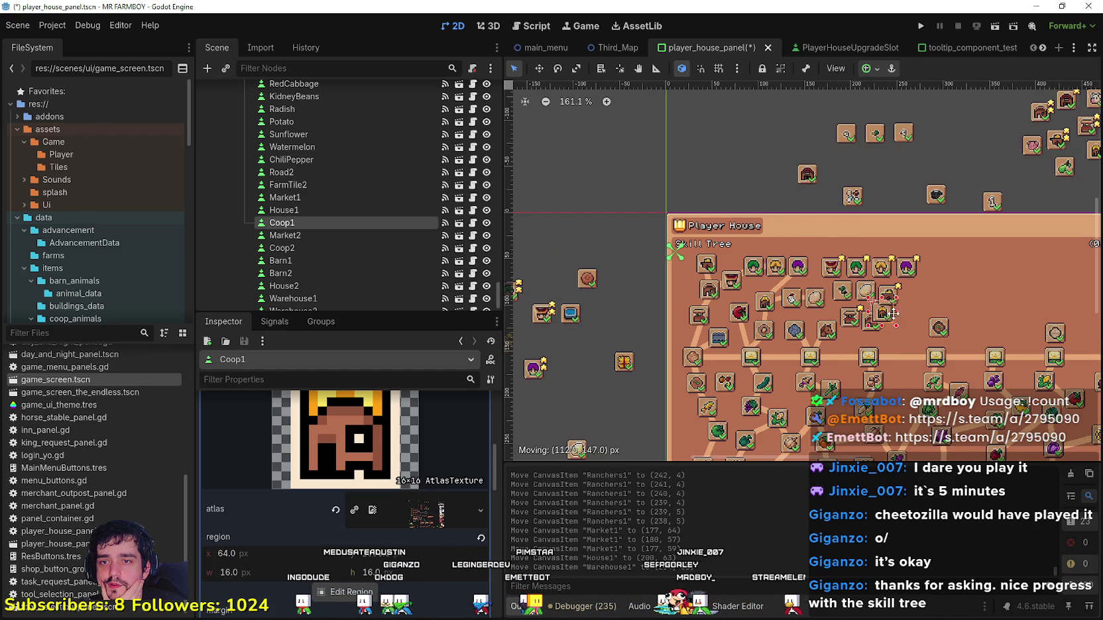
pyautogui.scroll(-2, 898, 335)
pyautogui.hscroll(3, 898, 334)
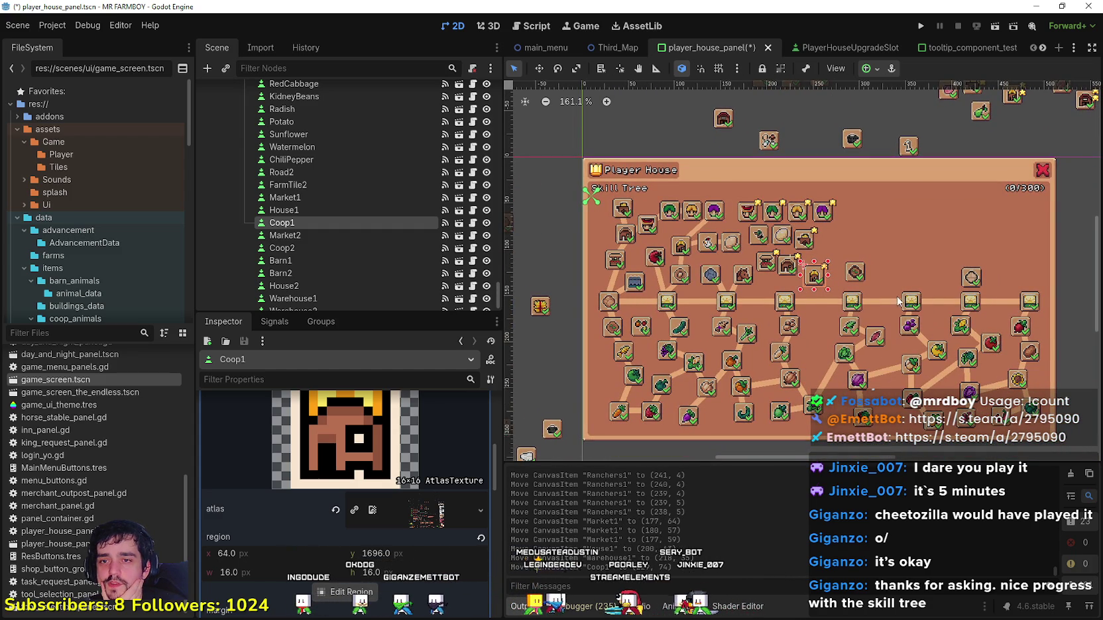
pyautogui.scroll(3, 888, 340)
# Step: Nudge Coop1 and Market1 into alignment and adjust the Horse button's position
pyautogui.moveTo(851, 305); pyautogui.dragTo(846, 294)
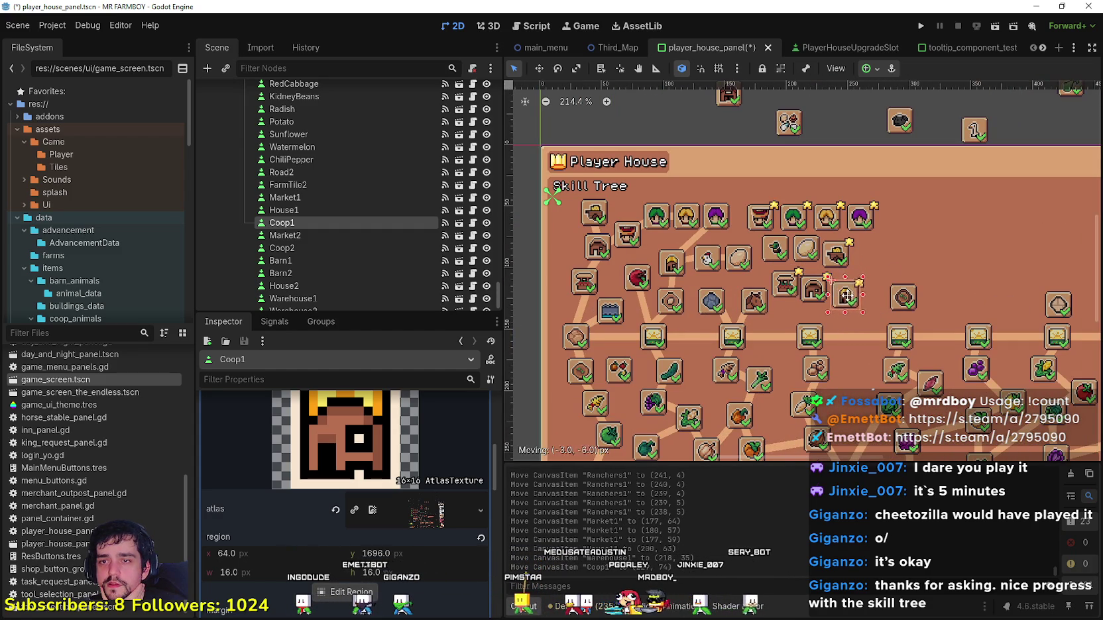
pyautogui.scroll(5, 794, 295)
pyautogui.moveTo(779, 291); pyautogui.dragTo(775, 281)
pyautogui.scroll(2, 723, 320)
pyautogui.moveTo(720, 309)
pyautogui.mouseDown()
pyautogui.moveTo(702, 306)
pyautogui.moveTo(698, 332)
pyautogui.mouseUp()
# Step: Select the HorseLine connector, then reposition Market1 and select House1
pyautogui.click(702, 342)
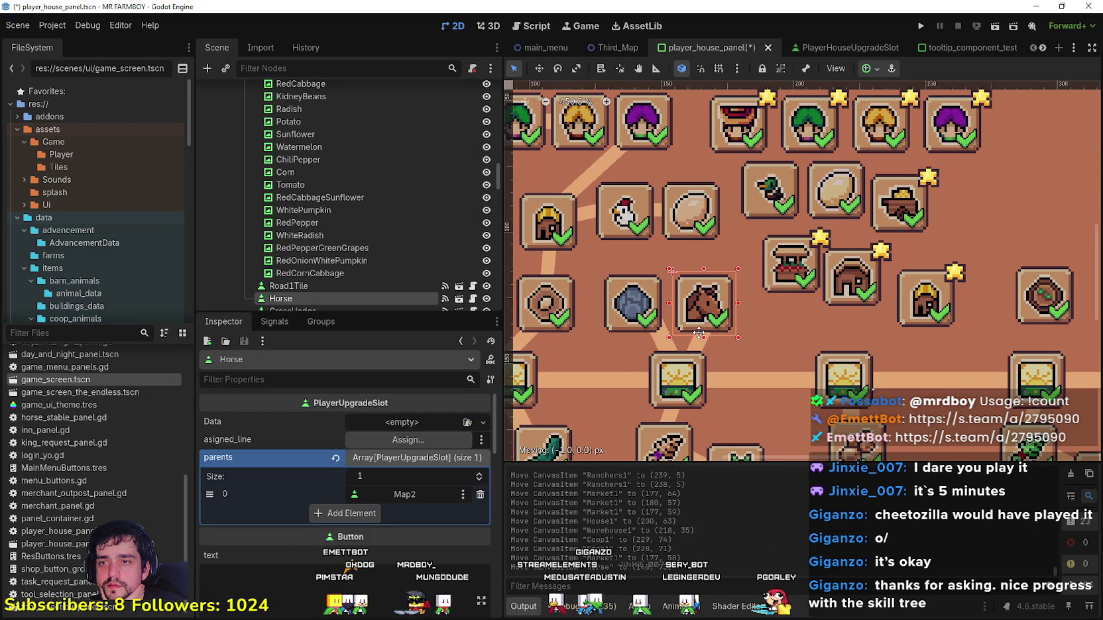
pyautogui.click(701, 347)
pyautogui.scroll(-2, 710, 330)
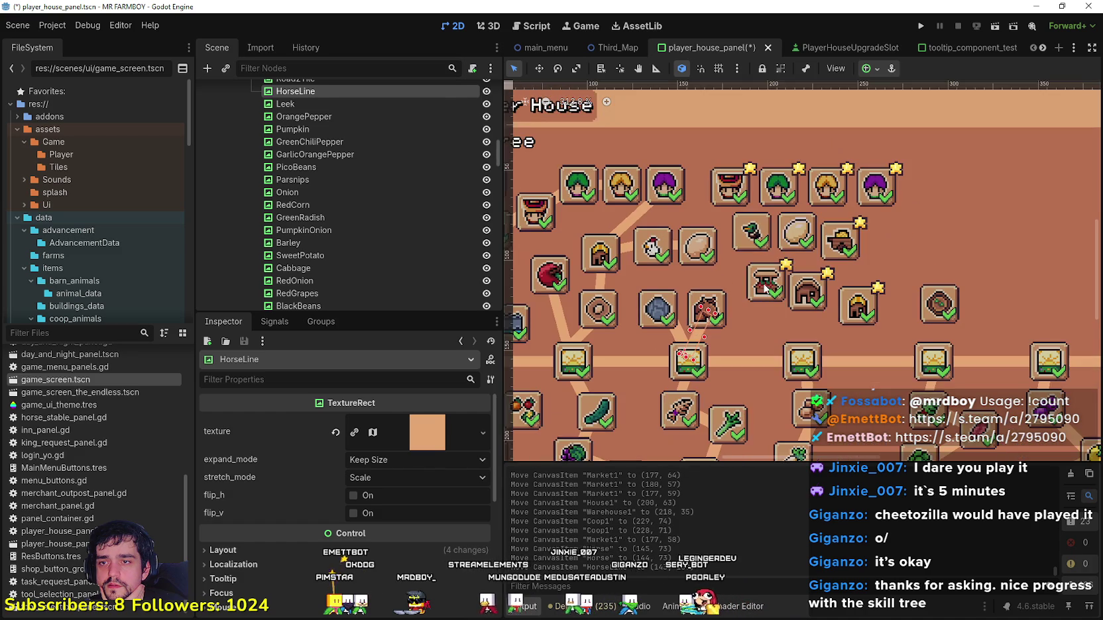
pyautogui.click(763, 285)
pyautogui.moveTo(763, 285)
pyautogui.mouseDown()
pyautogui.moveTo(809, 302)
pyautogui.moveTo(860, 302)
pyautogui.moveTo(861, 292)
pyautogui.moveTo(759, 237)
pyautogui.moveTo(672, 212)
pyautogui.moveTo(863, 293)
pyautogui.moveTo(902, 234)
pyautogui.moveTo(845, 244)
pyautogui.moveTo(860, 305)
pyautogui.mouseUp()
pyautogui.click(811, 304)
# Step: Raise Coop1 beside Warehouse1 and move Market1 slightly down
pyautogui.scroll(-1, 806, 316)
pyautogui.scroll(1, 806, 316)
pyautogui.moveTo(905, 241); pyautogui.dragTo(860, 246)
pyautogui.scroll(-1, 809, 290)
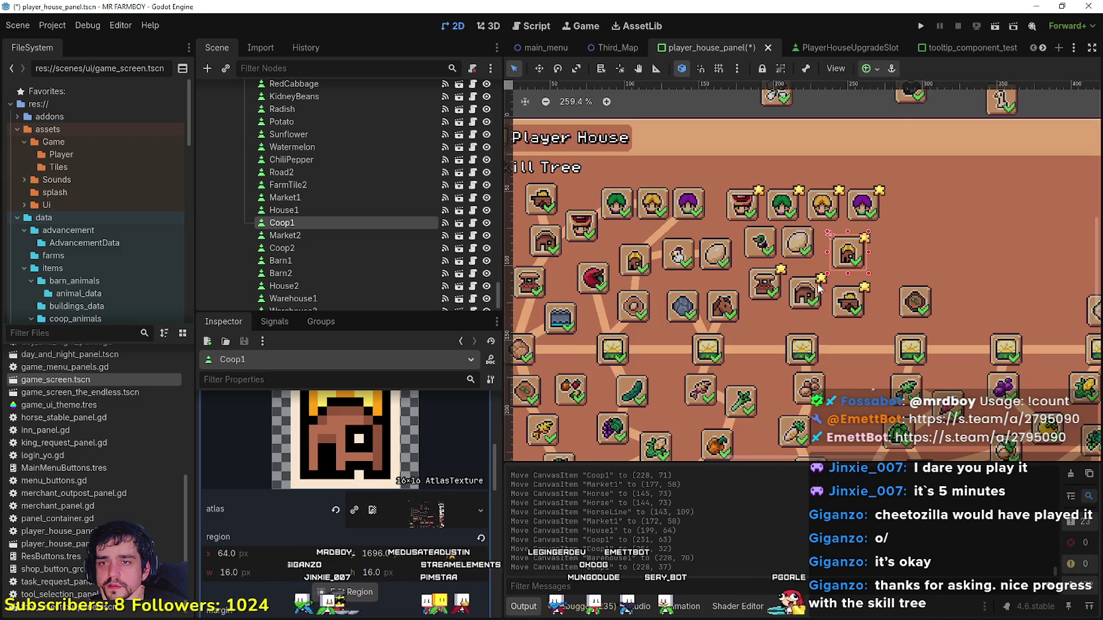
pyautogui.scroll(2, 810, 289)
pyautogui.scroll(-1, 772, 306)
pyautogui.moveTo(786, 283)
pyautogui.mouseDown()
pyautogui.moveTo(780, 311)
pyautogui.moveTo(779, 274)
pyautogui.moveTo(836, 281)
pyautogui.mouseUp()
# Step: Raise Warehouse1 a few pixels to (228, 67)
pyautogui.scroll(5, 821, 275)
pyautogui.click(784, 281)
pyautogui.scroll(-2, 798, 281)
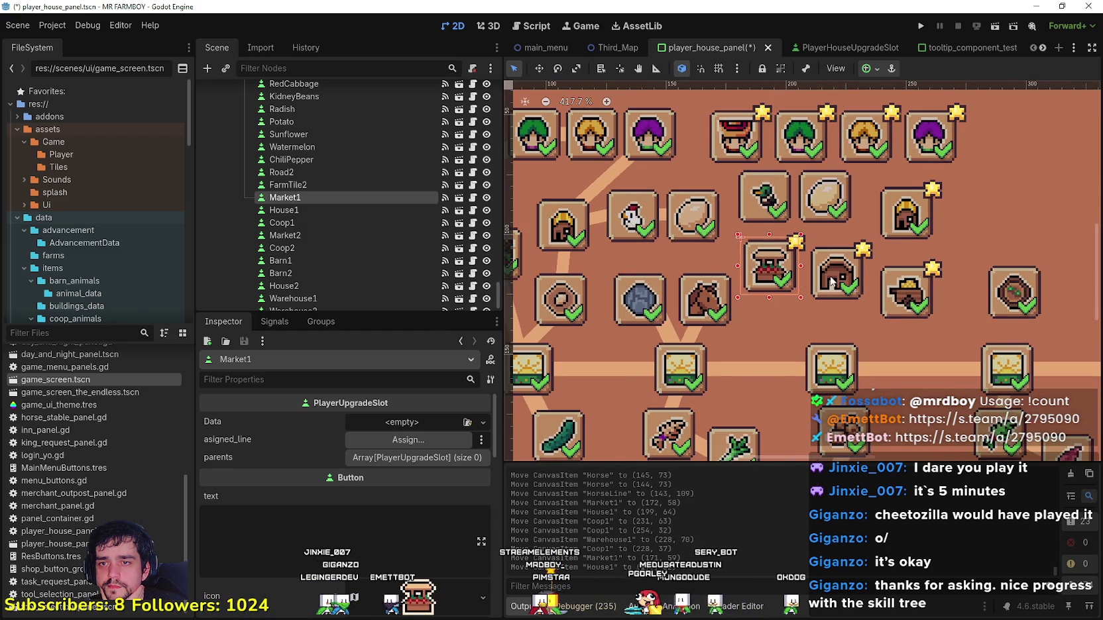
pyautogui.scroll(-3, 903, 298)
pyautogui.scroll(1, 839, 302)
pyautogui.moveTo(838, 306); pyautogui.dragTo(838, 299)
# Step: Check Coop1 at (223, 35), then box-select ChickenBaby and DuckBaby above the panel
pyautogui.click(840, 254)
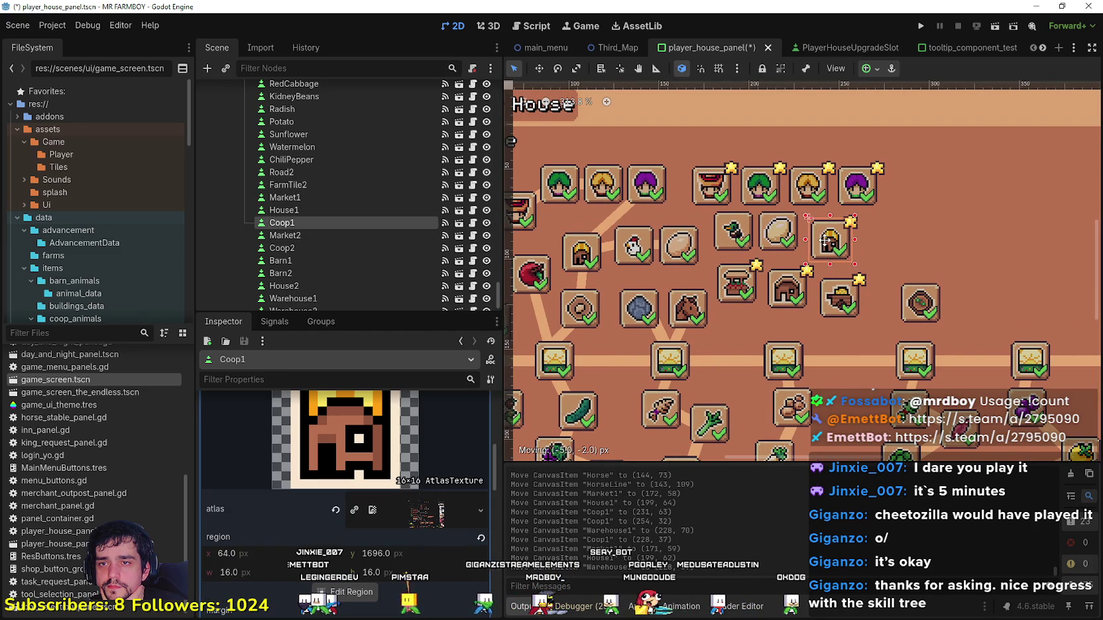
pyautogui.scroll(-5, 831, 249)
pyautogui.scroll(-6, 793, 324)
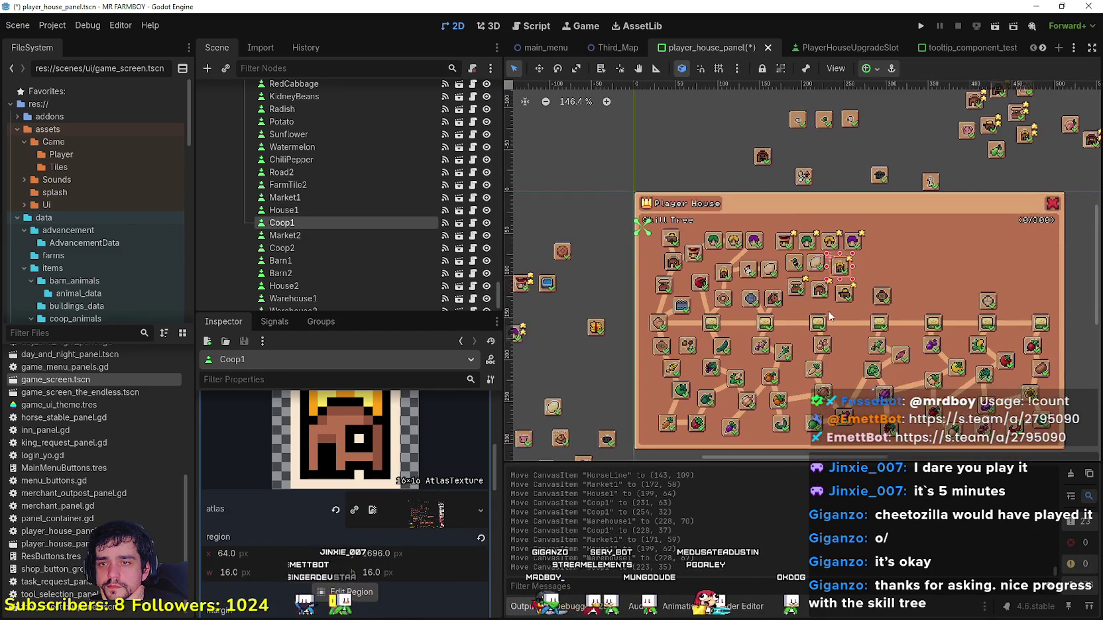
pyautogui.scroll(5, 820, 315)
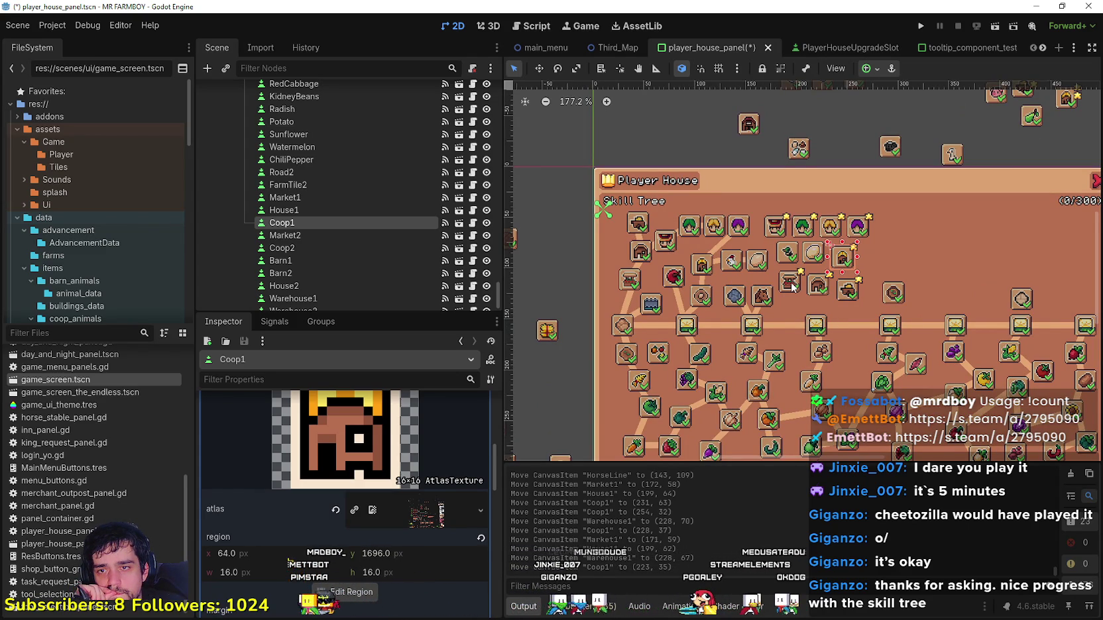
pyautogui.scroll(1, 788, 249)
pyautogui.scroll(-6, 789, 249)
pyautogui.scroll(3, 784, 253)
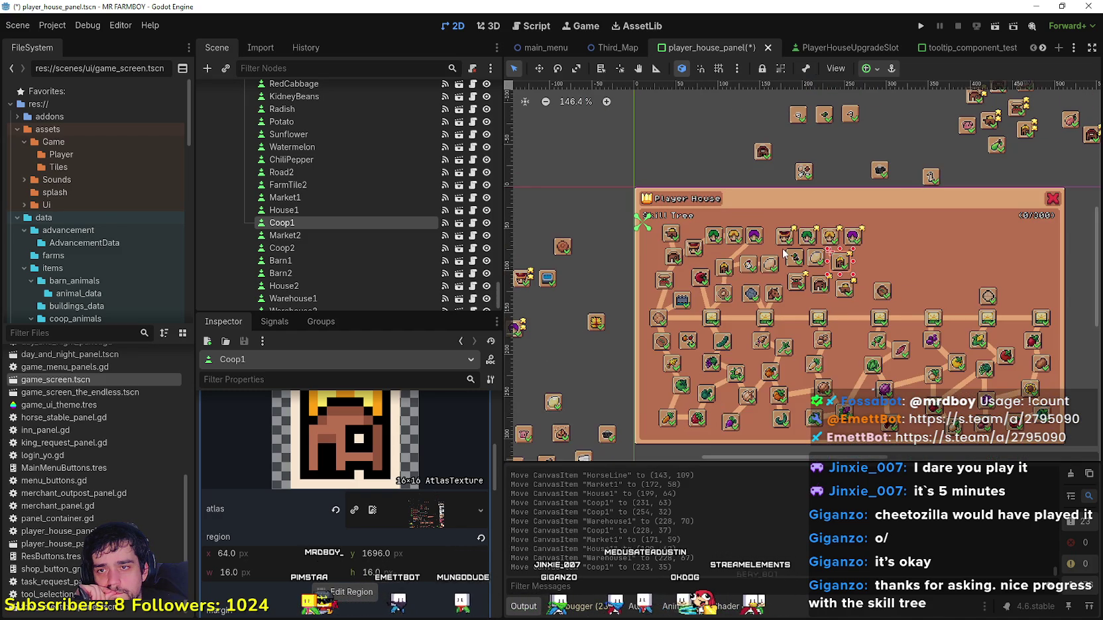
pyautogui.scroll(4, 861, 169)
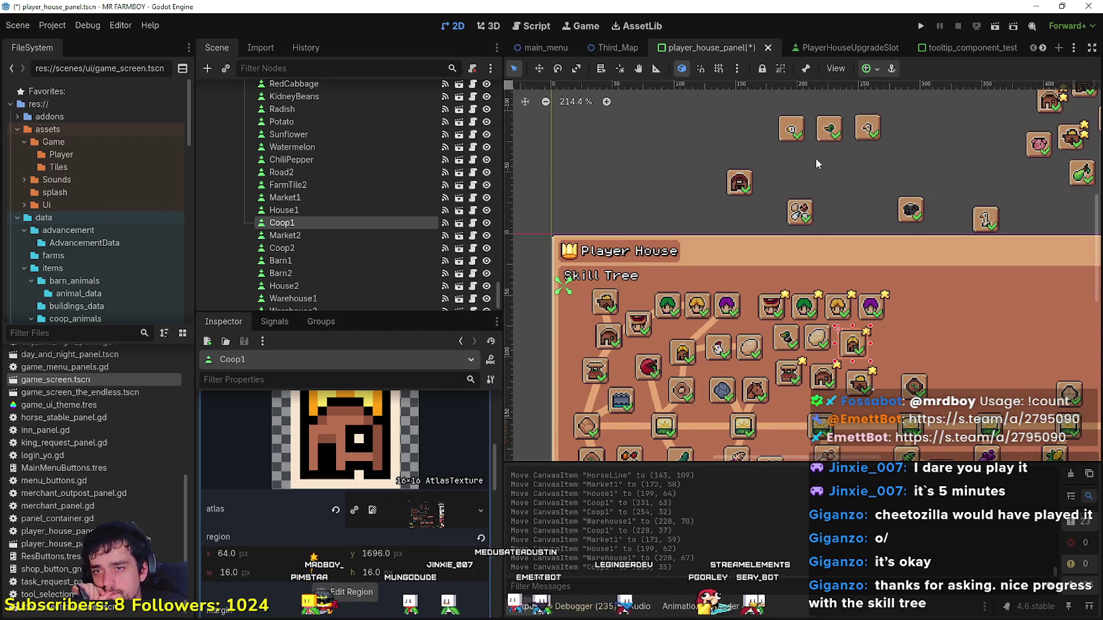
pyautogui.scroll(-1, 813, 159)
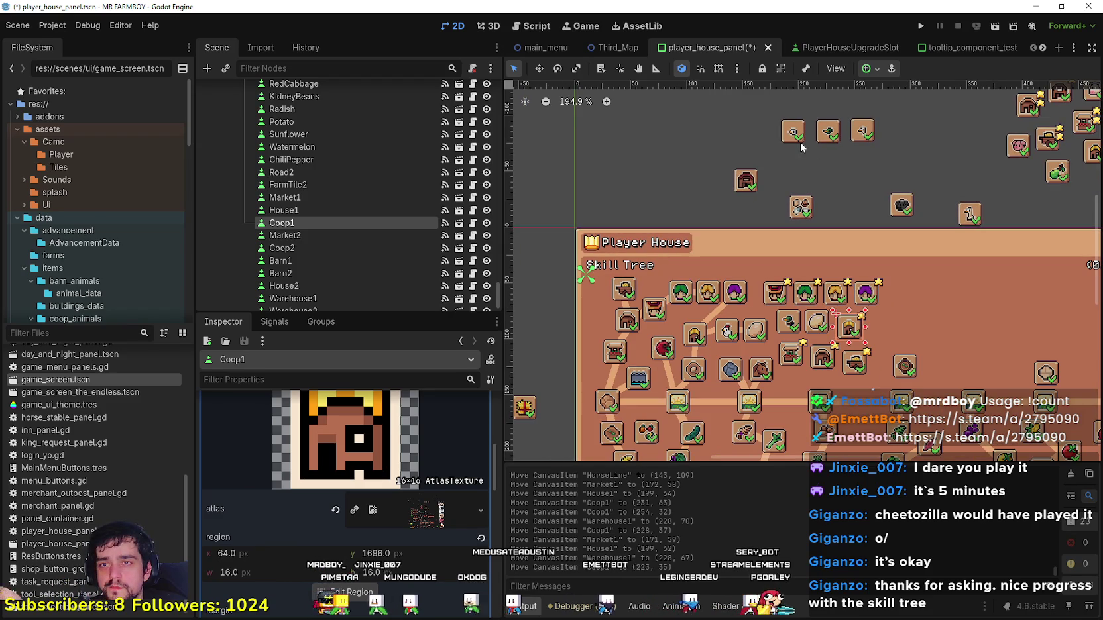
pyautogui.click(828, 131)
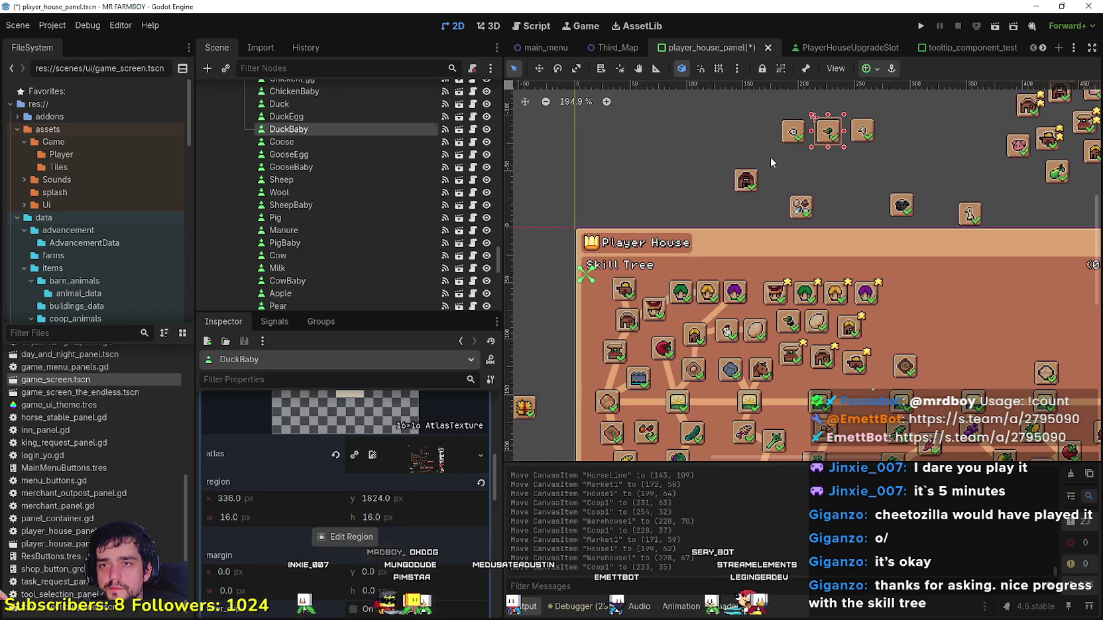
pyautogui.moveTo(770, 162); pyautogui.dragTo(854, 107)
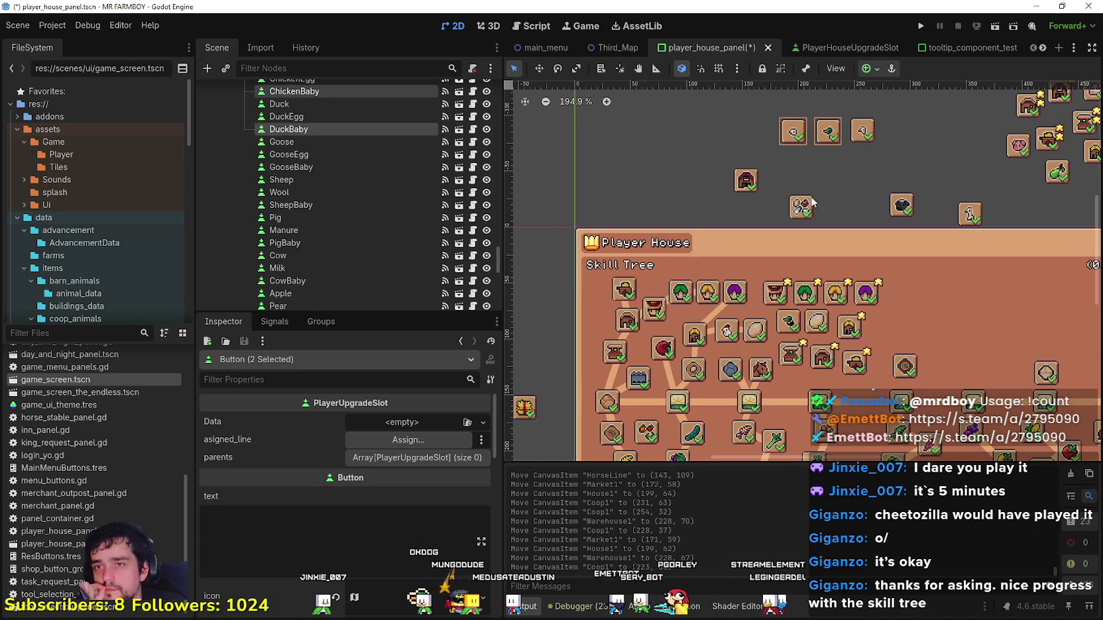